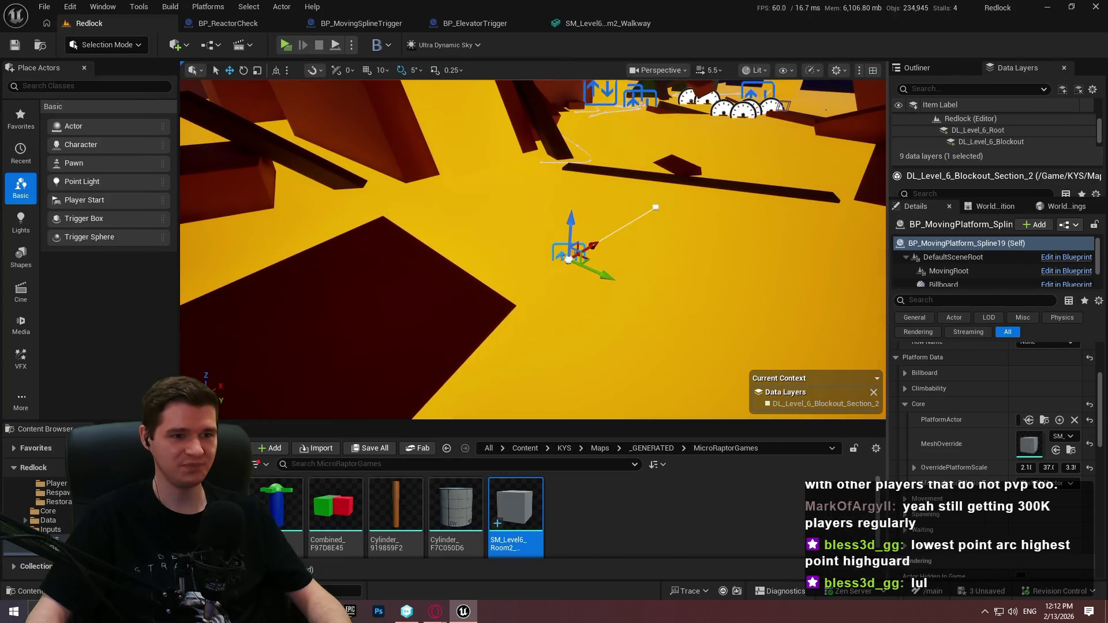
# Set the spline platform's MovingActorRotationType to FollowSplineDirectly in its Movement settings.
pyautogui.click(904, 499)
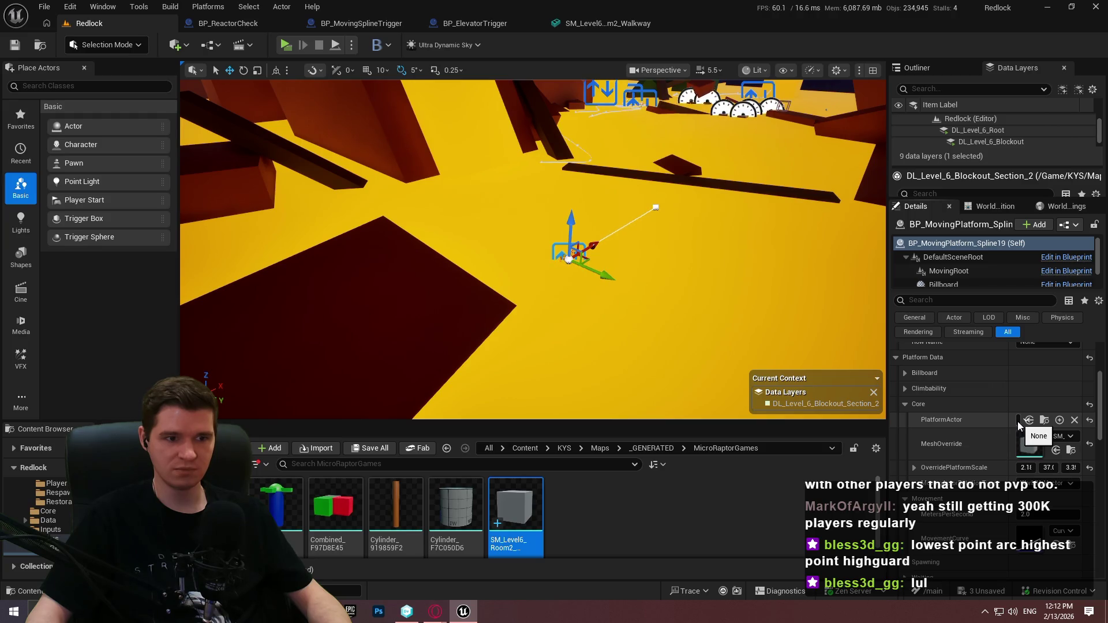
pyautogui.moveTo(700, 276); pyautogui.dragTo(700, 276)
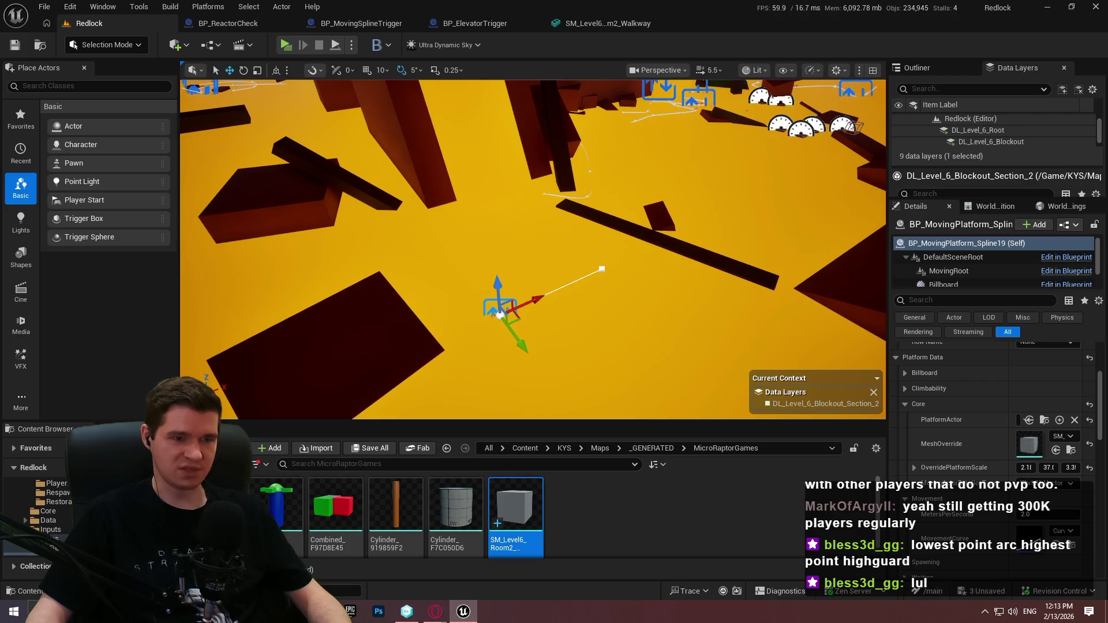
pyautogui.moveTo(700, 276); pyautogui.dragTo(700, 276)
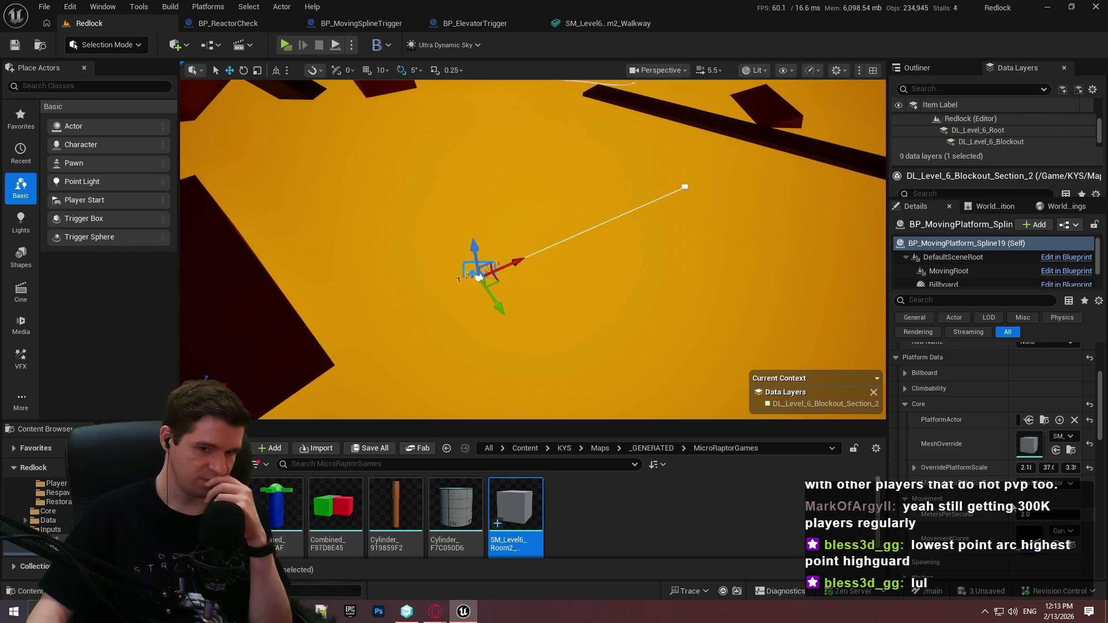
pyautogui.click(1059, 531)
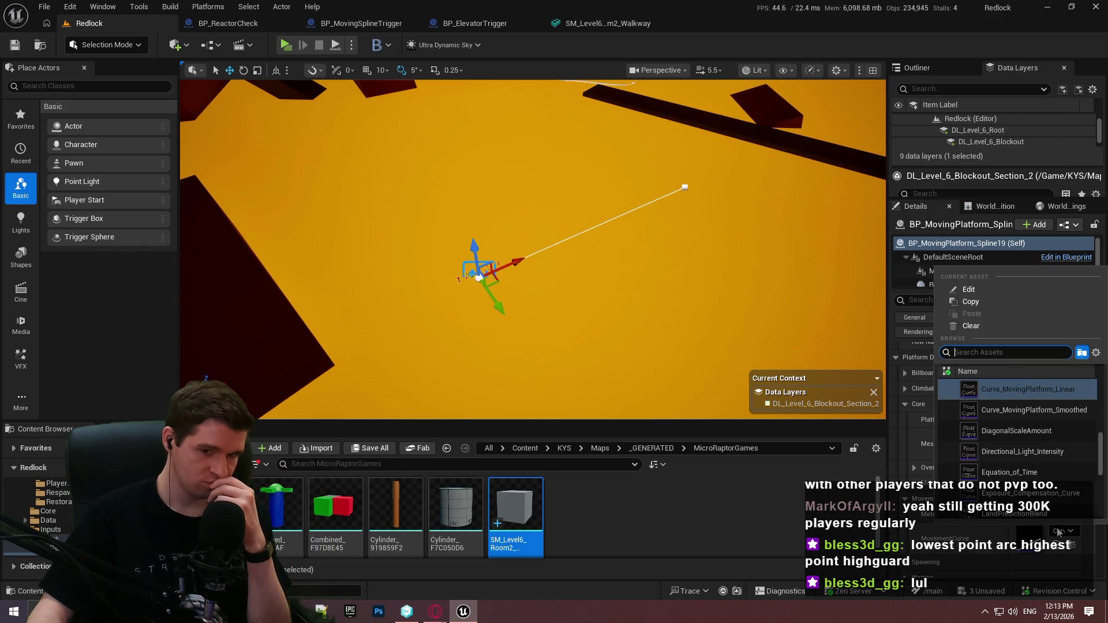
pyautogui.click(1041, 410)
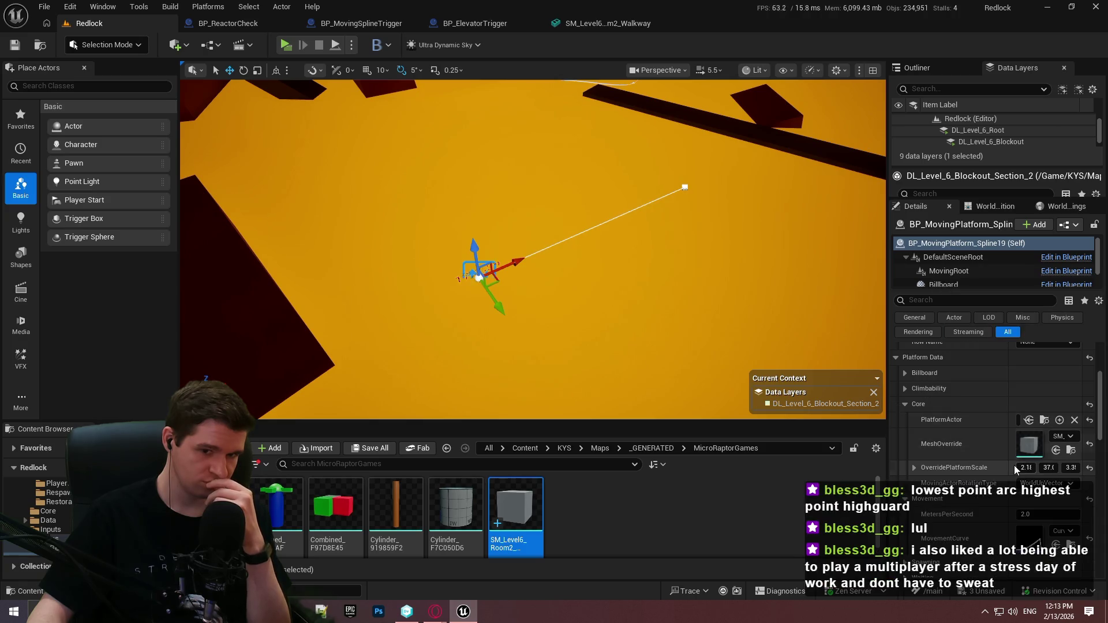
pyautogui.click(1046, 484)
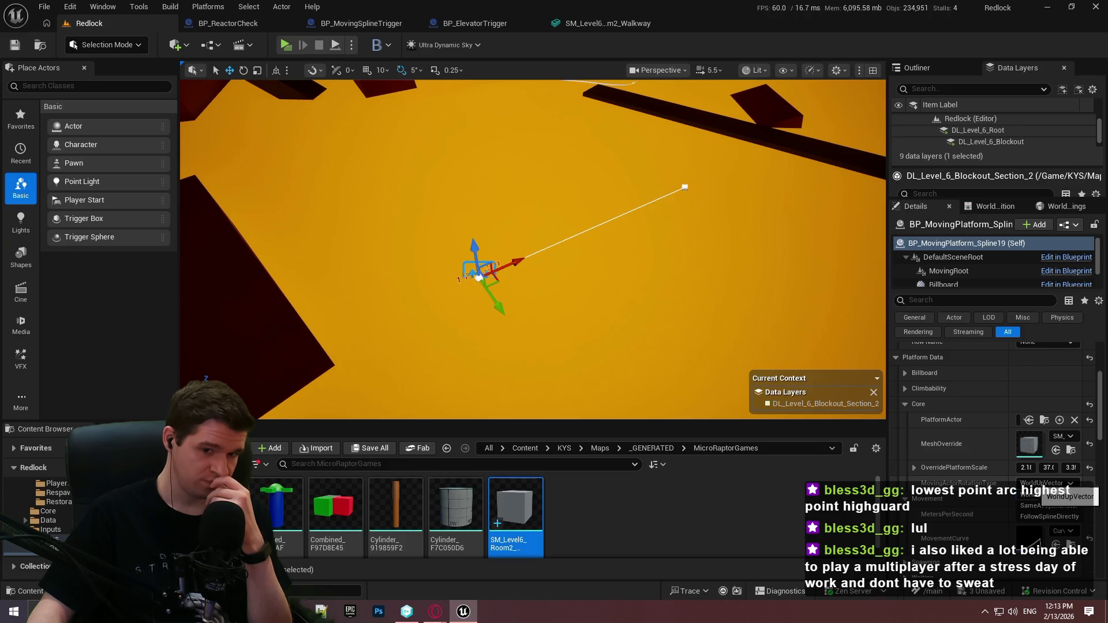
pyautogui.click(1039, 495)
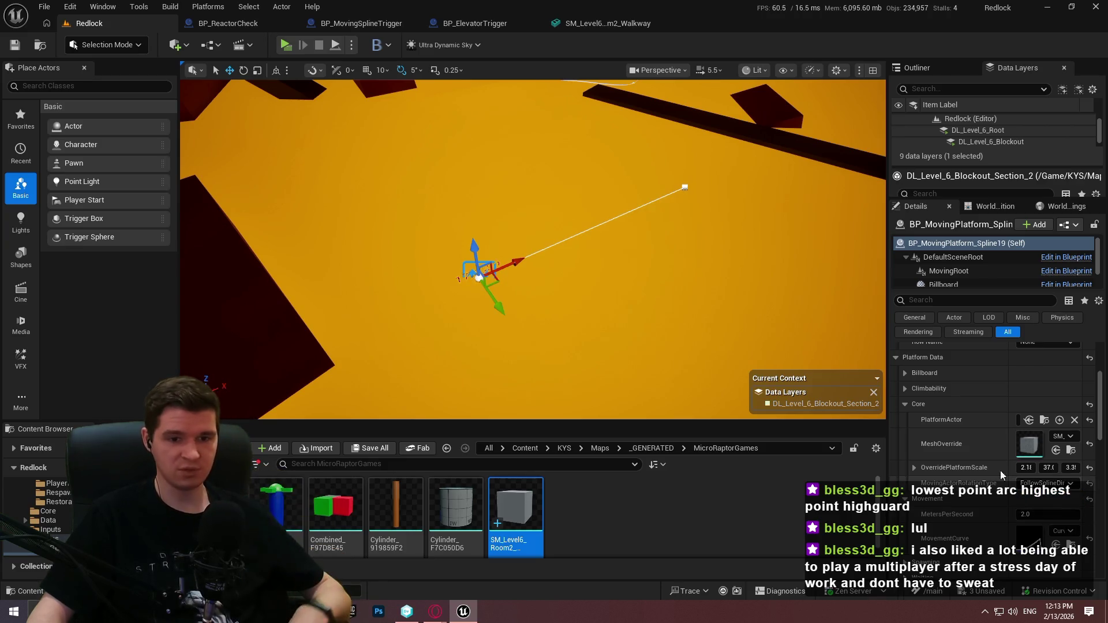
# Expand and review the platform's Climbability and Spawning settings.
pyautogui.scroll(1, 1004, 473)
pyautogui.click(905, 425)
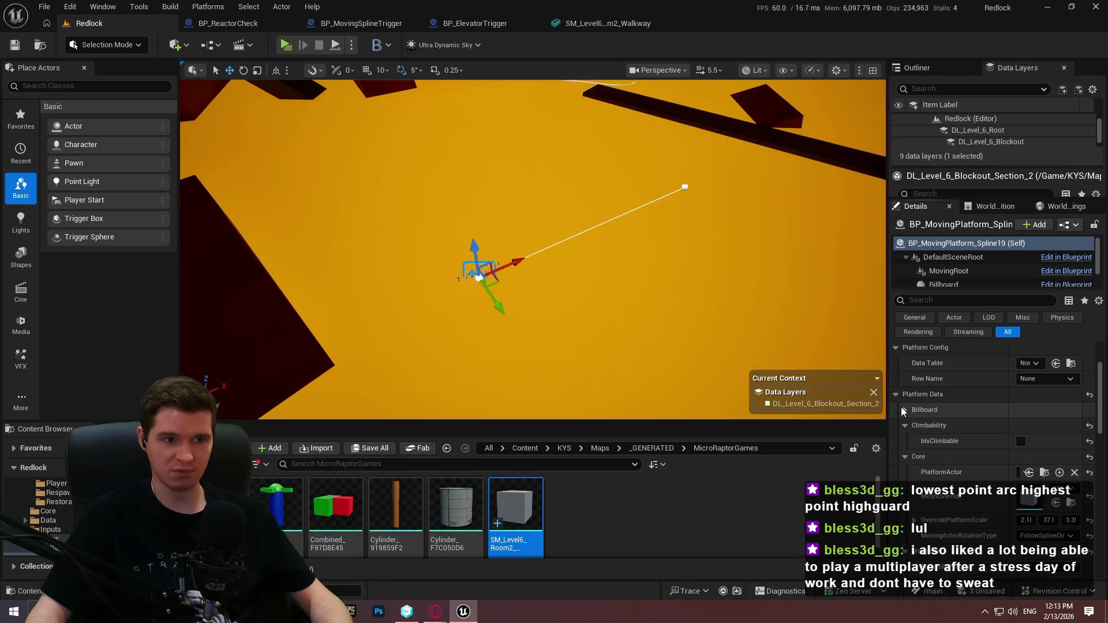
pyautogui.scroll(-4, 975, 427)
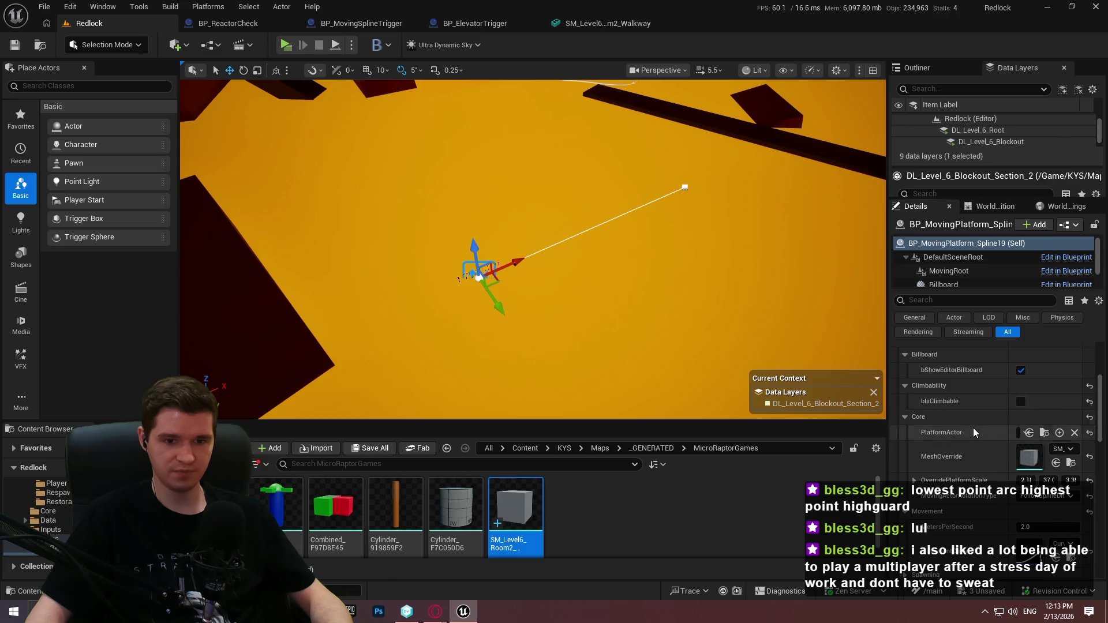
pyautogui.scroll(-1, 964, 448)
pyautogui.click(963, 448)
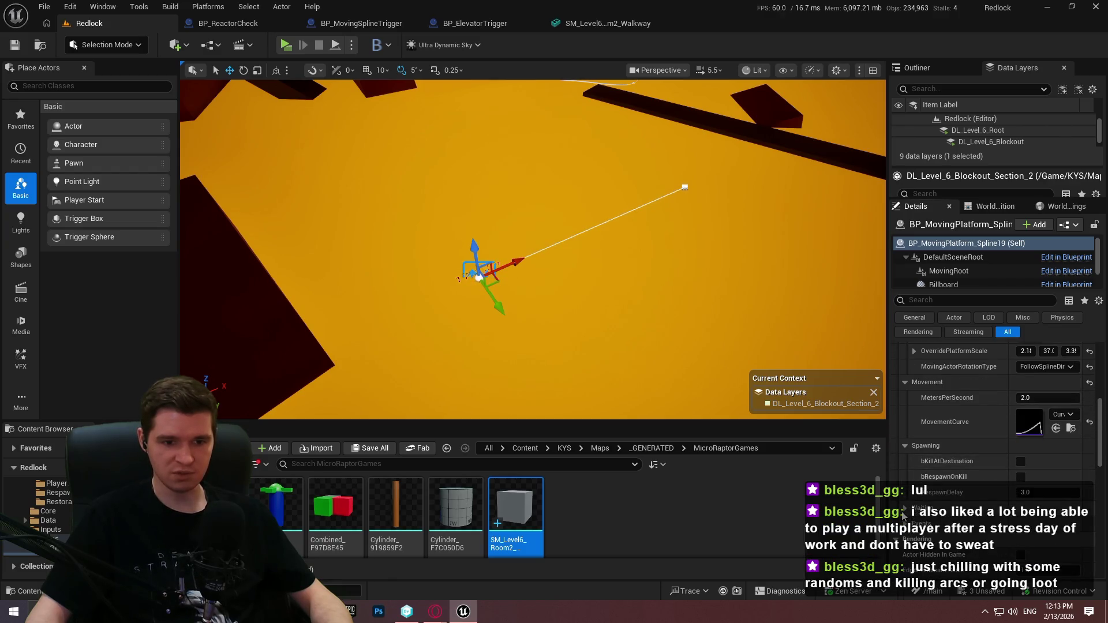
pyautogui.scroll(-1, 1020, 482)
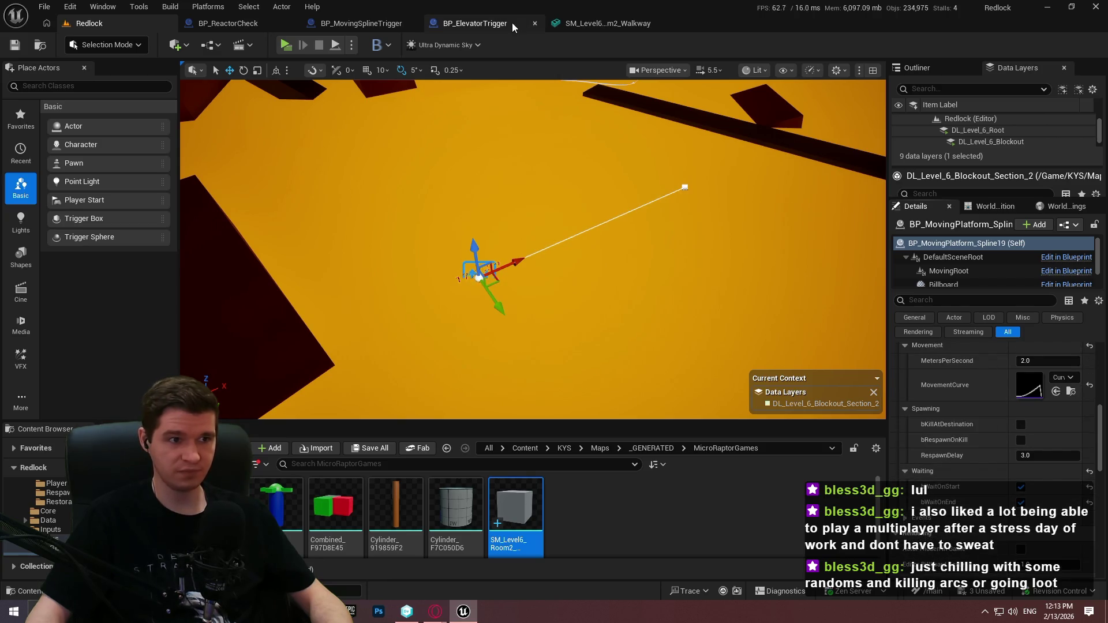
# Add an Instance Editable Boolean variable bIsOneShot to BP_MovingSplineTrigger.
pyautogui.click(361, 23)
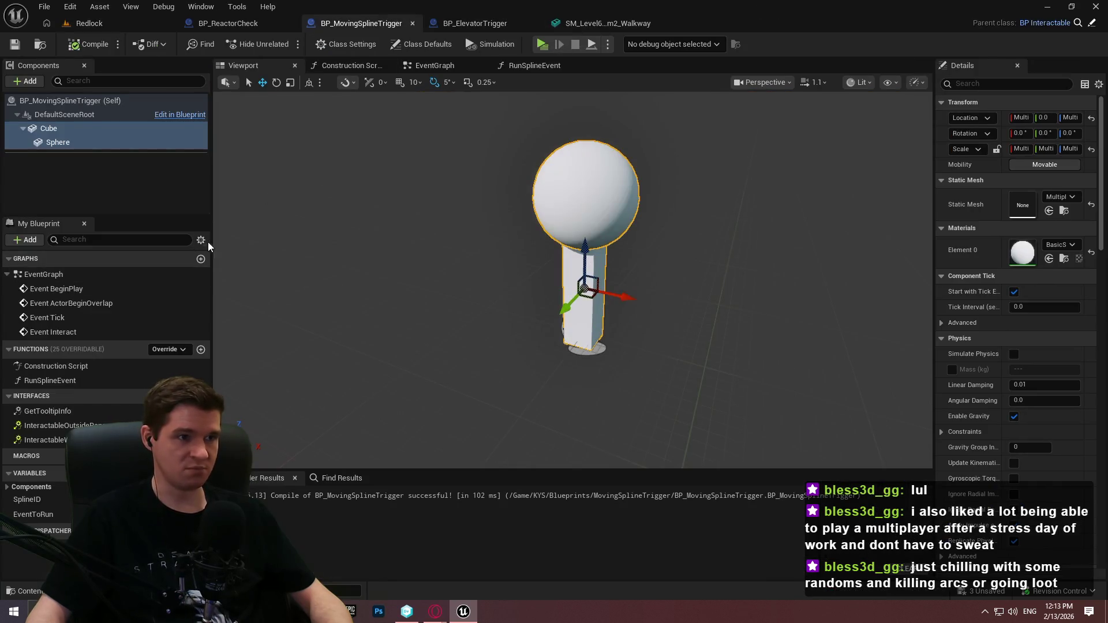
pyautogui.click(201, 473)
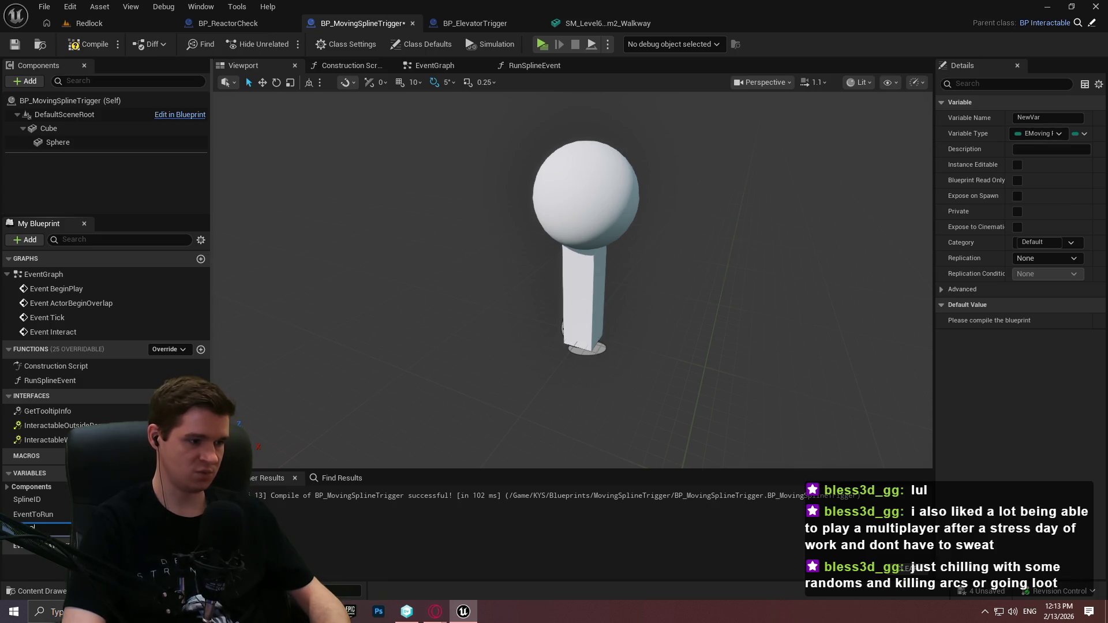
pyautogui.write('Shi')
pyautogui.write('ot')
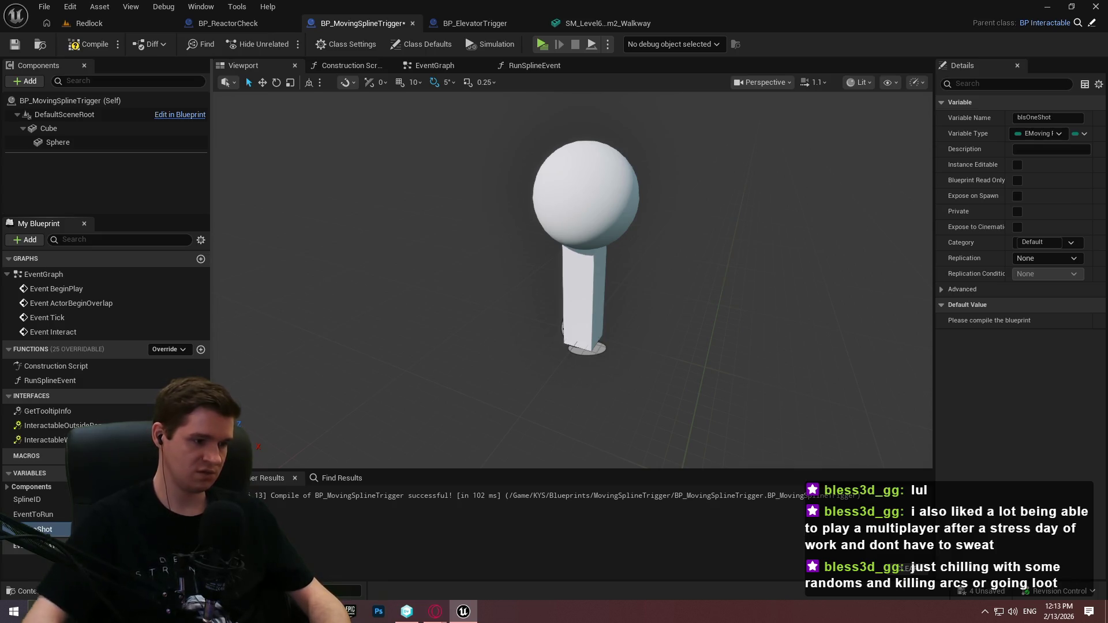
pyautogui.click(191, 529)
pyautogui.click(156, 311)
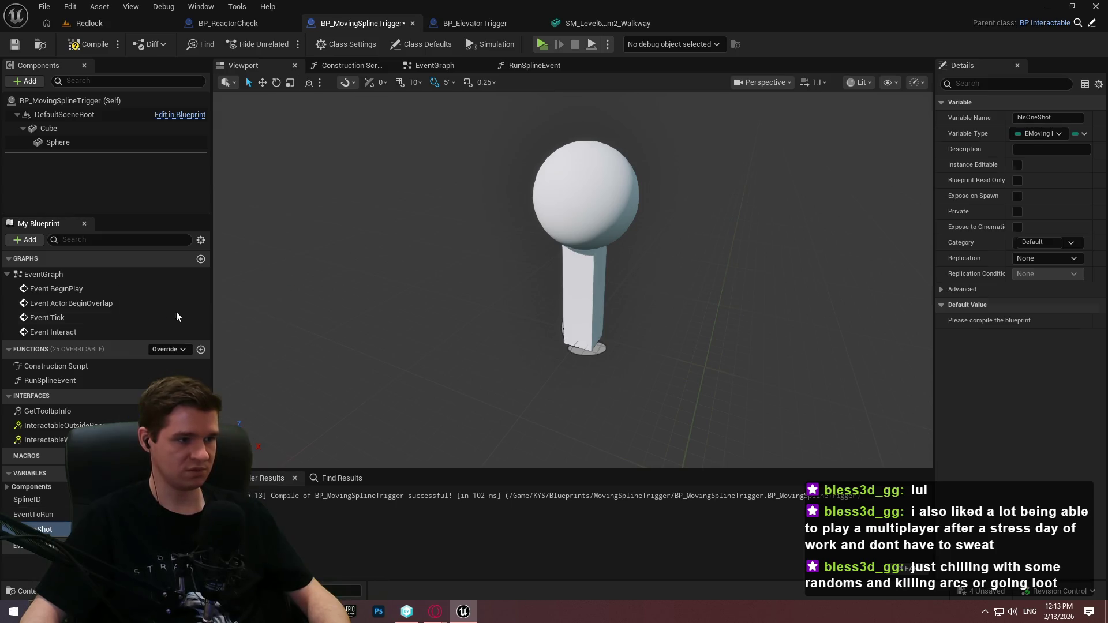
pyautogui.click(1018, 165)
# Route Event Interact into a Branch that checks Is One Shot.
pyautogui.click(461, 65)
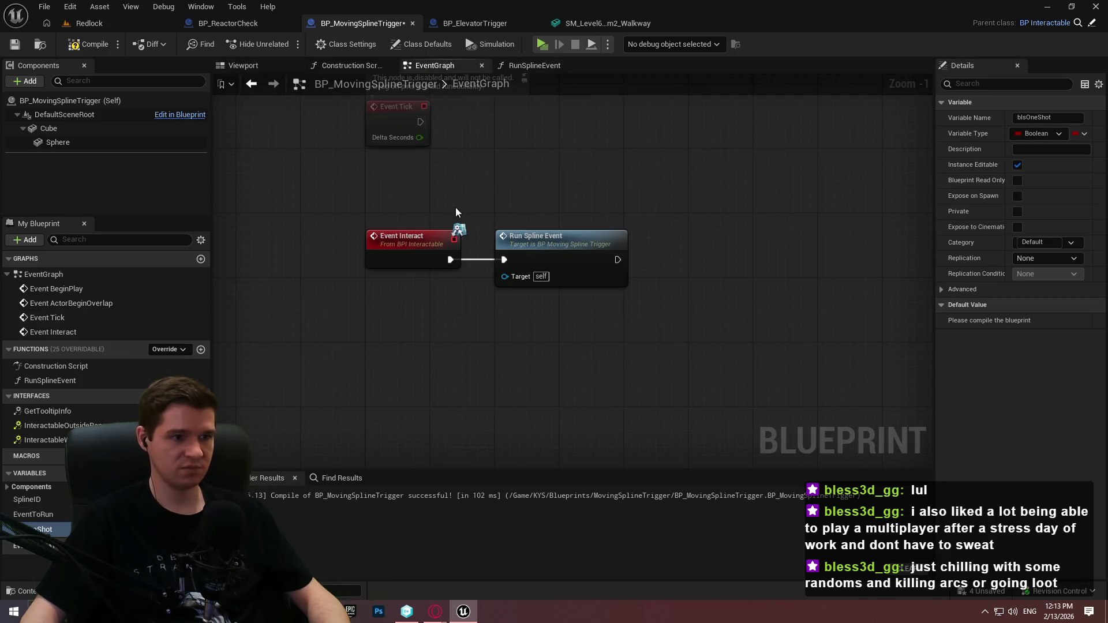
pyautogui.moveTo(40, 529); pyautogui.dragTo(414, 336)
pyautogui.click(414, 336)
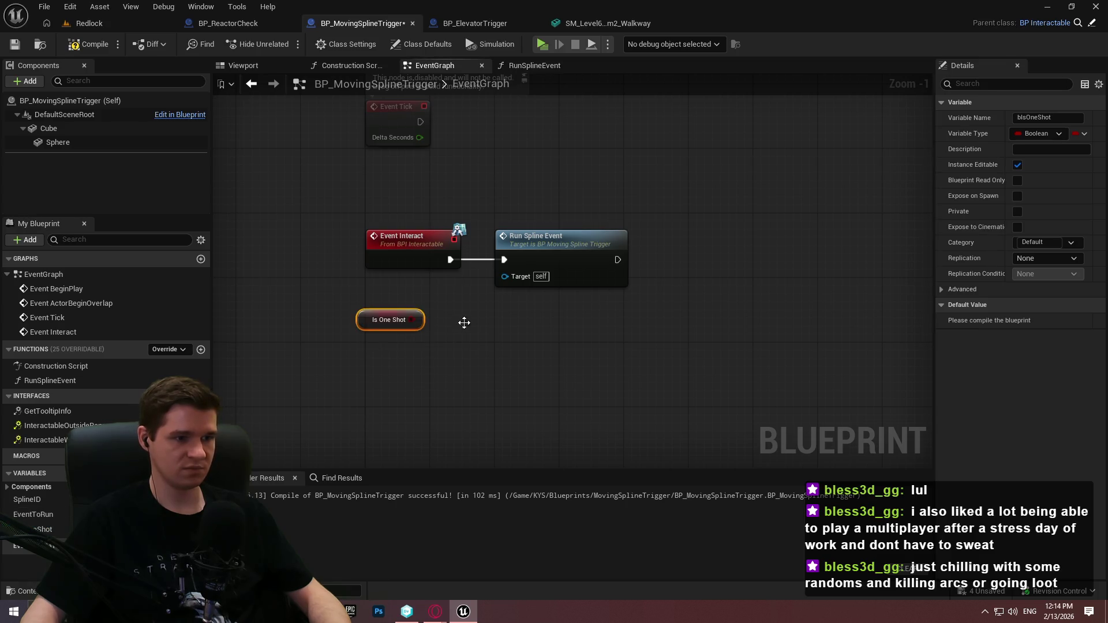
pyautogui.click(462, 322)
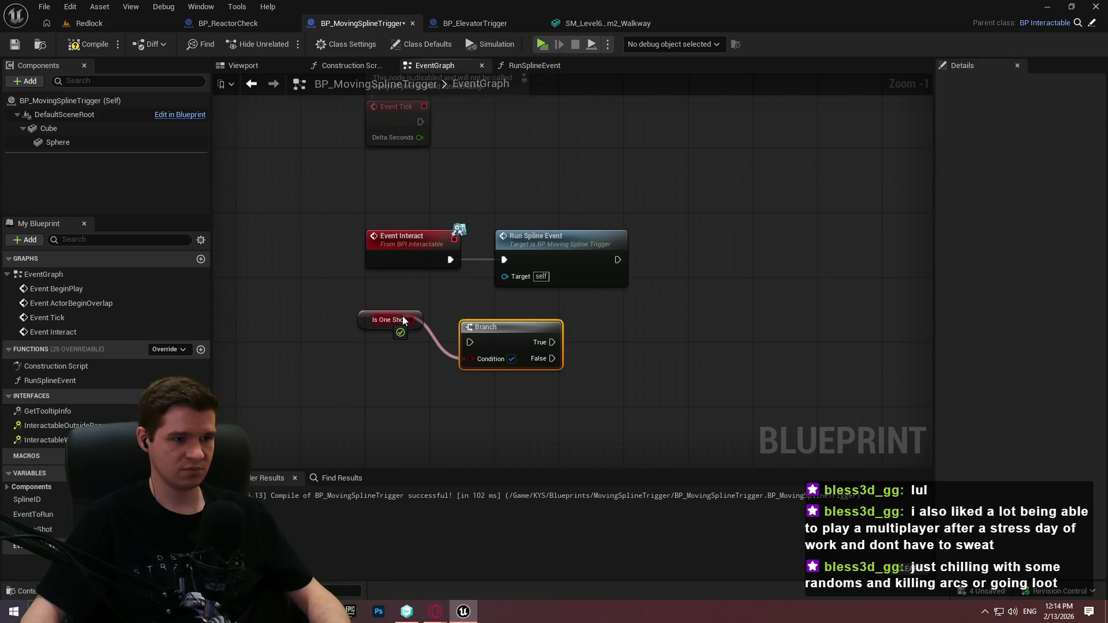
pyautogui.moveTo(469, 343); pyautogui.dragTo(450, 260)
pyautogui.moveTo(559, 246); pyautogui.dragTo(744, 245)
pyautogui.moveTo(546, 324); pyautogui.dragTo(565, 241)
pyautogui.click(466, 351)
pyautogui.moveTo(423, 319); pyautogui.dragTo(452, 290)
pyautogui.click(452, 275)
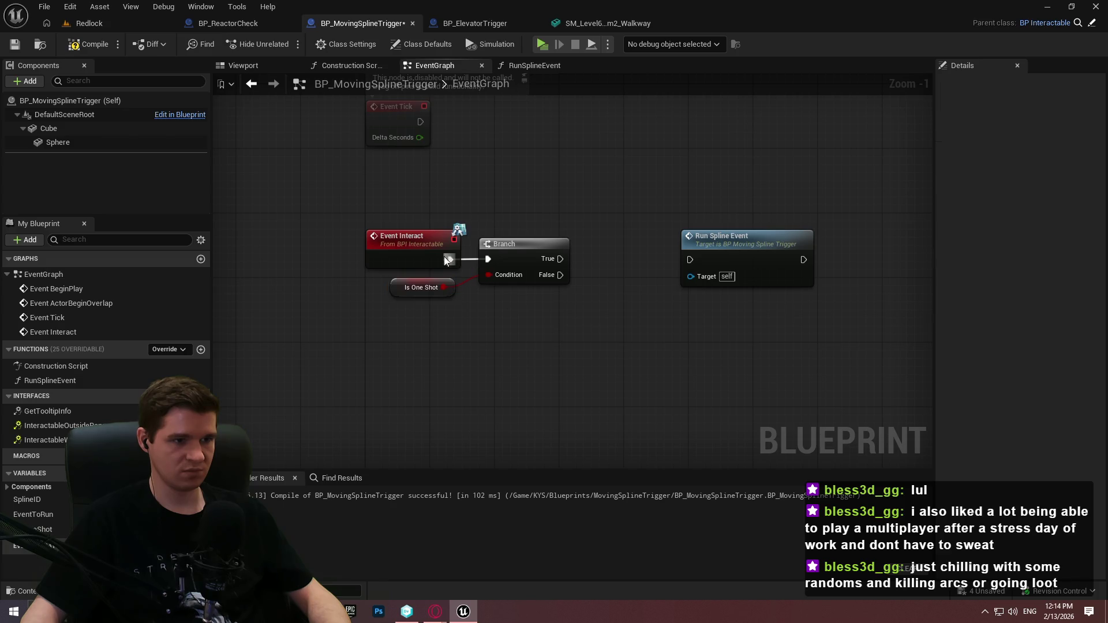
pyautogui.moveTo(727, 256)
pyautogui.mouseDown()
pyautogui.moveTo(756, 289)
pyautogui.moveTo(752, 248)
pyautogui.mouseUp()
# Add a Do Once node on the Branch True output feeding Run Spline Event.
pyautogui.moveTo(552, 263); pyautogui.dragTo(671, 252)
pyautogui.write('do once')
pyautogui.press('Return')
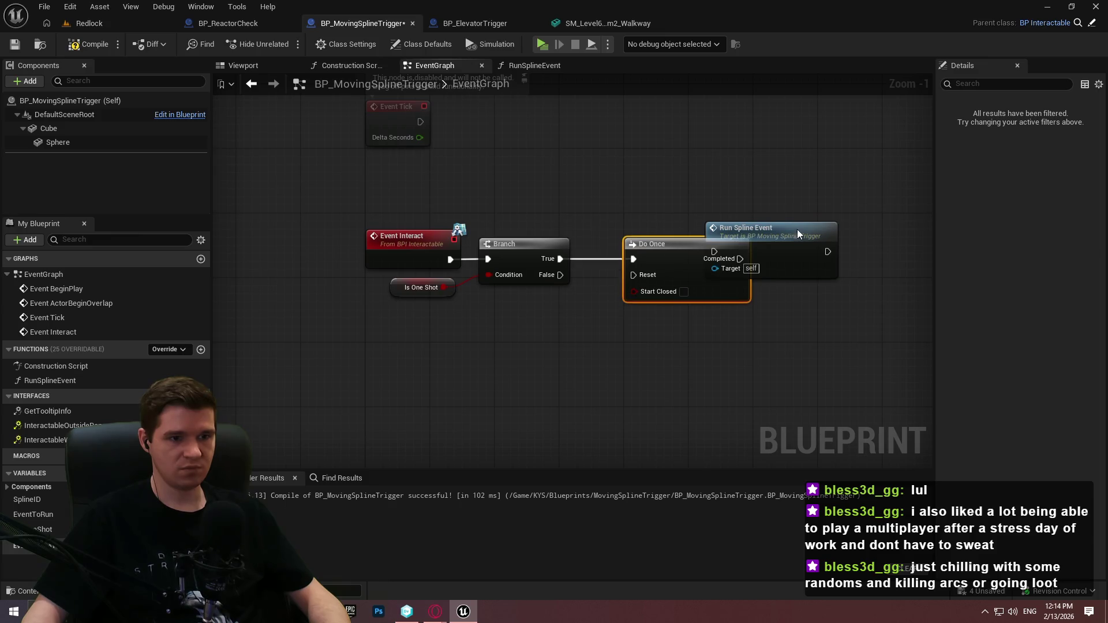
pyautogui.moveTo(782, 228); pyautogui.dragTo(917, 235)
pyautogui.moveTo(740, 259); pyautogui.dragTo(851, 262)
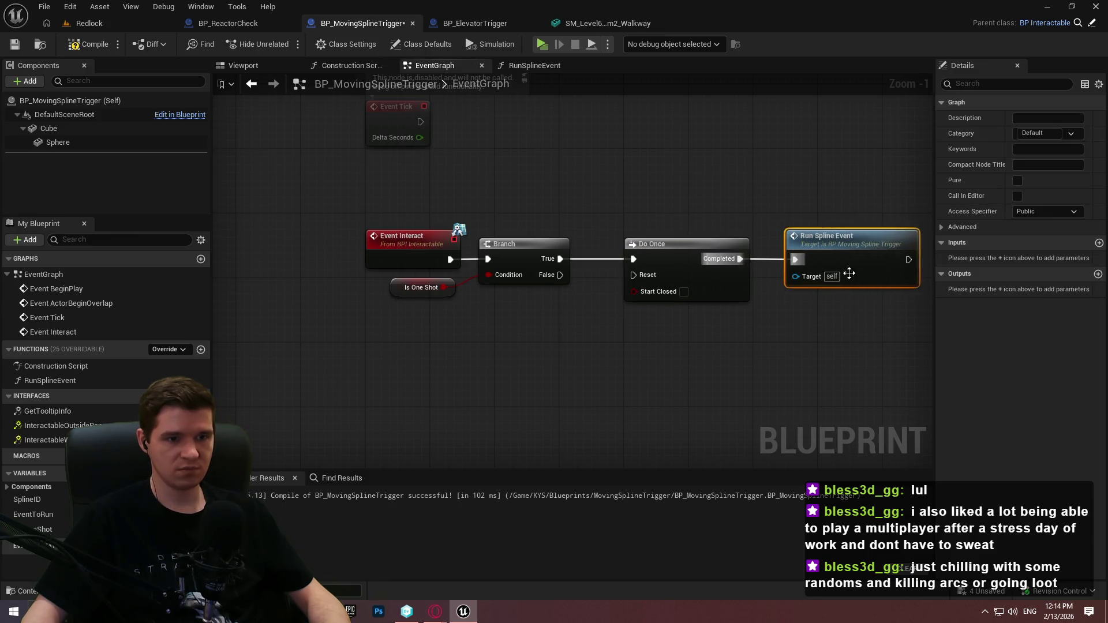
pyautogui.click(768, 277)
# Wire Branch False straight to Run Spline Event via reroute points, then compile and save.
pyautogui.moveTo(560, 274)
pyautogui.mouseDown()
pyautogui.moveTo(860, 253)
pyautogui.moveTo(795, 259)
pyautogui.mouseUp()
pyautogui.rightClick(787, 294)
pyautogui.click(600, 271)
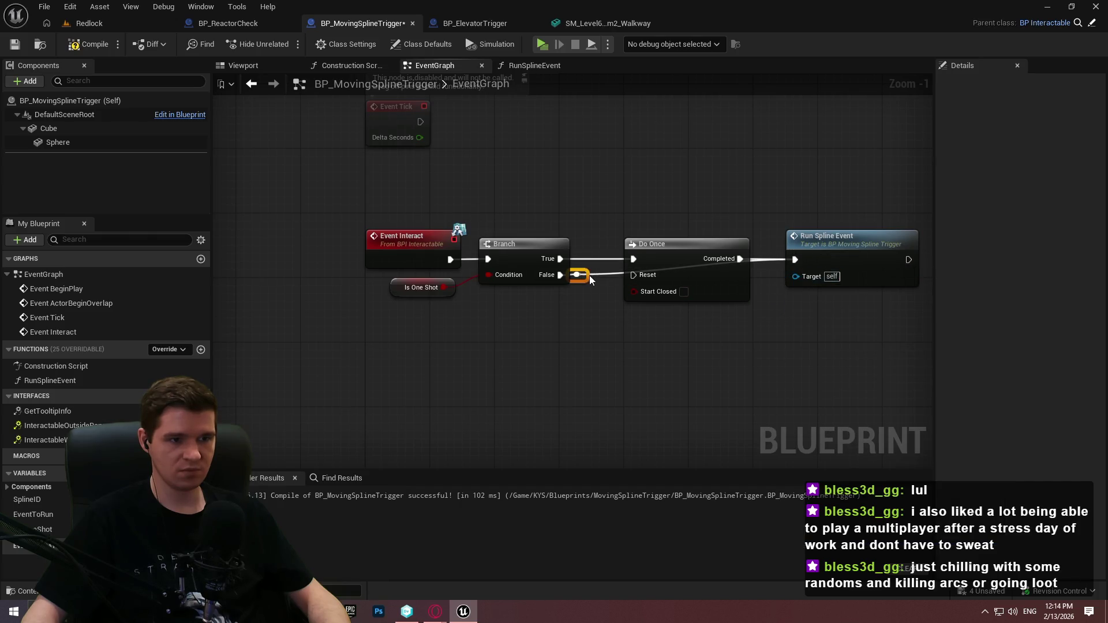
pyautogui.moveTo(589, 275)
pyautogui.mouseDown()
pyautogui.moveTo(653, 322)
pyautogui.moveTo(655, 311)
pyautogui.moveTo(646, 315)
pyautogui.moveTo(749, 318)
pyautogui.mouseUp()
pyautogui.doubleClick(659, 315)
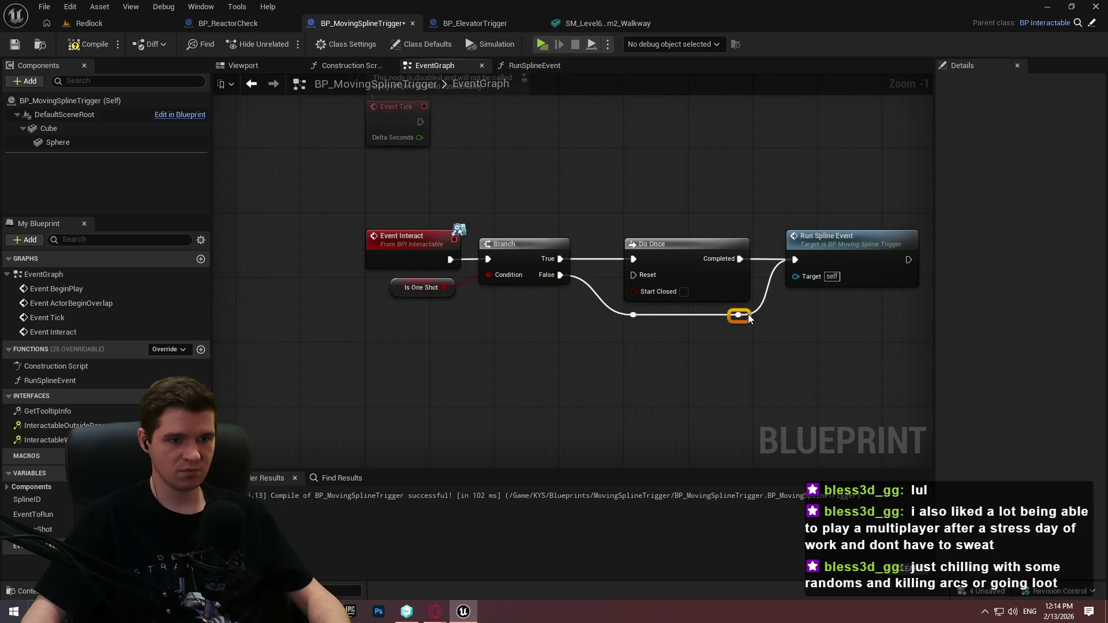
pyautogui.moveTo(838, 333)
pyautogui.mouseDown()
pyautogui.moveTo(767, 277)
pyautogui.moveTo(623, 250)
pyautogui.moveTo(635, 245)
pyautogui.mouseUp()
pyautogui.click(705, 356)
pyautogui.click(88, 44)
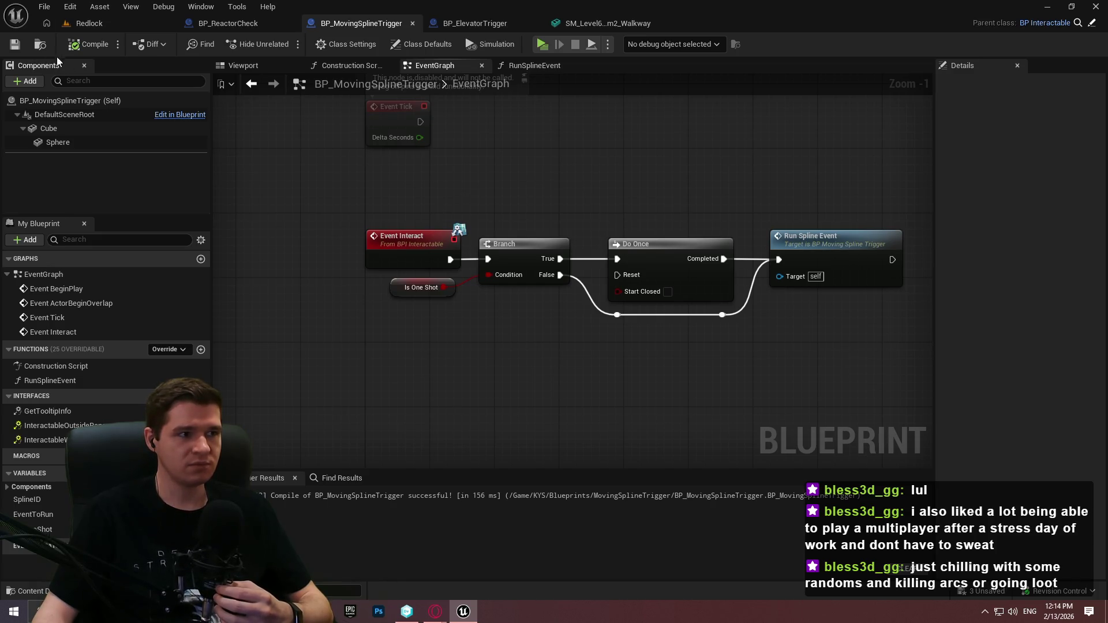
pyautogui.click(12, 44)
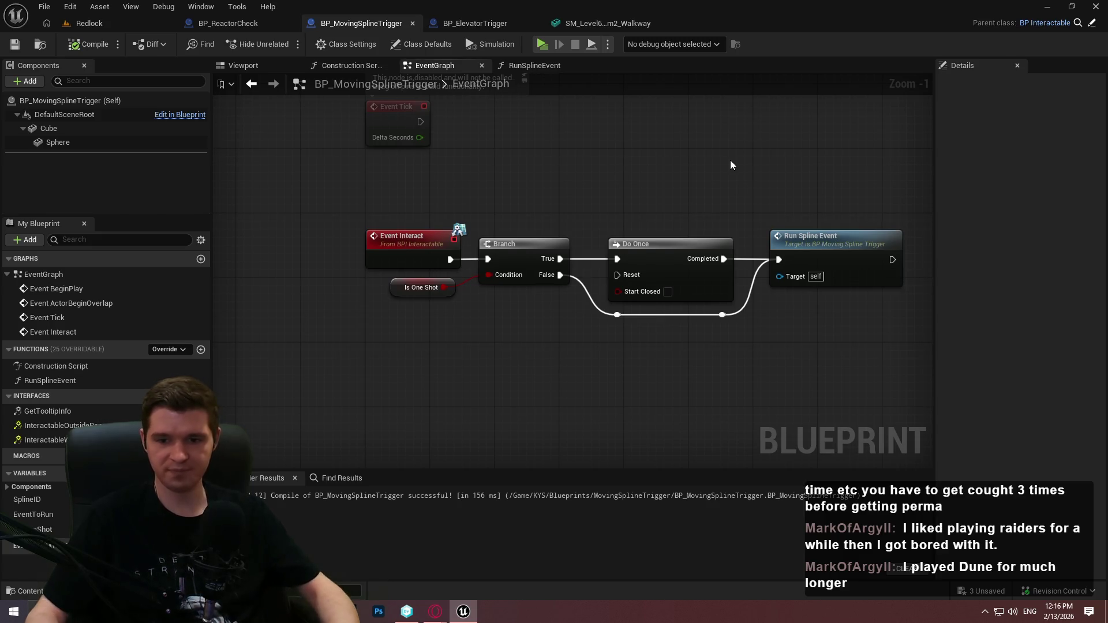
# Close the SM_Level6_Room2_Walkway editor, glance at the trigger's event graph, and return to Redlock.
pyautogui.click(591, 26)
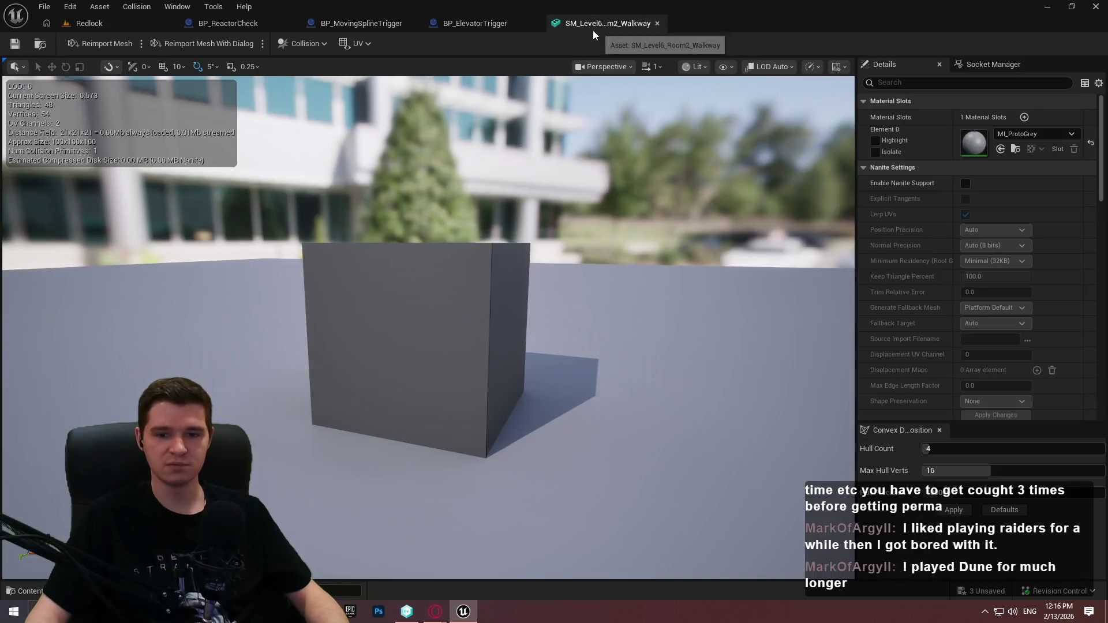
pyautogui.click(657, 23)
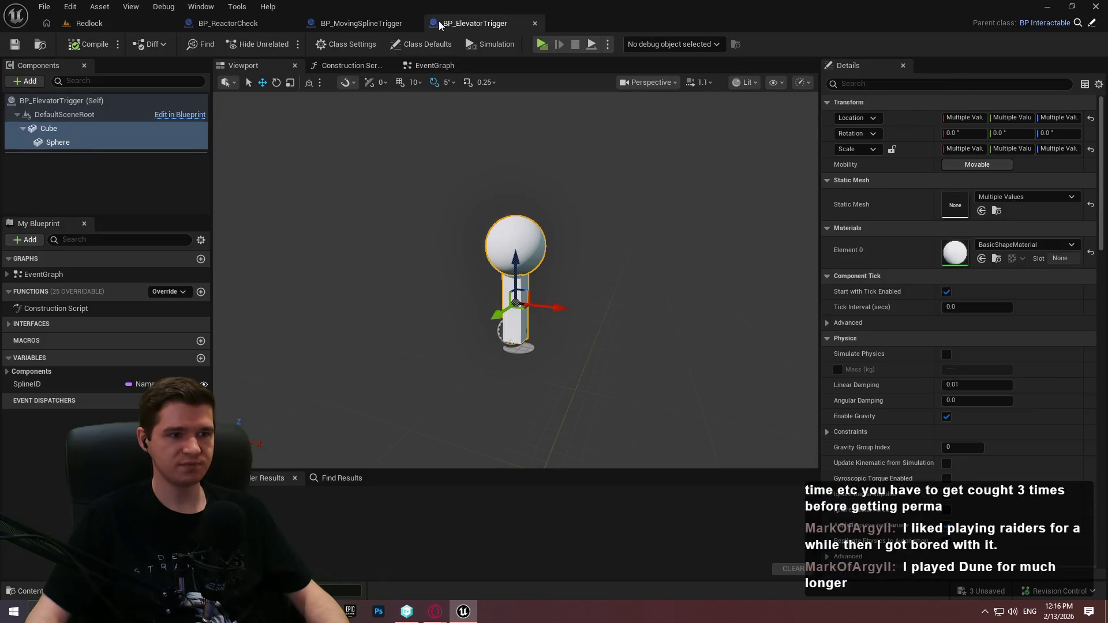
pyautogui.click(361, 23)
pyautogui.moveTo(744, 377); pyautogui.dragTo(642, 382)
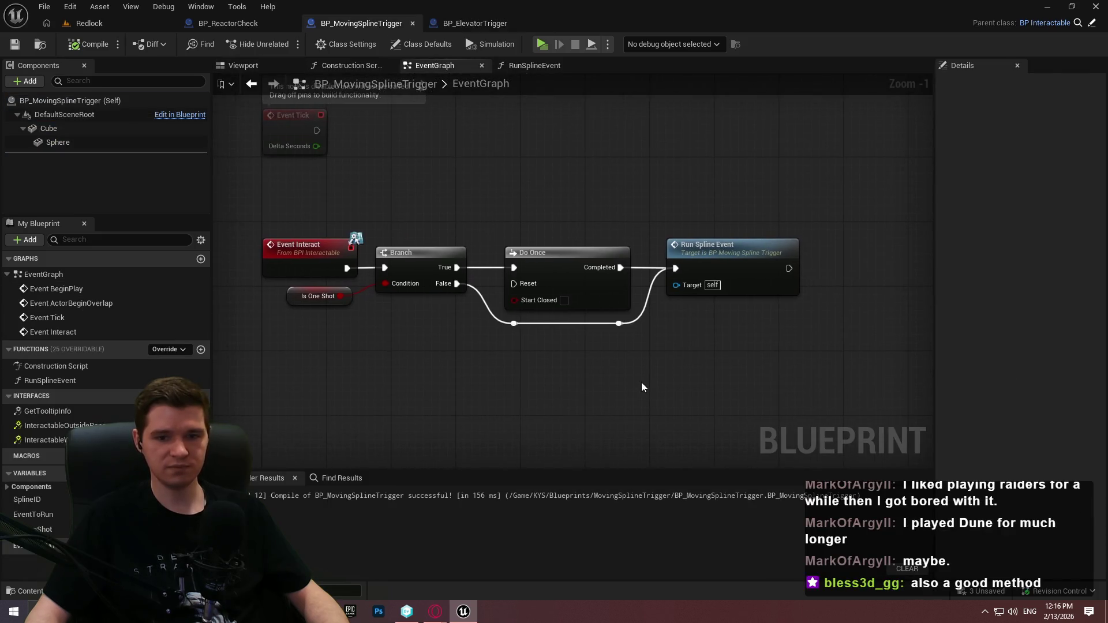
pyautogui.click(89, 24)
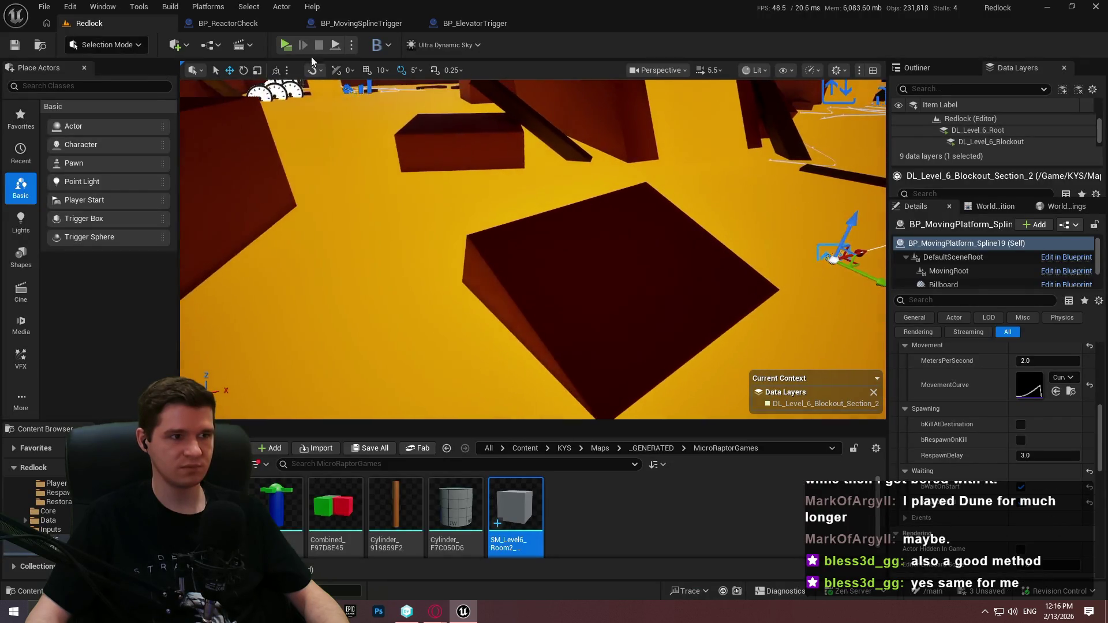
# Return to the Redlock level and fly past the tall pillars up to the floating blocks.
pyautogui.click(224, 22)
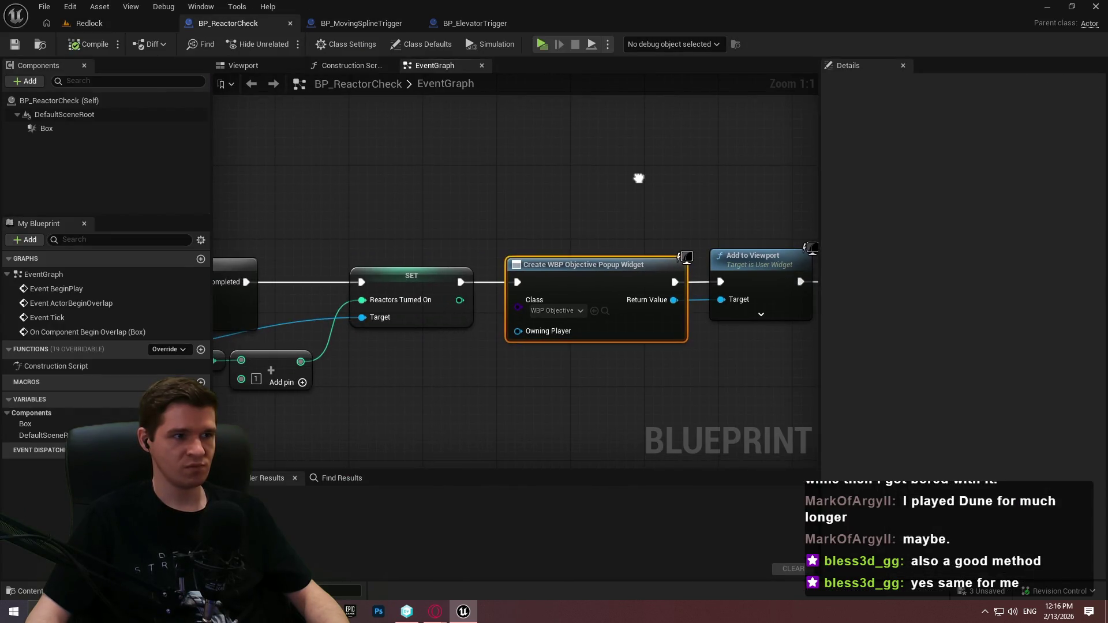
pyautogui.click(134, 26)
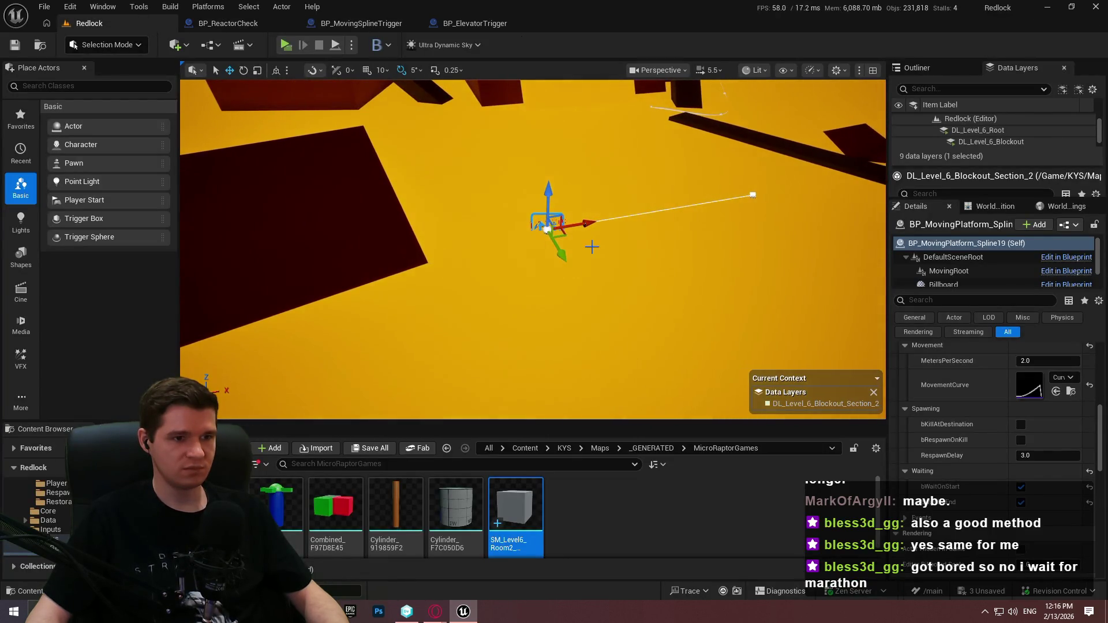
pyautogui.scroll(-5, 681, 245)
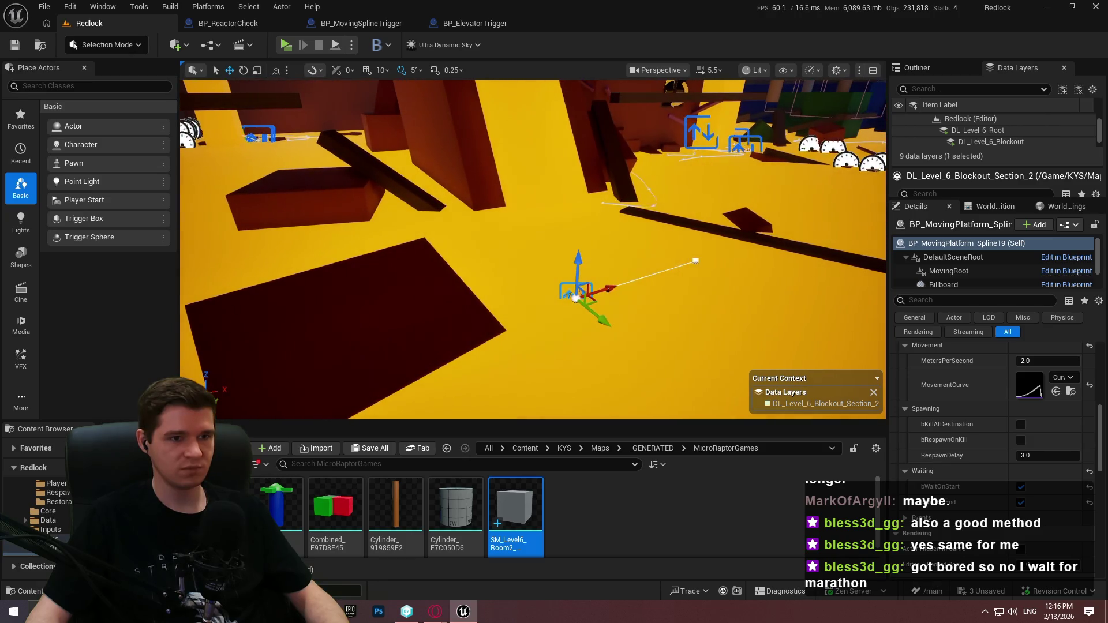
pyautogui.moveTo(575, 299)
pyautogui.mouseDown()
pyautogui.moveTo(782, 317)
pyautogui.moveTo(695, 280)
pyautogui.mouseUp()
pyautogui.moveTo(744, 226); pyautogui.dragTo(744, 225)
pyautogui.moveTo(649, 400); pyautogui.dragTo(650, 399)
pyautogui.moveTo(532, 300); pyautogui.dragTo(532, 299)
pyautogui.moveTo(512, 209); pyautogui.dragTo(511, 209)
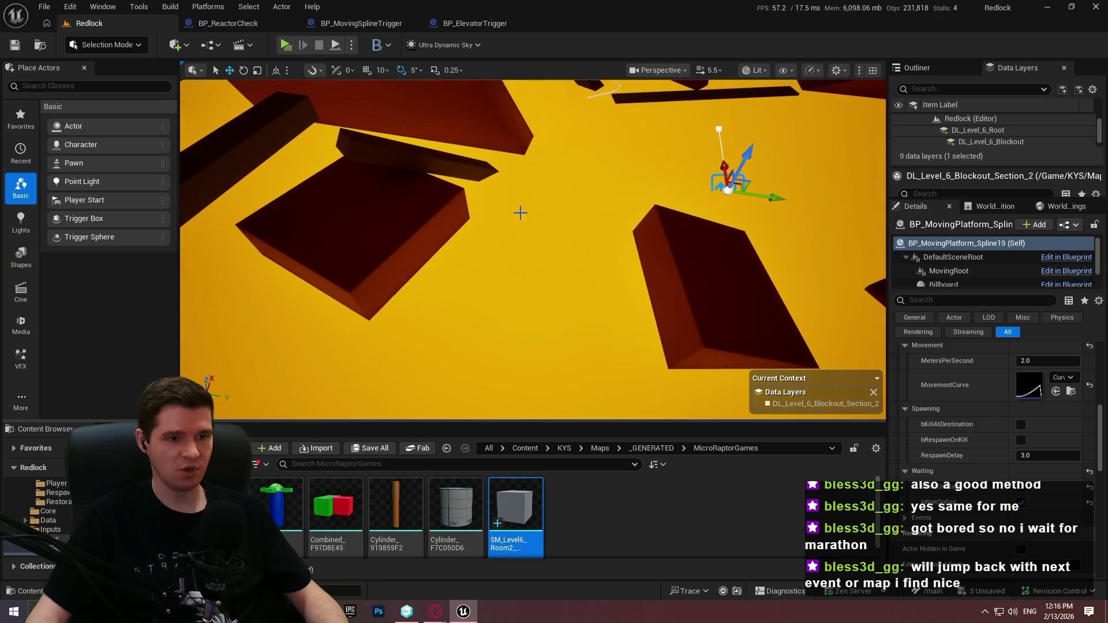
# Fly onward over the dark blocks to inspect the platform gaps, spline and gauges.
pyautogui.moveTo(663, 259); pyautogui.dragTo(523, 334)
pyautogui.moveTo(614, 159); pyautogui.dragTo(395, 247)
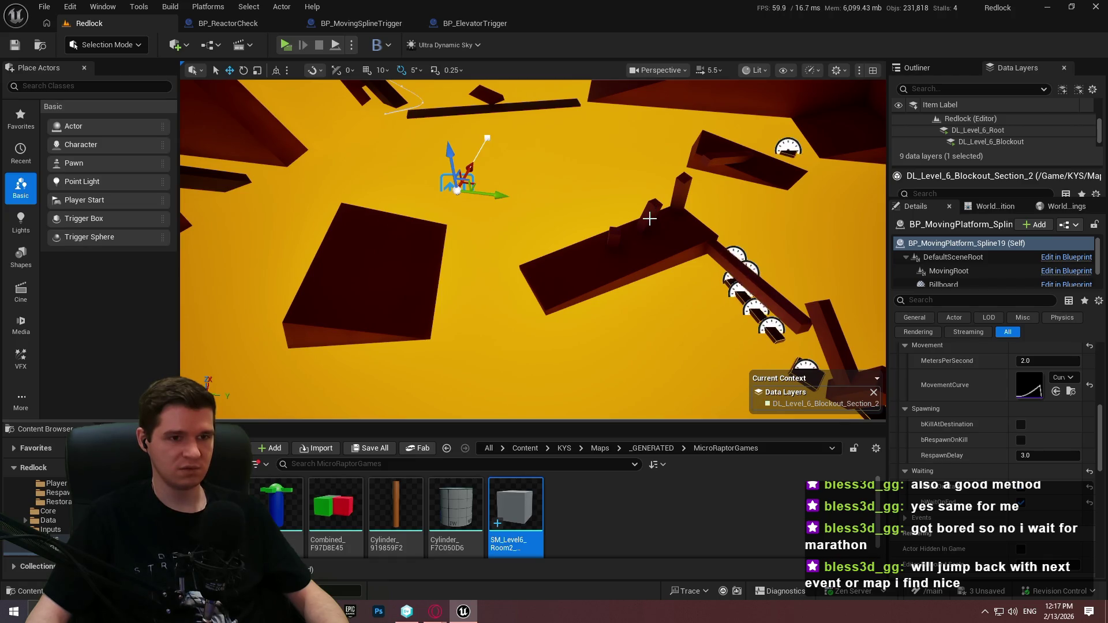
pyautogui.moveTo(612, 329); pyautogui.dragTo(612, 329)
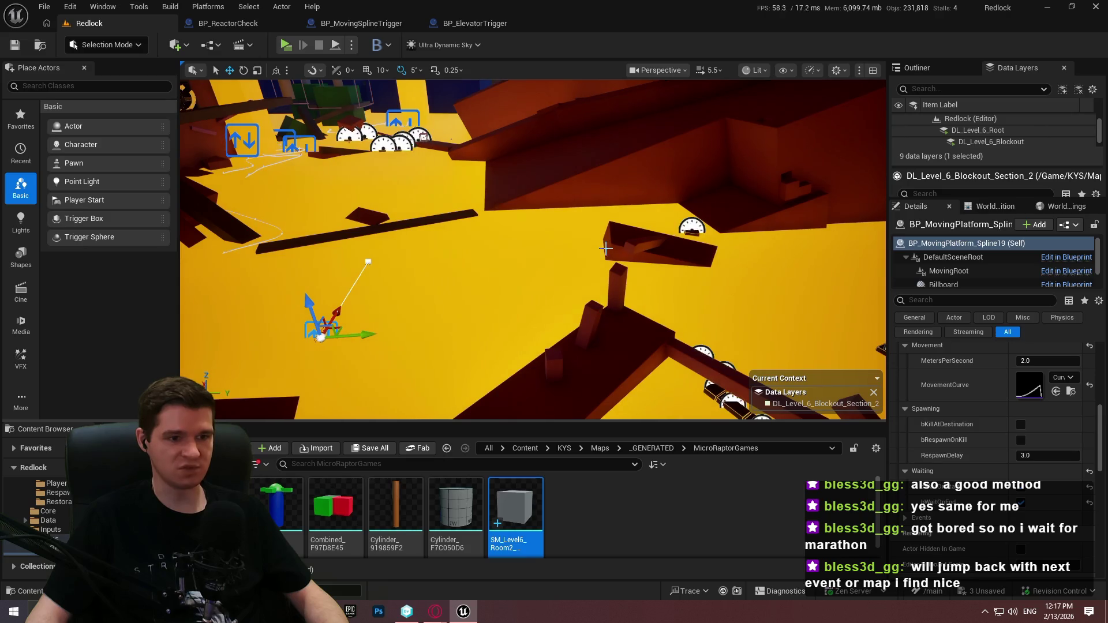
pyautogui.moveTo(828, 201); pyautogui.dragTo(828, 202)
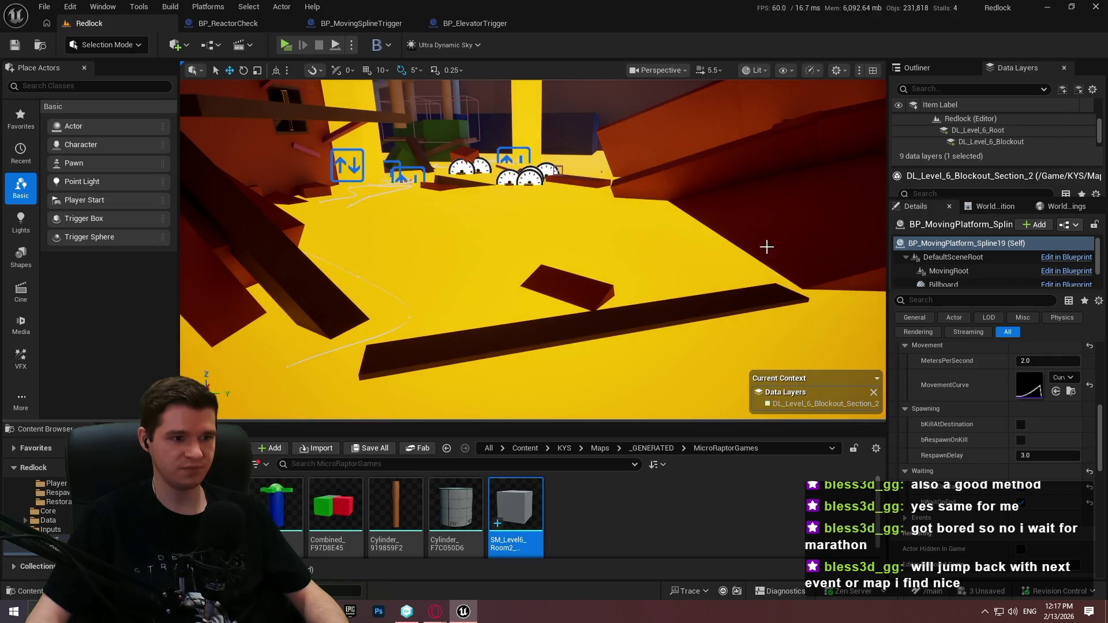
pyautogui.moveTo(732, 255); pyautogui.dragTo(732, 255)
pyautogui.moveTo(681, 123); pyautogui.dragTo(705, 230)
pyautogui.moveTo(564, 186); pyautogui.dragTo(564, 185)
pyautogui.moveTo(439, 130); pyautogui.dragTo(439, 130)
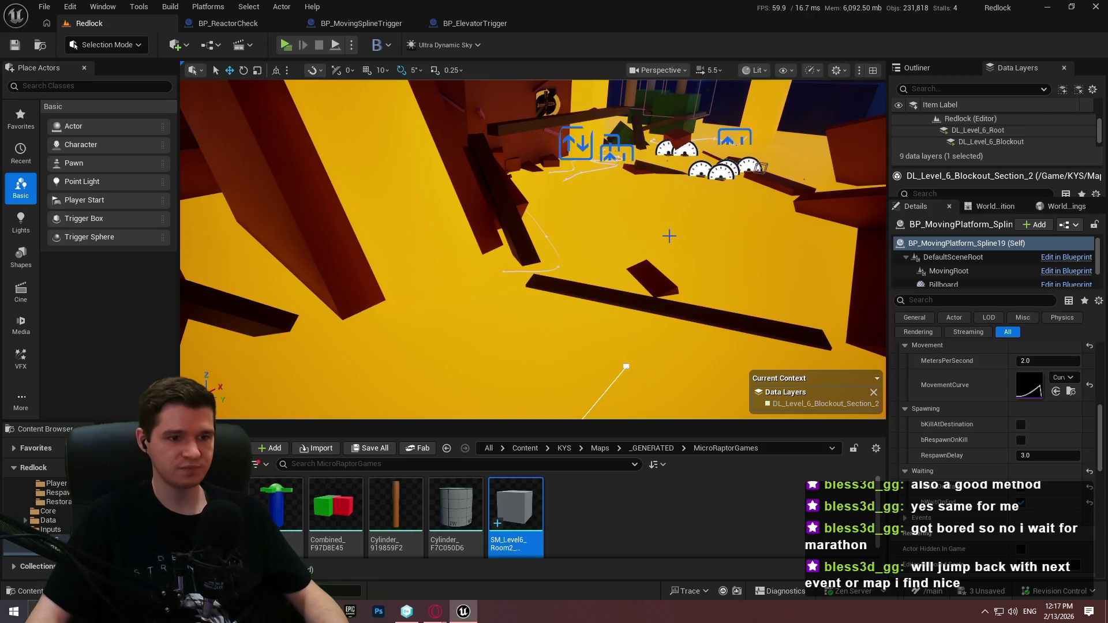
# Frame the spline platform and check its spline point against the dark beam Cube232.
pyautogui.press('f')
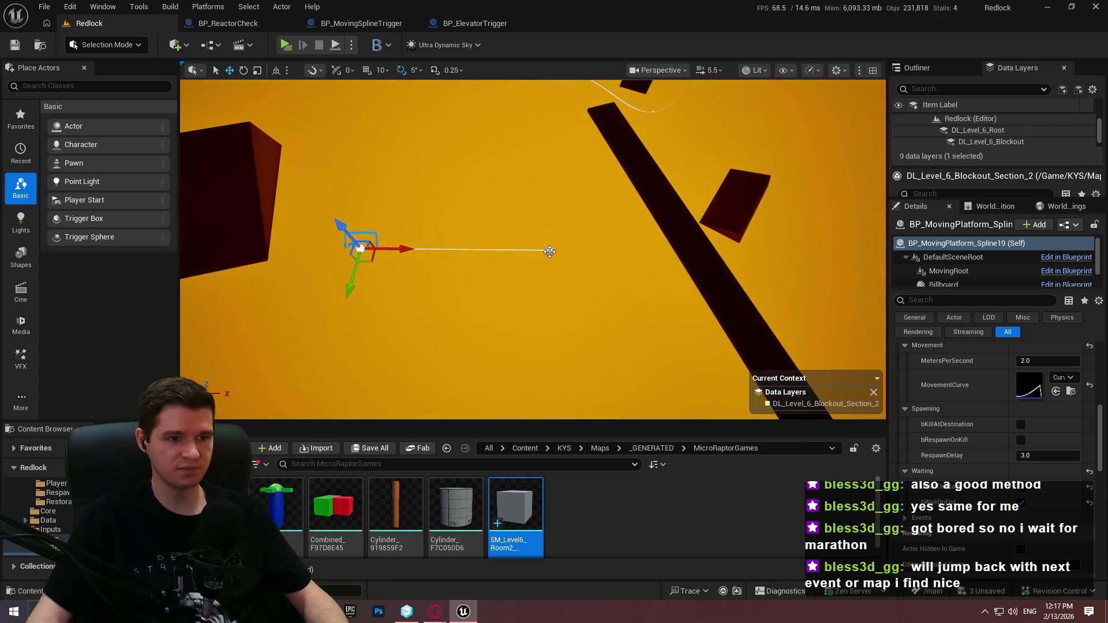
pyautogui.click(549, 251)
pyautogui.press('e')
pyautogui.press('w')
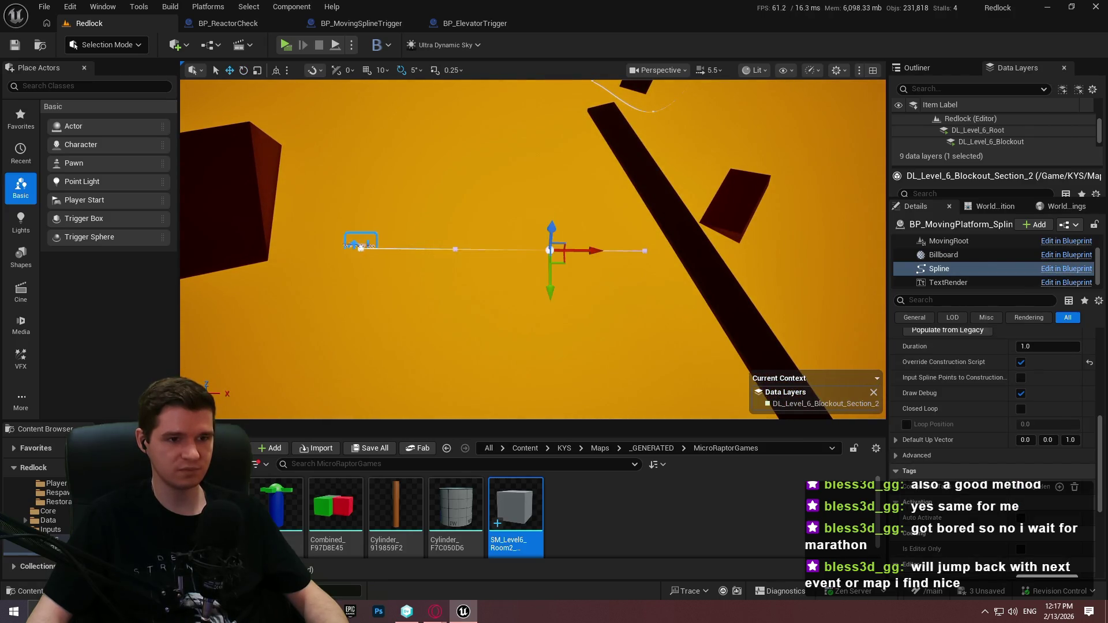
pyautogui.click(663, 243)
pyautogui.scroll(5, 1020, 538)
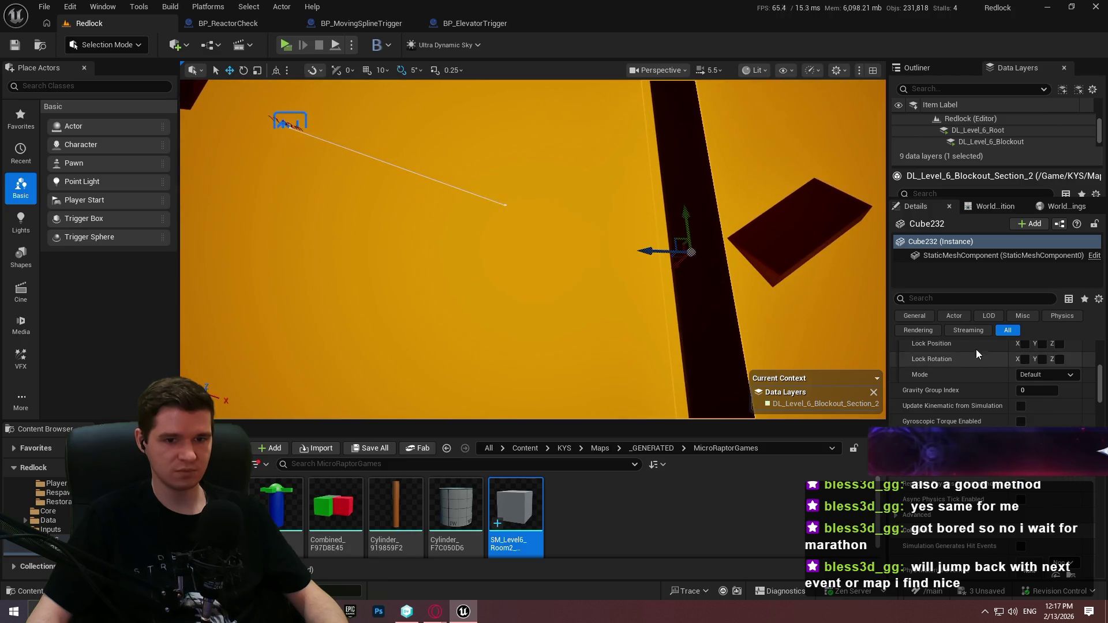
pyautogui.scroll(4, 1014, 353)
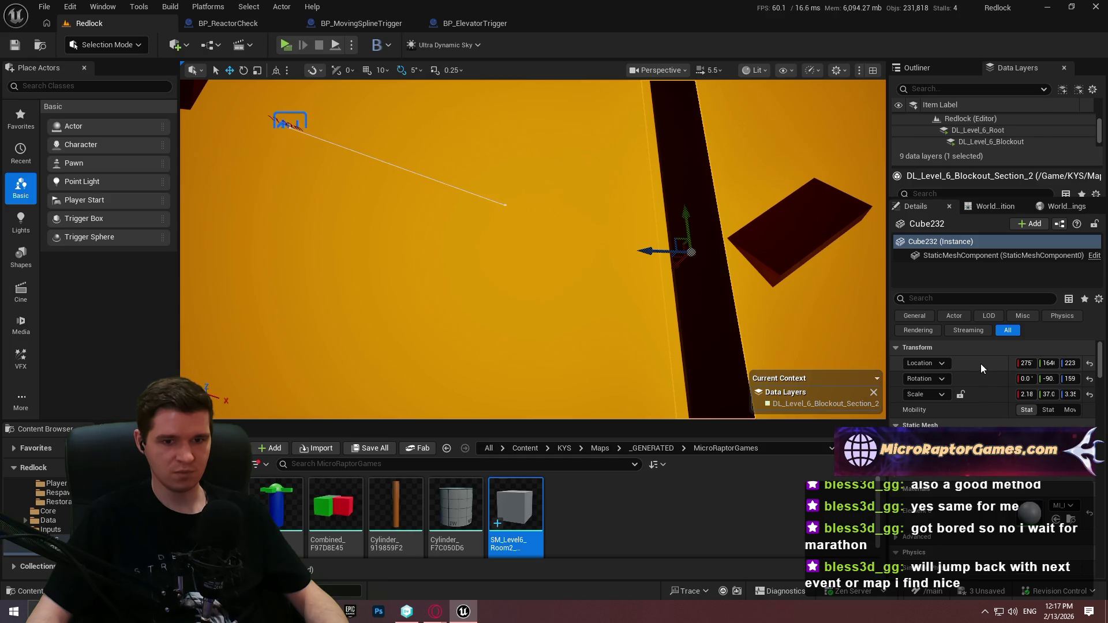
# Select the spline's end point after checking pillar Cube232 and orange slab Cube144.
pyautogui.click(505, 205)
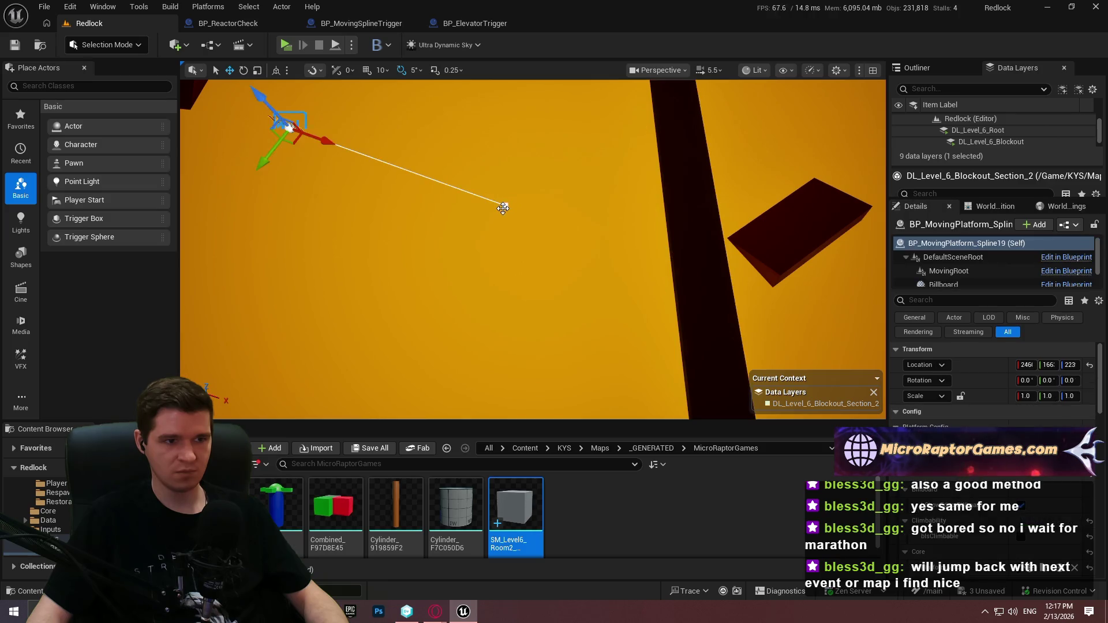
pyautogui.click(504, 206)
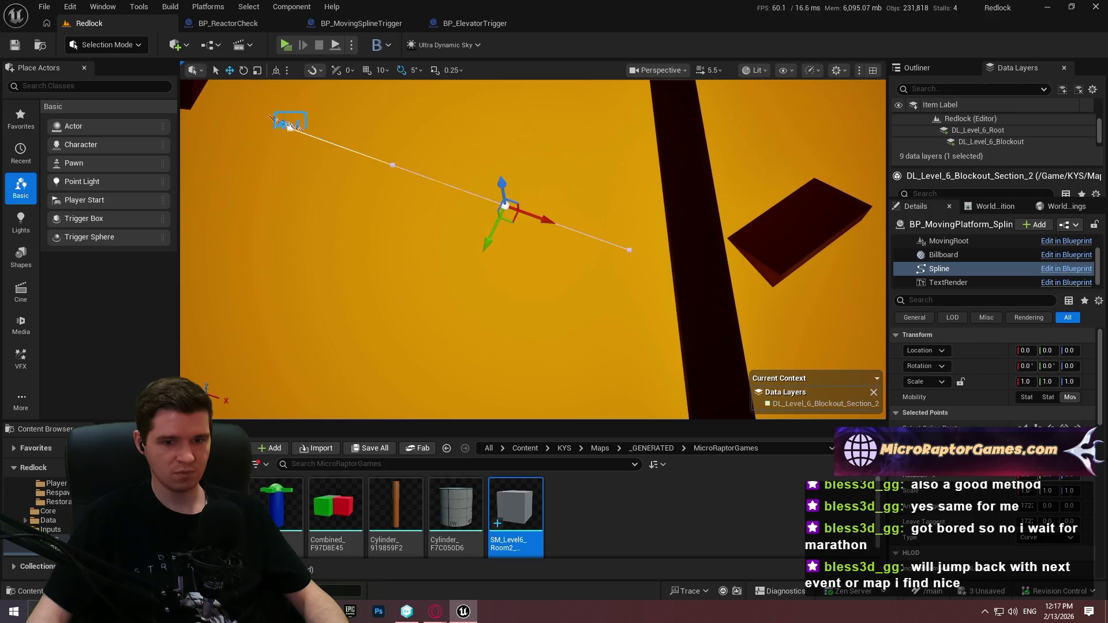
pyautogui.moveTo(888, 394)
pyautogui.mouseDown()
pyautogui.moveTo(756, 393)
pyautogui.moveTo(911, 394)
pyautogui.moveTo(886, 393)
pyautogui.mouseUp()
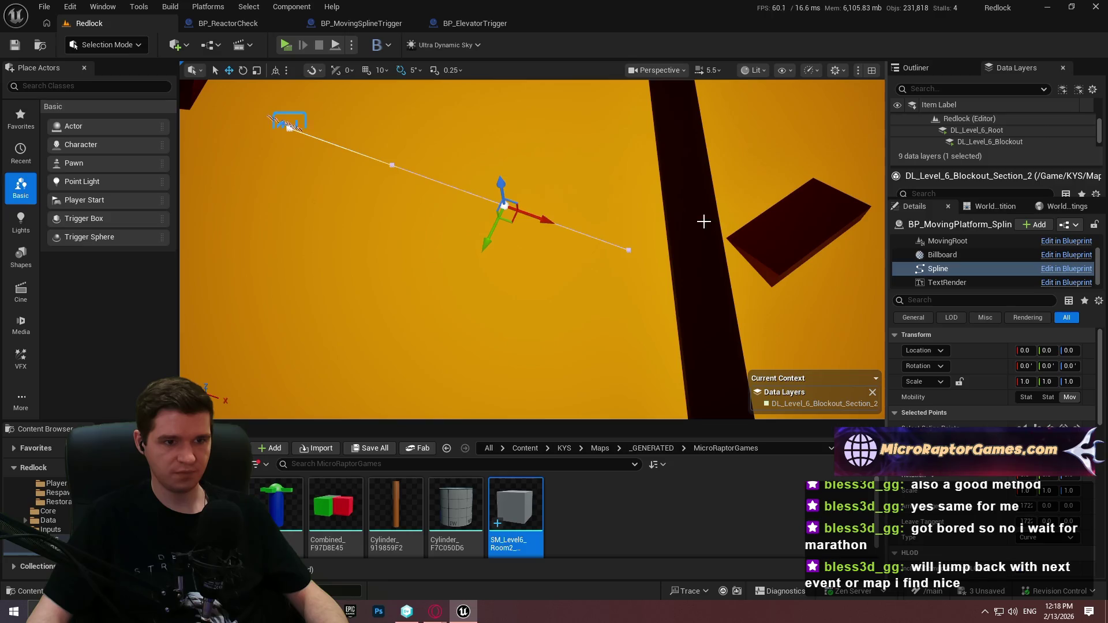
pyautogui.click(689, 242)
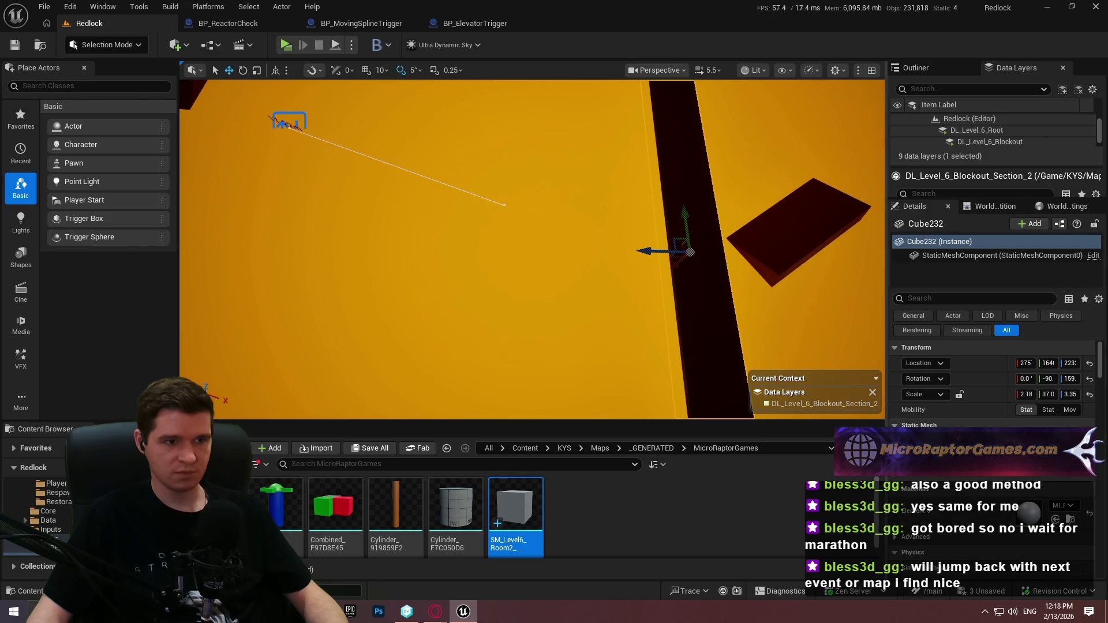
pyautogui.click(579, 230)
pyautogui.click(503, 205)
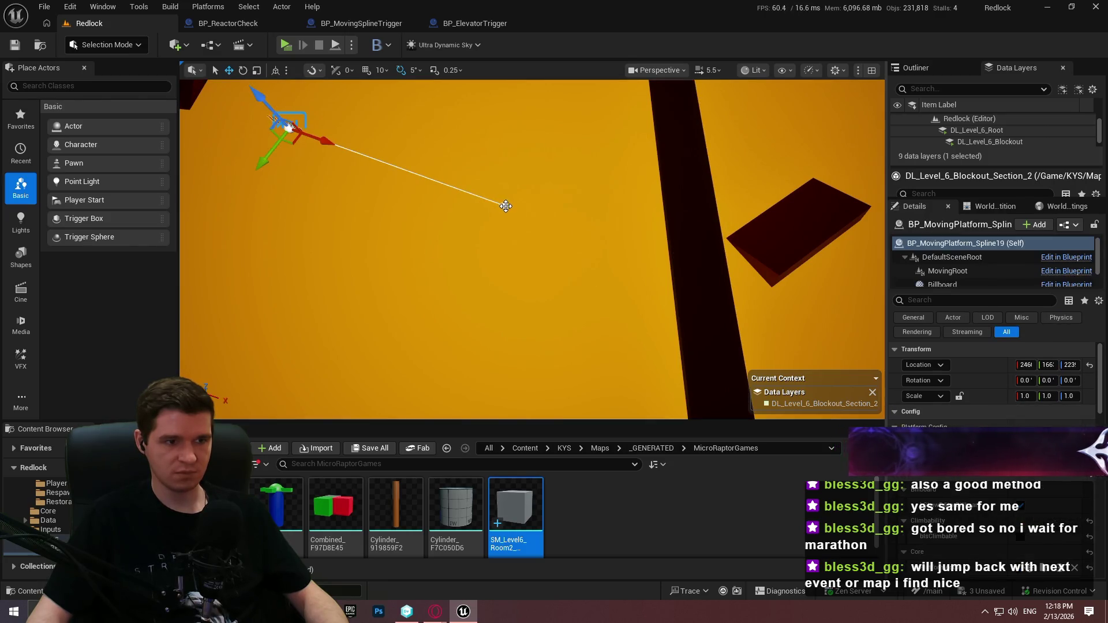
pyautogui.click(505, 205)
# Extend the spline with a new point reaching toward pillar Cube232.
pyautogui.moveTo(511, 223)
pyautogui.mouseDown()
pyautogui.moveTo(698, 249)
pyautogui.moveTo(681, 271)
pyautogui.moveTo(664, 263)
pyautogui.moveTo(620, 279)
pyautogui.moveTo(560, 217)
pyautogui.mouseUp()
pyautogui.click(701, 283)
pyautogui.scroll(-2, 531, 249)
pyautogui.scroll(-1, 531, 249)
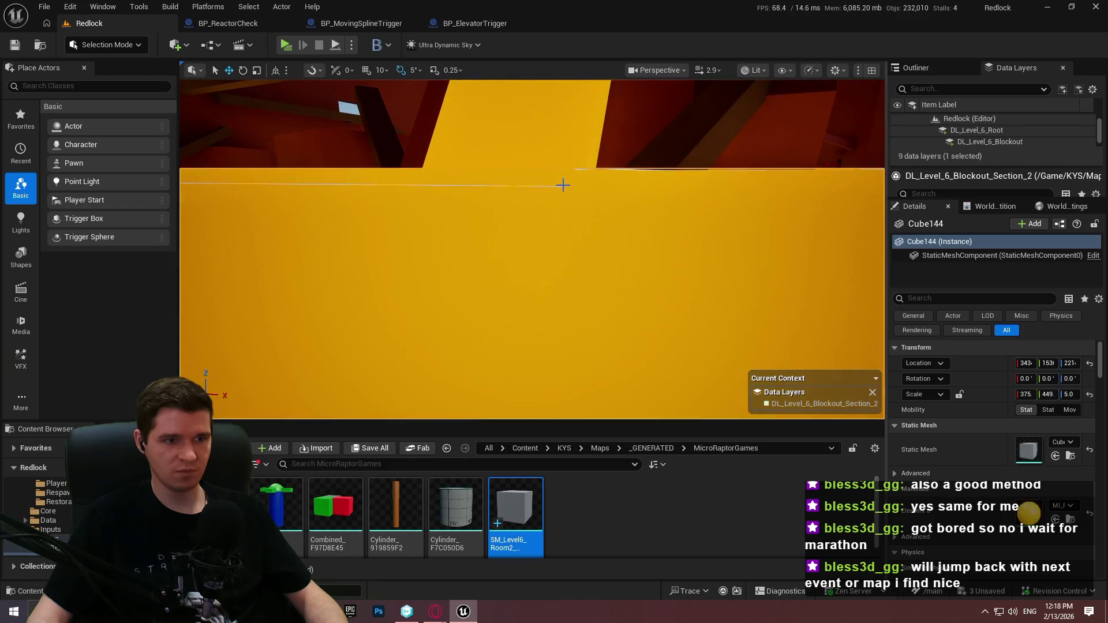
pyautogui.click(563, 186)
pyautogui.click(564, 185)
pyautogui.moveTo(656, 225); pyautogui.dragTo(635, 231)
pyautogui.moveTo(382, 191)
pyautogui.mouseDown()
pyautogui.moveTo(458, 194)
pyautogui.moveTo(440, 235)
pyautogui.moveTo(507, 248)
pyautogui.moveTo(653, 233)
pyautogui.mouseUp()
# Rotate and move the spline points to bend the path into a curve.
pyautogui.press('e')
pyautogui.moveTo(609, 269); pyautogui.dragTo(600, 288)
pyautogui.moveTo(522, 257); pyautogui.dragTo(497, 289)
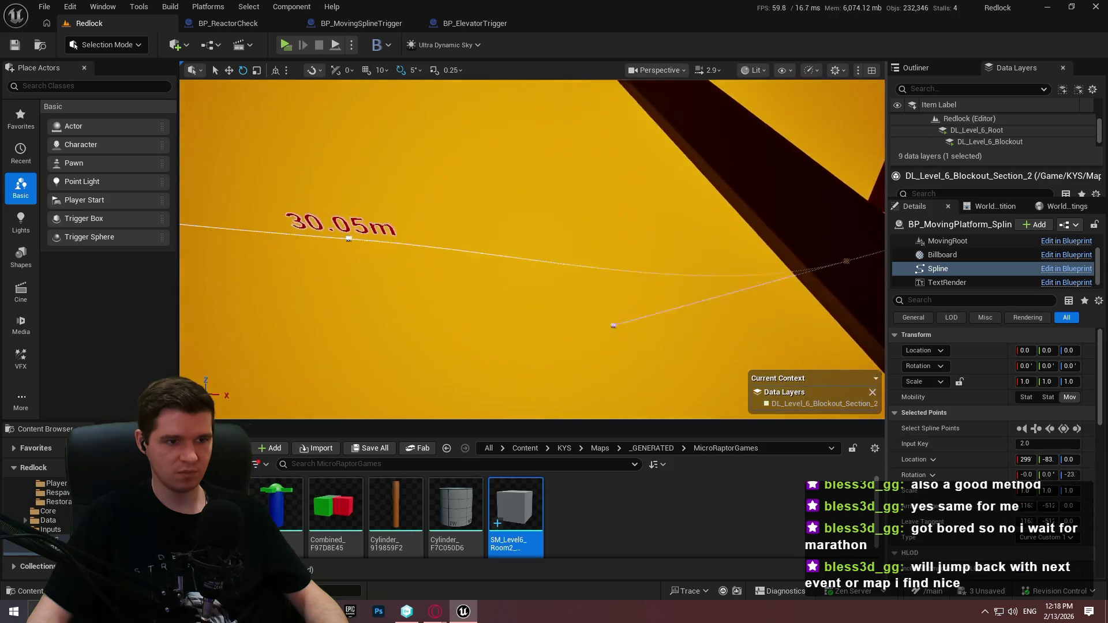
pyautogui.click(387, 242)
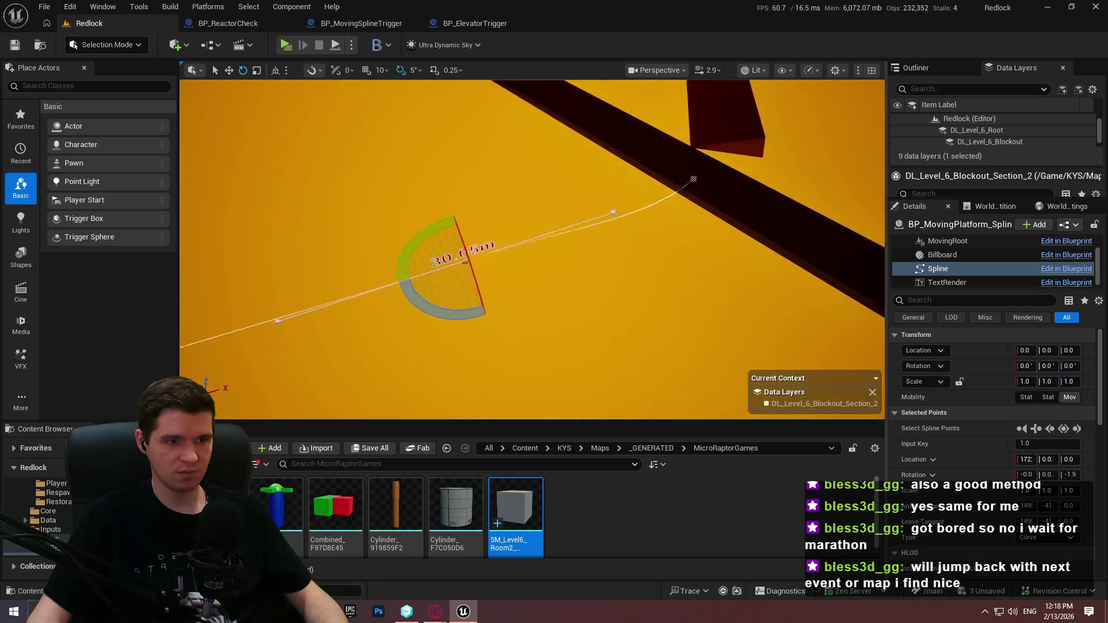
pyautogui.press('w')
pyautogui.moveTo(630, 258)
pyautogui.mouseDown()
pyautogui.moveTo(597, 306)
pyautogui.moveTo(630, 297)
pyautogui.mouseUp()
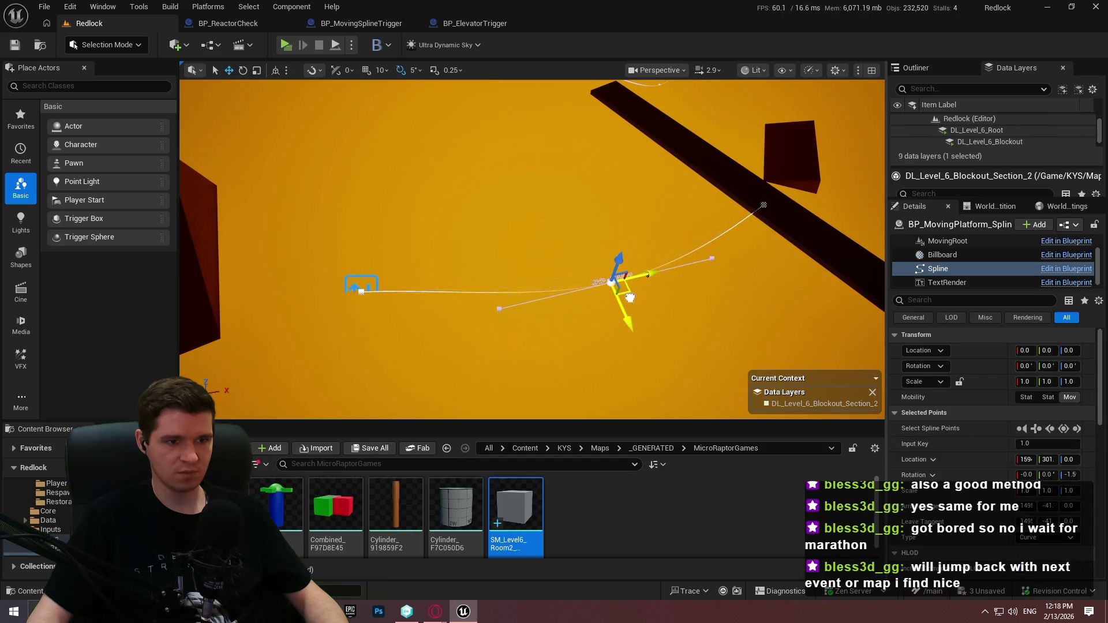
pyautogui.click(365, 290)
pyautogui.moveTo(512, 284)
pyautogui.mouseDown()
pyautogui.moveTo(404, 292)
pyautogui.moveTo(434, 285)
pyautogui.mouseUp()
pyautogui.moveTo(634, 323); pyautogui.dragTo(837, 348)
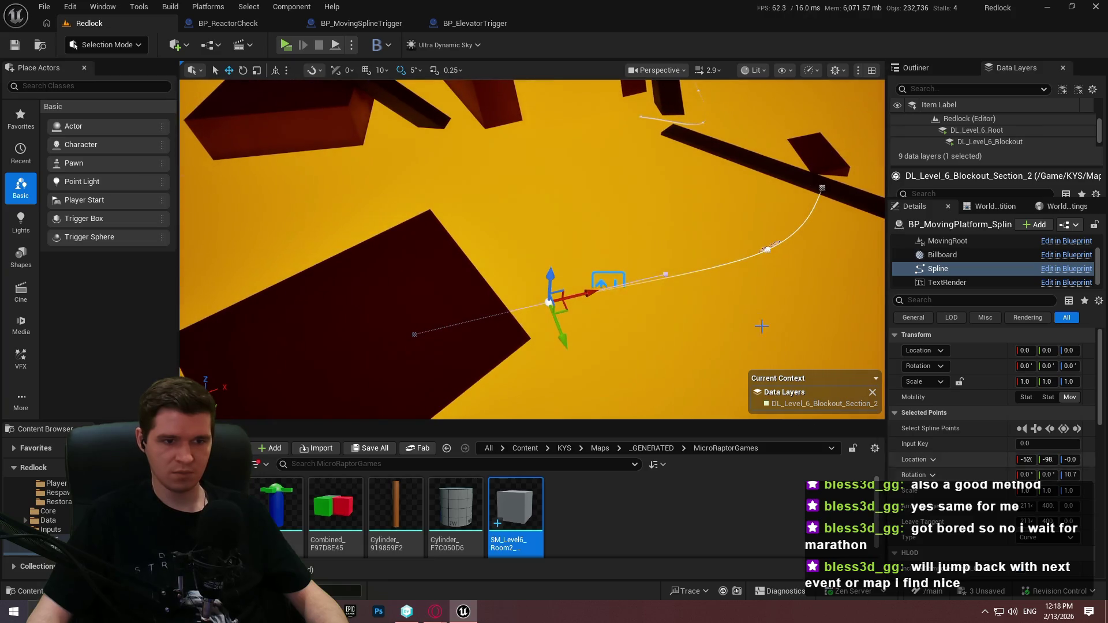
pyautogui.click(608, 286)
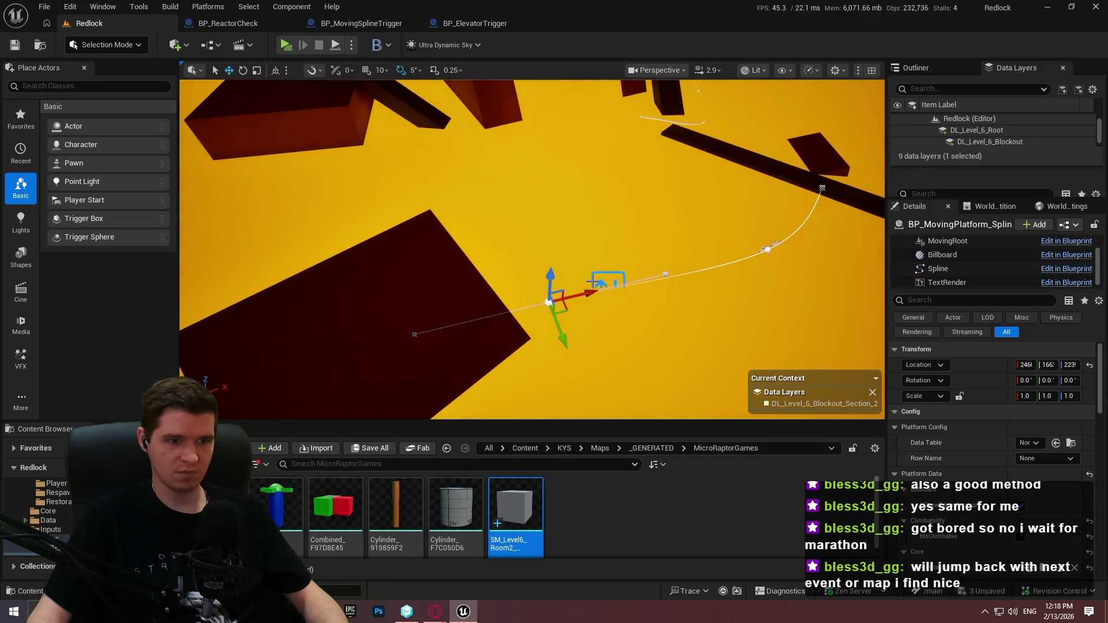
pyautogui.click(603, 283)
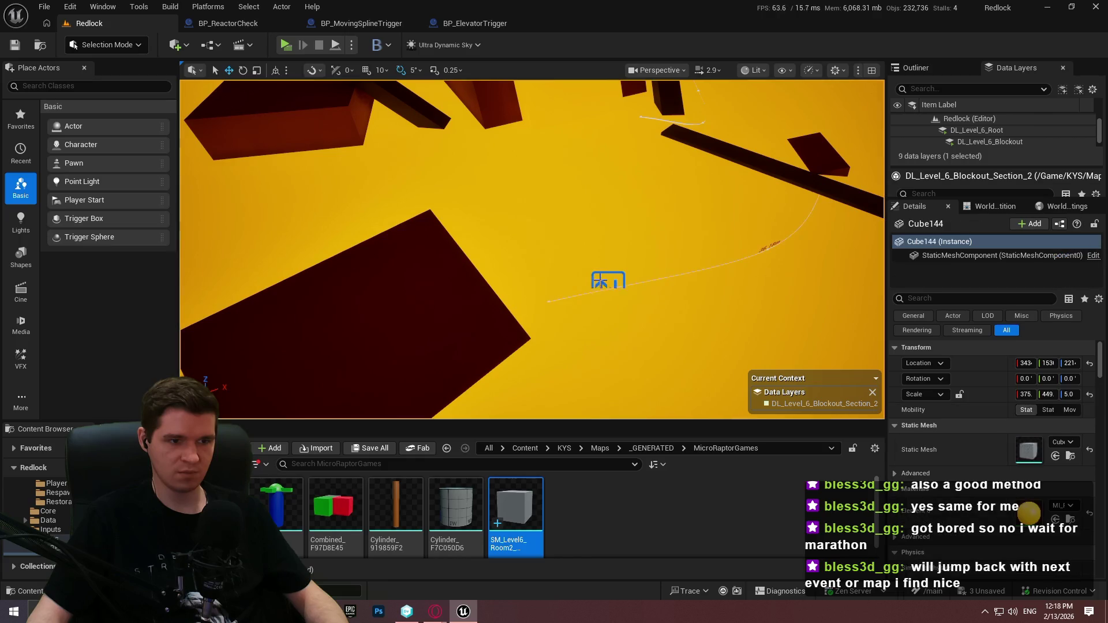
# Set the platform's MovingPlatformID to Level6_Room2_Shortcut1, then go to the Content root folder.
pyautogui.click(496, 352)
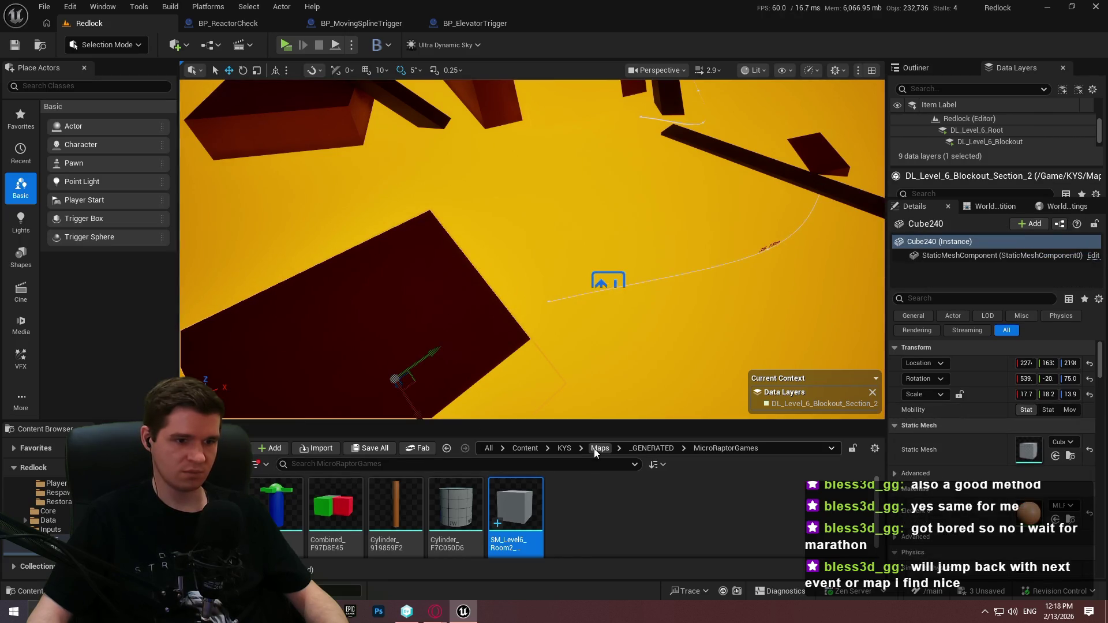
pyautogui.click(601, 281)
pyautogui.scroll(-8, 975, 447)
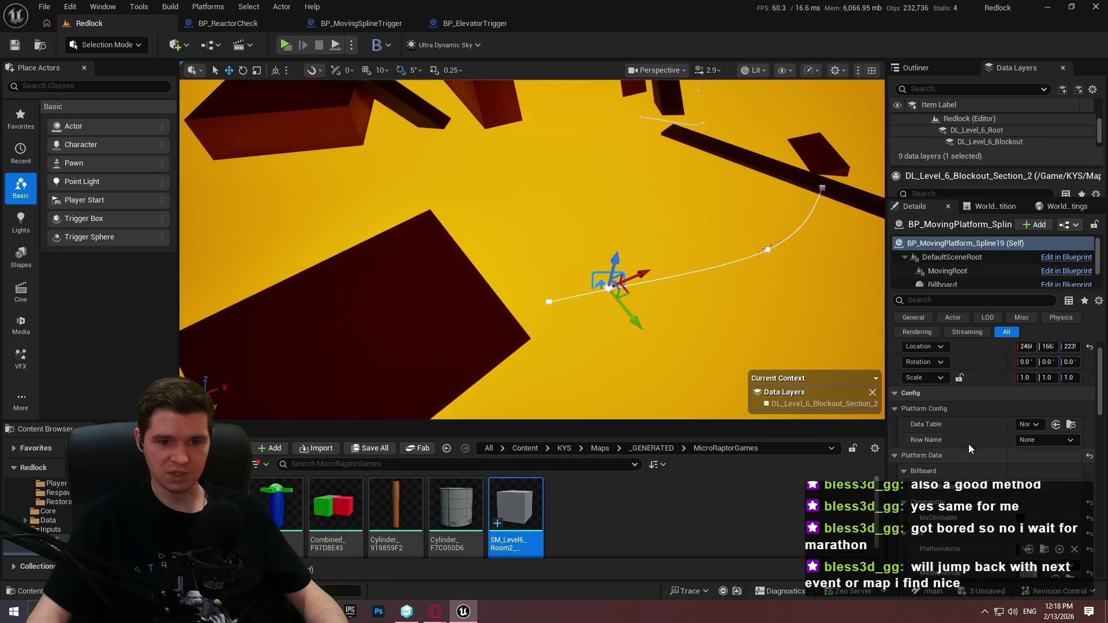
pyautogui.scroll(-10, 996, 460)
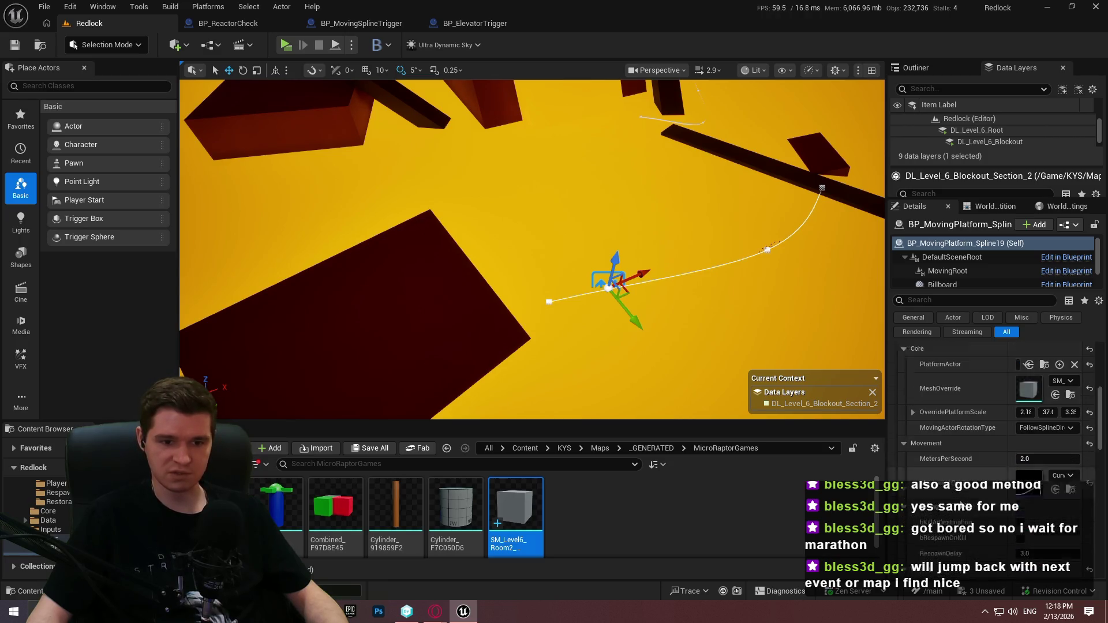
pyautogui.scroll(-2, 903, 490)
pyautogui.click(1047, 447)
pyautogui.write('Level6_Room')
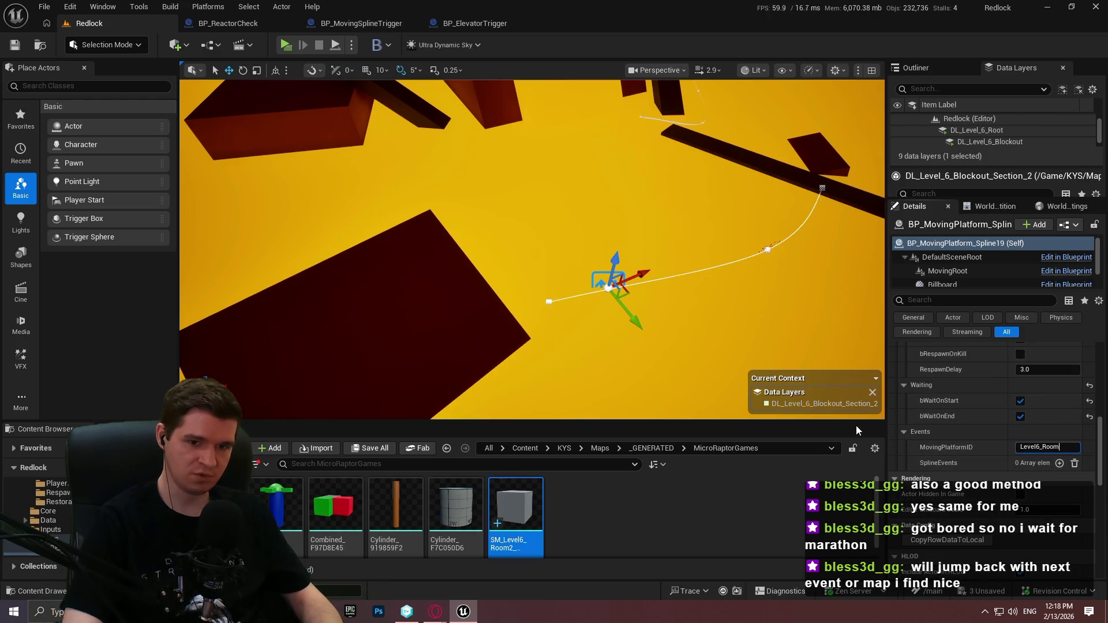
pyautogui.write('Shortcut1')
pyautogui.press('Return')
pyautogui.click(563, 507)
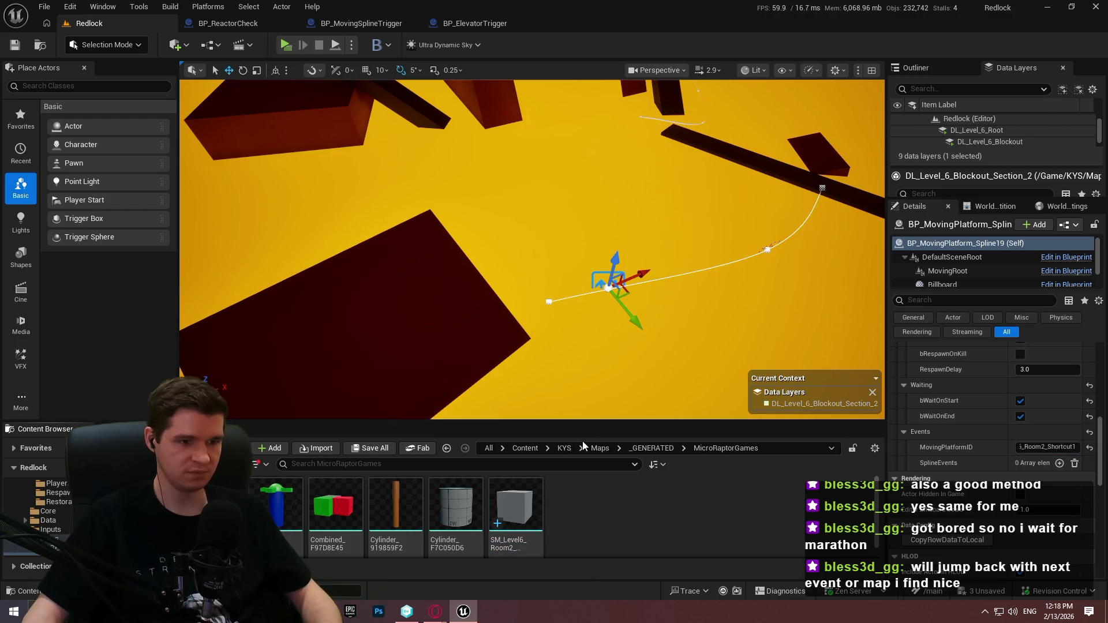
pyautogui.click(537, 450)
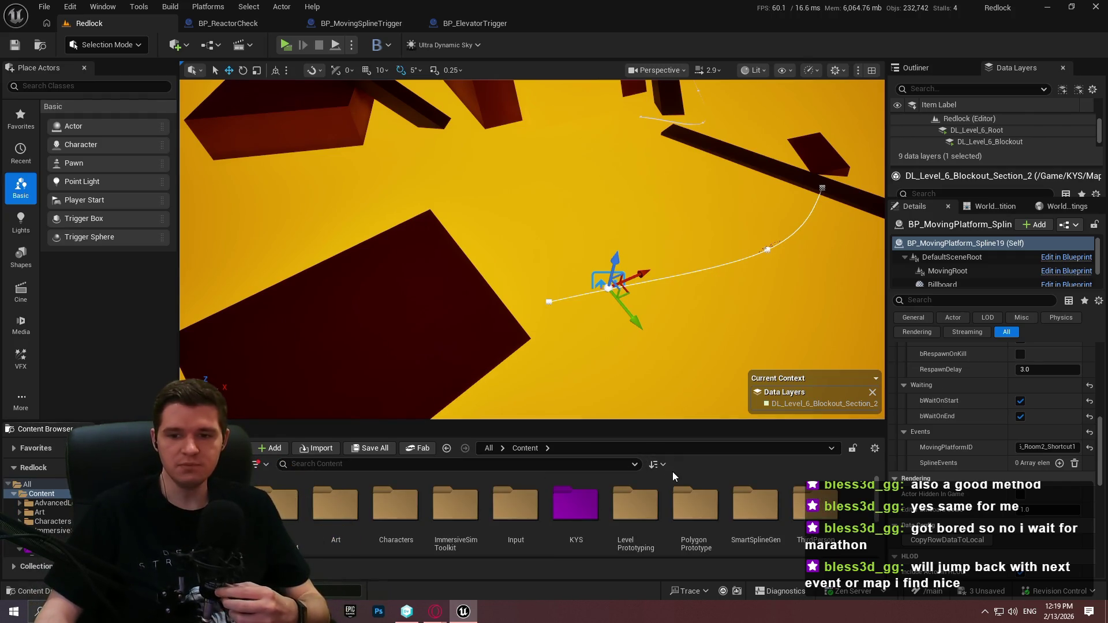
# Browse to Content > KYS > Blueprints > MovingSplineTrigger.
pyautogui.doubleClick(575, 505)
pyautogui.doubleClick(336, 505)
pyautogui.scroll(-2, 446, 520)
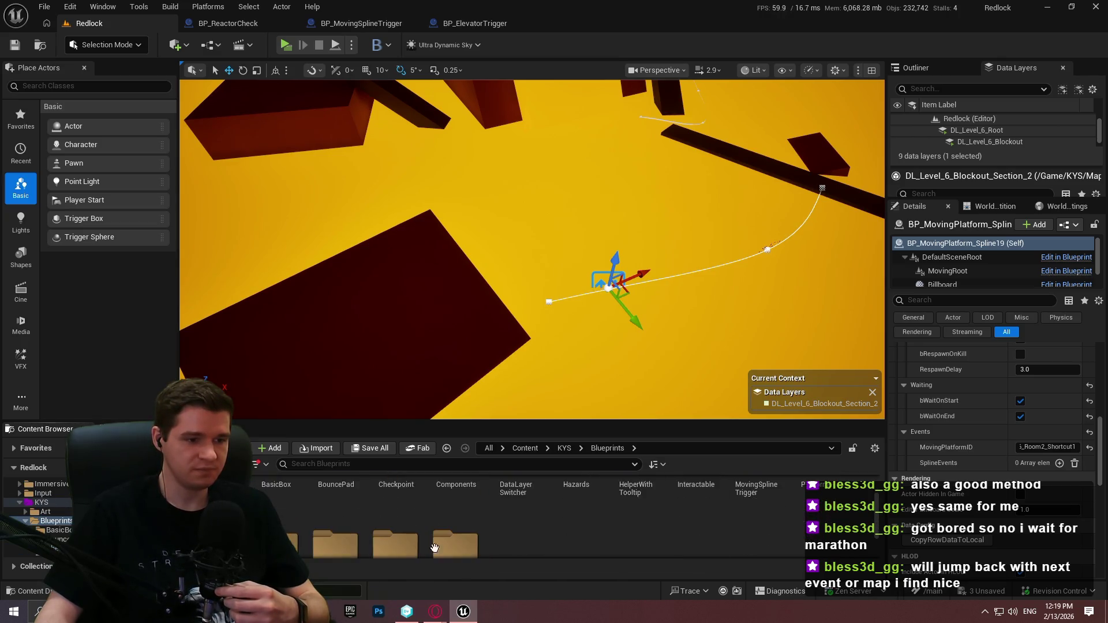
pyautogui.scroll(2, 446, 526)
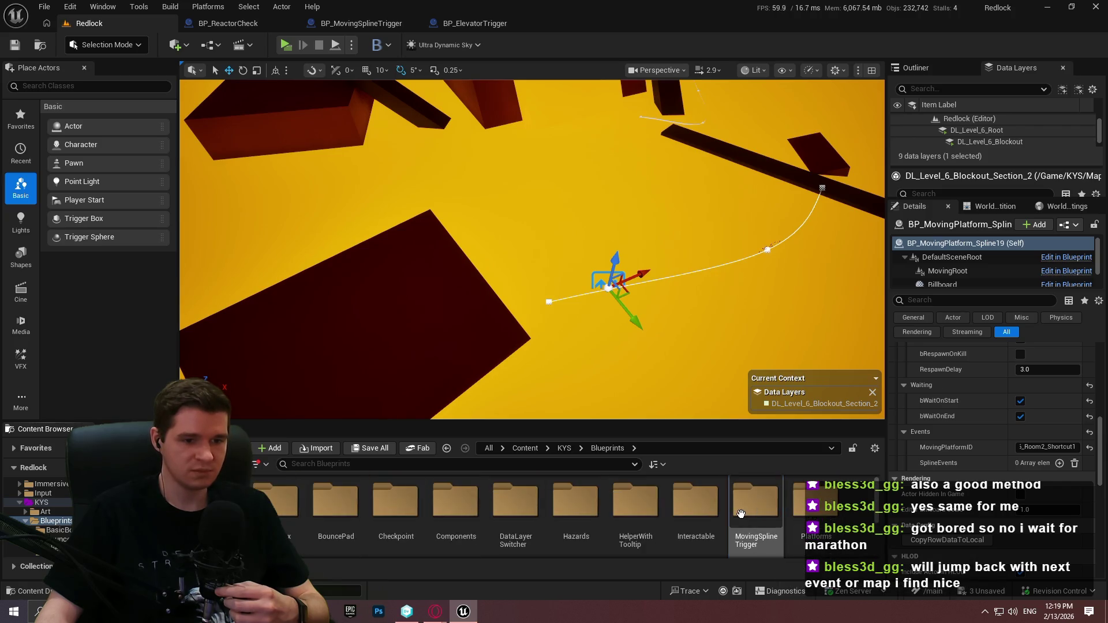
pyautogui.doubleClick(756, 507)
# Place a BP_MovingSplineTrigger beside the platform and enable Is One Shot.
pyautogui.moveTo(308, 507)
pyautogui.mouseDown()
pyautogui.moveTo(517, 272)
pyautogui.moveTo(482, 302)
pyautogui.mouseUp()
pyautogui.press('f')
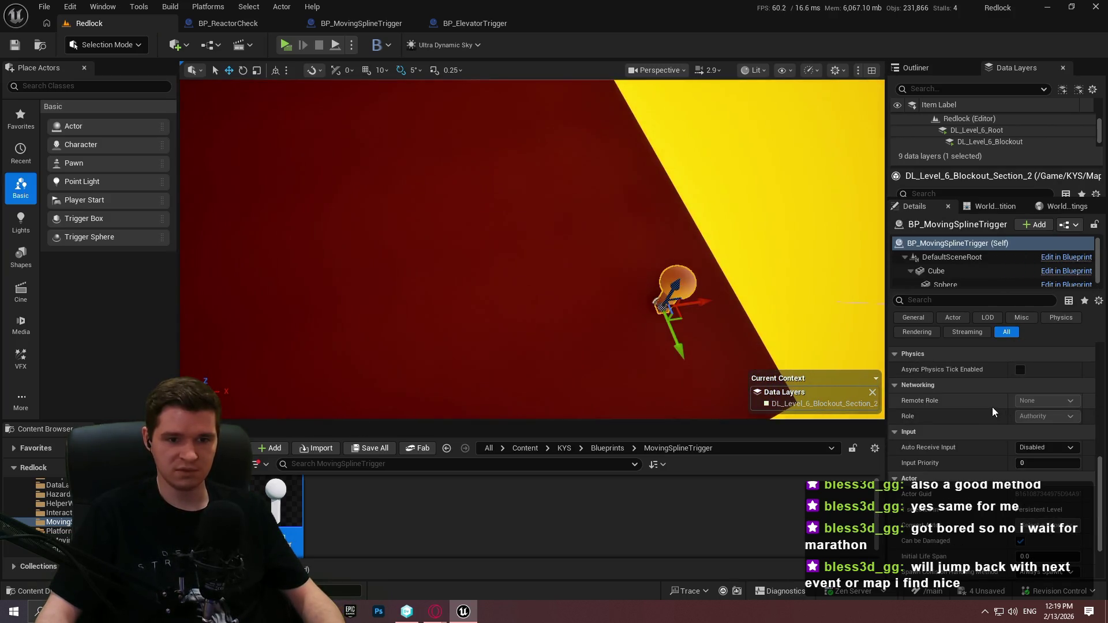
pyautogui.scroll(1, 995, 404)
pyautogui.scroll(6, 1015, 397)
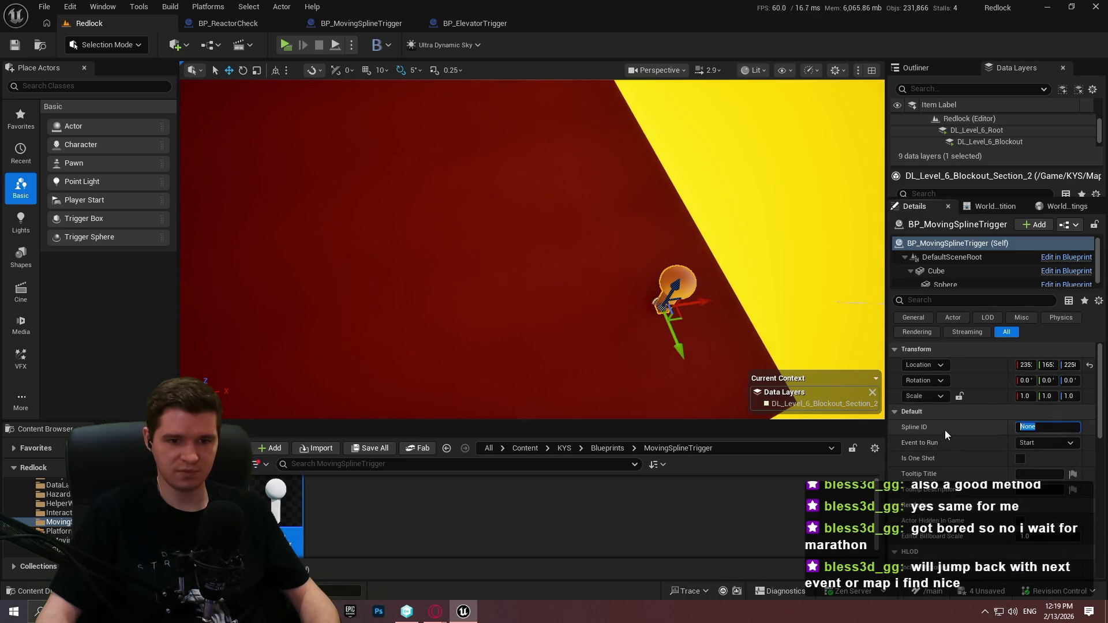
pyautogui.click(1019, 458)
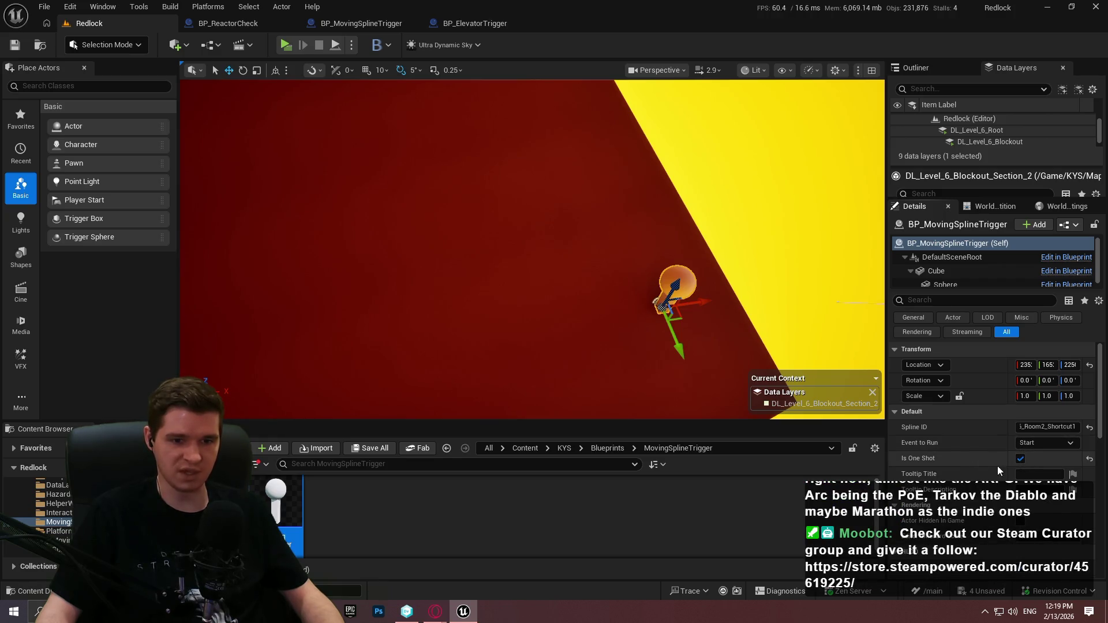
pyautogui.moveTo(490, 291); pyautogui.dragTo(490, 292)
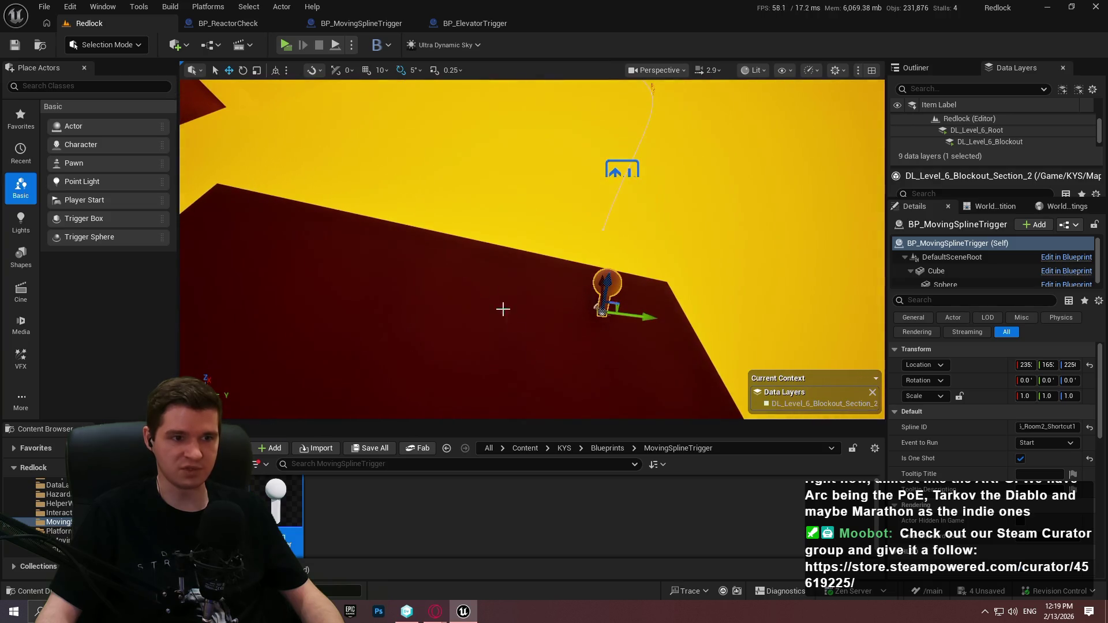
pyautogui.rightClick(490, 291)
pyautogui.click(578, 594)
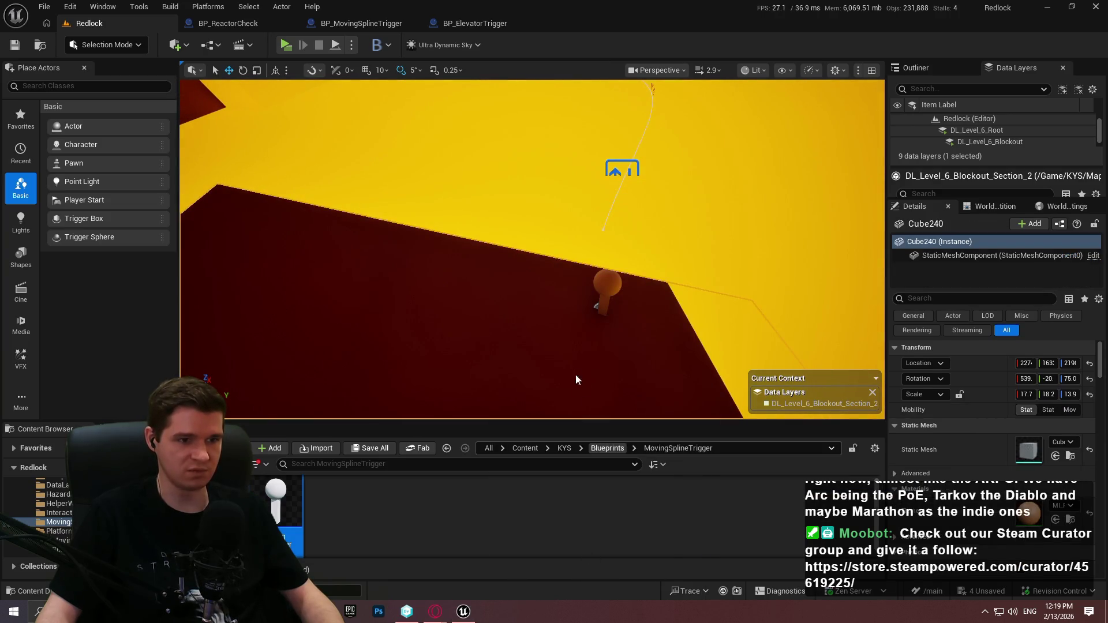
pyautogui.rightClick(437, 189)
pyautogui.click(519, 588)
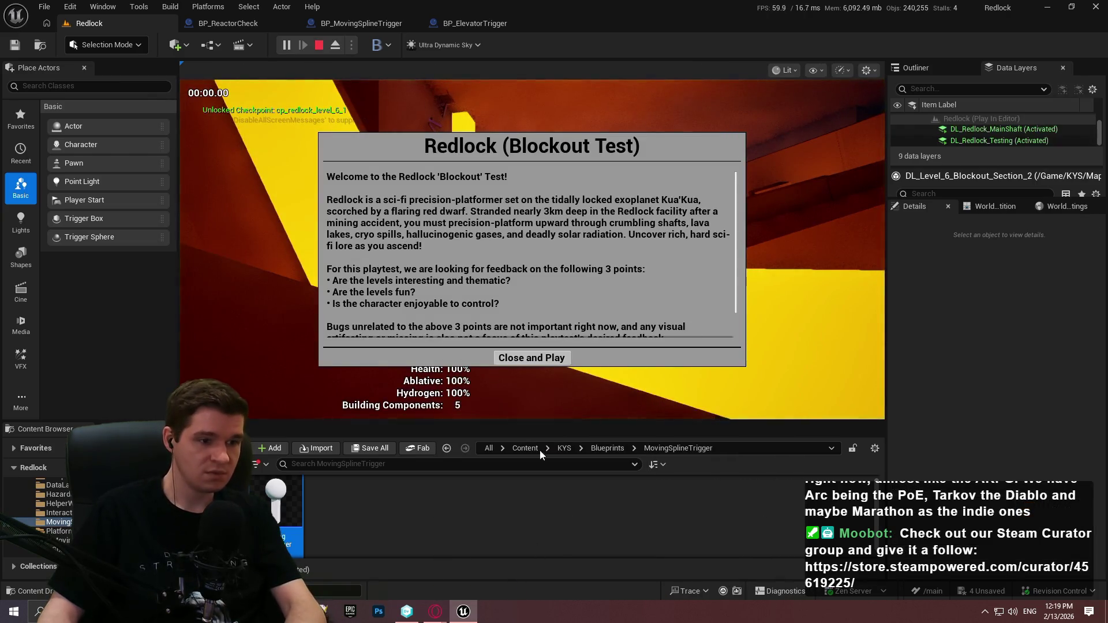
pyautogui.click(531, 358)
pyautogui.press('F11')
pyautogui.press('w')
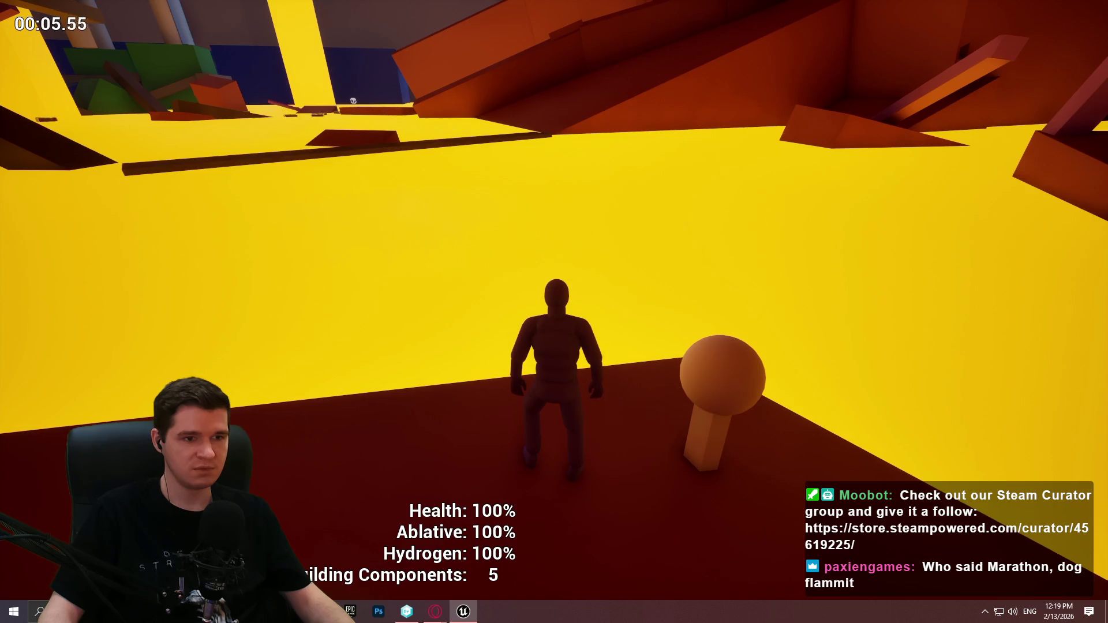
pyautogui.press('Escape')
pyautogui.moveTo(554, 311)
pyautogui.mouseDown()
pyautogui.moveTo(571, 243)
pyautogui.moveTo(588, 233)
pyautogui.mouseUp()
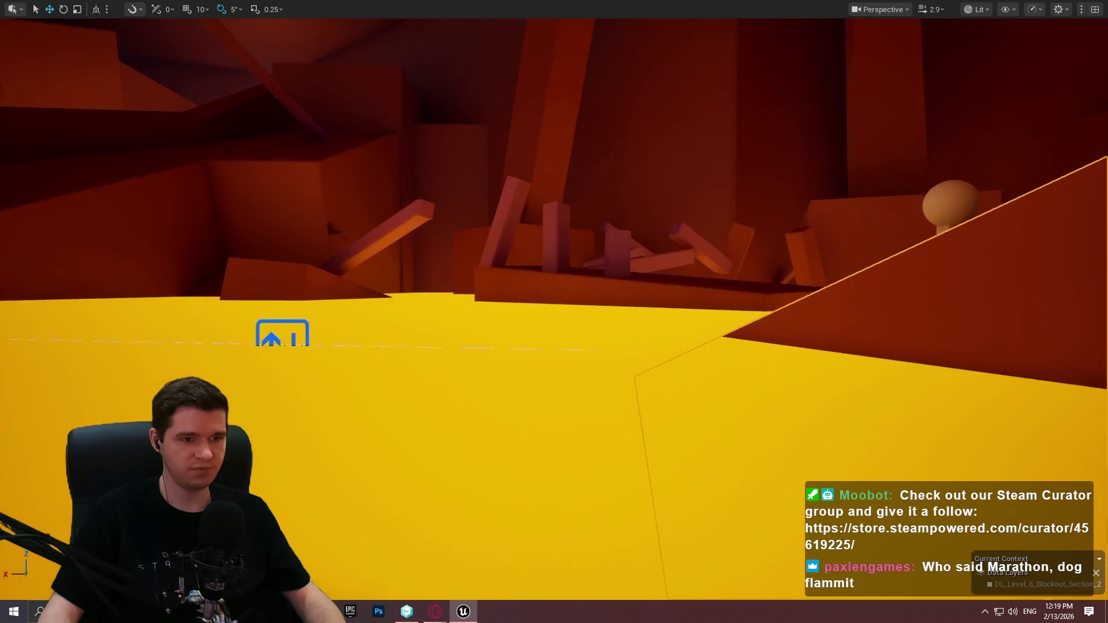
pyautogui.press('F11')
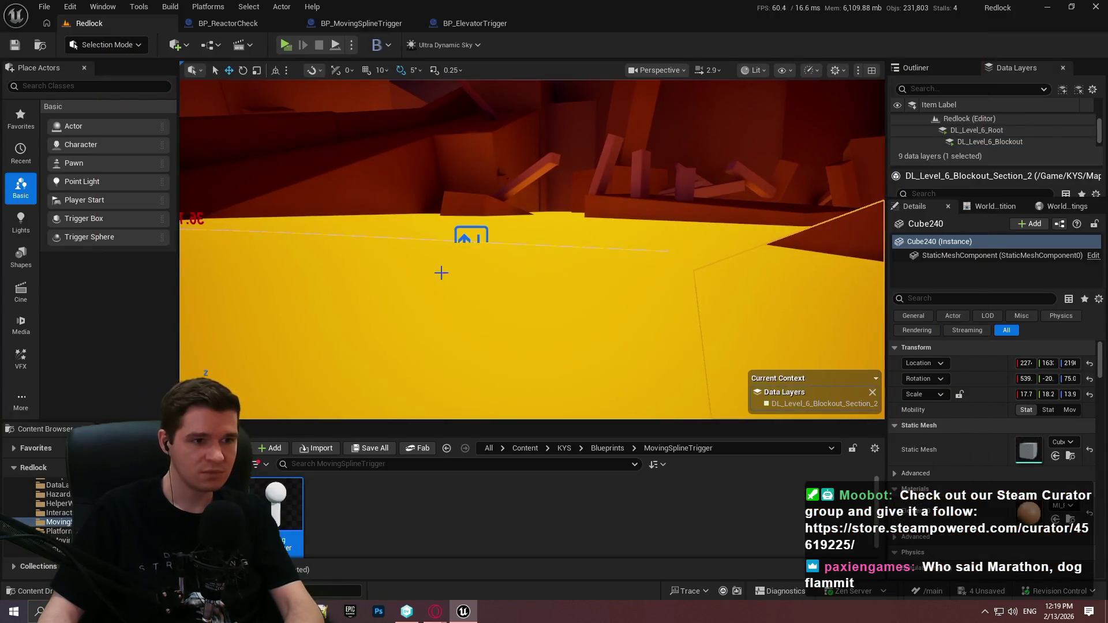
# Widen the Details panel to review BP_MovingPlatform_Spline19's settings, then show the play options.
pyautogui.click(465, 237)
pyautogui.scroll(-5, 923, 453)
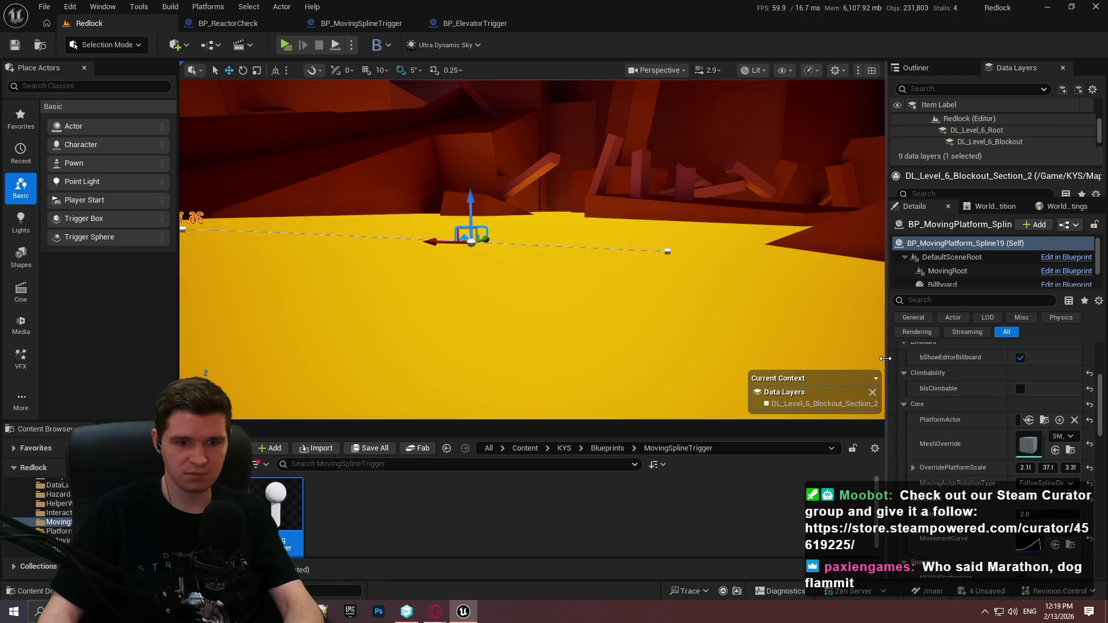
pyautogui.moveTo(886, 357); pyautogui.dragTo(710, 361)
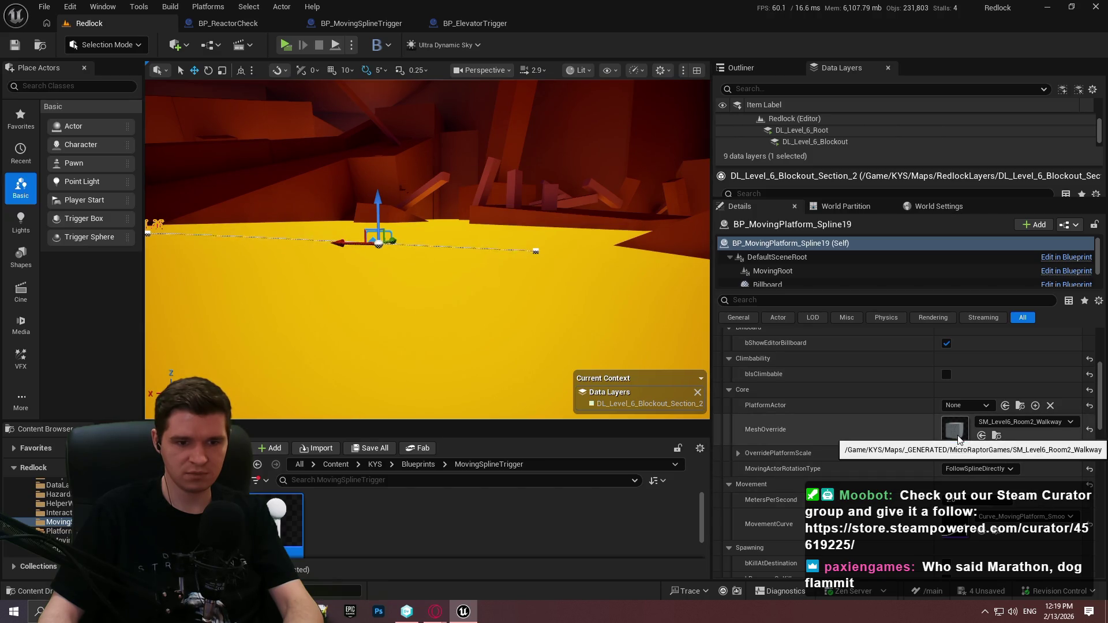
pyautogui.scroll(3, 870, 390)
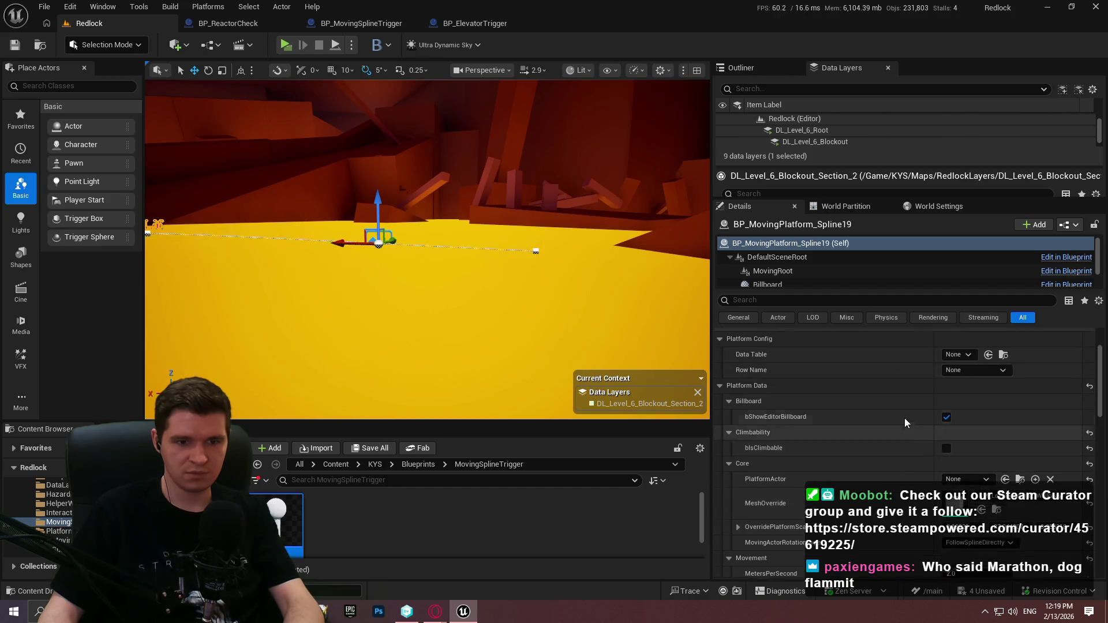
pyautogui.scroll(-3, 894, 433)
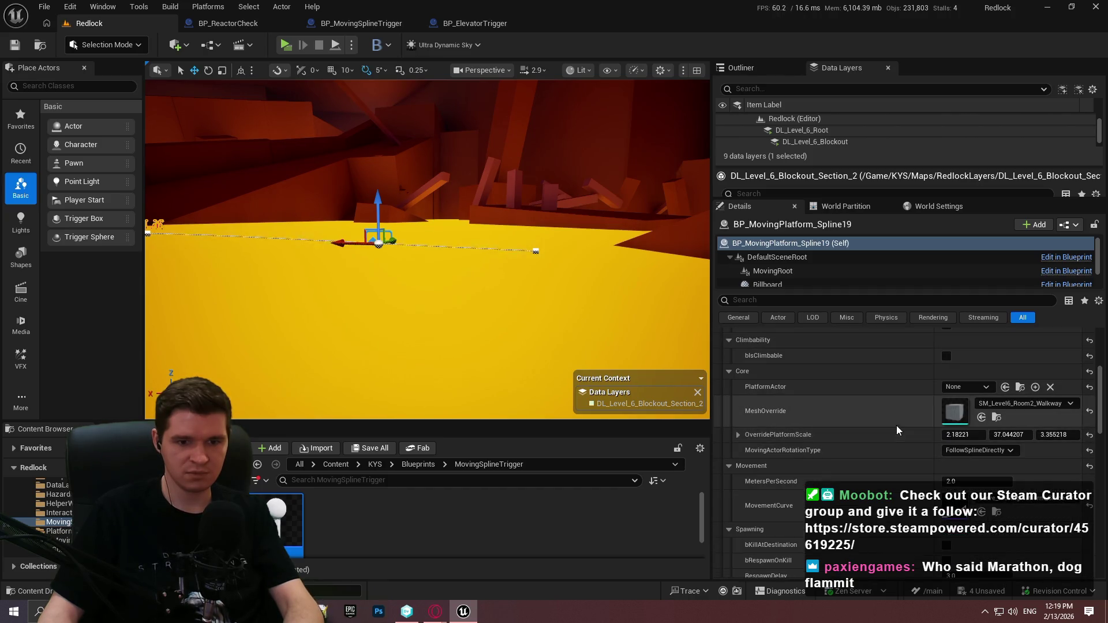
pyautogui.scroll(-2, 900, 439)
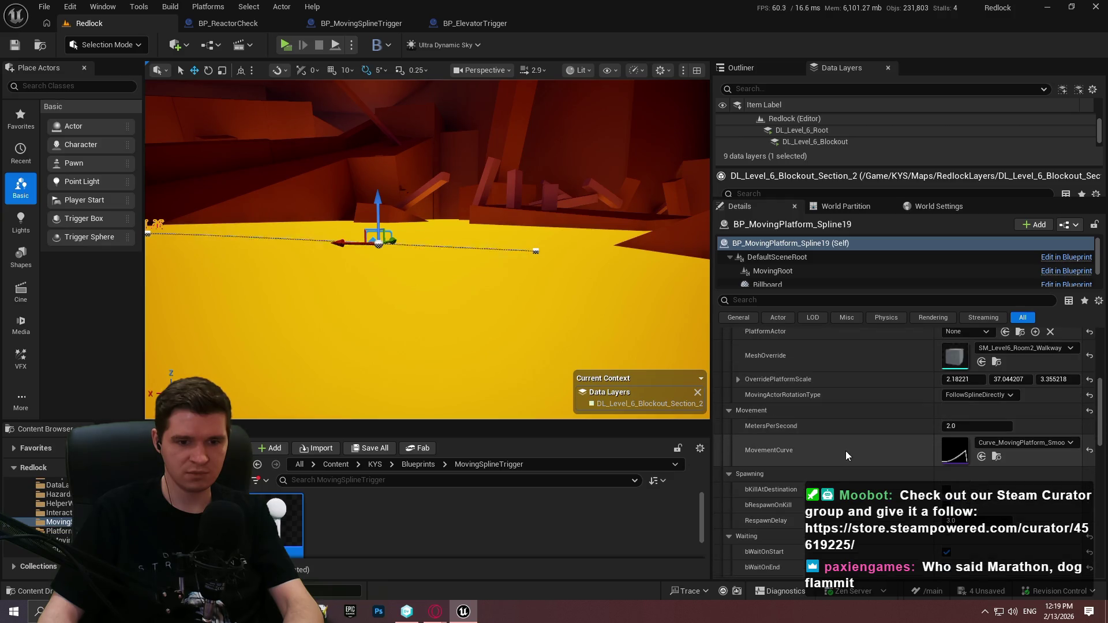
pyautogui.scroll(-2, 923, 497)
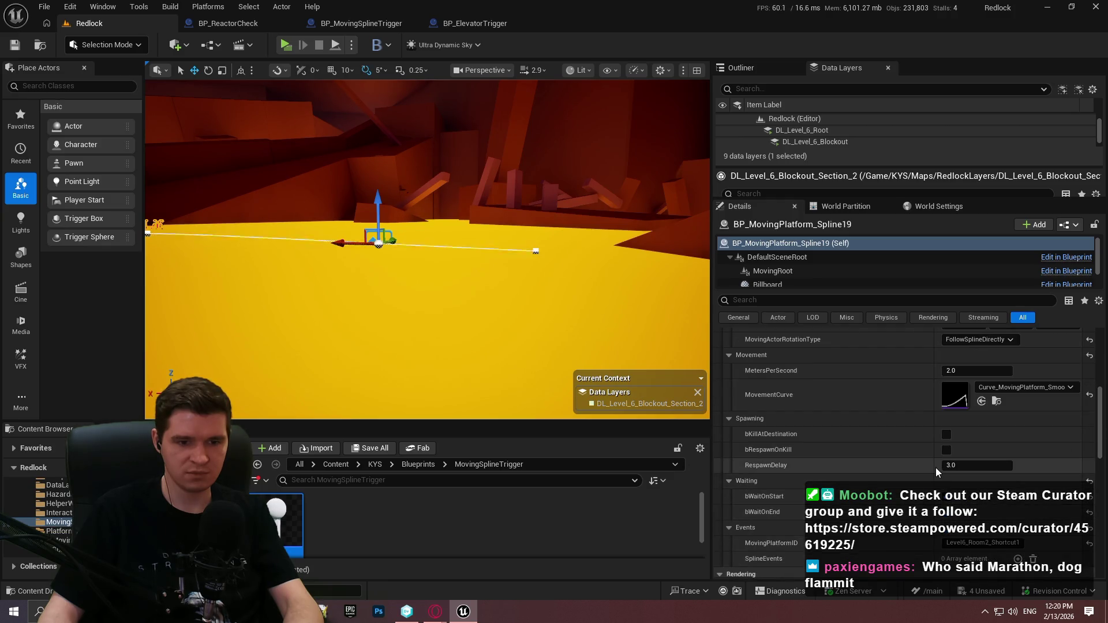
pyautogui.scroll(1, 923, 465)
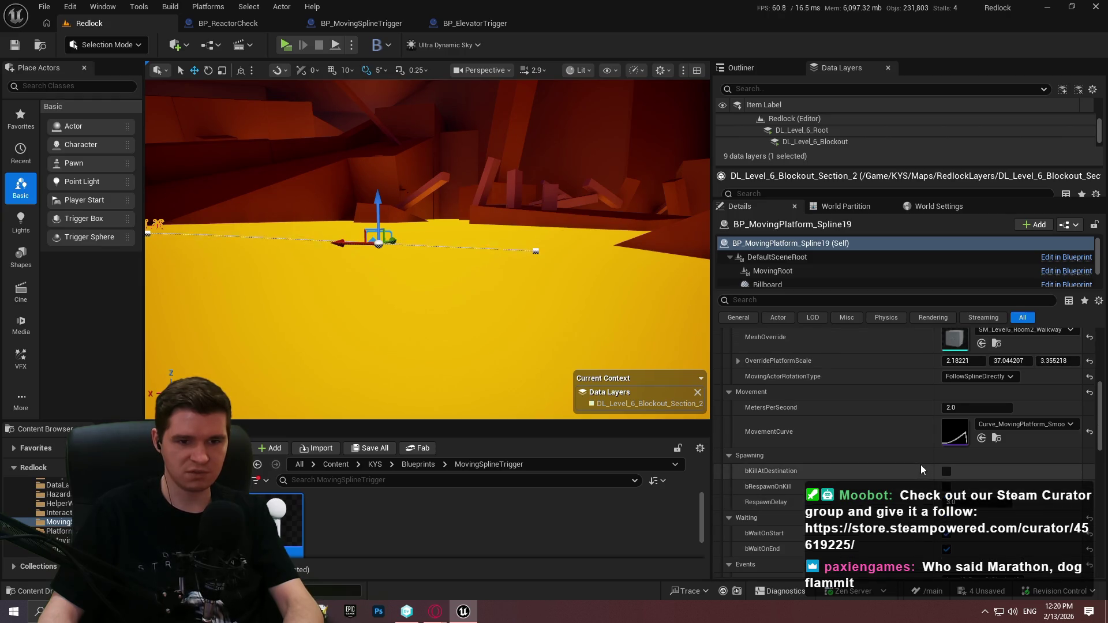
pyautogui.click(352, 44)
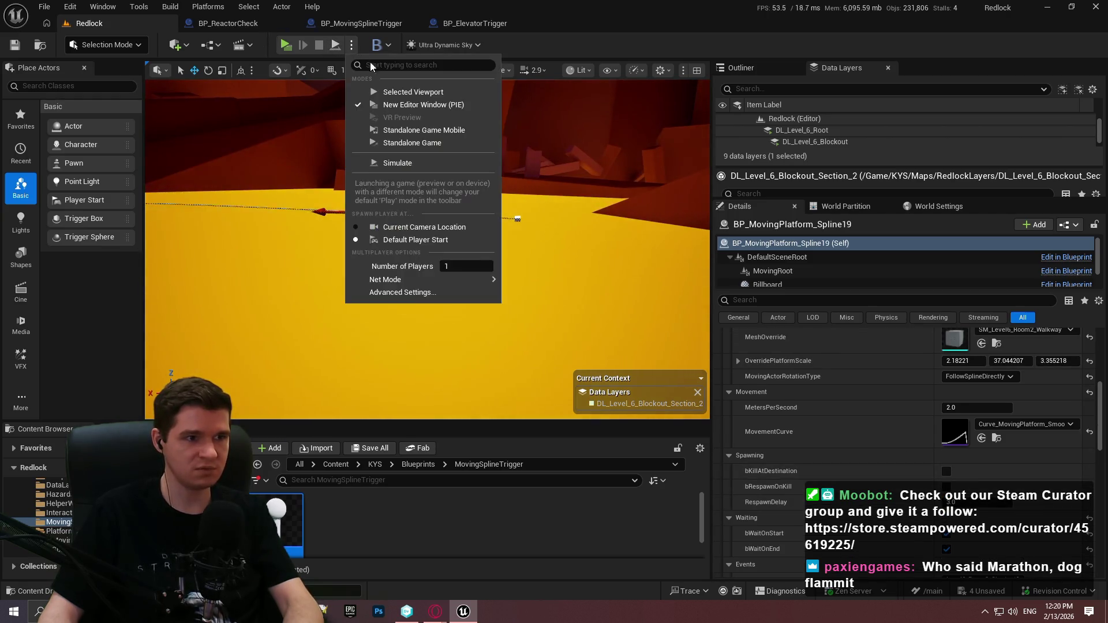
# Playtest the level in the selected viewport, then stop the session.
pyautogui.click(408, 163)
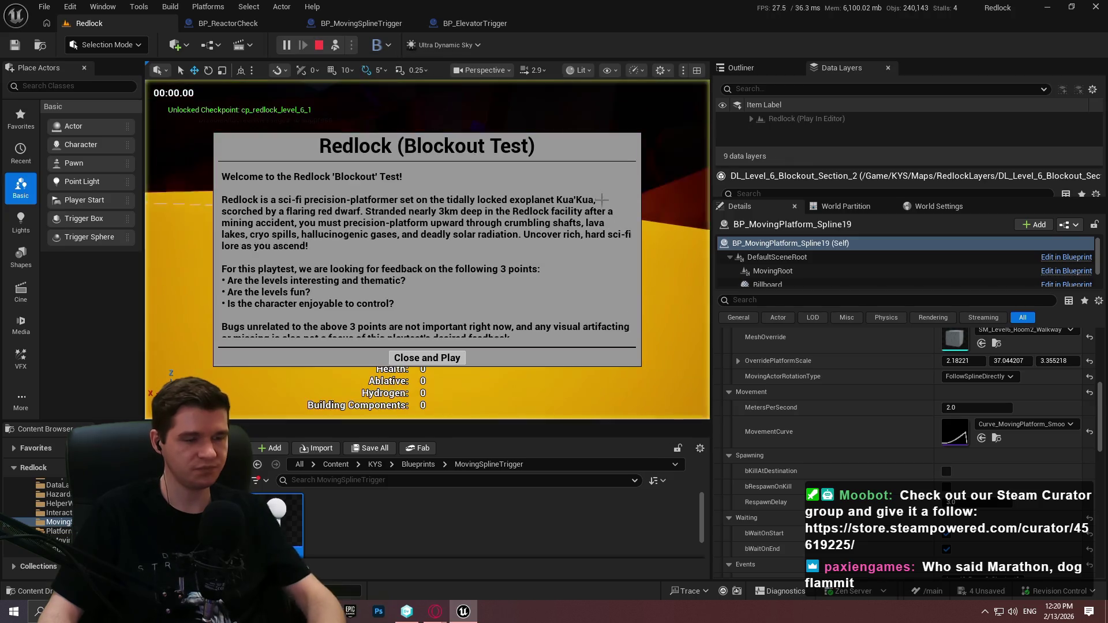
pyautogui.click(427, 359)
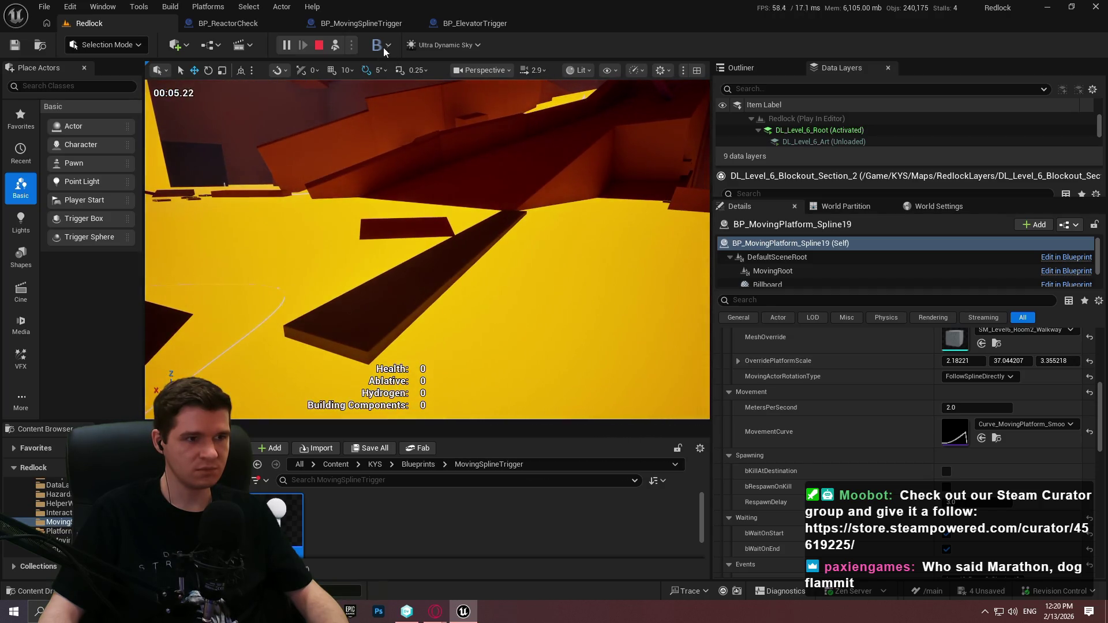
pyautogui.click(318, 46)
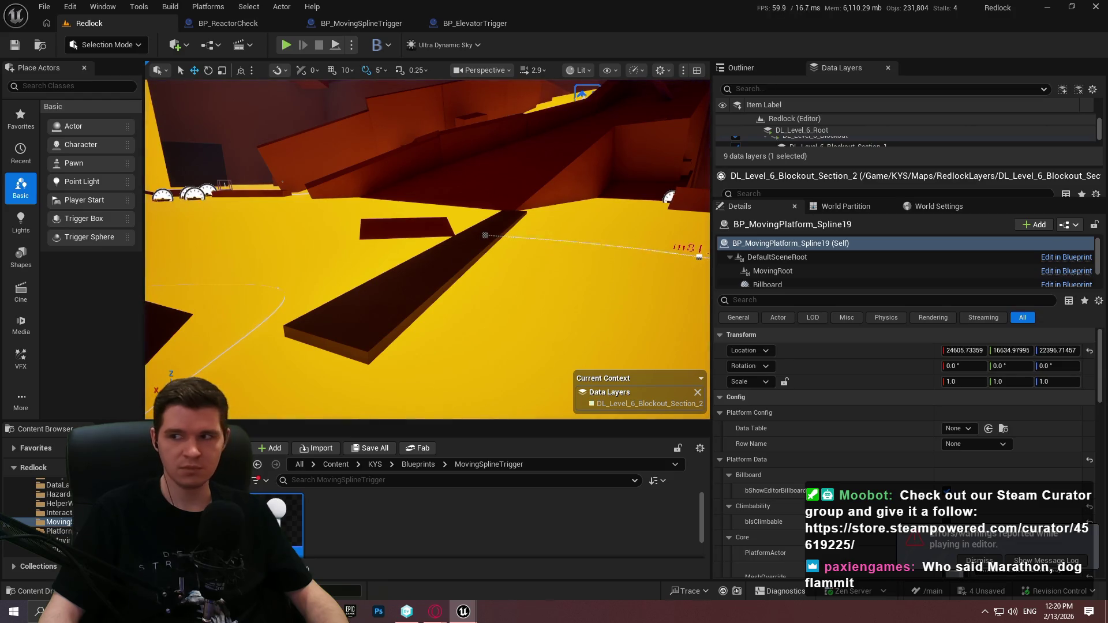
# Delete the leftover static walkway Cube232.
pyautogui.click(411, 279)
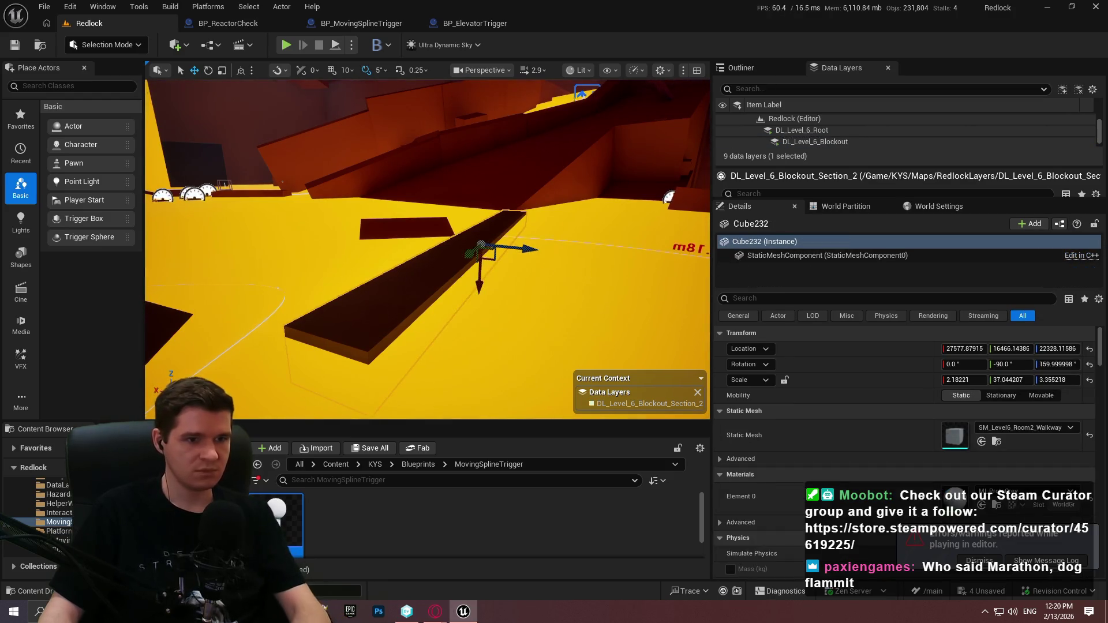
pyautogui.moveTo(593, 263); pyautogui.dragTo(594, 263)
pyautogui.press('Delete')
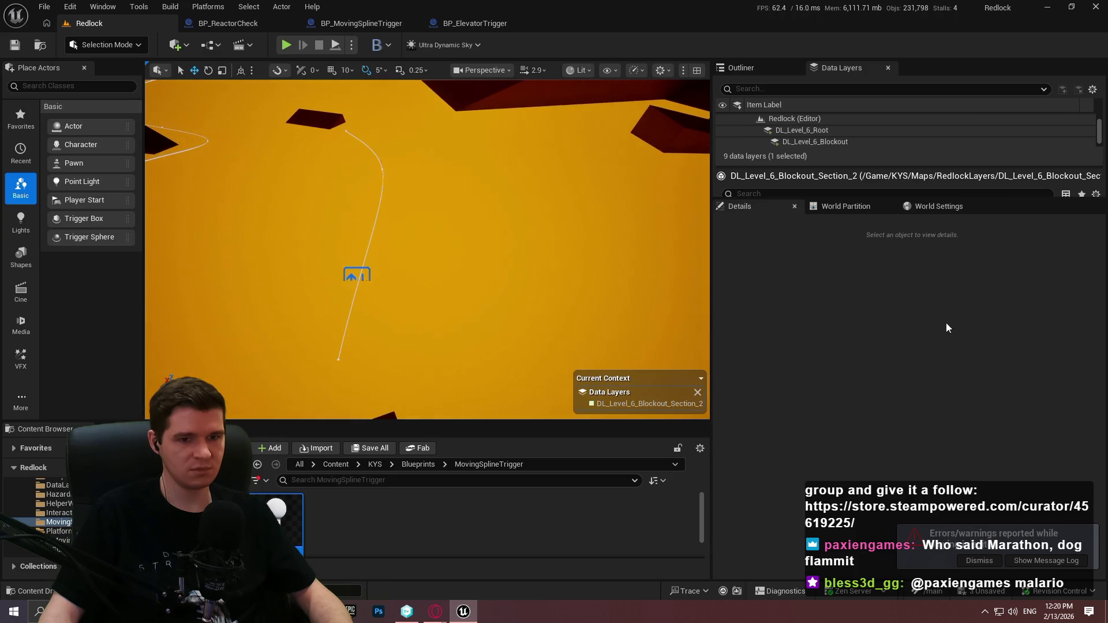
# Dismiss the errors notification and select BP_MovingPlatform_Spline19 in the actor list.
pyautogui.click(979, 561)
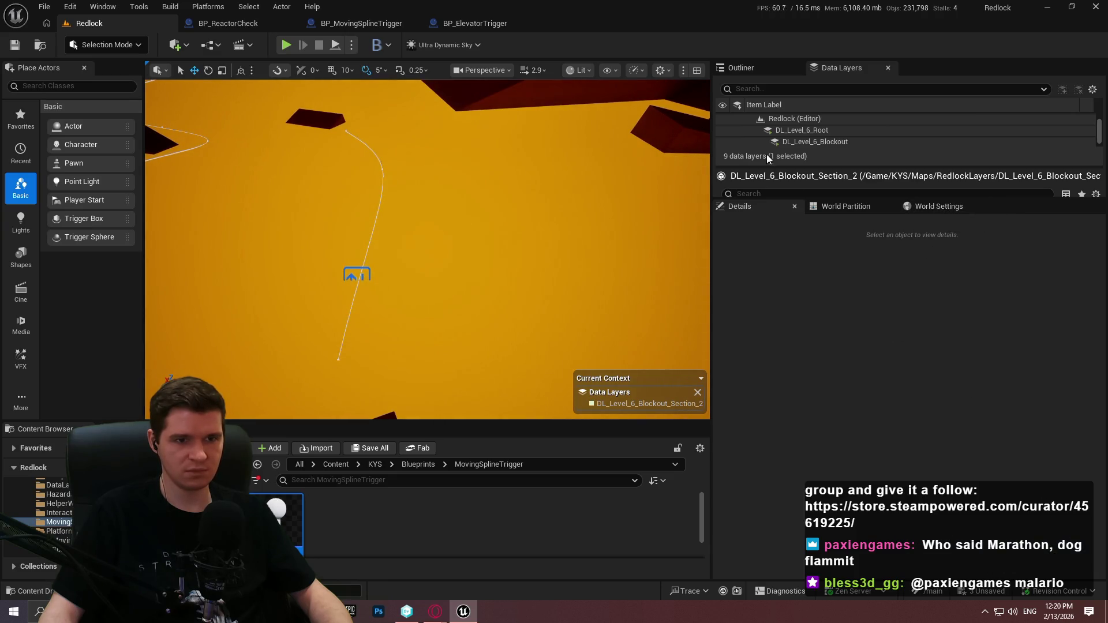
pyautogui.click(760, 73)
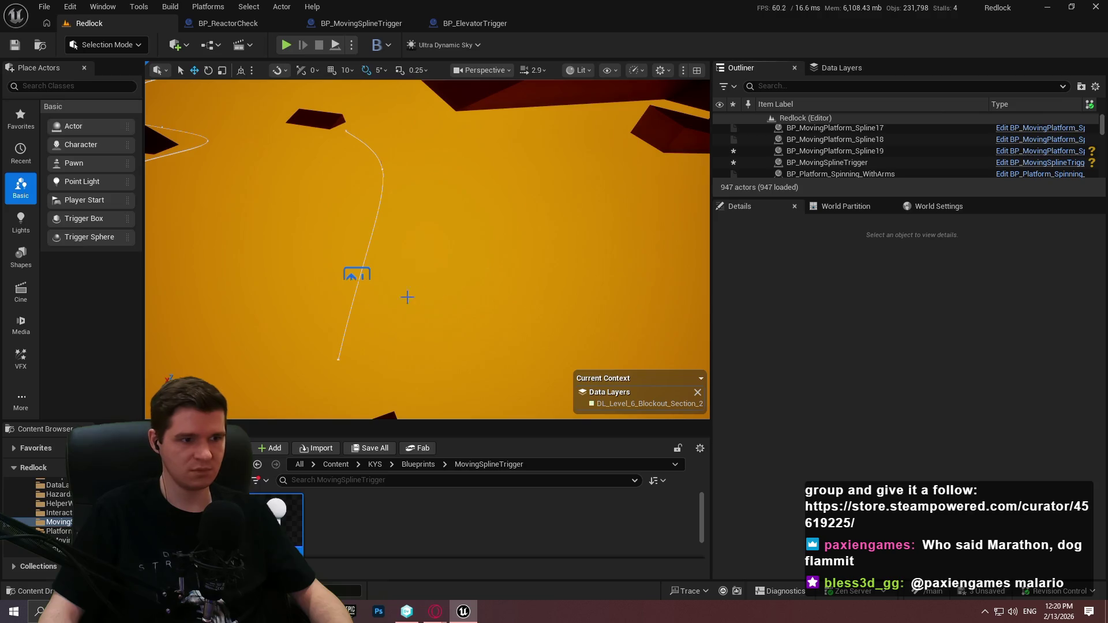
pyautogui.click(356, 276)
pyautogui.scroll(-3, 945, 515)
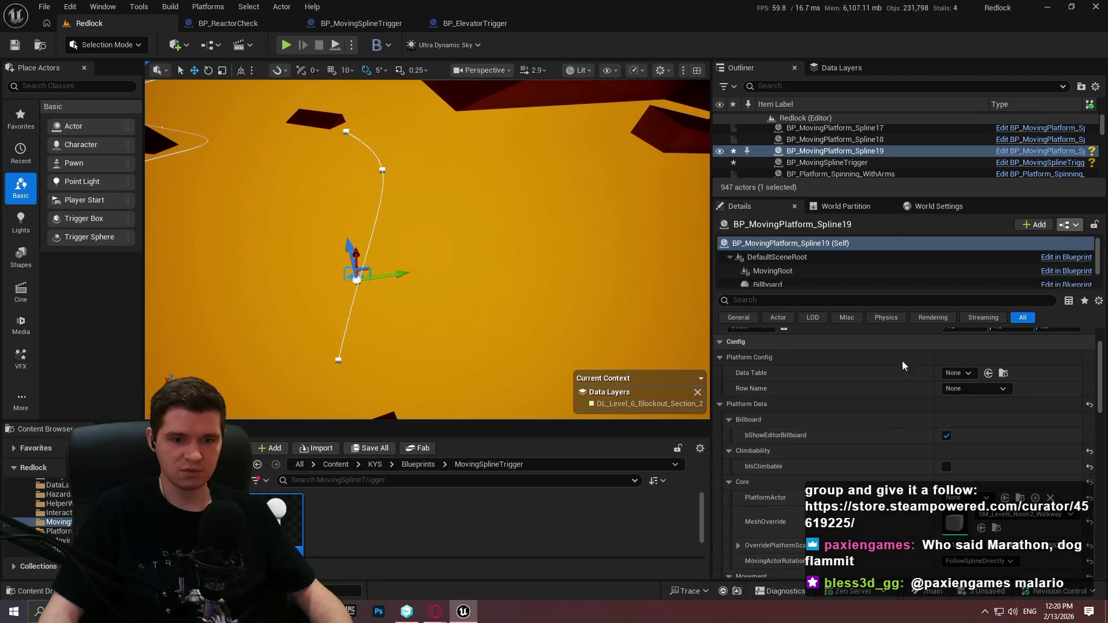
pyautogui.scroll(-3, 862, 392)
pyautogui.scroll(-3, 871, 411)
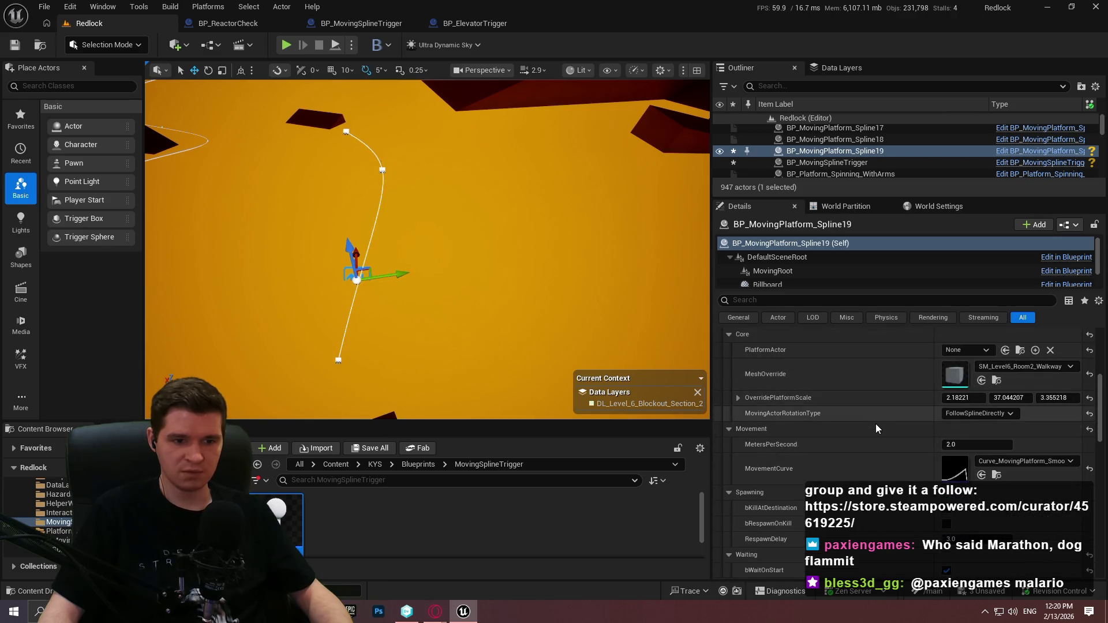
pyautogui.scroll(3, 878, 442)
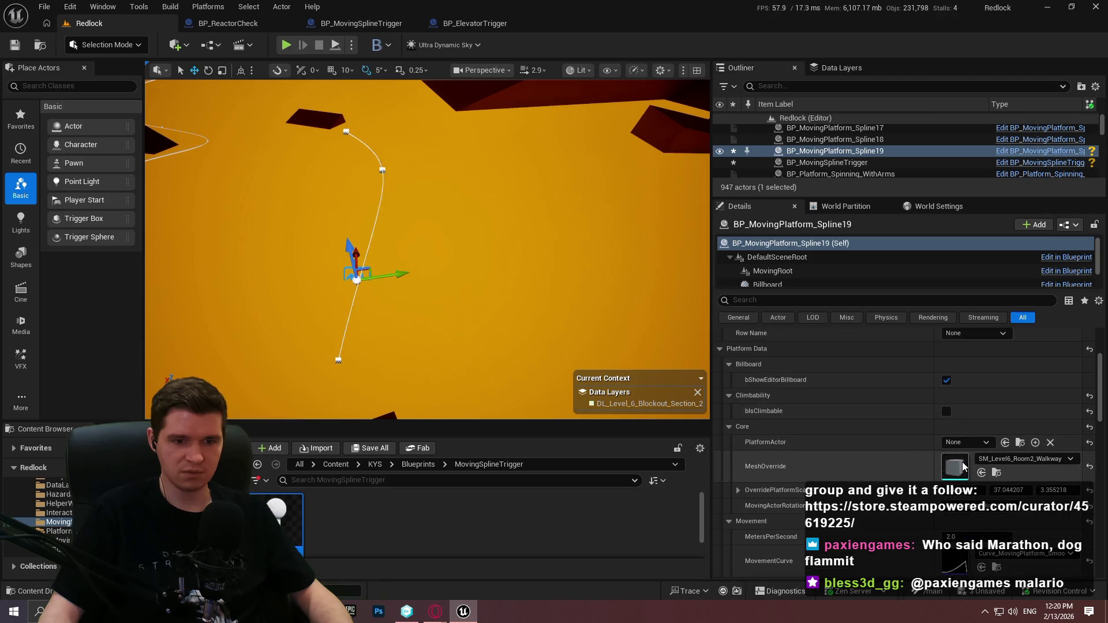
pyautogui.scroll(3, 948, 428)
# Open the platform's BP_MovingPlatform_Spline Blueprint, then search the Steam library.
pyautogui.click(1064, 225)
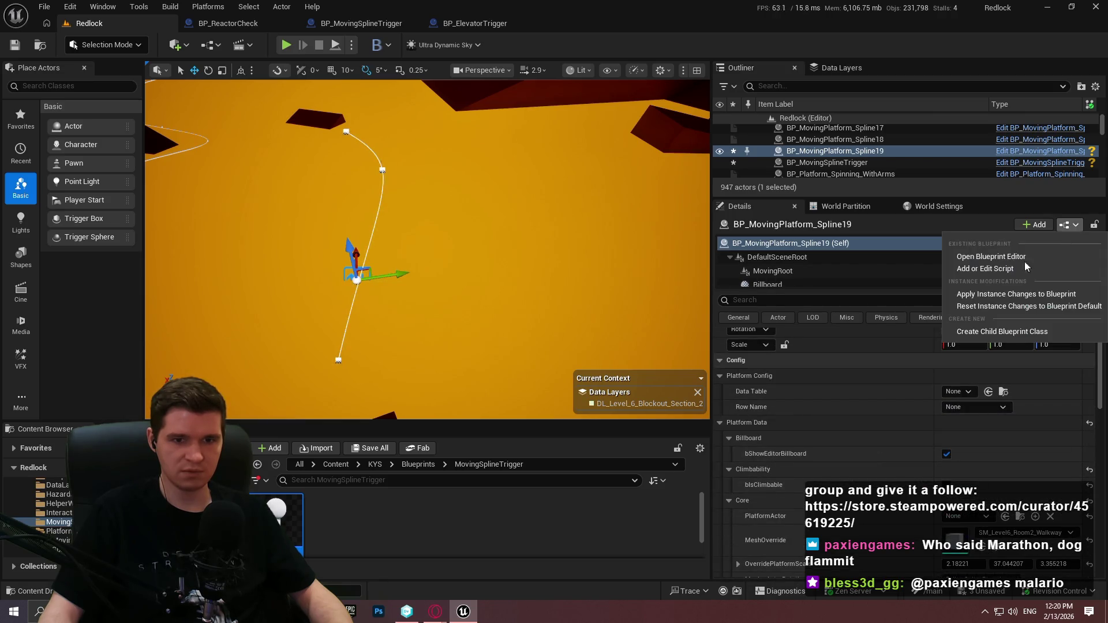
pyautogui.click(1002, 256)
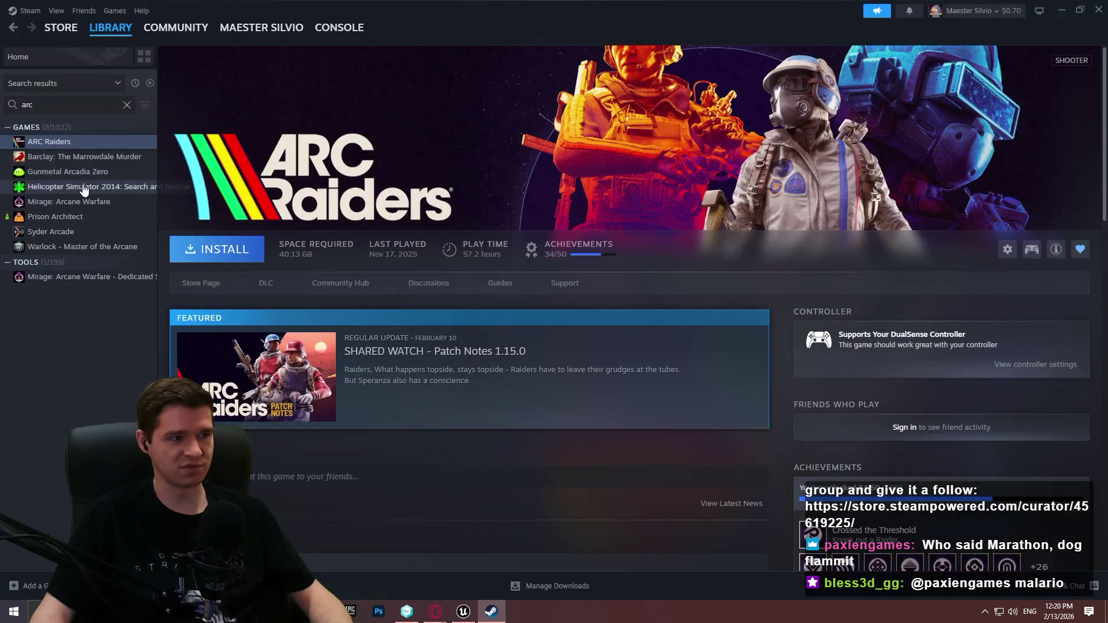
pyautogui.click(40, 106)
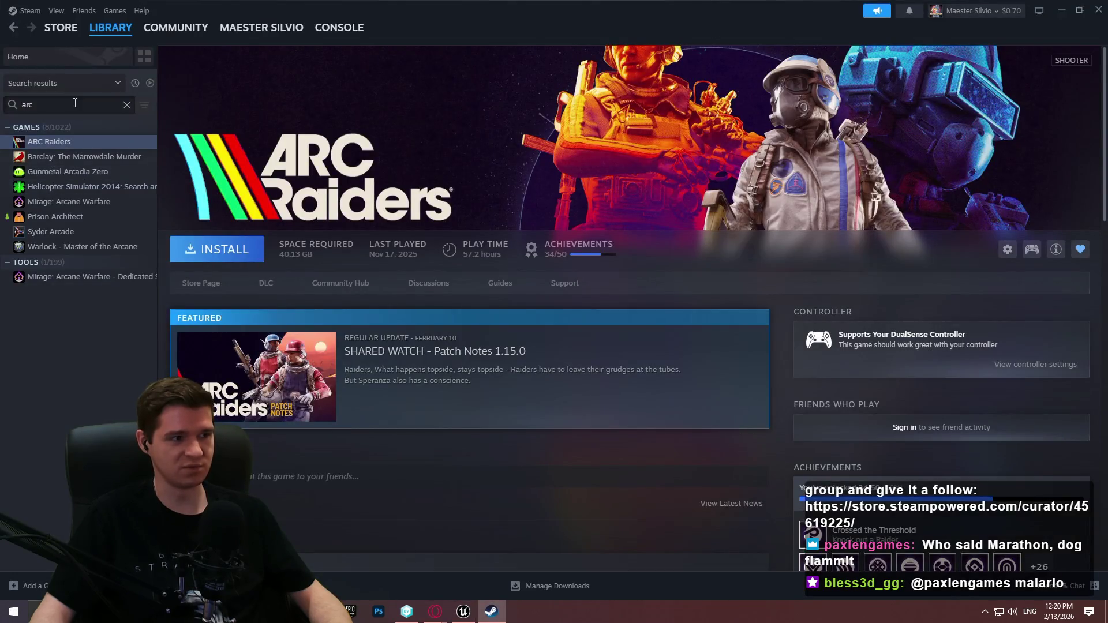
# Find Escape From Duckov with 'esca' and read its featured update patch notes.
pyautogui.write('esca')
pyautogui.click(102, 157)
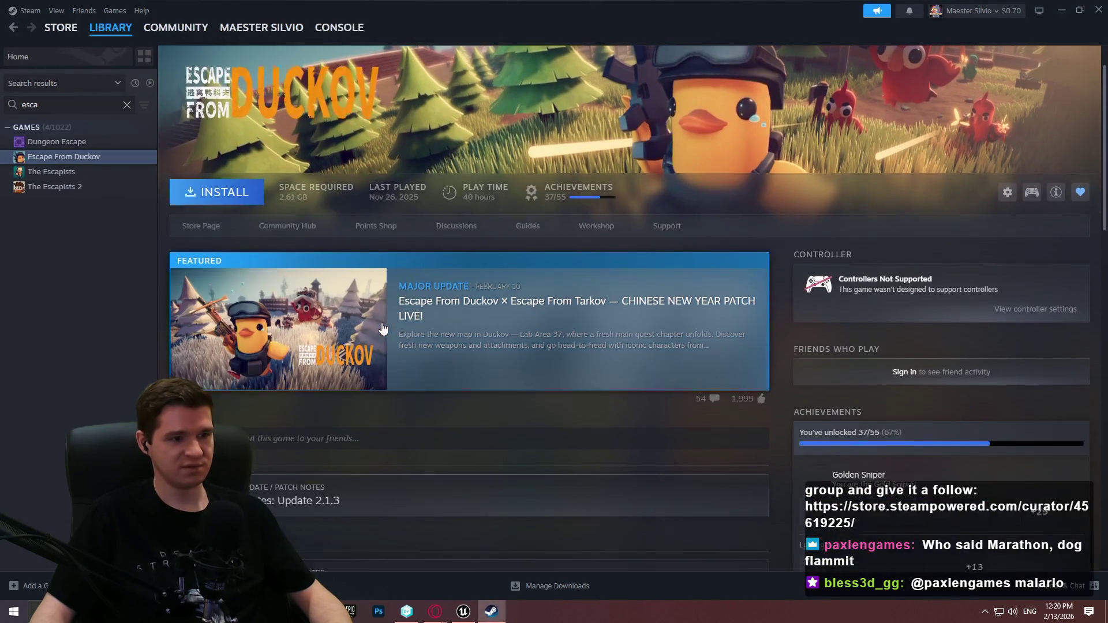
pyautogui.click(549, 325)
pyautogui.scroll(-3, 724, 251)
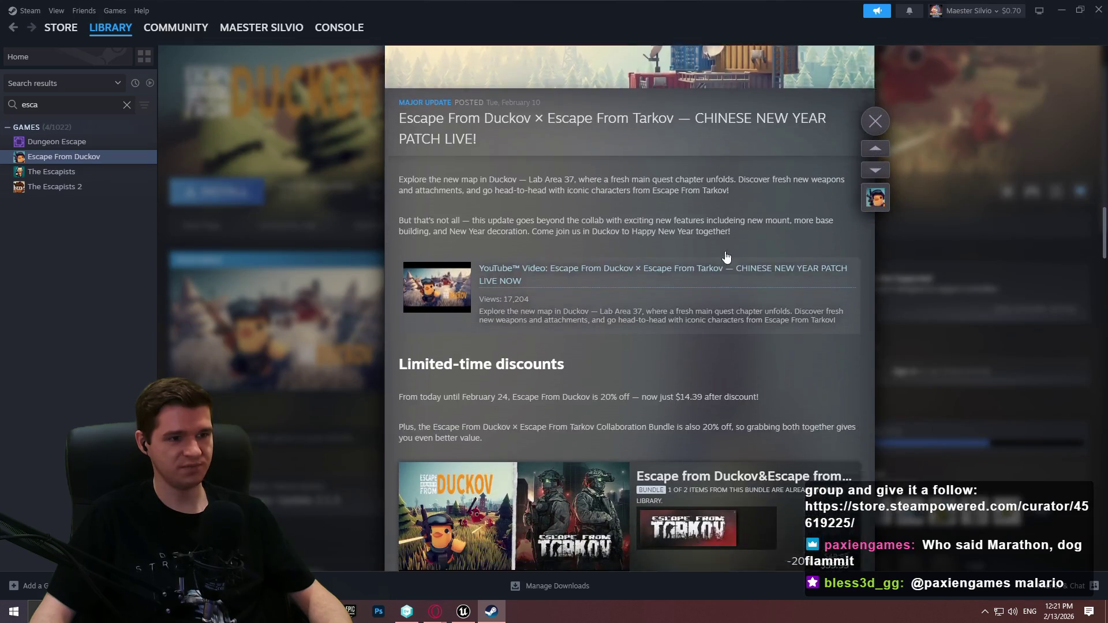
pyautogui.scroll(-6, 679, 257)
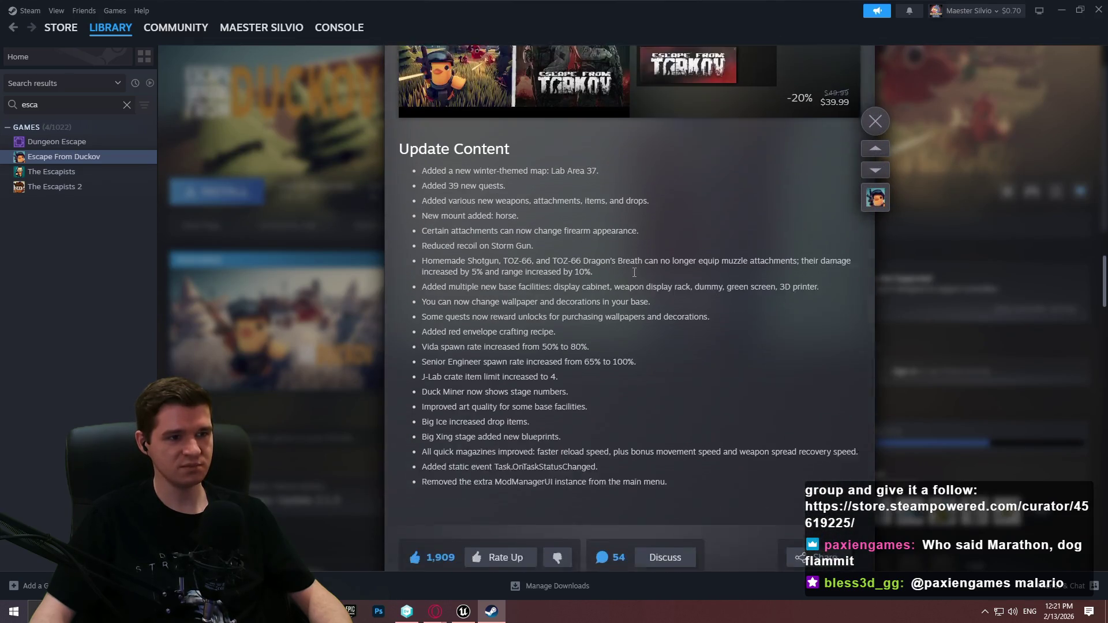
pyautogui.scroll(1, 602, 215)
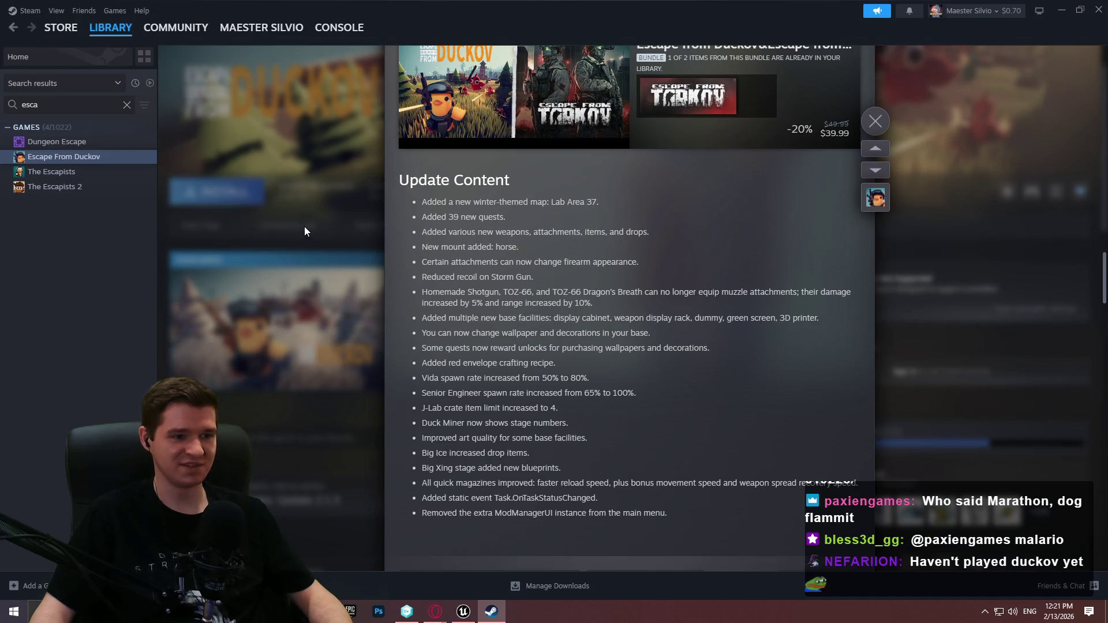
# Close the patch notes and Steam, returning to the Redlock level.
pyautogui.click(289, 229)
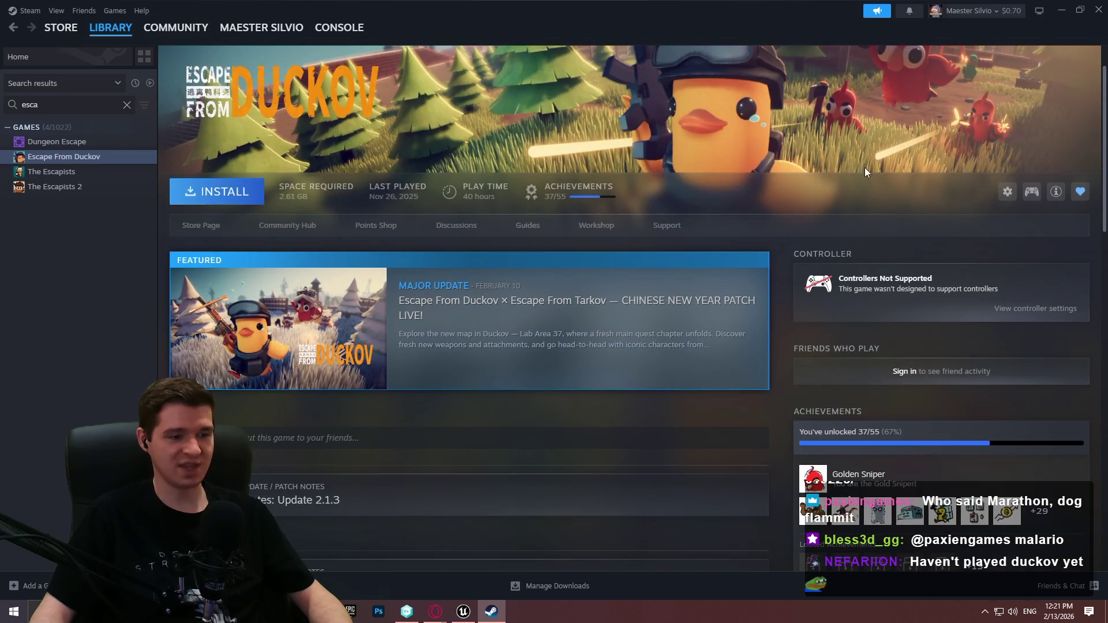
pyautogui.click(1098, 11)
pyautogui.click(115, 23)
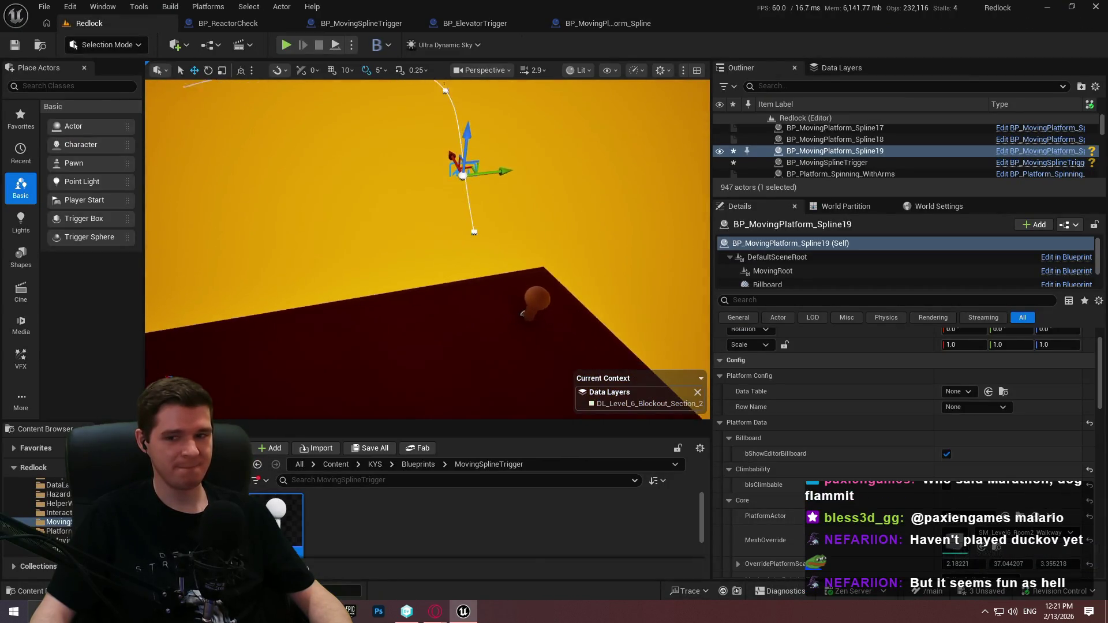
# Start a playtest with Alt+P and dismiss the game's welcome dialog.
pyautogui.rightClick(470, 323)
pyautogui.click(531, 596)
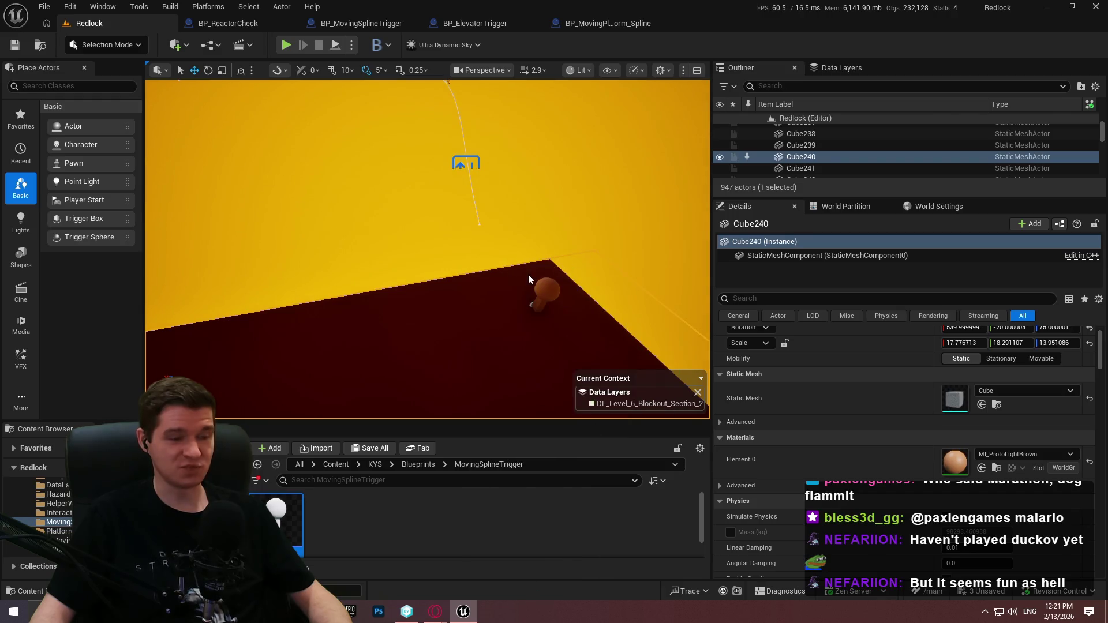
pyautogui.hotkey('alt', 'p')
pyautogui.click(445, 353)
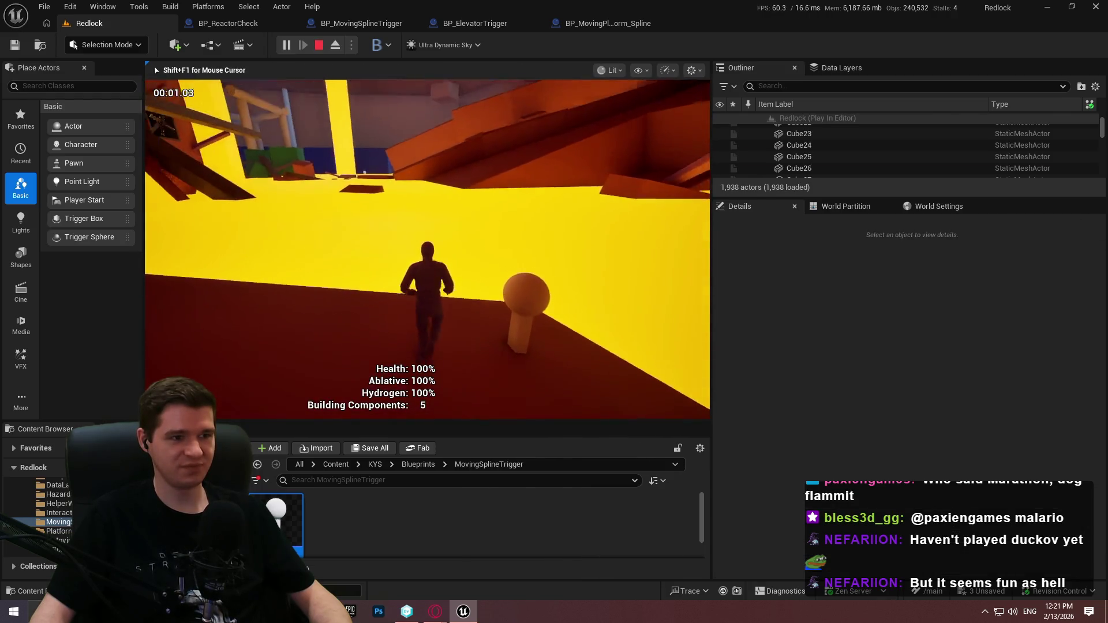
pyautogui.press('super')
# Stop the playtest, select the spline platform, and debug the BP_MovingPlatform_Spline19 instance.
pyautogui.click(620, 24)
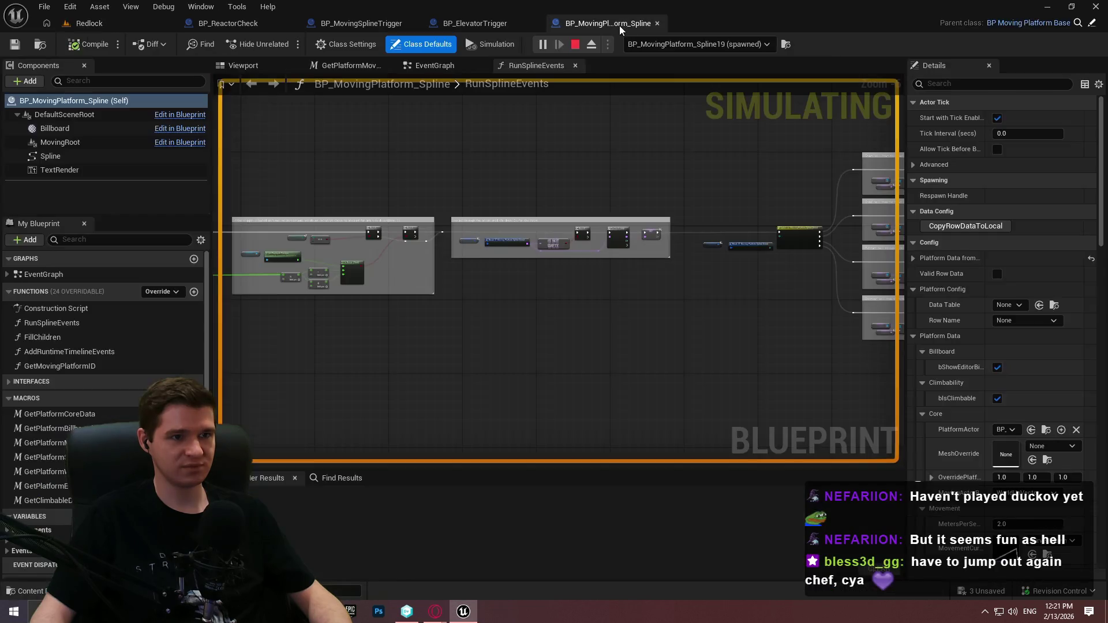
pyautogui.click(710, 41)
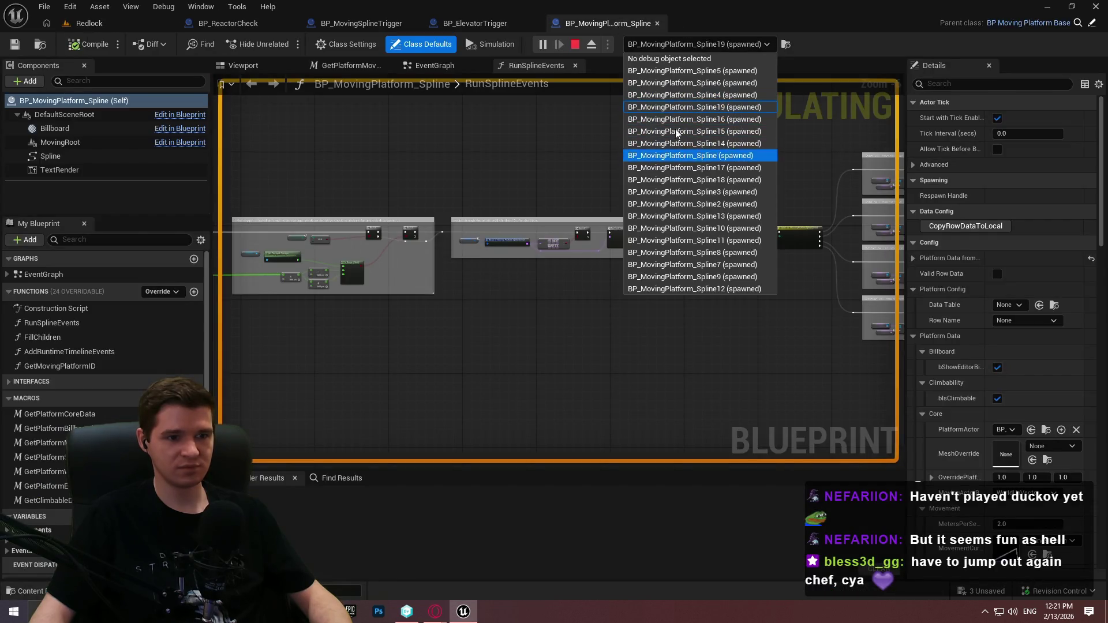
pyautogui.click(124, 28)
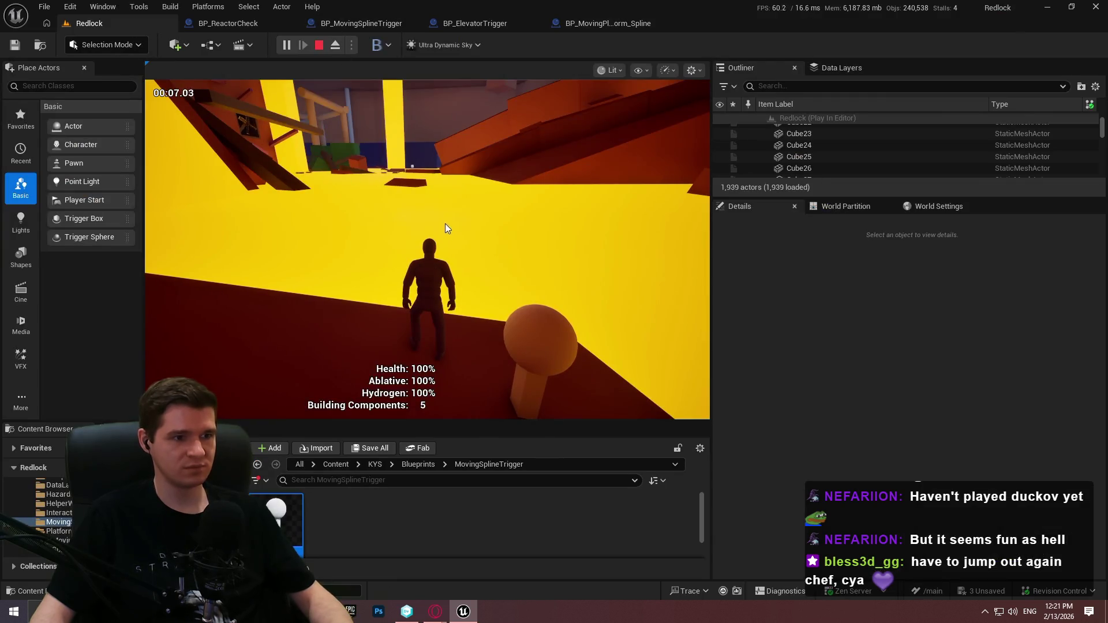
pyautogui.press('Escape')
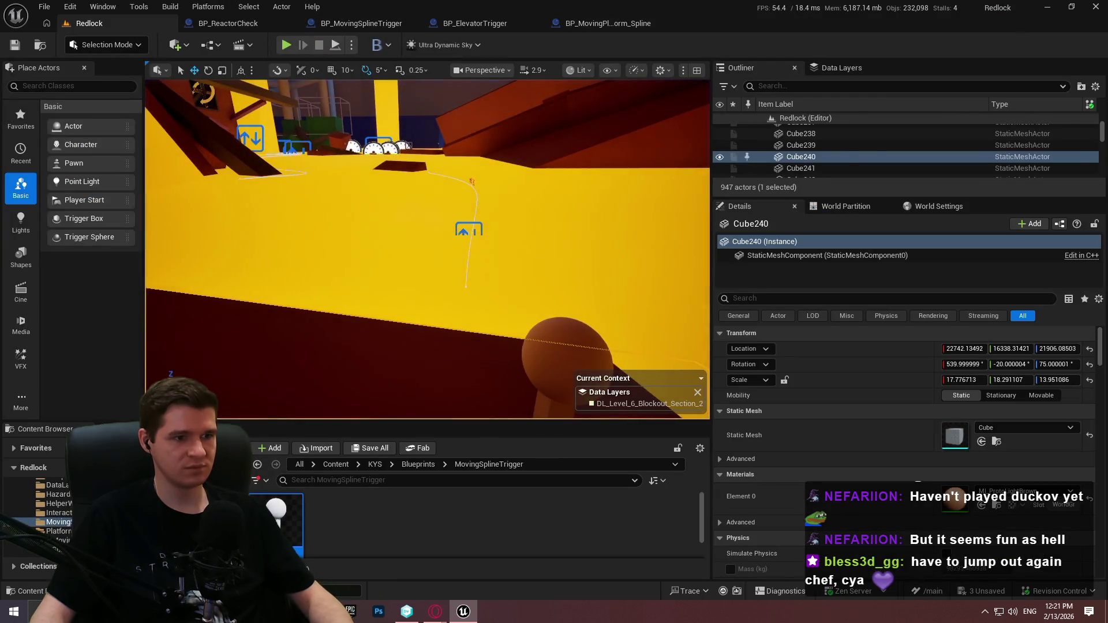
pyautogui.click(468, 230)
pyautogui.click(608, 23)
pyautogui.click(699, 44)
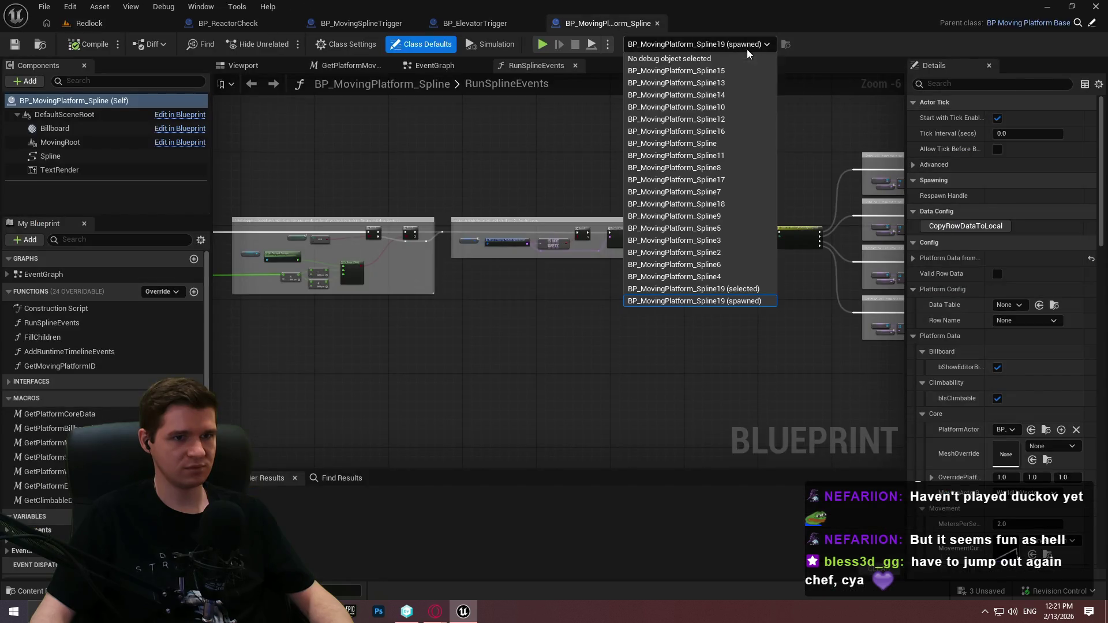
pyautogui.click(738, 293)
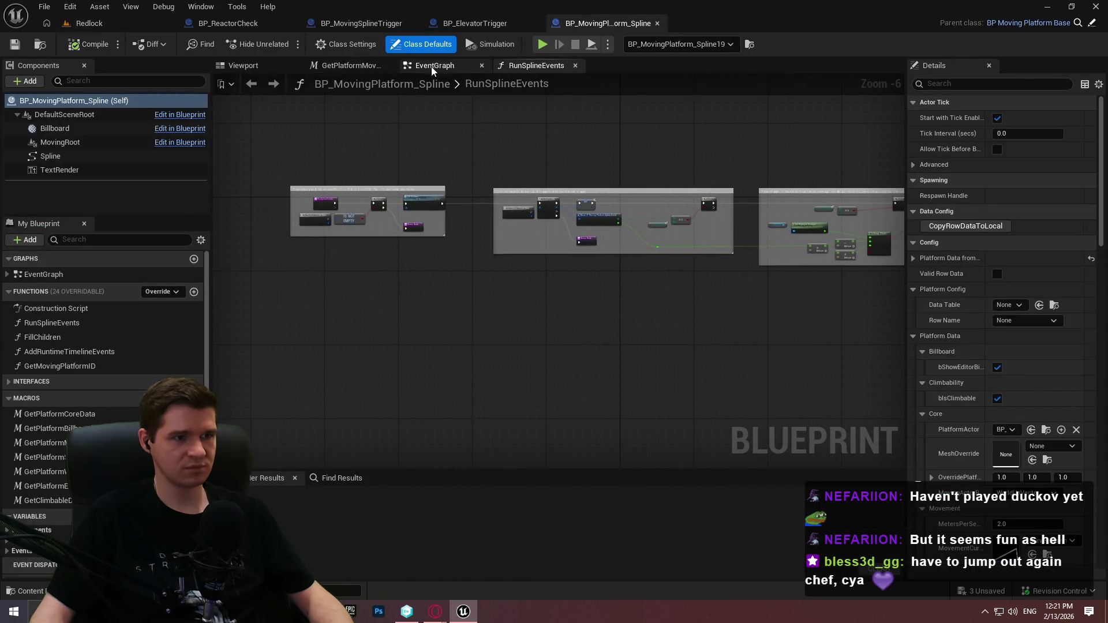
# Add a breakpoint on the platform-creation Branch node in the EventGraph.
pyautogui.click(431, 66)
pyautogui.scroll(4, 445, 240)
pyautogui.rightClick(520, 247)
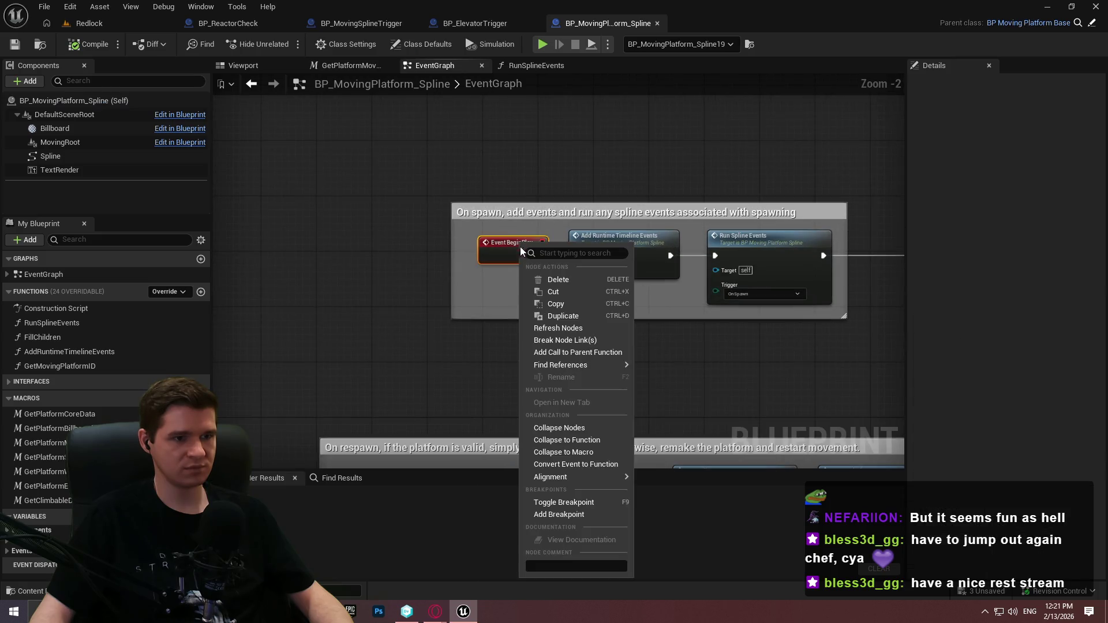
pyautogui.click(558, 514)
pyautogui.moveTo(824, 326); pyautogui.dragTo(537, 326)
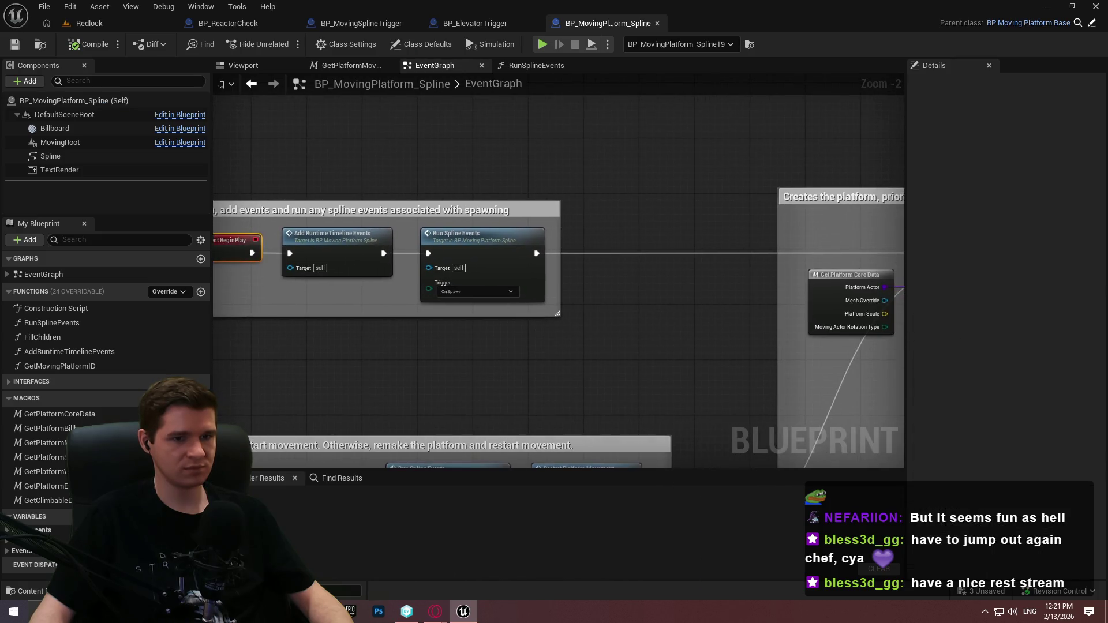
pyautogui.moveTo(889, 252); pyautogui.dragTo(589, 234)
pyautogui.rightClick(591, 223)
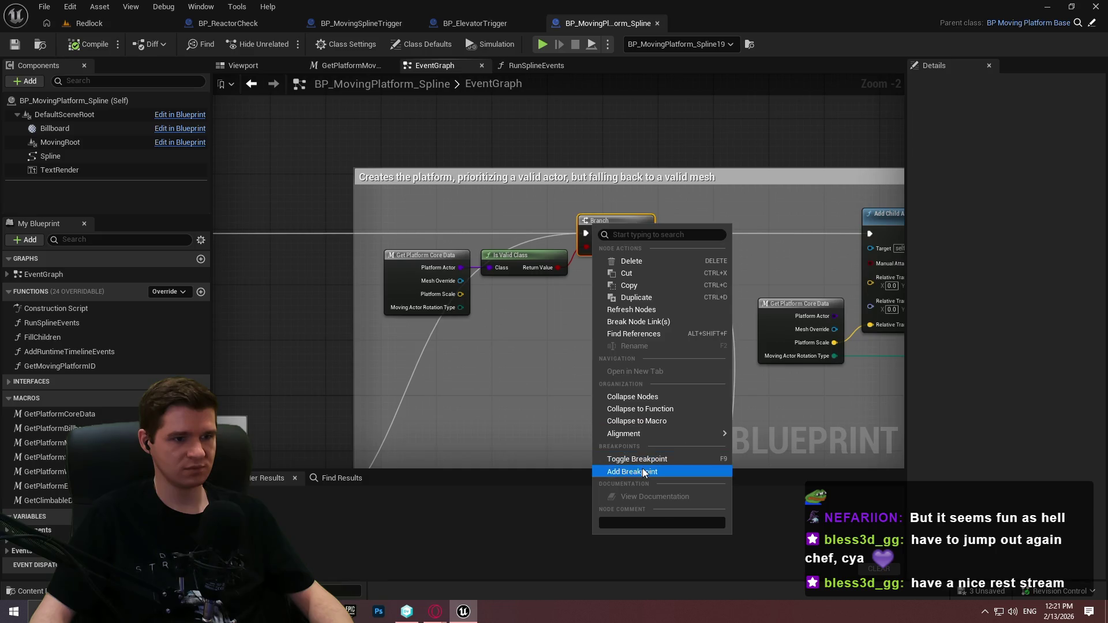
pyautogui.click(618, 470)
# Play the level past the welcome dialog until the breakpoint hits, then step with F10.
pyautogui.moveTo(551, 274); pyautogui.dragTo(346, 115)
pyautogui.moveTo(549, 173); pyautogui.dragTo(310, 118)
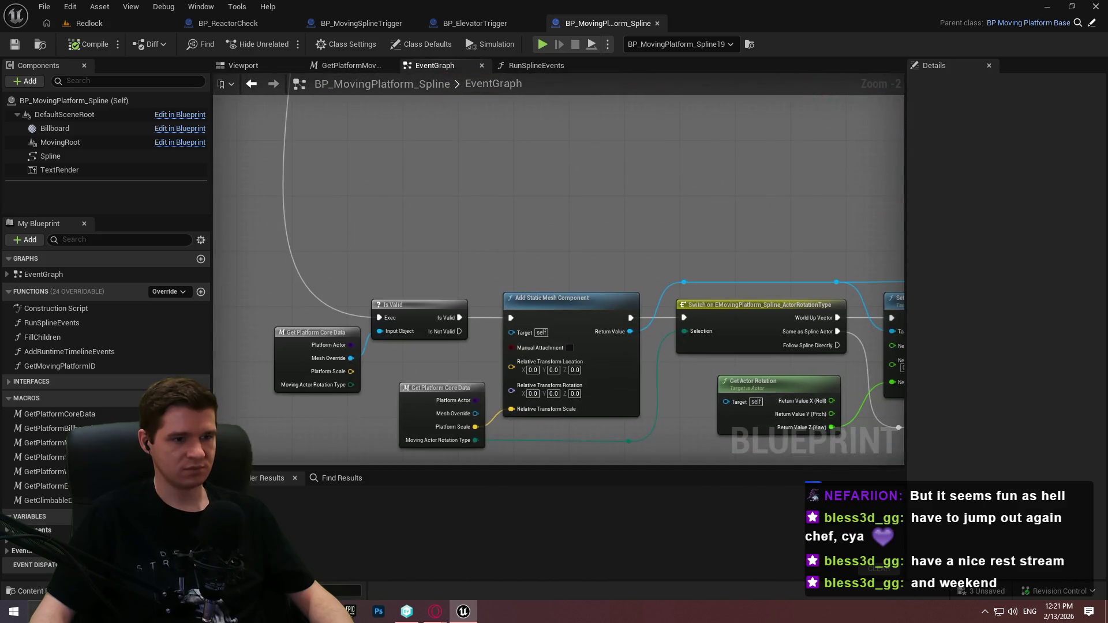
pyautogui.click(536, 50)
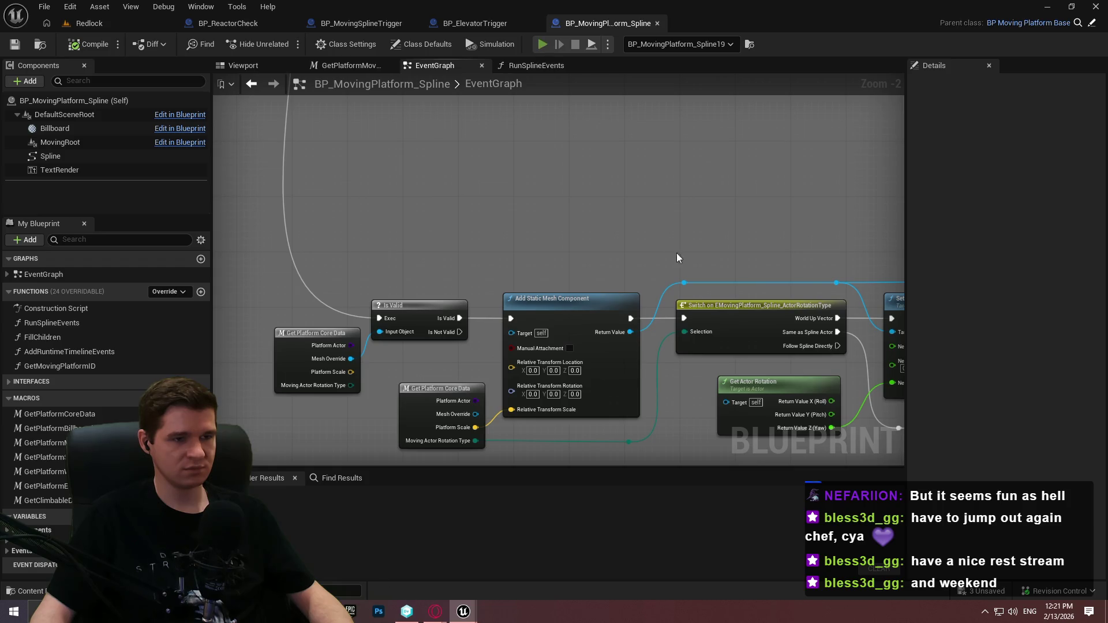
pyautogui.click(553, 493)
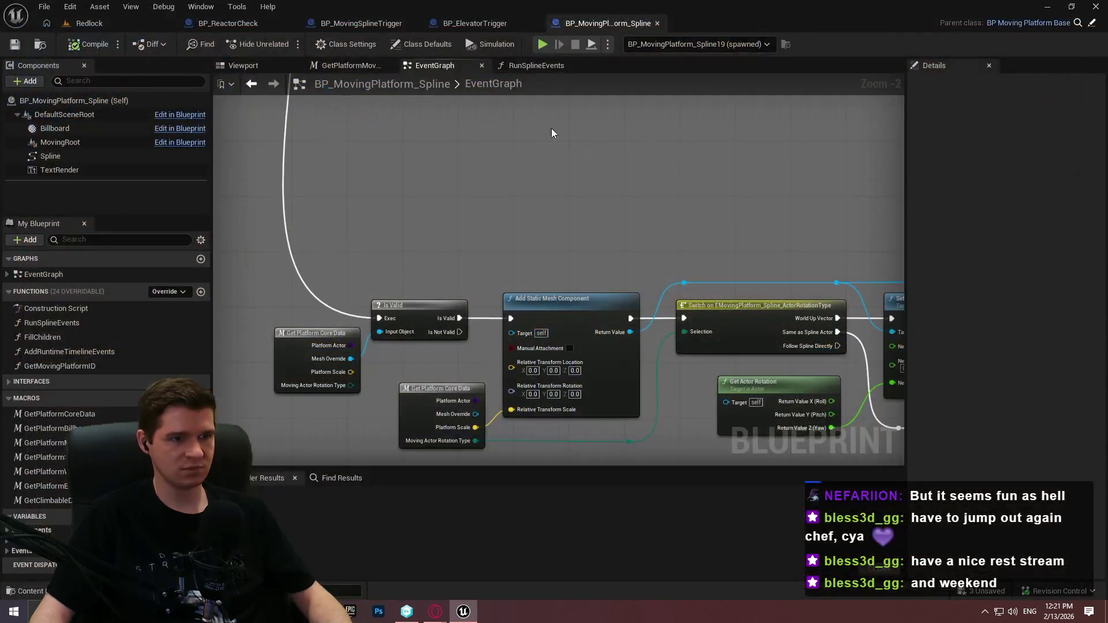
pyautogui.click(87, 23)
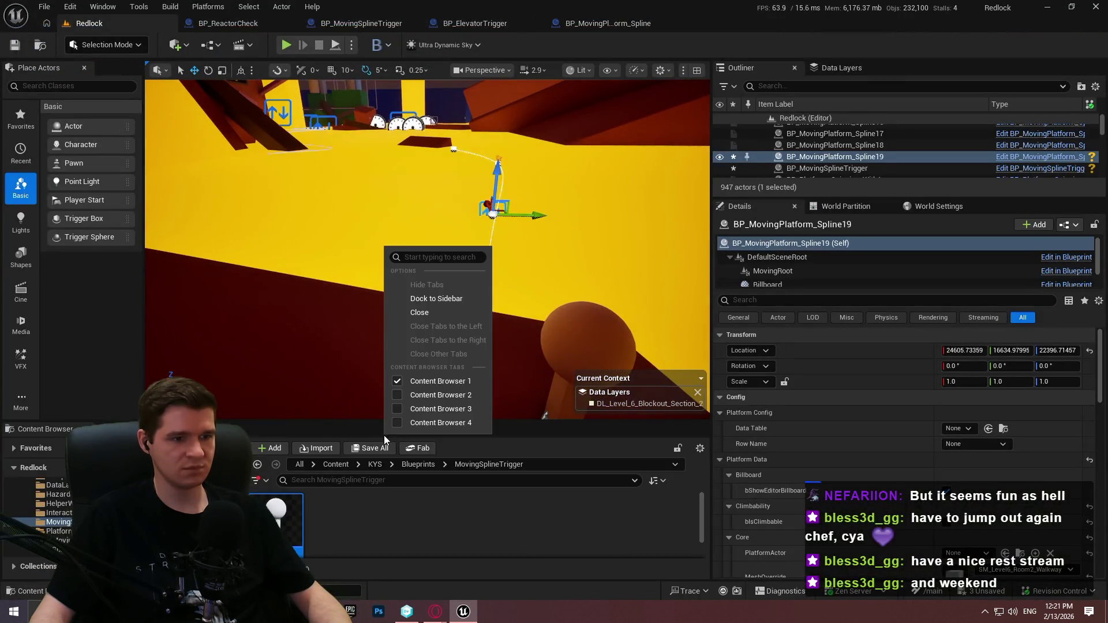
pyautogui.rightClick(352, 346)
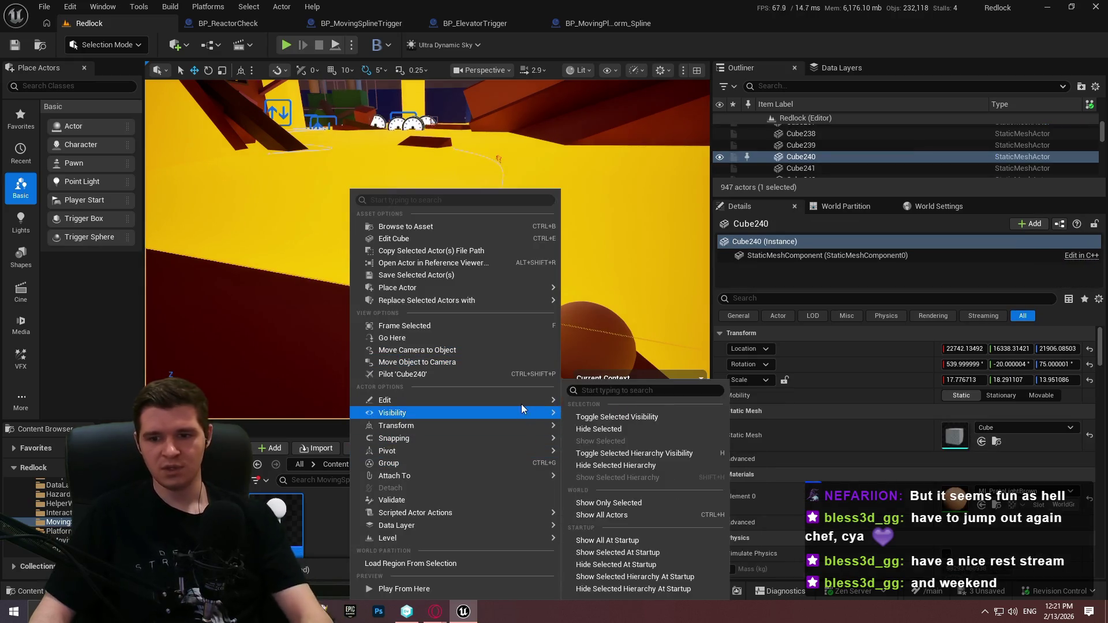
pyautogui.click(563, 300)
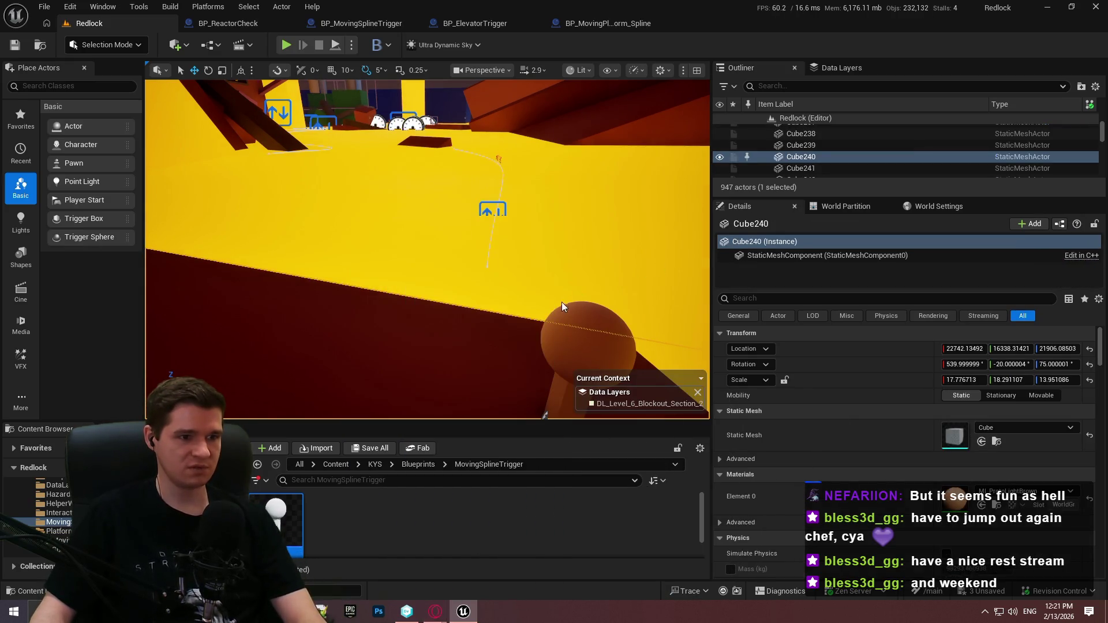
pyautogui.press('F10')
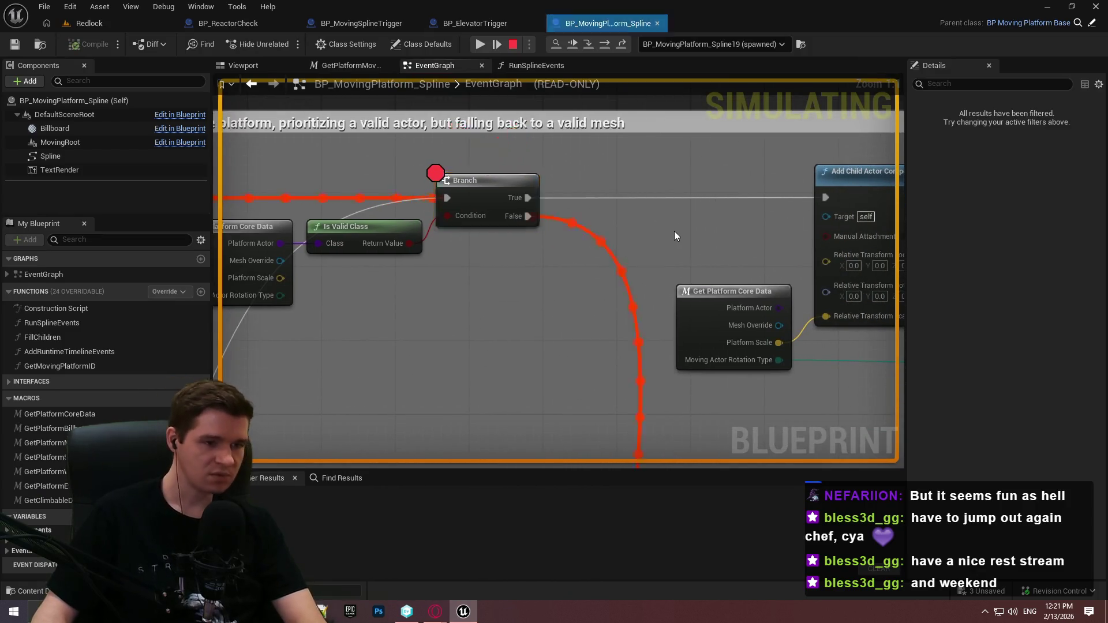
# Step through the Is Valid check to the rotation Switch node, then stop the simulation.
pyautogui.press('F10')
pyautogui.press('F10')
pyautogui.press('F10')
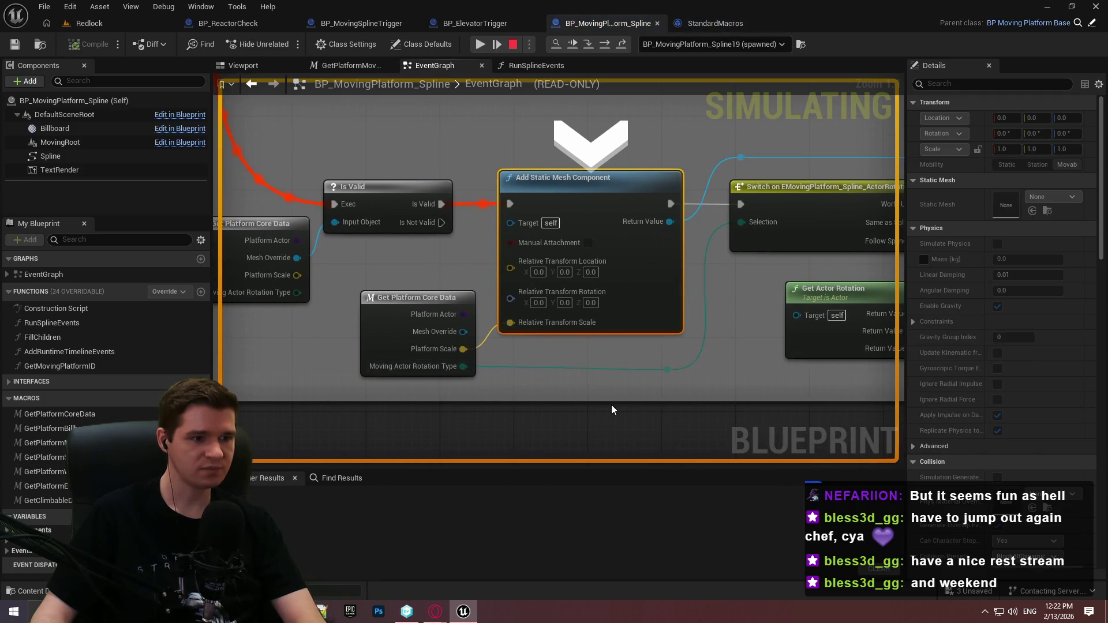
pyautogui.press('F10')
pyautogui.press('F10')
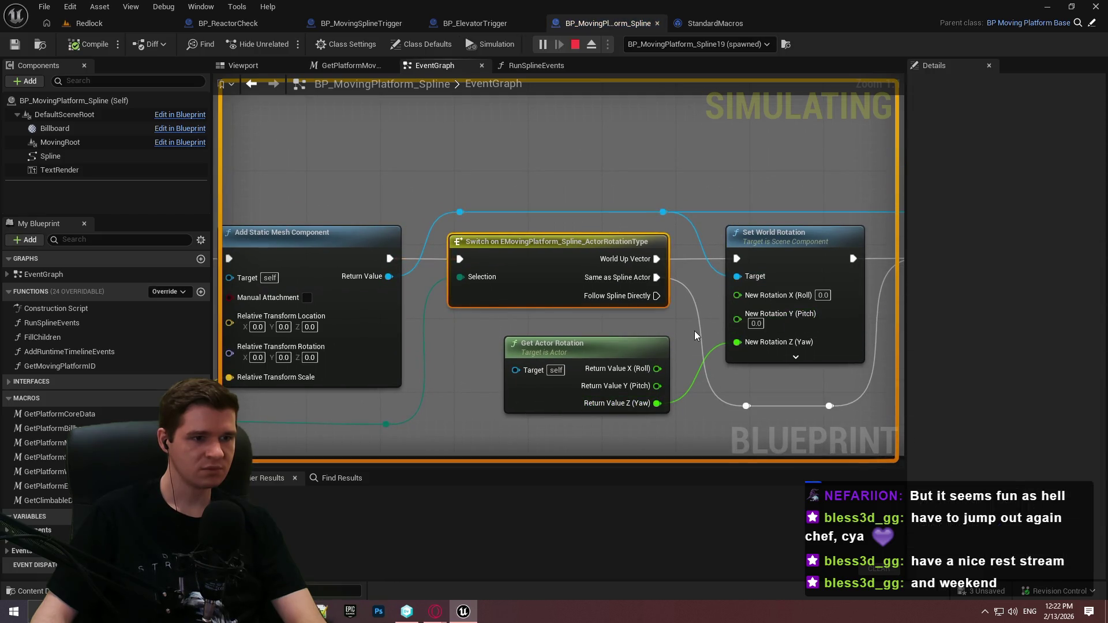
pyautogui.click(577, 45)
# Review the Set Static Mesh, Attach, Set World Rotation and Get Actor Rotation nodes.
pyautogui.moveTo(663, 176); pyautogui.dragTo(433, 128)
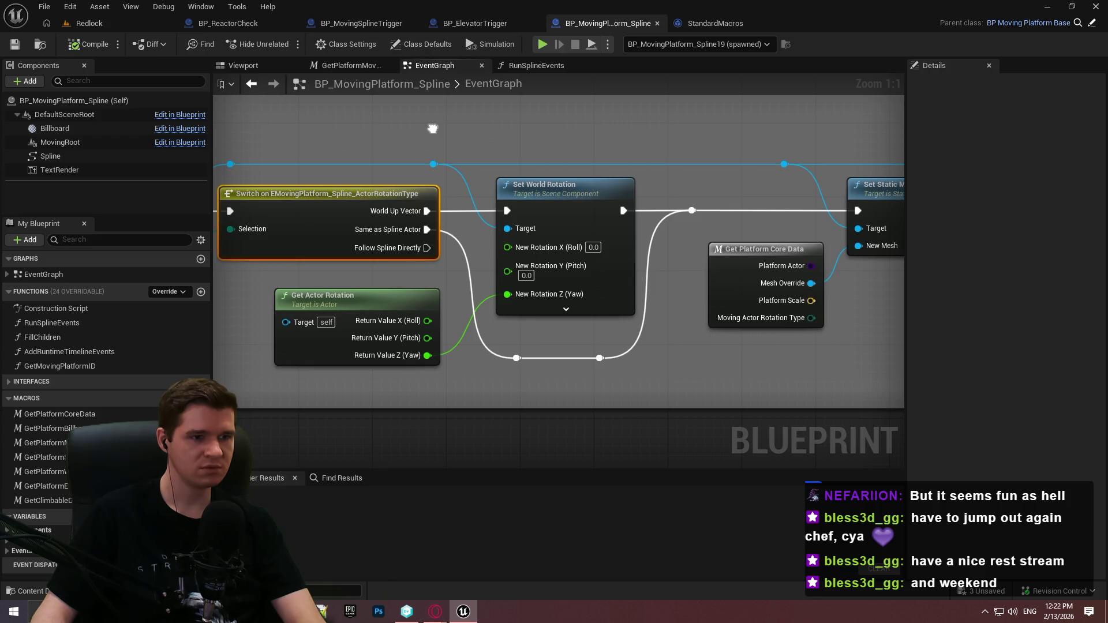
pyautogui.moveTo(433, 128)
pyautogui.mouseDown()
pyautogui.moveTo(441, 135)
pyautogui.moveTo(65, 158)
pyautogui.mouseUp()
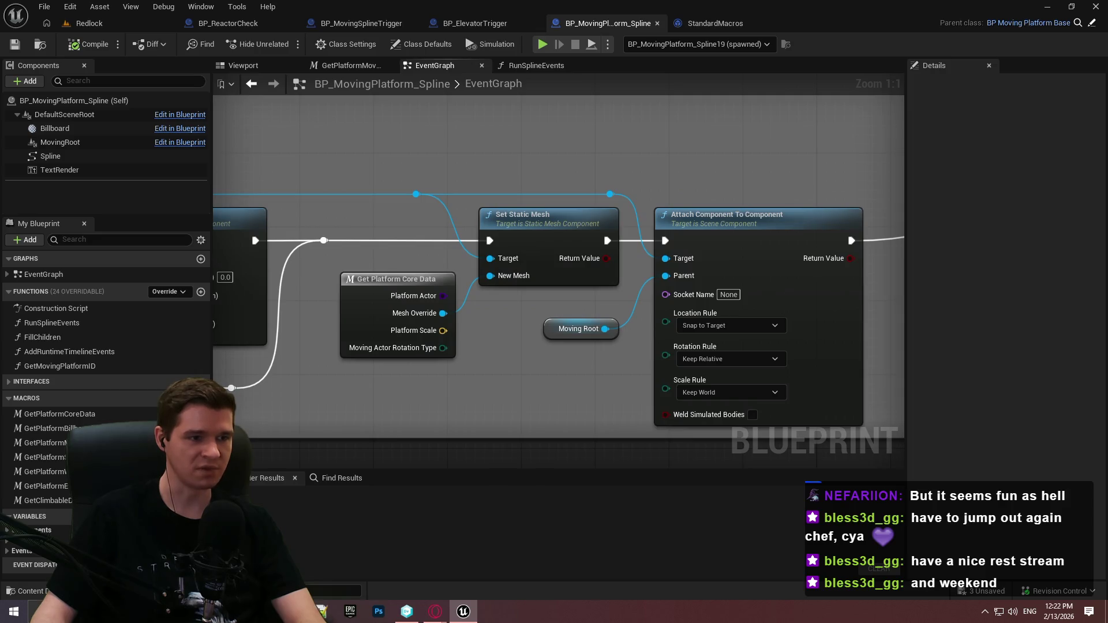
pyautogui.moveTo(865, 158); pyautogui.dragTo(589, 171)
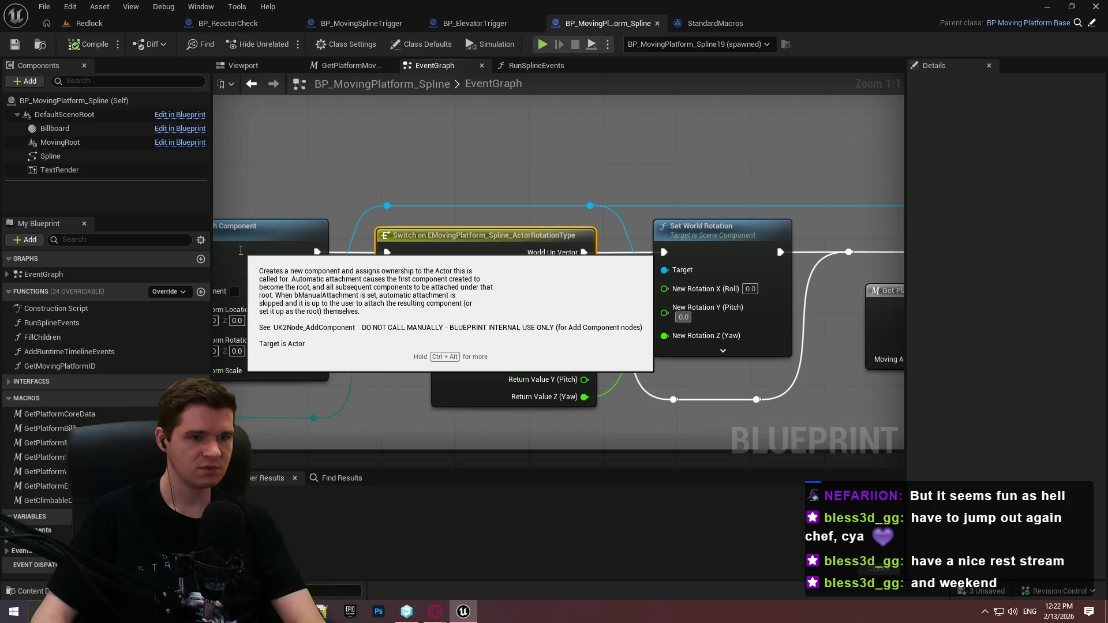
pyautogui.moveTo(579, 147)
pyautogui.mouseDown()
pyautogui.moveTo(159, 126)
pyautogui.moveTo(490, 127)
pyautogui.moveTo(865, 346)
pyautogui.mouseUp()
pyautogui.scroll(-3, 638, 281)
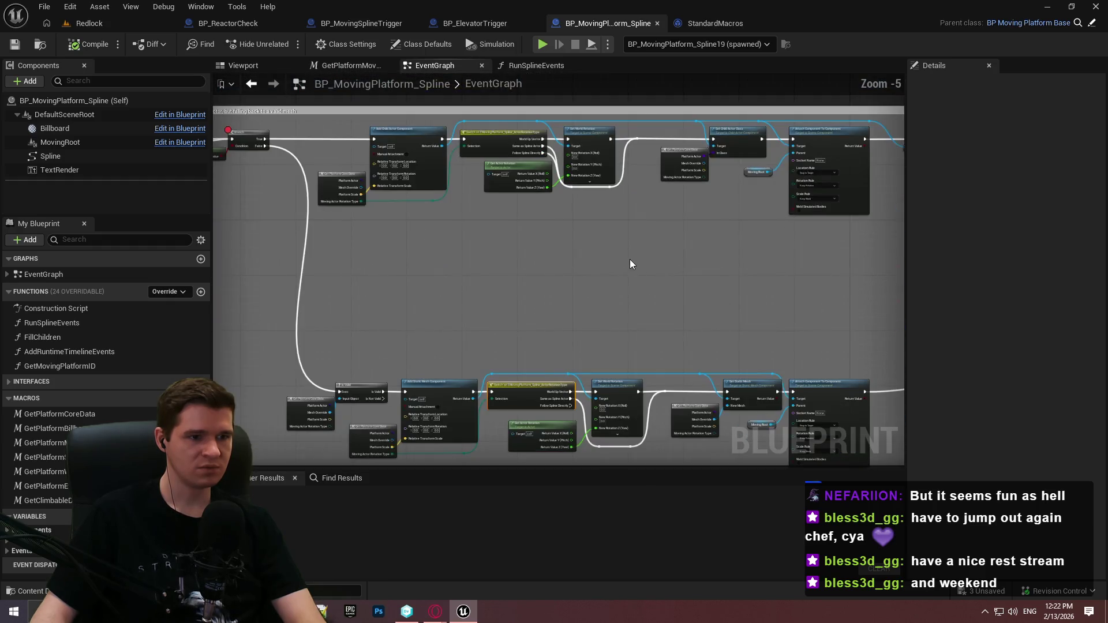
pyautogui.scroll(3, 631, 265)
pyautogui.moveTo(645, 331)
pyautogui.mouseDown()
pyautogui.moveTo(582, 355)
pyautogui.moveTo(562, 463)
pyautogui.moveTo(579, 440)
pyautogui.mouseUp()
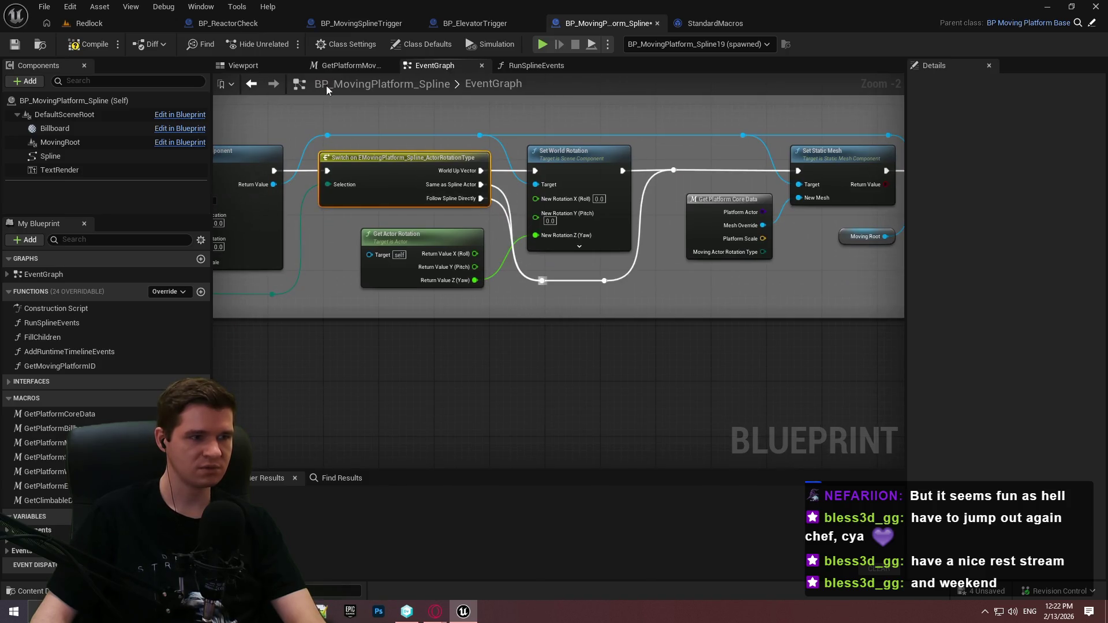
# Compile the Blueprint and remove the Branch node's breakpoint.
pyautogui.click(90, 44)
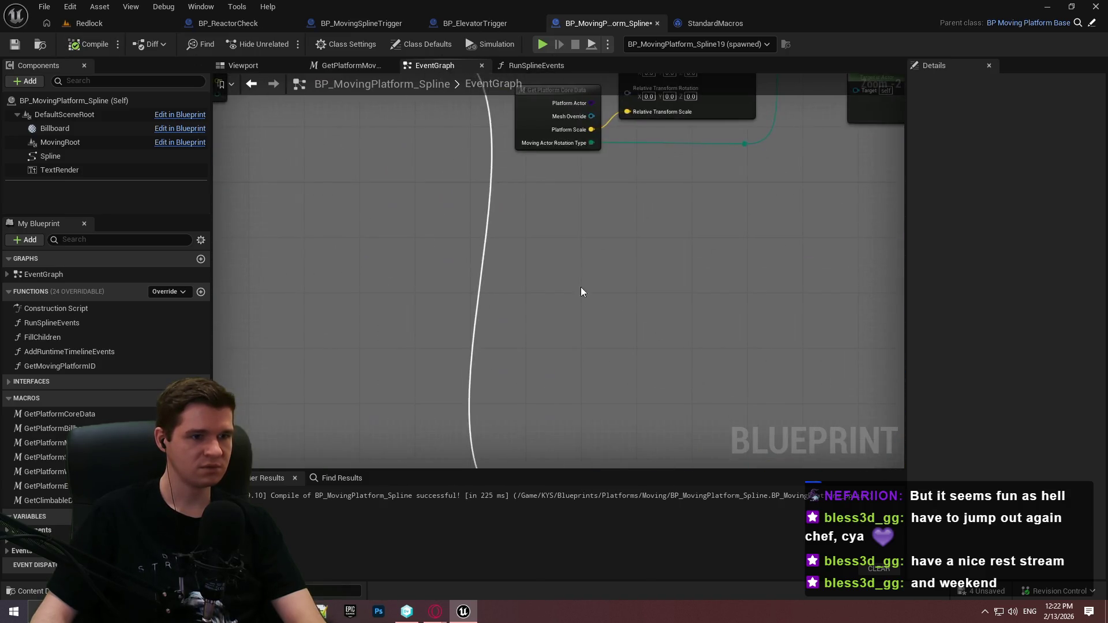
pyautogui.rightClick(410, 196)
pyautogui.moveTo(444, 402)
pyautogui.click(453, 439)
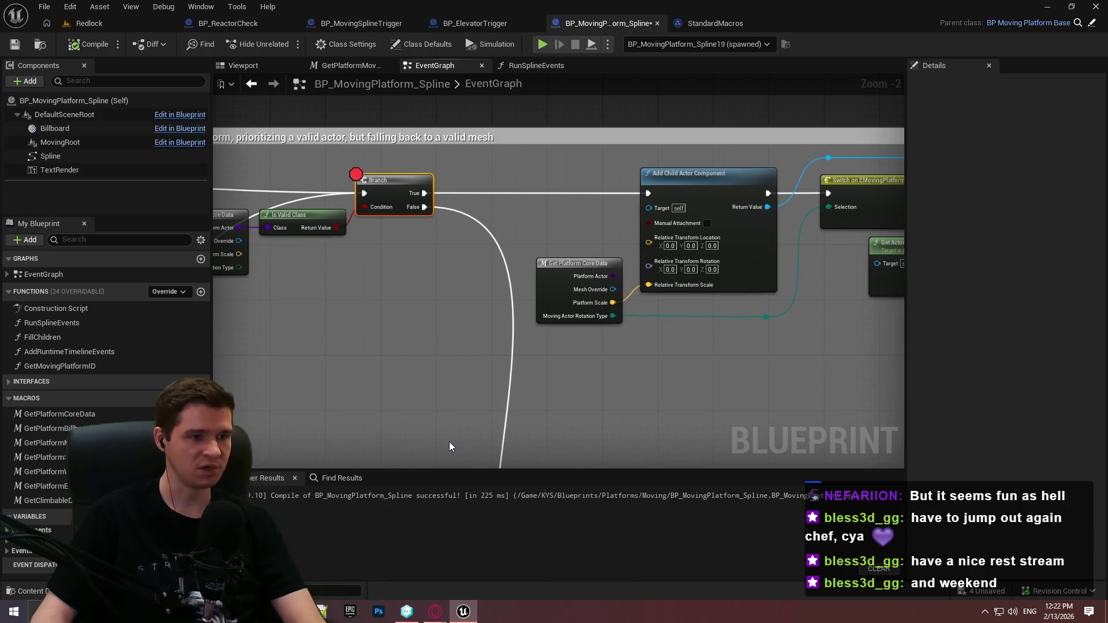
# Return to the Redlock level, look down at the yellow floor, and right-click the floor block.
pyautogui.click(106, 25)
pyautogui.moveTo(475, 191); pyautogui.dragTo(497, 138)
pyautogui.scroll(2, 490, 153)
pyautogui.scroll(3, 497, 139)
pyautogui.moveTo(497, 217); pyautogui.dragTo(497, 218)
pyautogui.rightClick(496, 218)
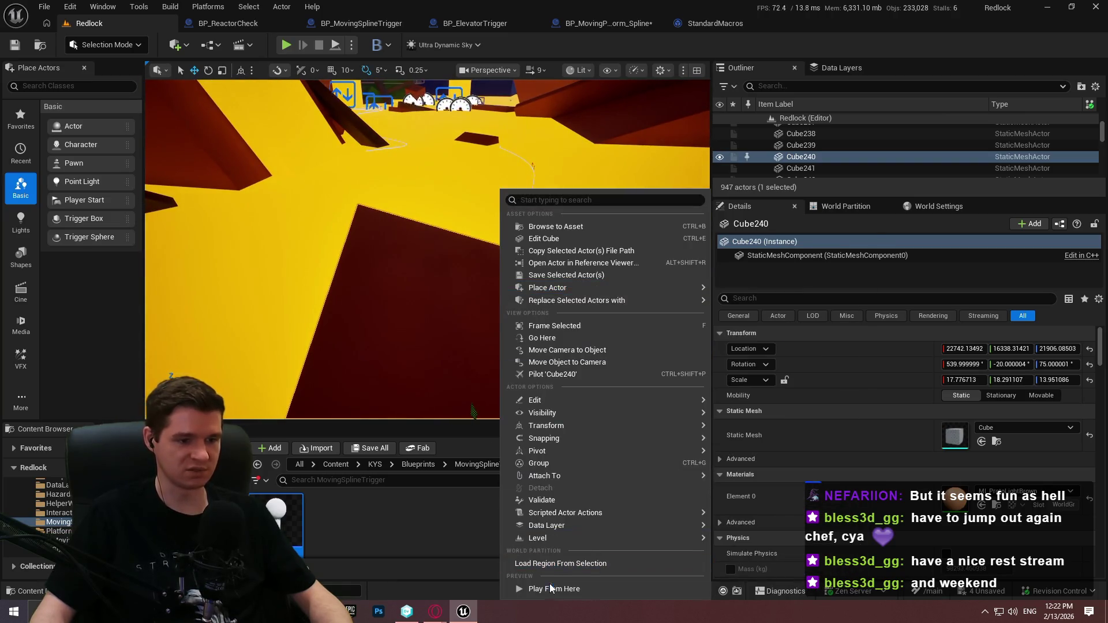
# Play from the floor spot, dismiss the welcome message, and go fullscreen with F11.
pyautogui.click(551, 588)
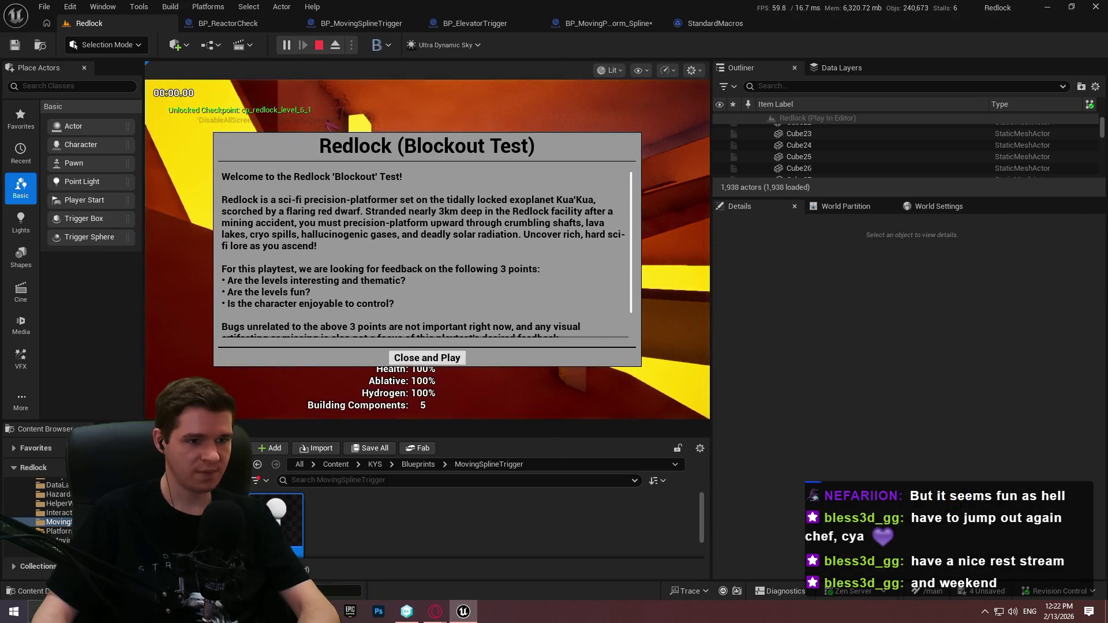
pyautogui.click(417, 358)
pyautogui.press('F11')
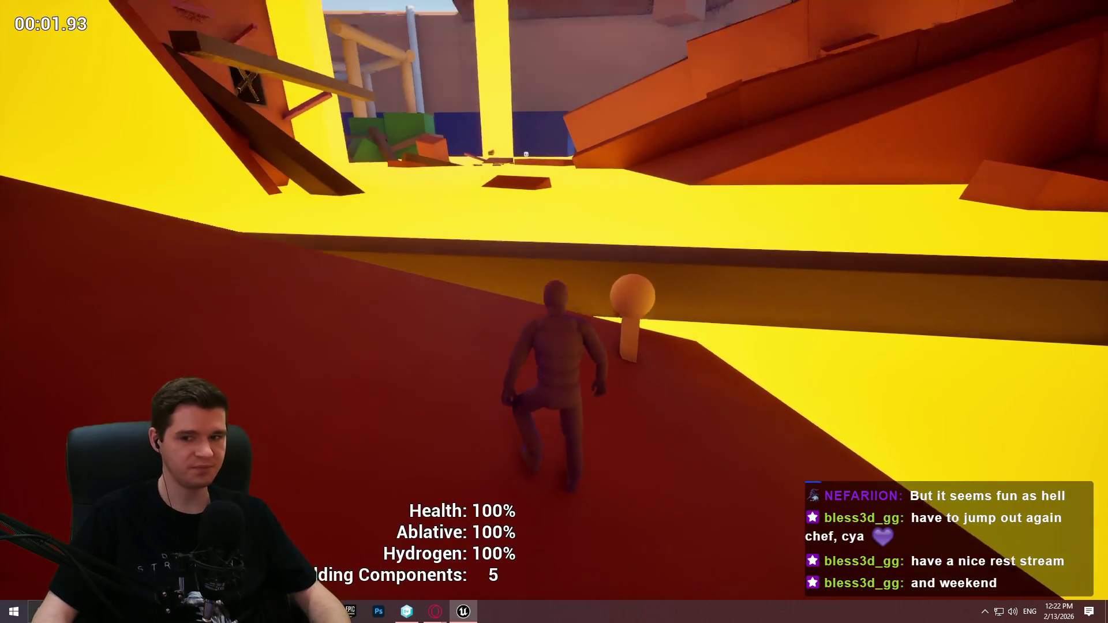
# Walk the character along the red ramp and across the platform, then stop with Esc.
pyautogui.press('w')
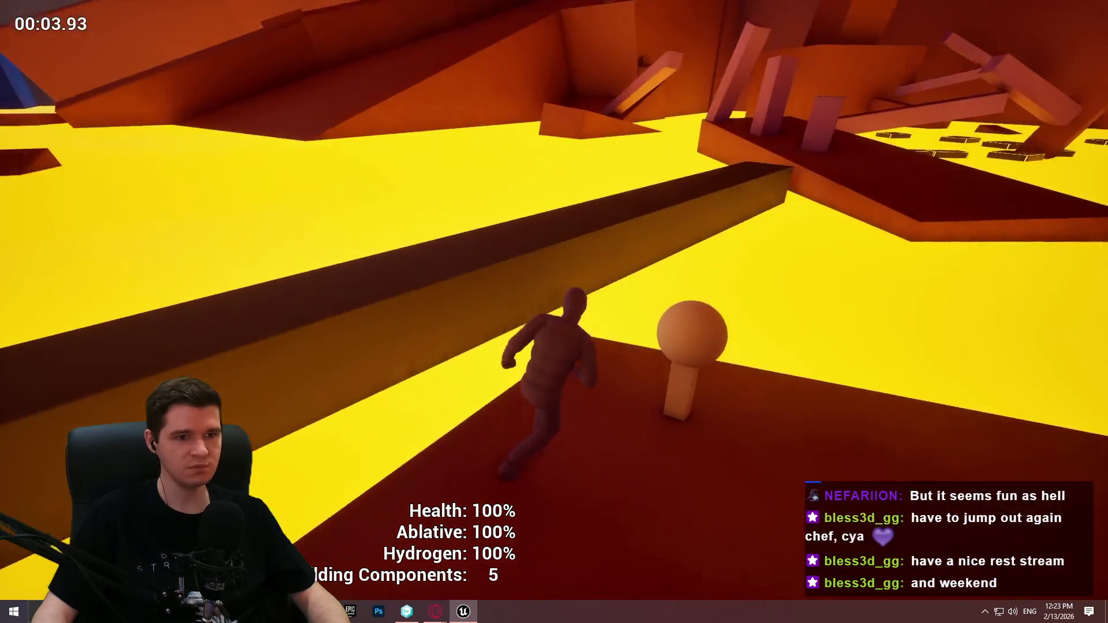
pyautogui.press('s')
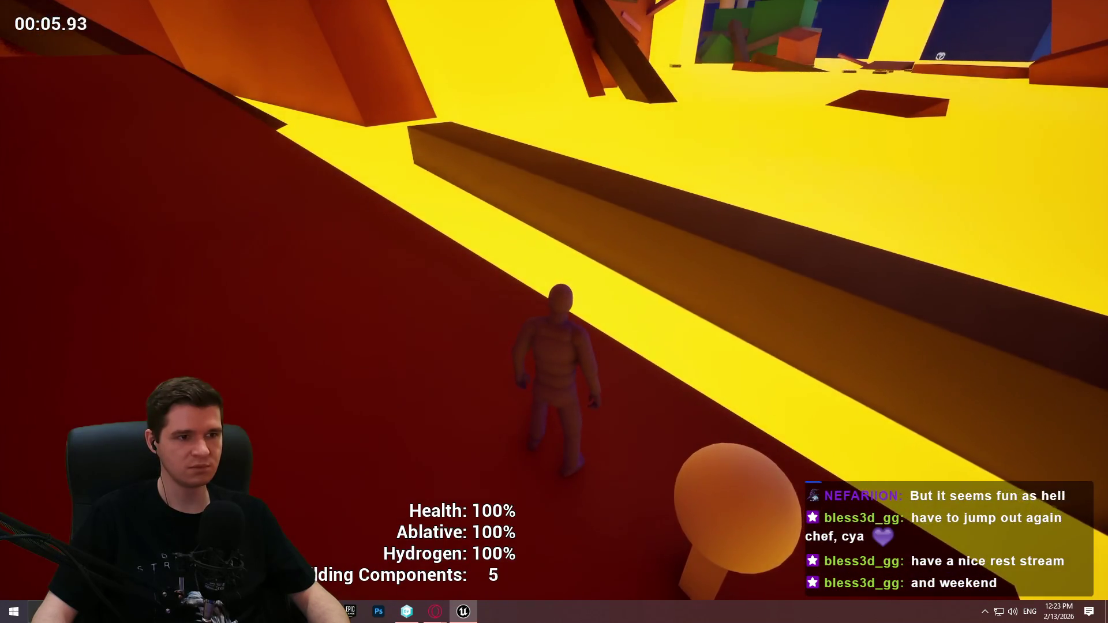
pyautogui.press('w')
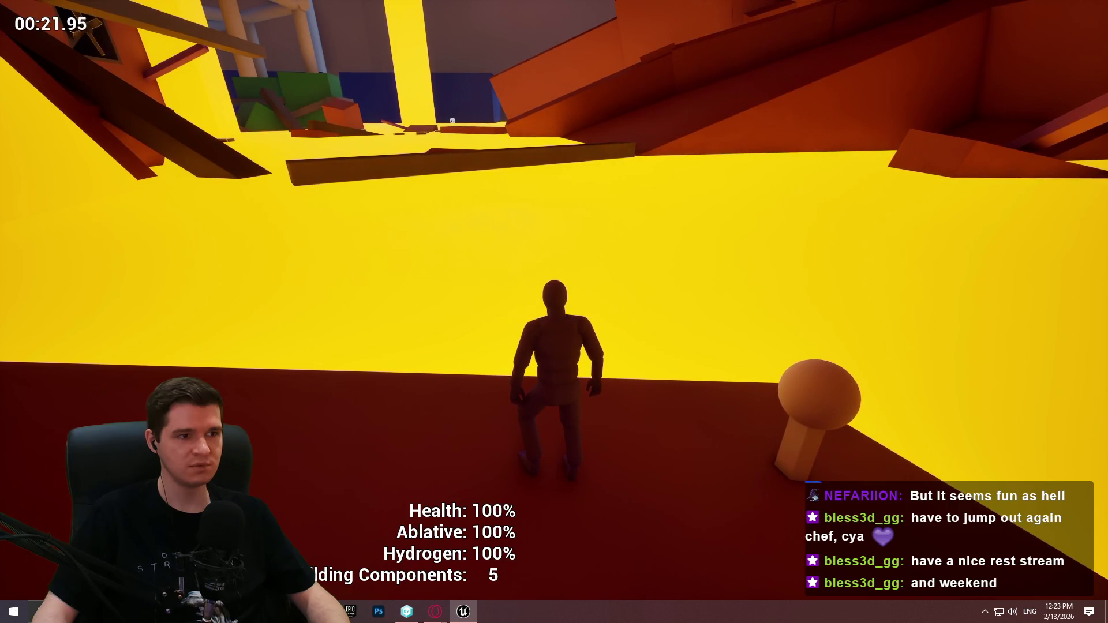
pyautogui.press('w')
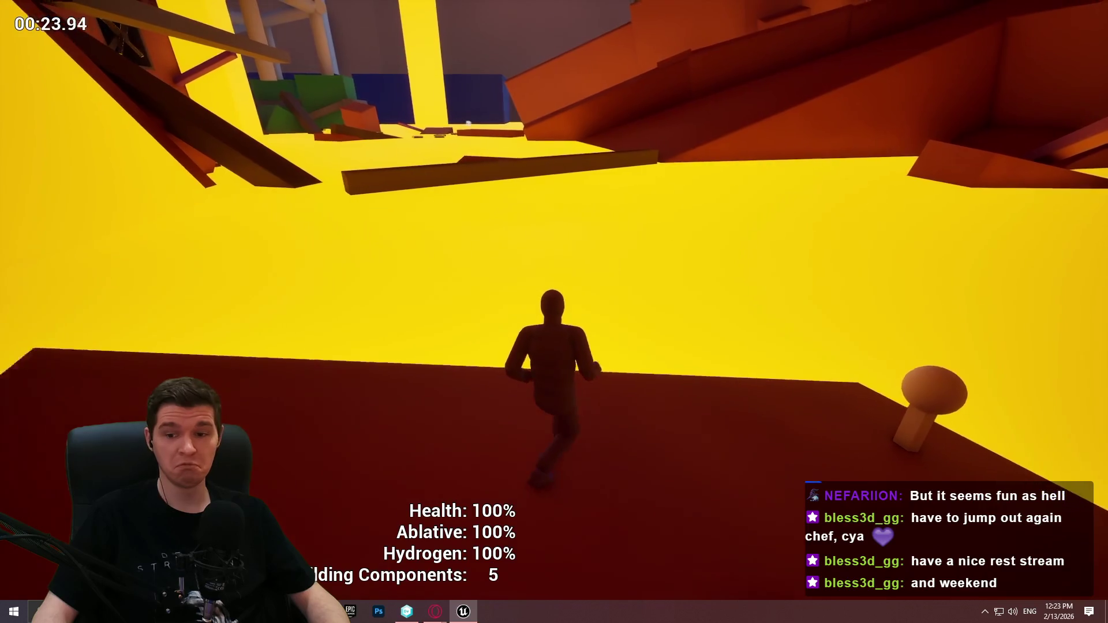
pyautogui.press('w')
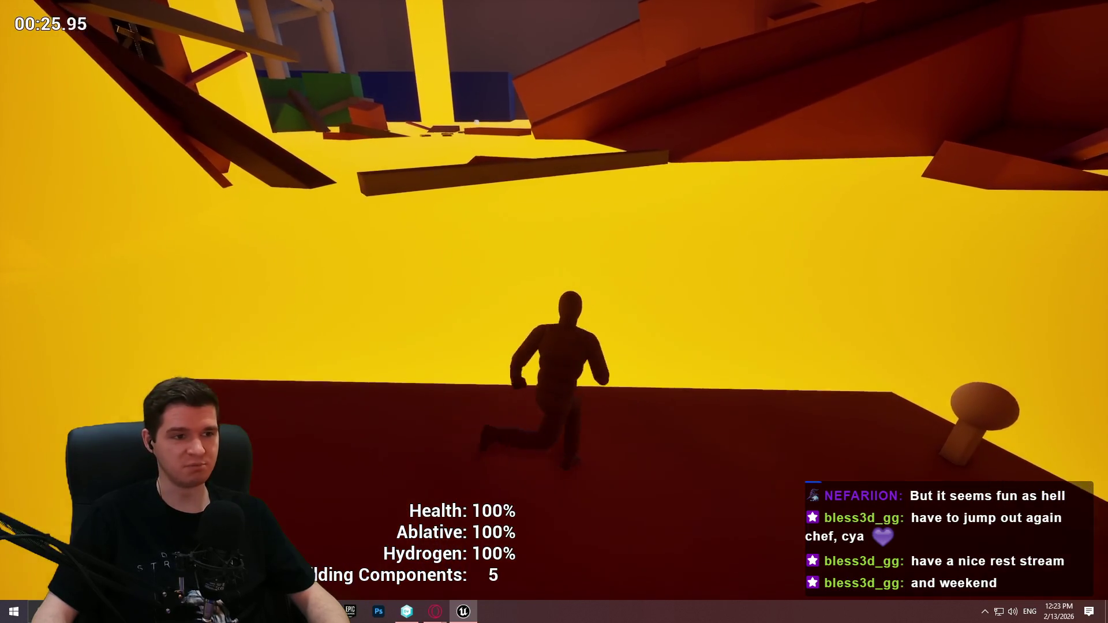
pyautogui.press('s')
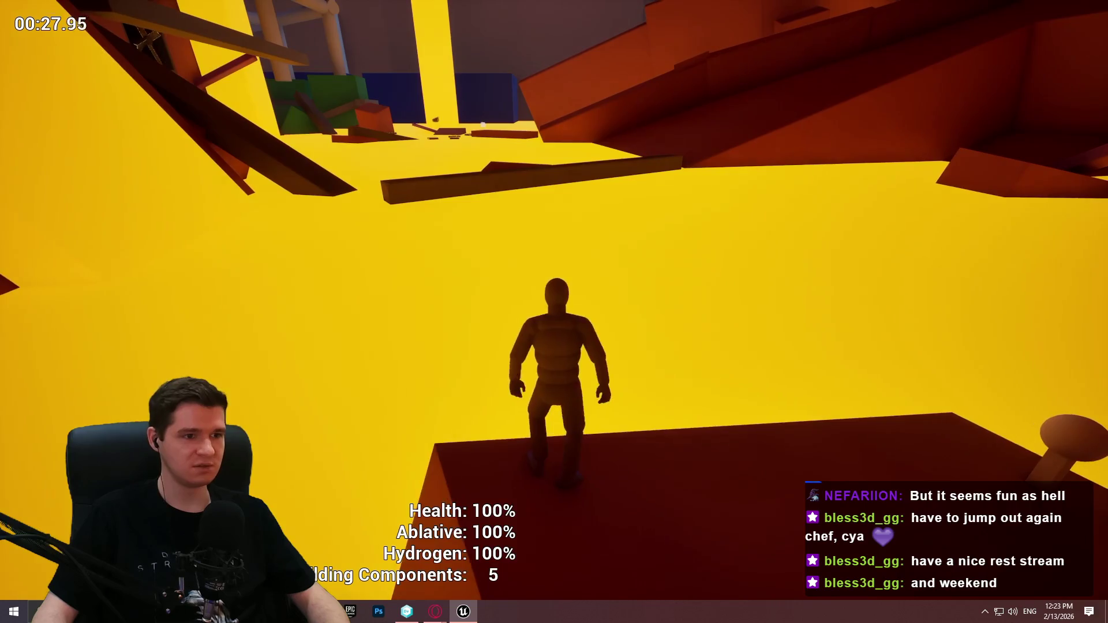
pyautogui.press('a')
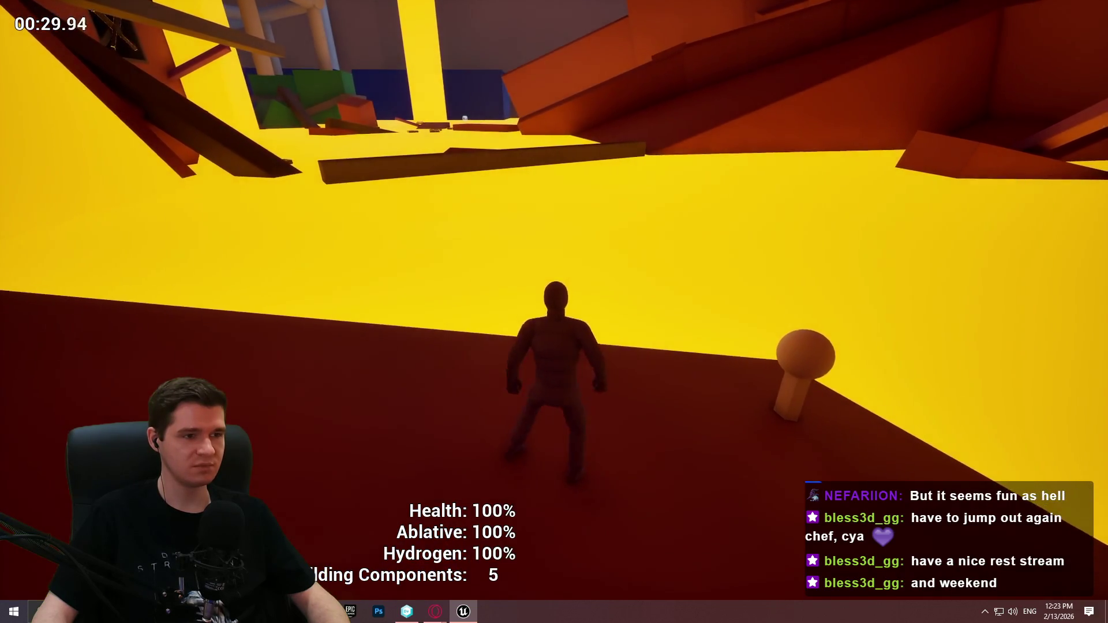
pyautogui.press('s')
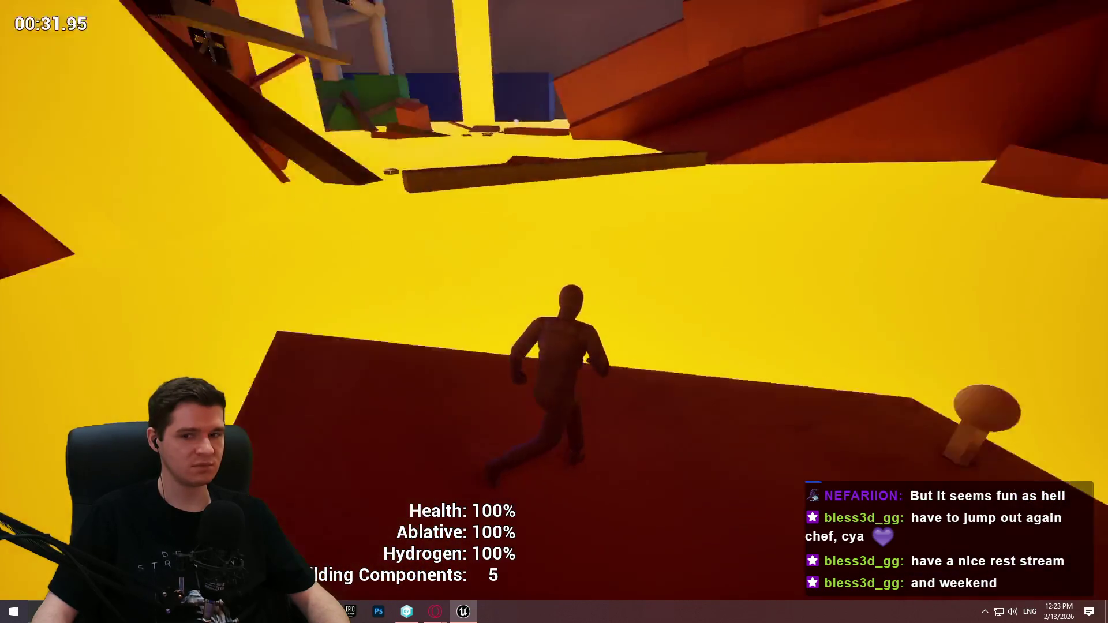
pyautogui.press('Escape')
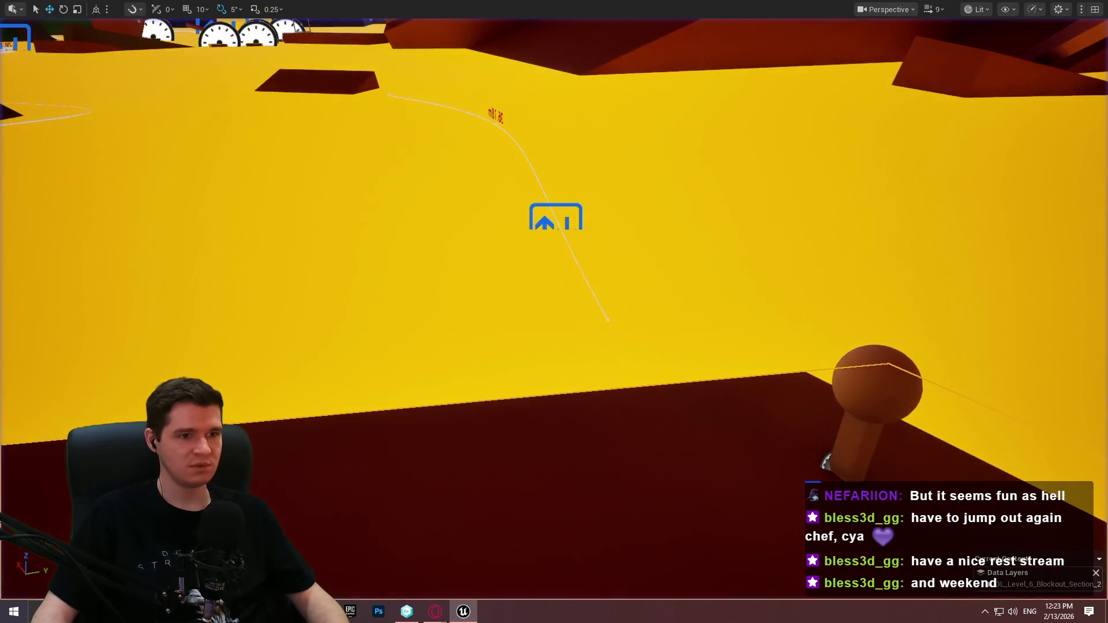
# Frame the box, select the platform's spline path, and adjust it with the gizmos.
pyautogui.press('f')
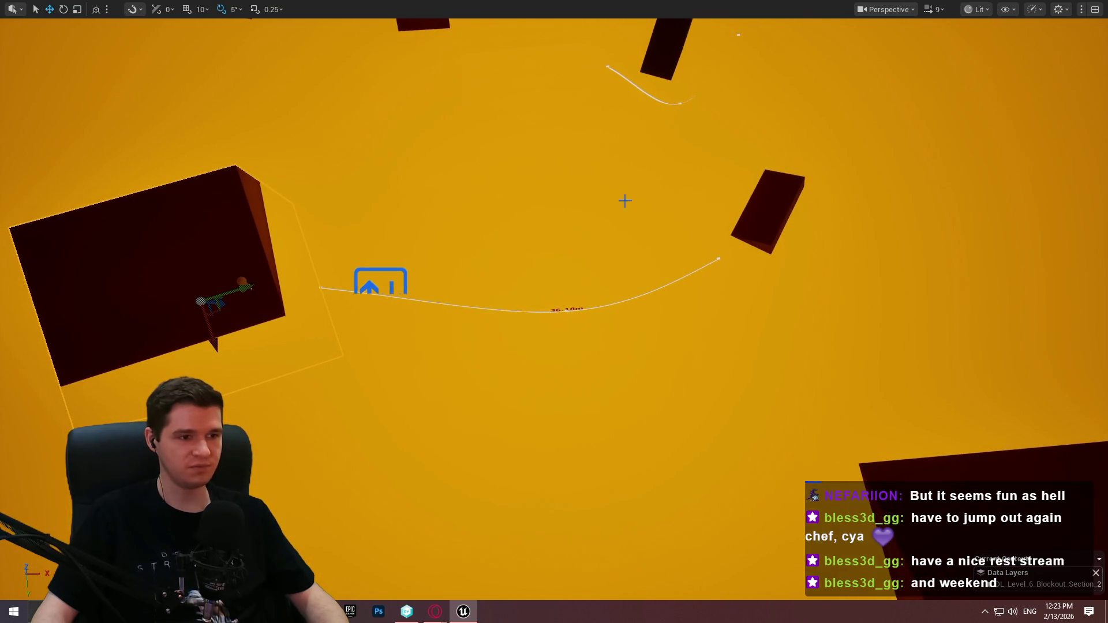
pyautogui.click(567, 311)
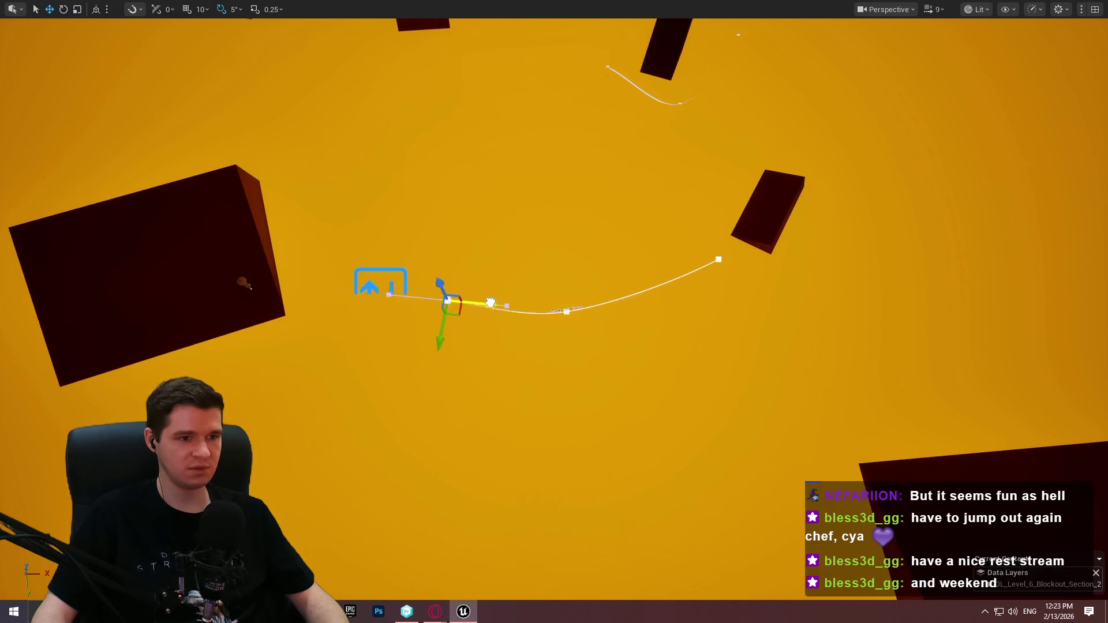
pyautogui.press('e')
pyautogui.press('w')
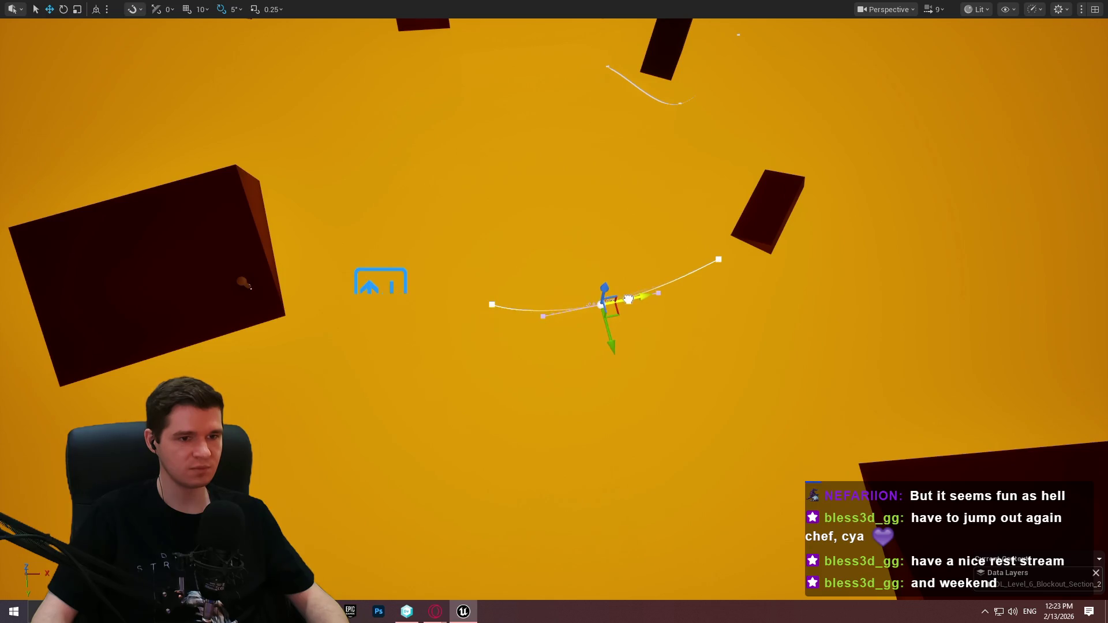
pyautogui.moveTo(661, 307)
pyautogui.mouseDown()
pyautogui.moveTo(583, 379)
pyautogui.moveTo(615, 350)
pyautogui.mouseUp()
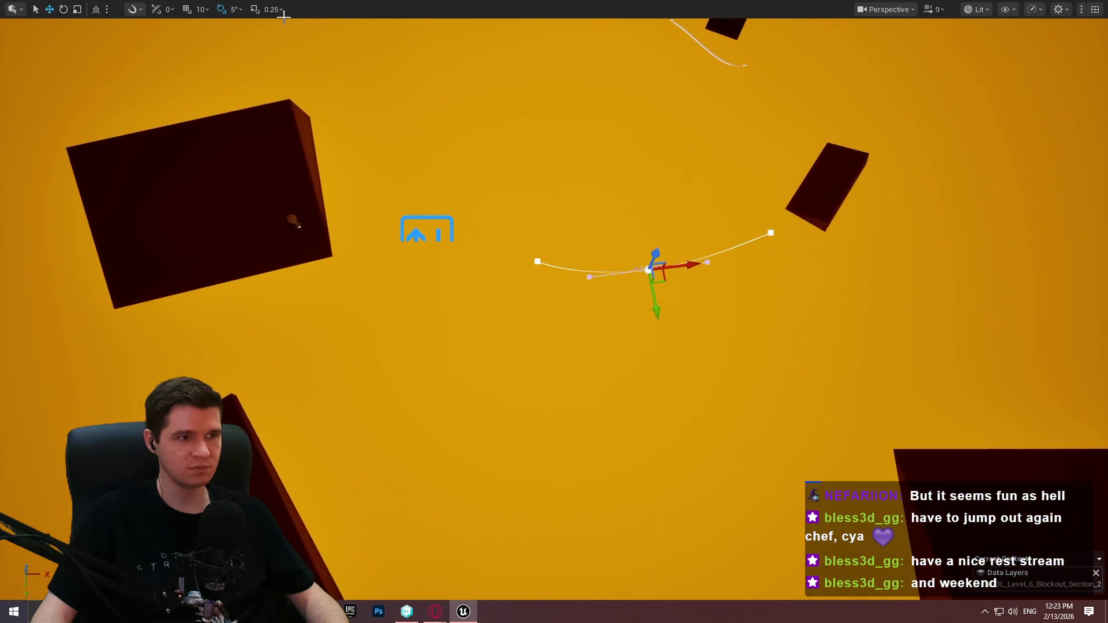
# Play from the box's location and run the character forward.
pyautogui.rightClick(260, 206)
pyautogui.click(394, 577)
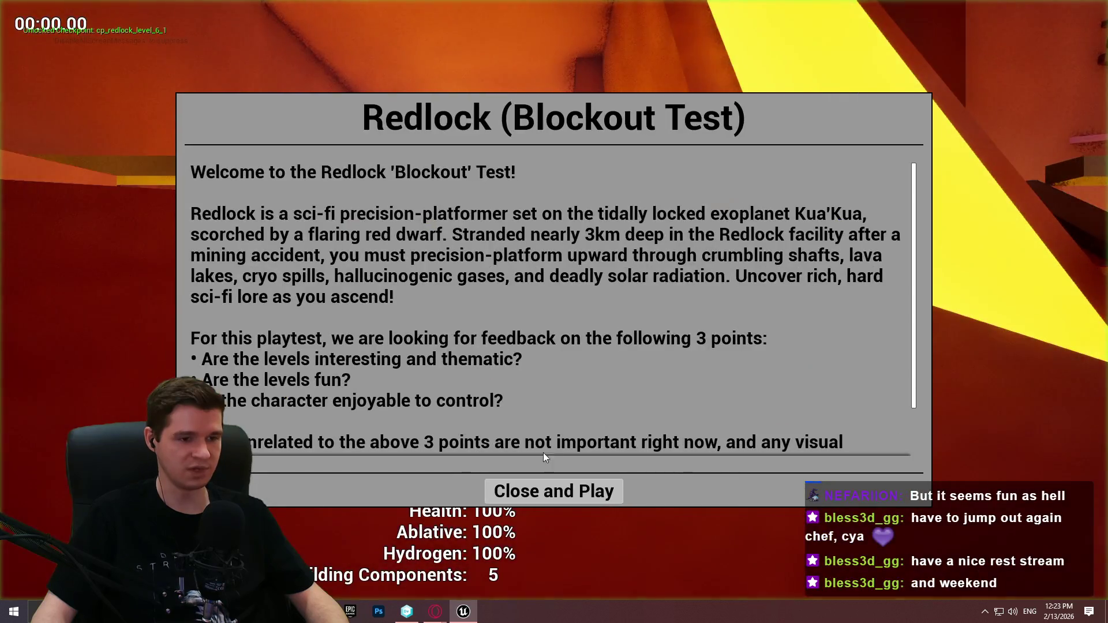
pyautogui.click(553, 489)
pyautogui.press('w')
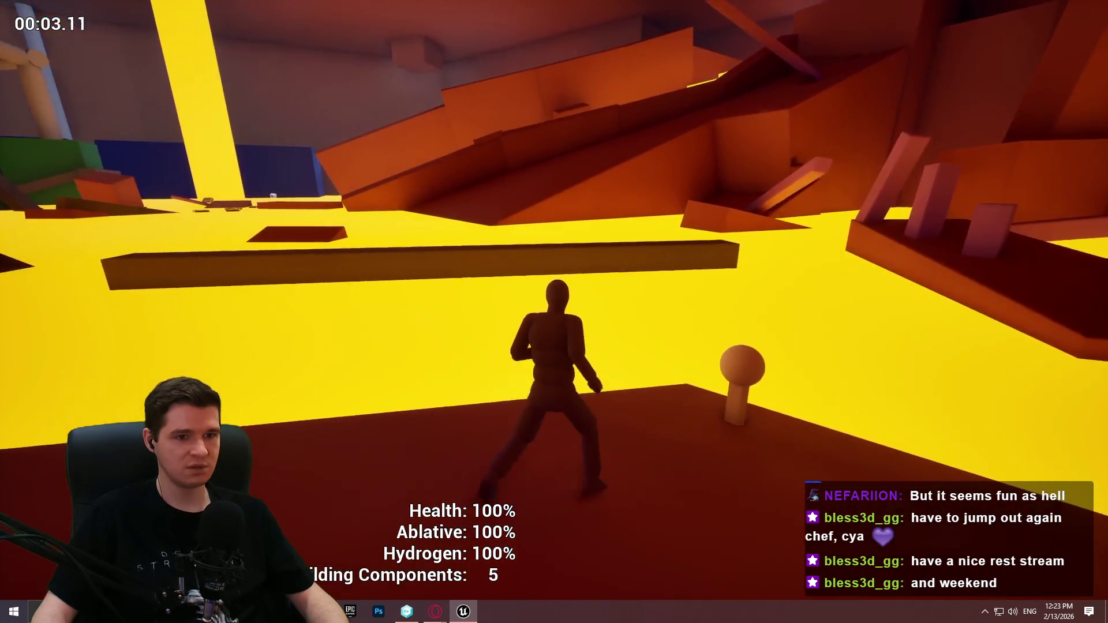
# Walk the character up to the mushroom trigger, step back, then walk past it.
pyautogui.press('w')
pyautogui.press('s')
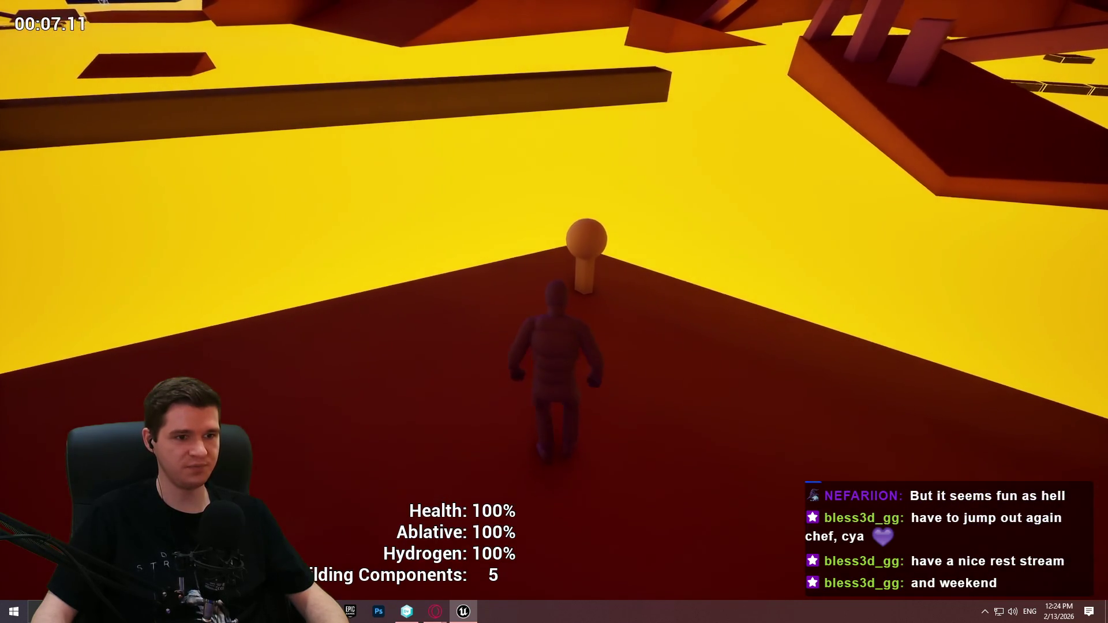
pyautogui.press('w')
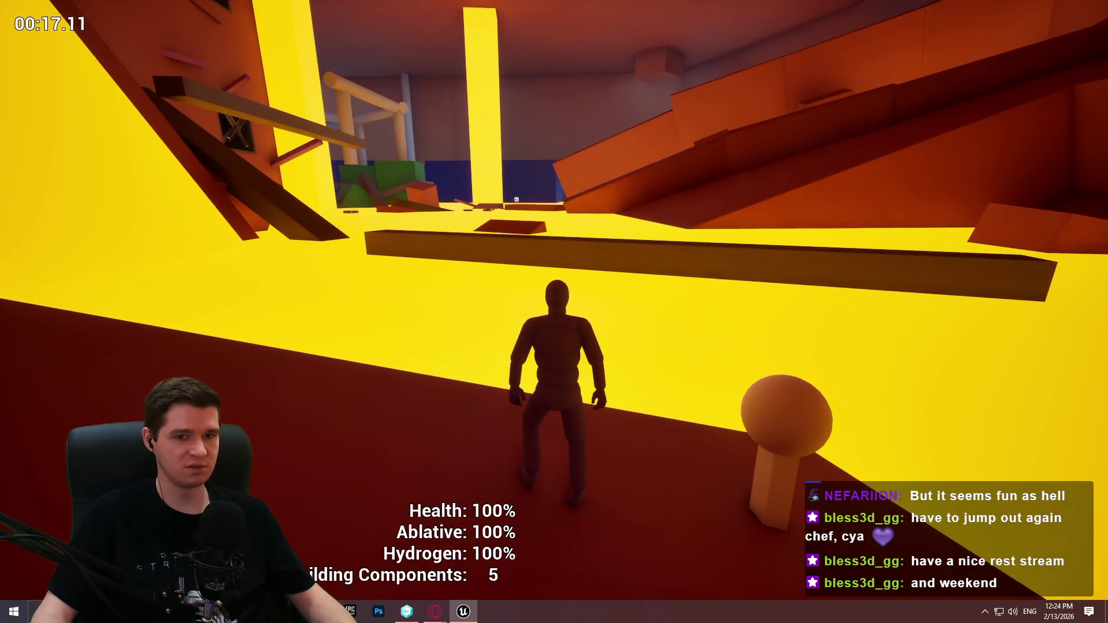
# Stop the playtest with F8, restore the editor layout, and enlarge the Content Browser.
pyautogui.press('F8')
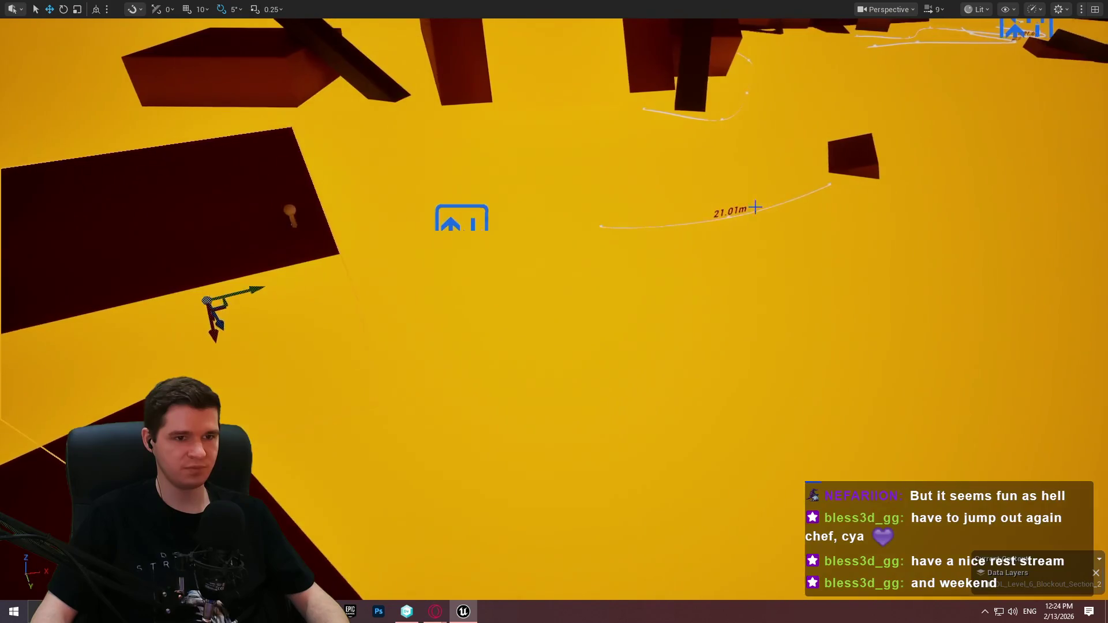
pyautogui.click(559, 217)
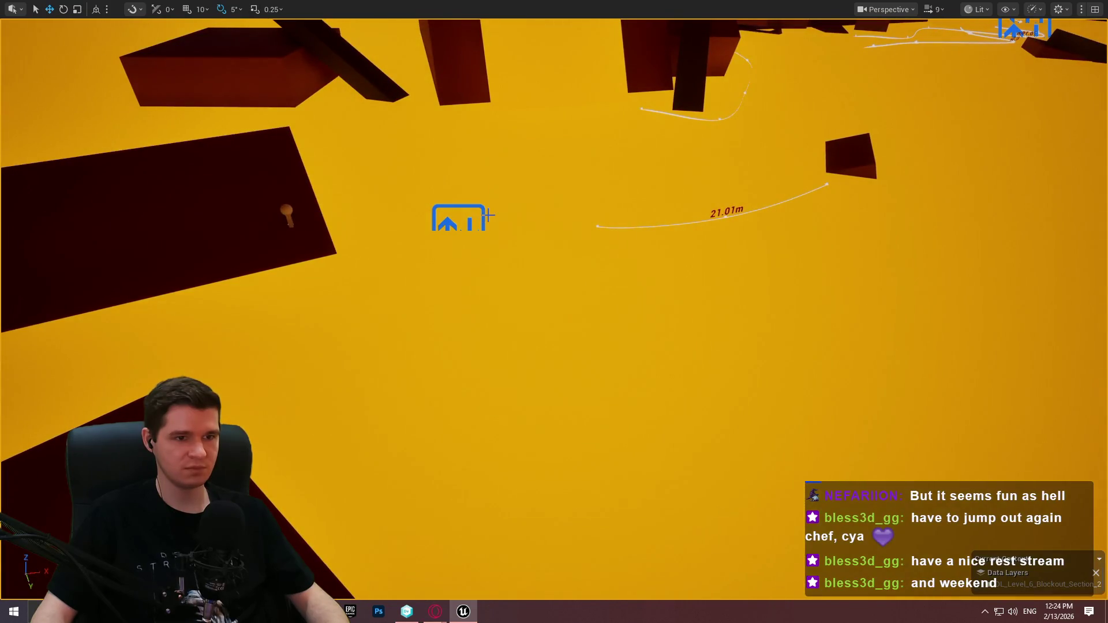
pyautogui.press('Escape')
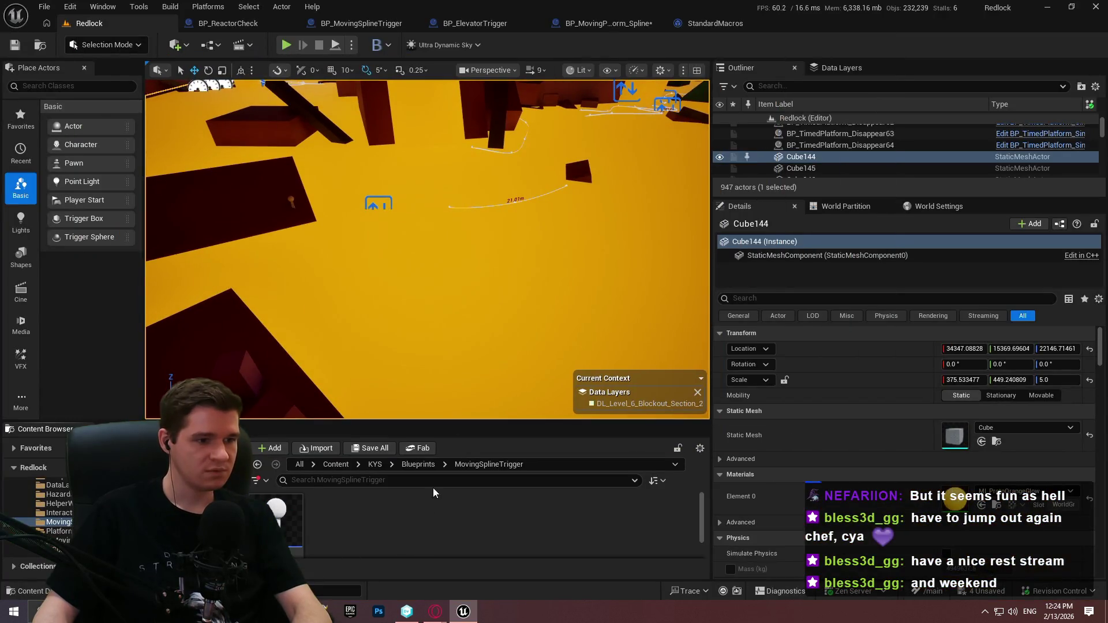
pyautogui.moveTo(444, 422); pyautogui.dragTo(430, 319)
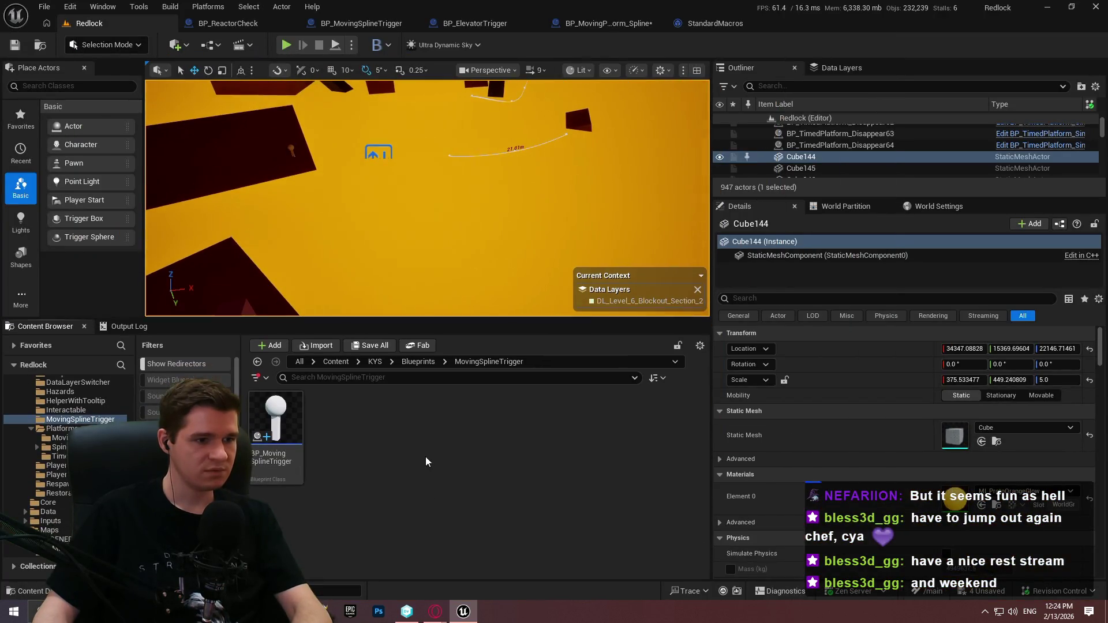
# Navigate from KYS through Blueprints into the Platforms/Moving folder.
pyautogui.click(375, 361)
pyautogui.doubleClick(336, 418)
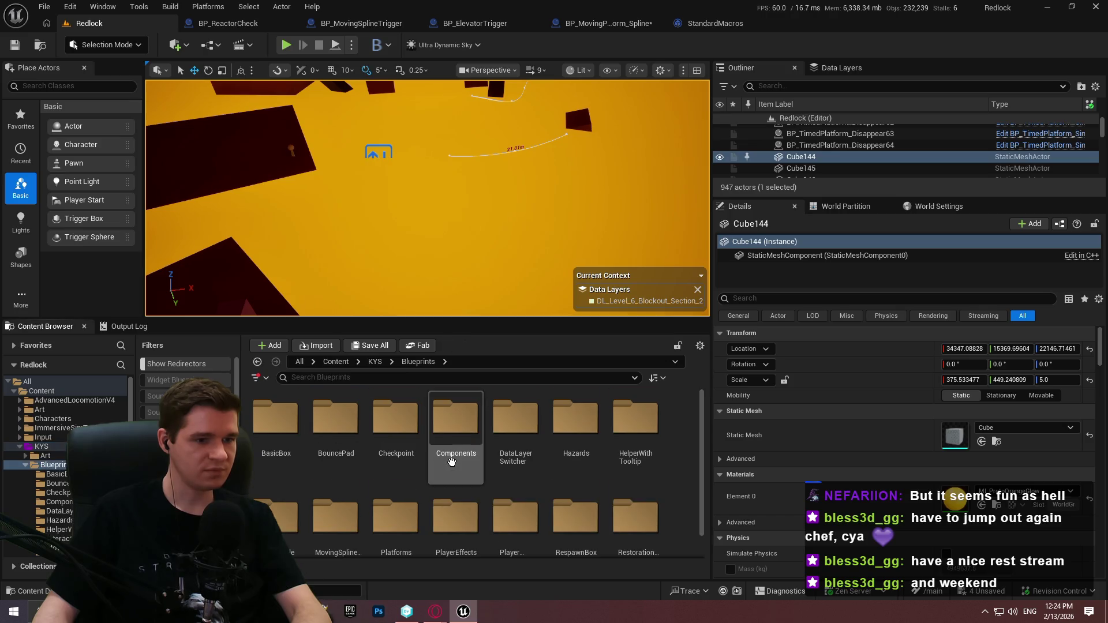
pyautogui.scroll(-1, 451, 460)
pyautogui.doubleClick(336, 502)
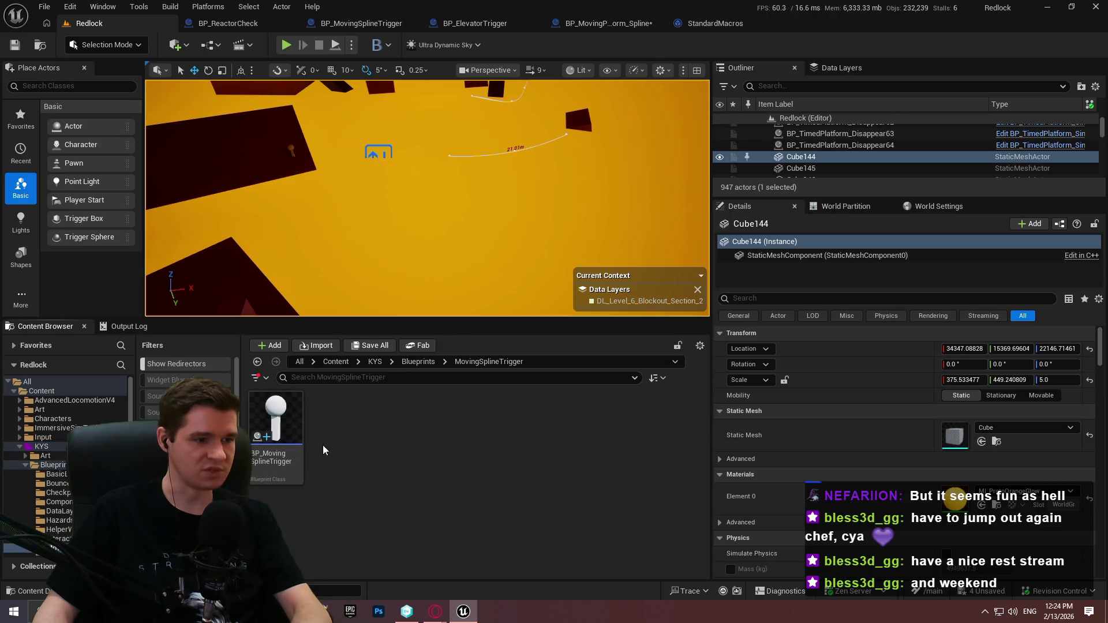
pyautogui.click(424, 361)
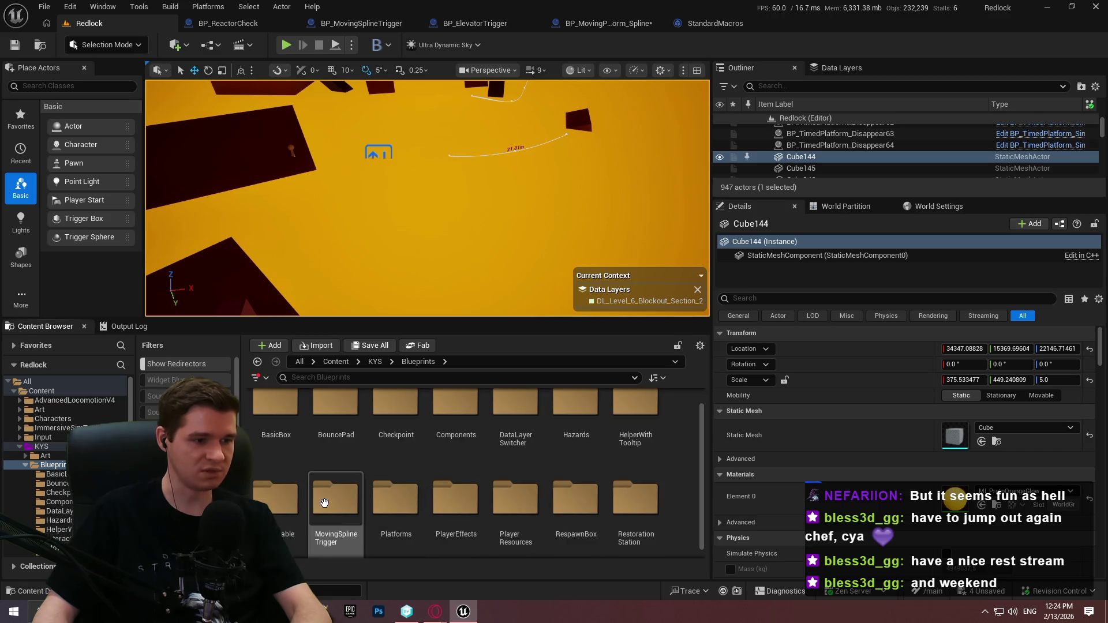
pyautogui.scroll(-1, 408, 501)
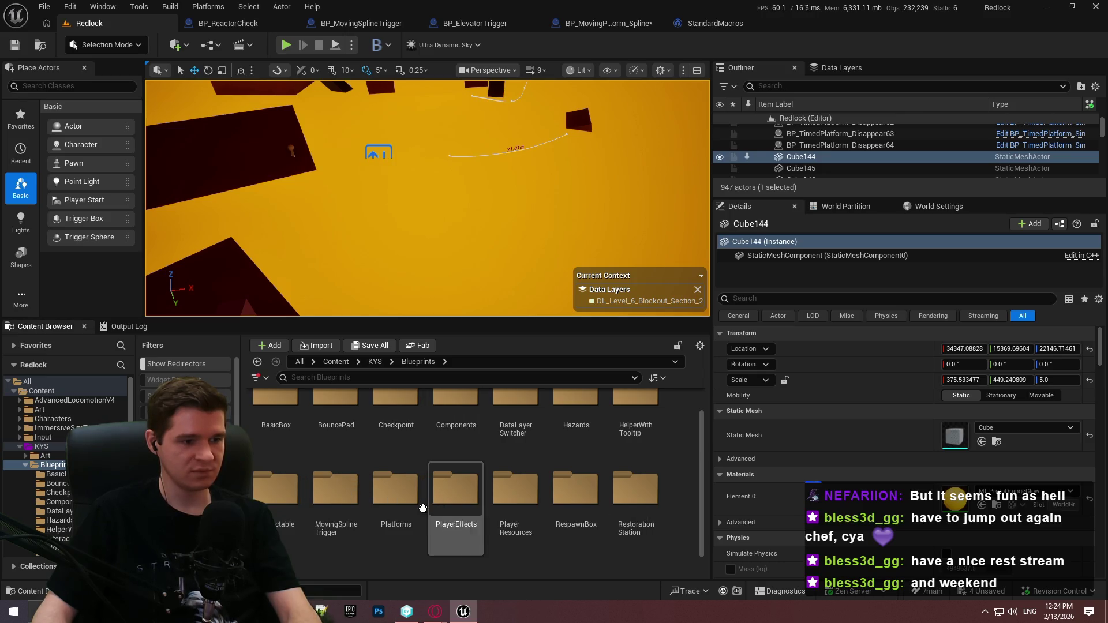
pyautogui.doubleClick(381, 496)
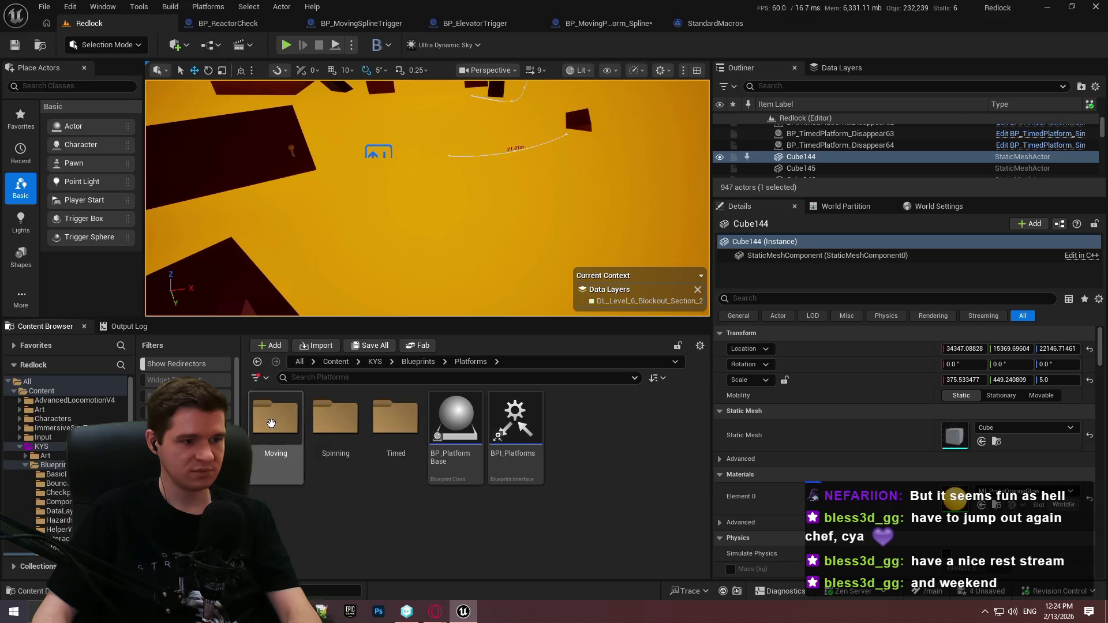
pyautogui.doubleClick(300, 474)
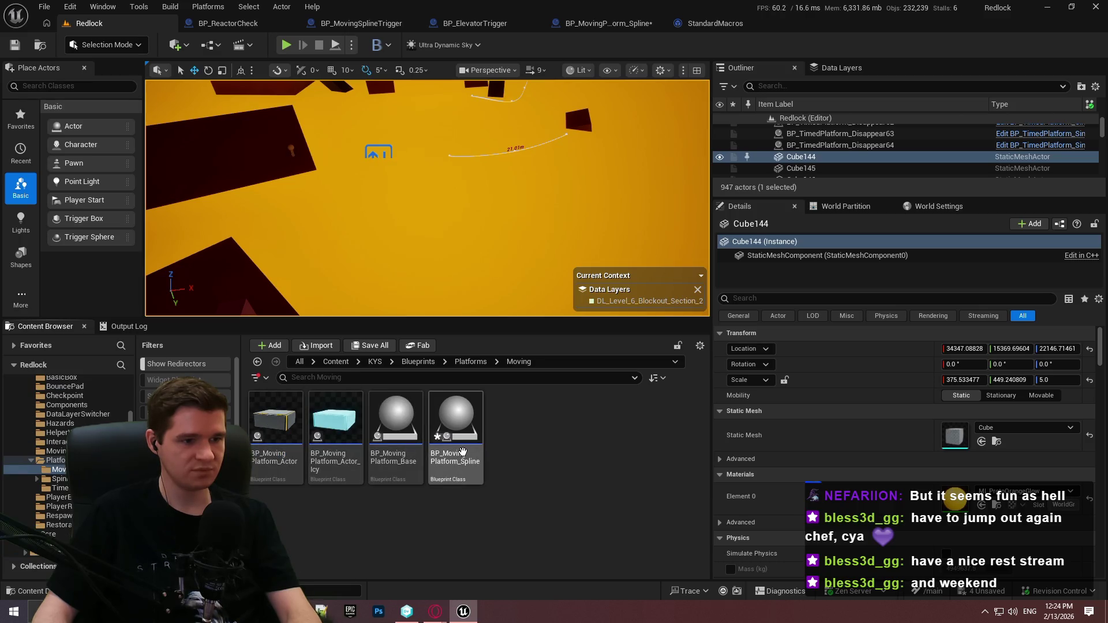
# Place BP_MovingPlatform_Spline in the level and settle it on the dark platform's edge.
pyautogui.moveTo(462, 453)
pyautogui.moveTo(461, 453); pyautogui.dragTo(347, 176)
pyautogui.moveTo(520, 319); pyautogui.dragTo(519, 496)
pyautogui.press('F11')
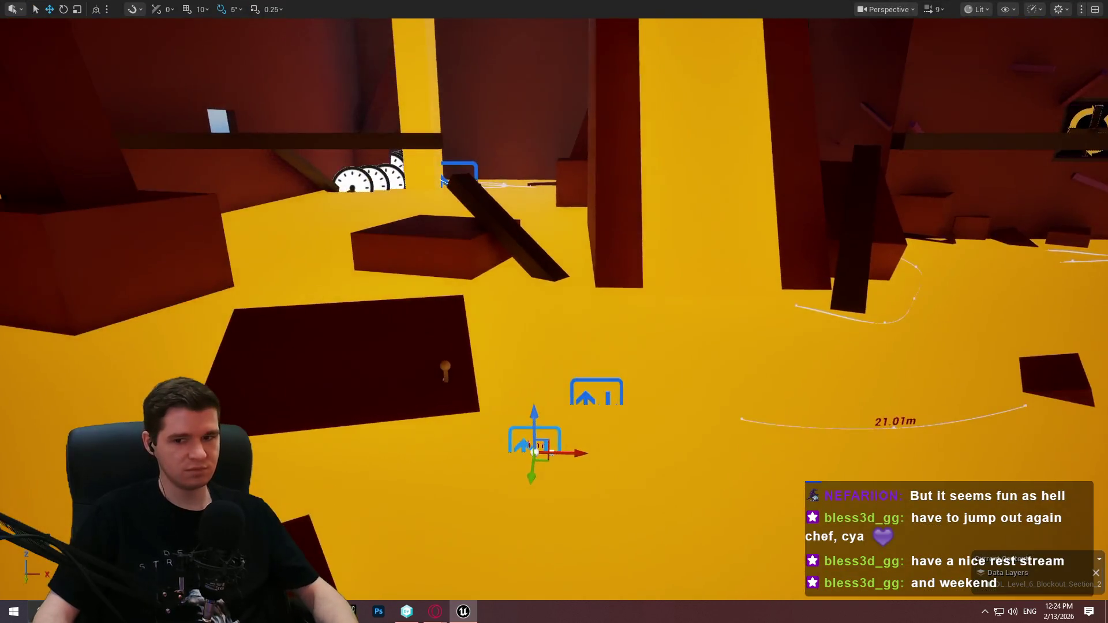
pyautogui.press('f')
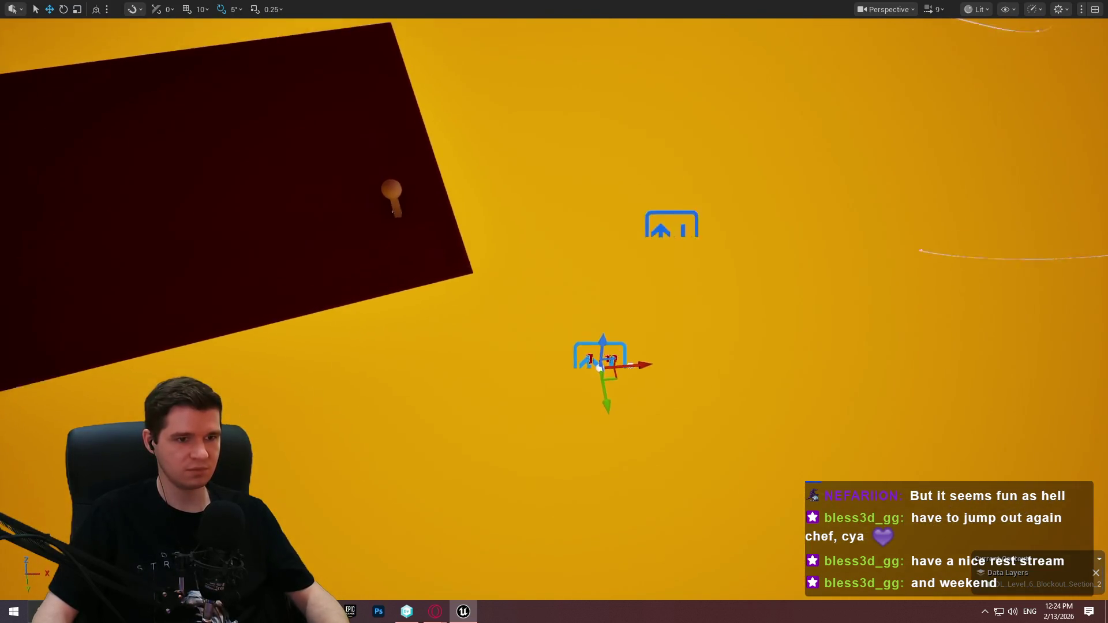
pyautogui.moveTo(676, 385); pyautogui.dragTo(676, 385)
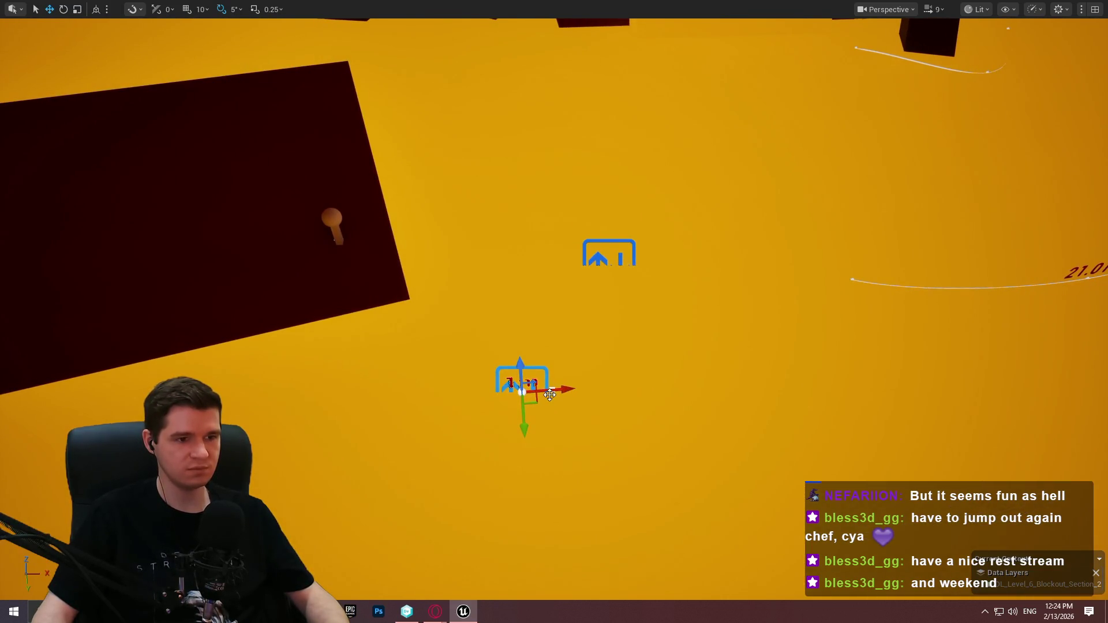
pyautogui.moveTo(522, 392); pyautogui.dragTo(386, 327)
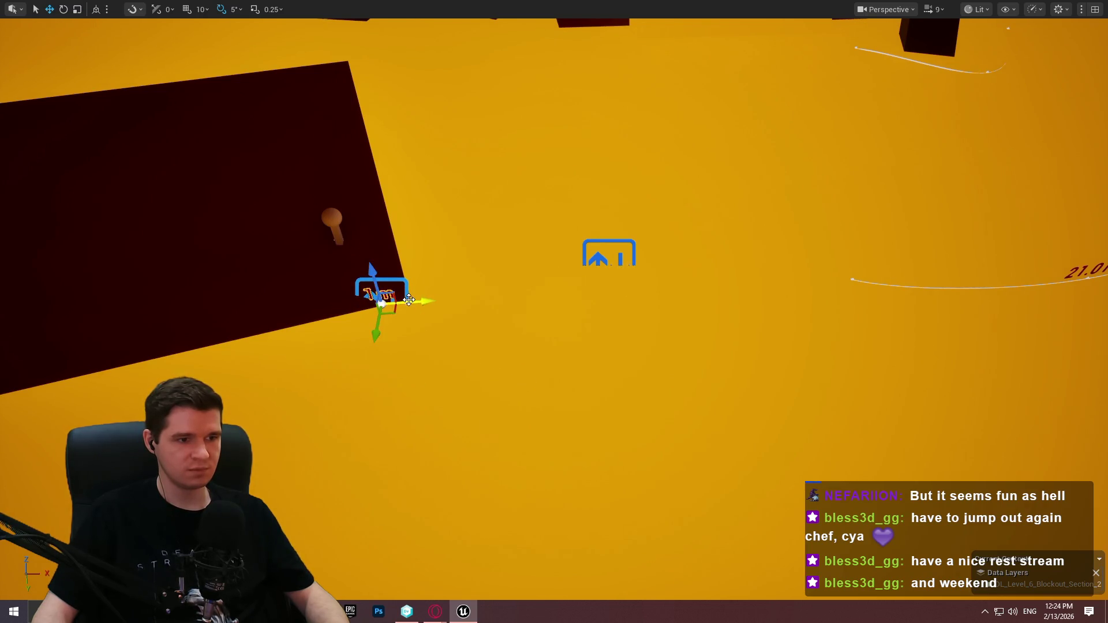
pyautogui.moveTo(506, 380); pyautogui.dragTo(557, 403)
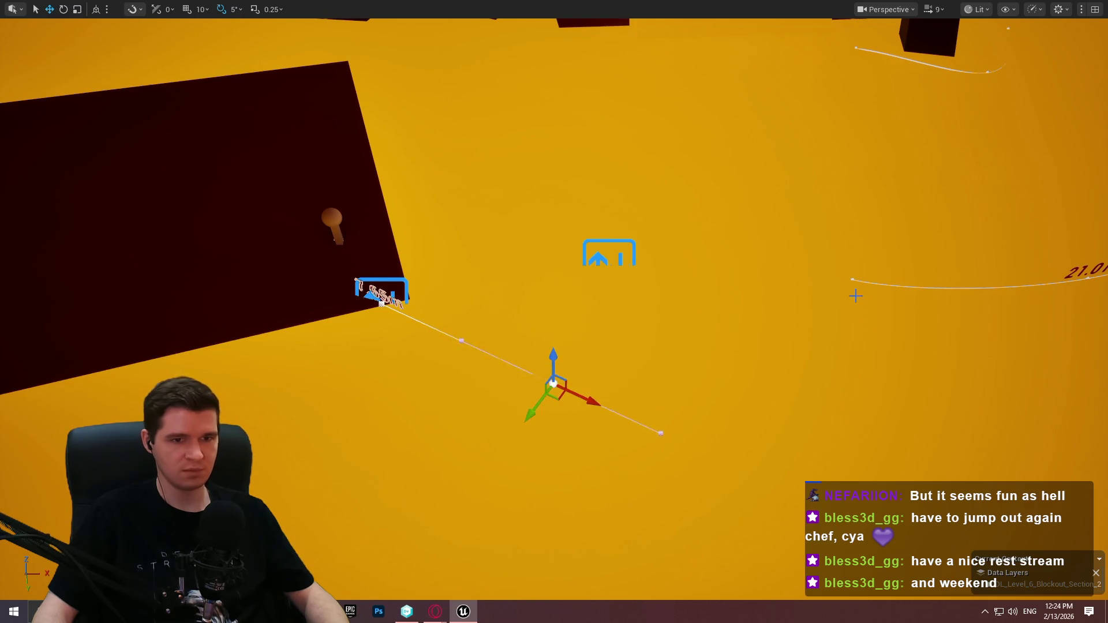
# Extend the spline with a new point to the right of the platform.
pyautogui.click(852, 280)
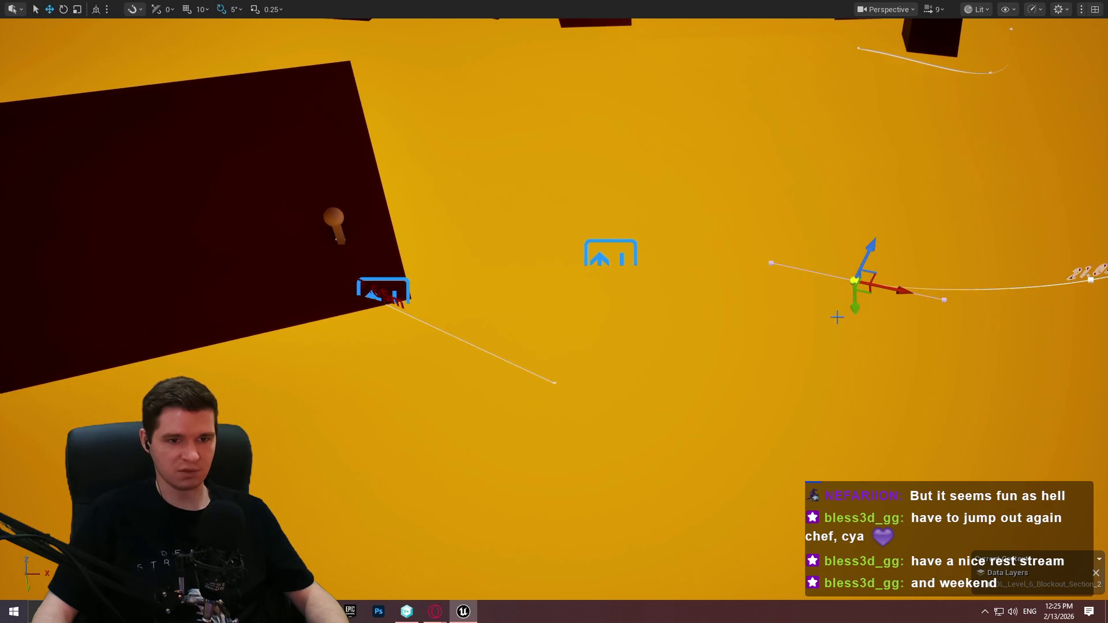
pyautogui.click(555, 383)
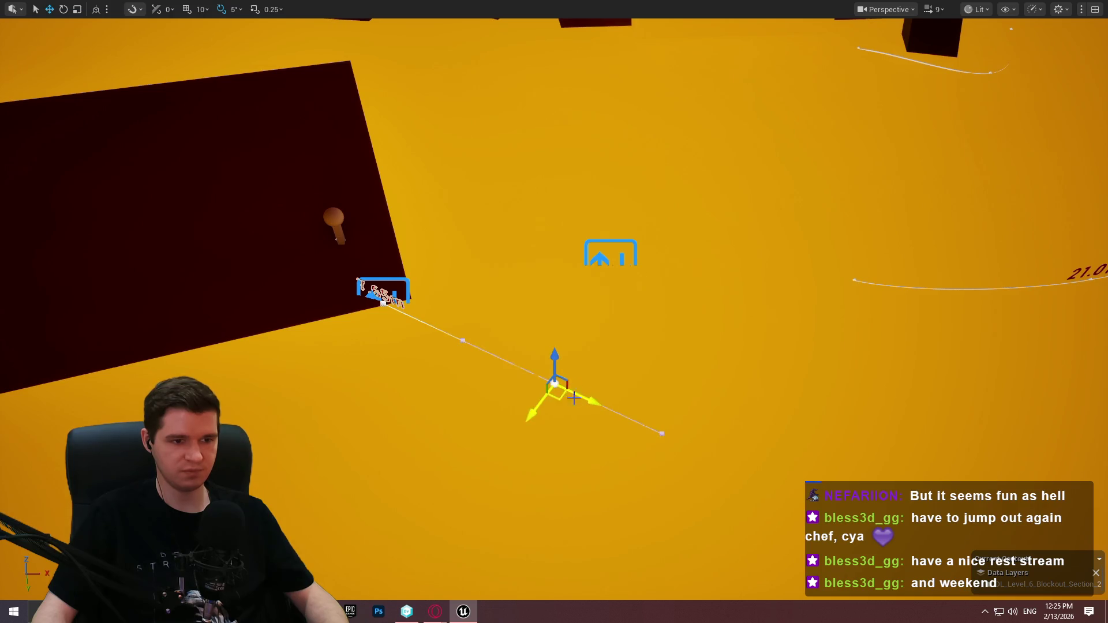
pyautogui.moveTo(561, 401); pyautogui.dragTo(884, 417)
pyautogui.press('e')
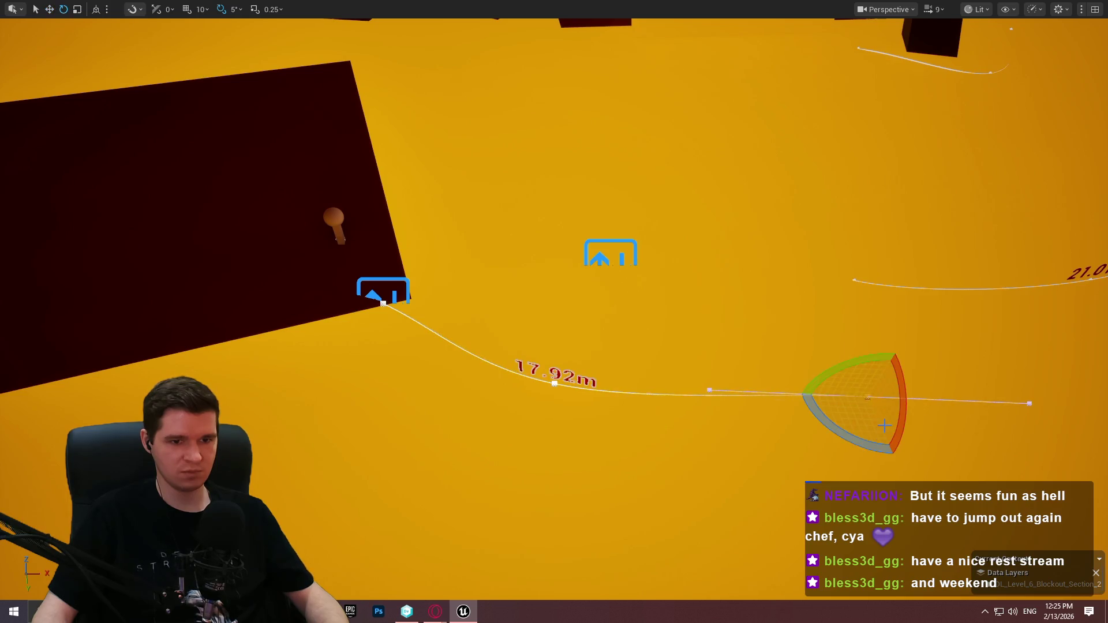
pyautogui.press('w')
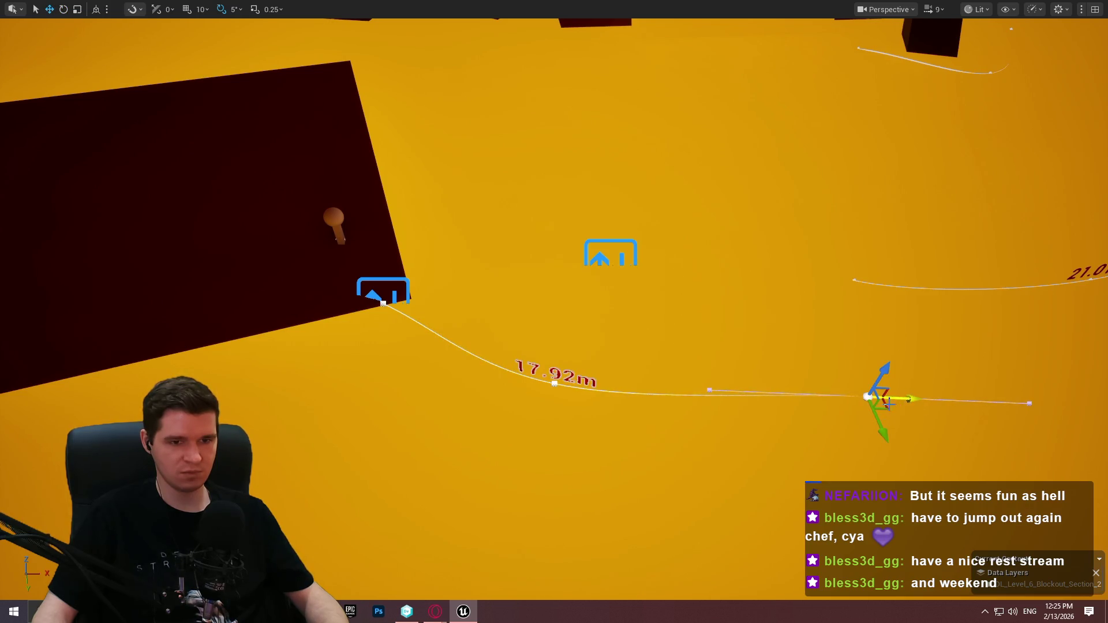
pyautogui.scroll(-3, 889, 404)
pyautogui.scroll(3, 915, 396)
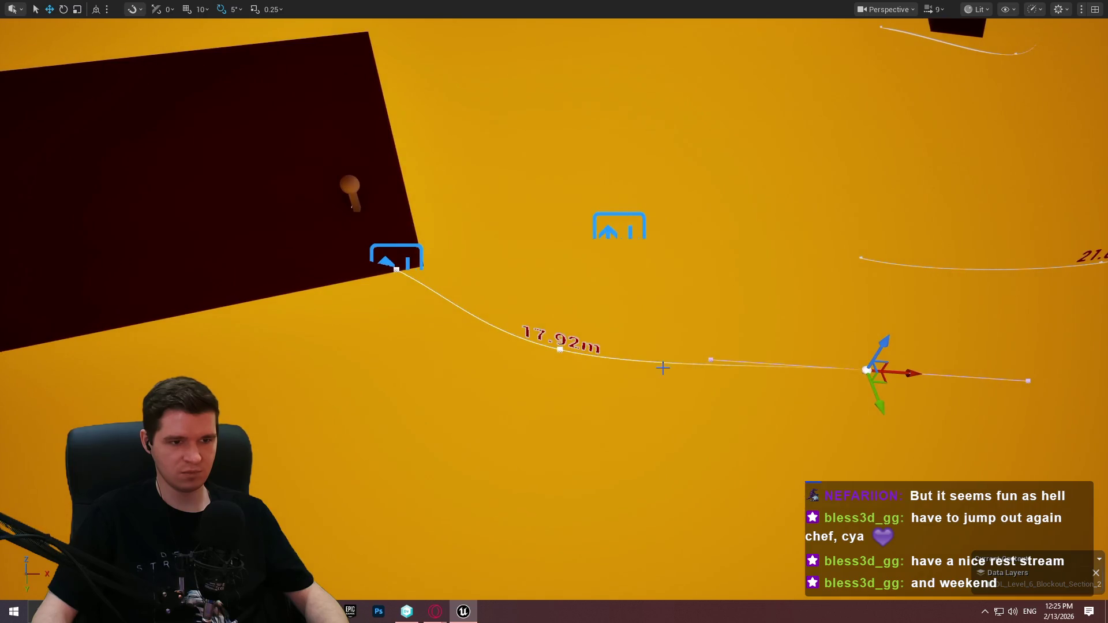
# Select the spline's end point and lower it, curving the path downward.
pyautogui.click(559, 350)
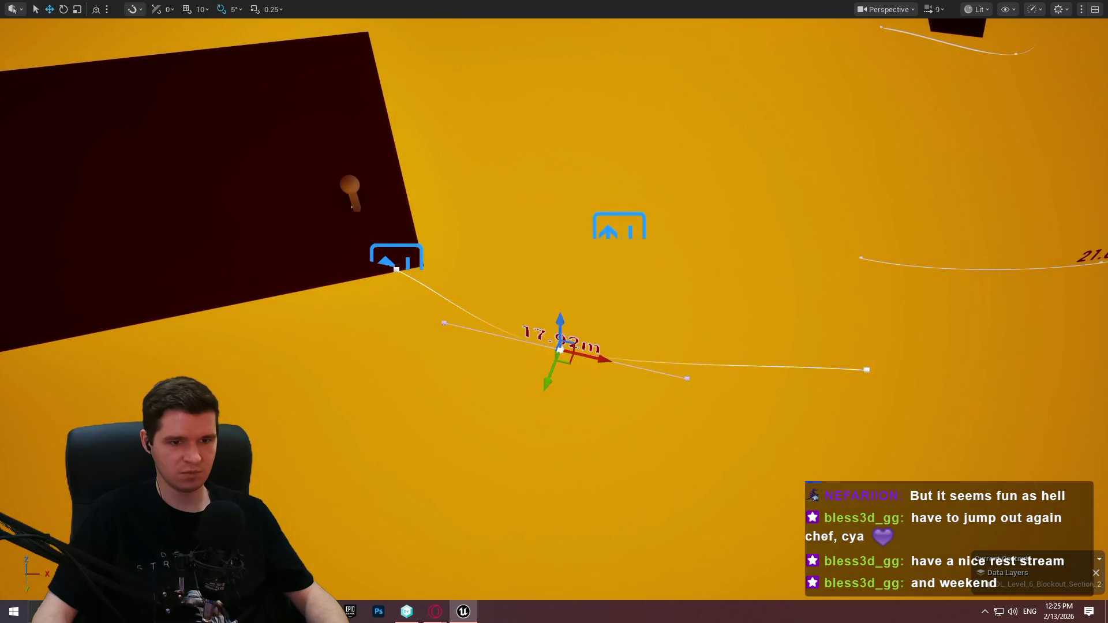
pyautogui.click(868, 370)
pyautogui.press('f')
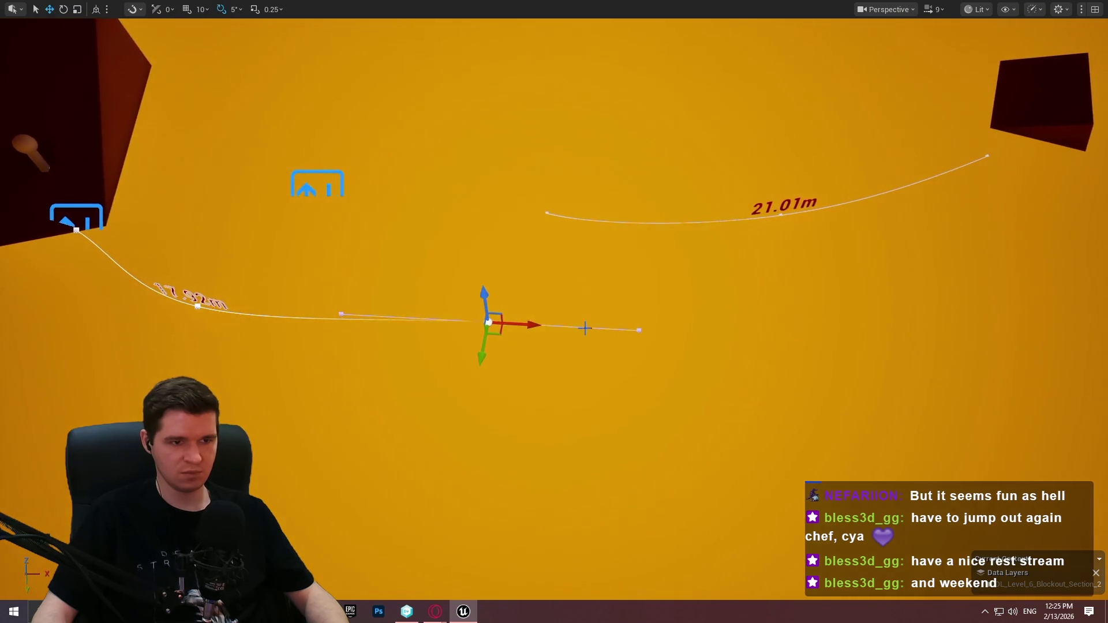
pyautogui.moveTo(665, 308); pyautogui.dragTo(665, 327)
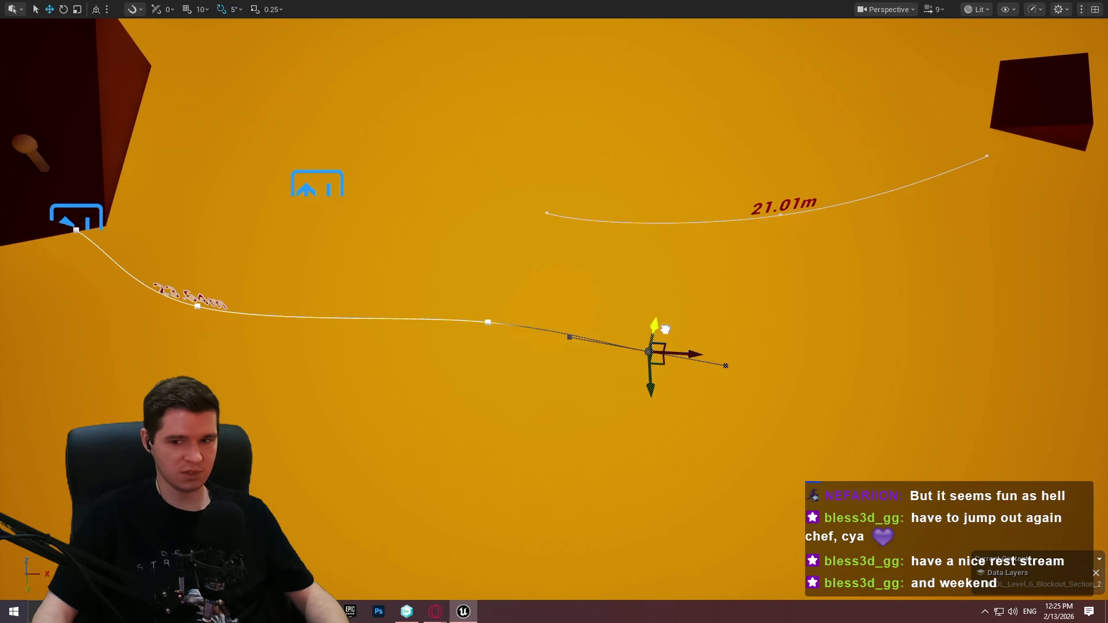
pyautogui.moveTo(665, 328); pyautogui.dragTo(661, 342)
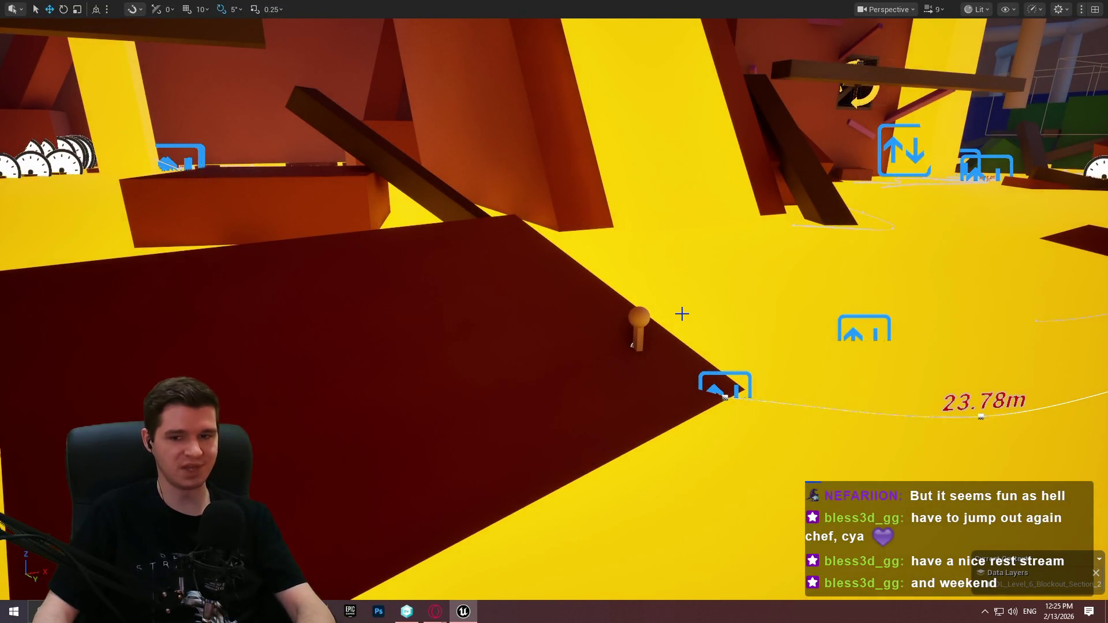
# Restore the full editor layout and resize panels to frame the new platform's 23.78m spline.
pyautogui.press('F11')
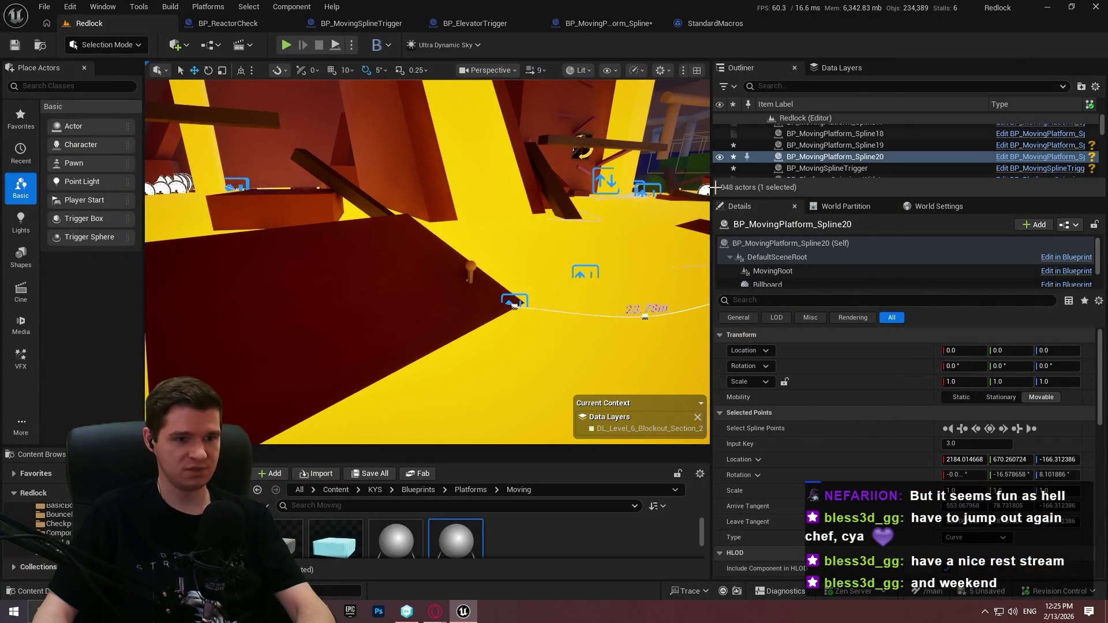
pyautogui.moveTo(710, 185); pyautogui.dragTo(862, 188)
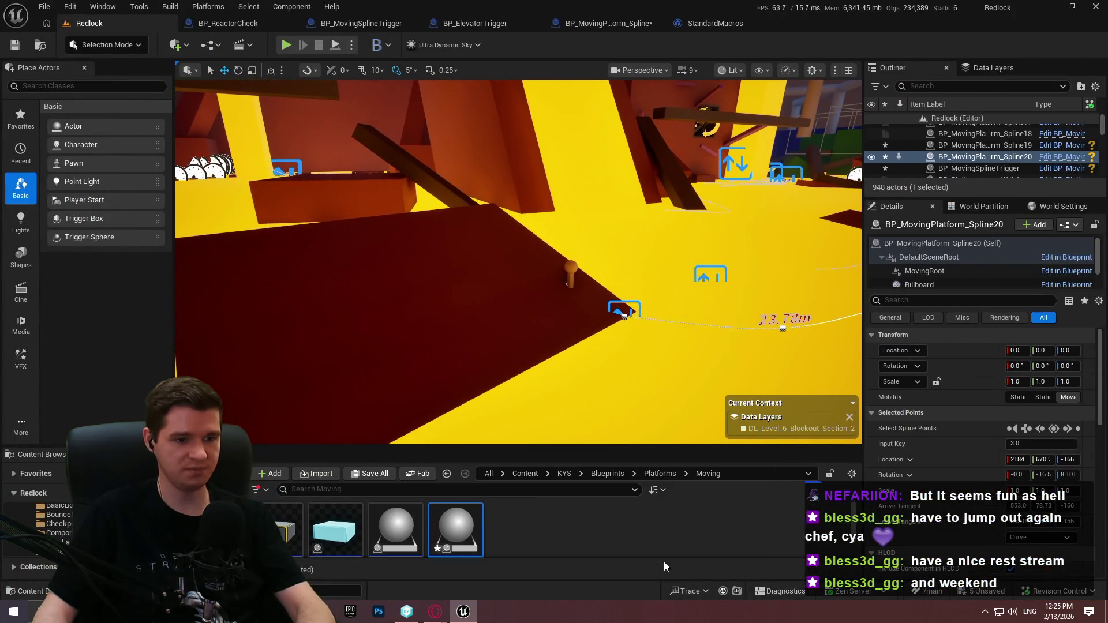
pyautogui.click(660, 472)
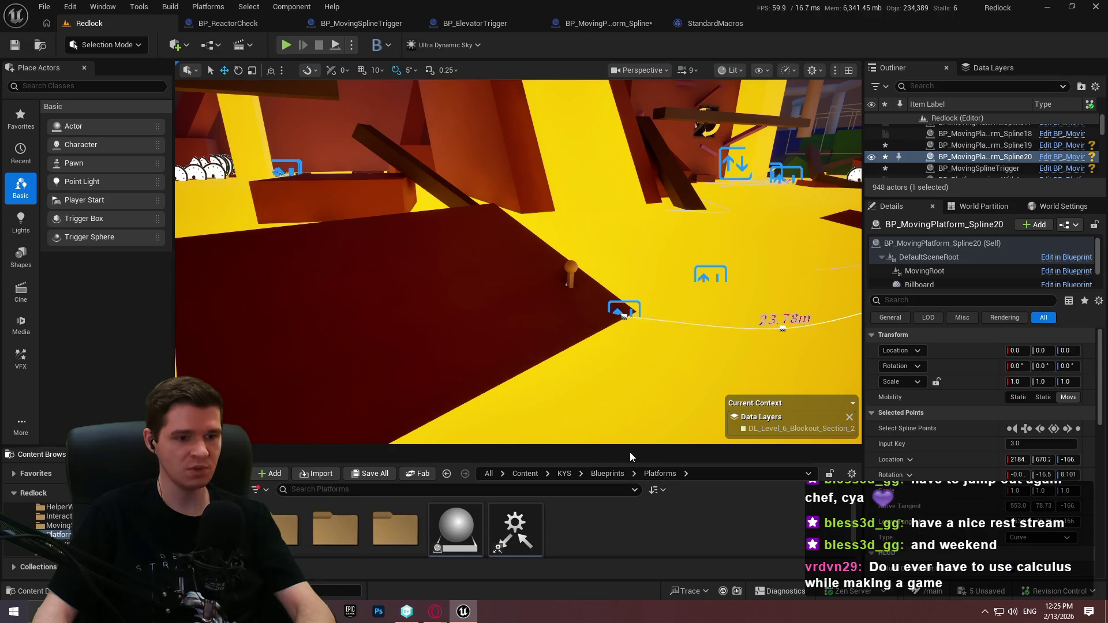
pyautogui.moveTo(633, 445); pyautogui.dragTo(635, 408)
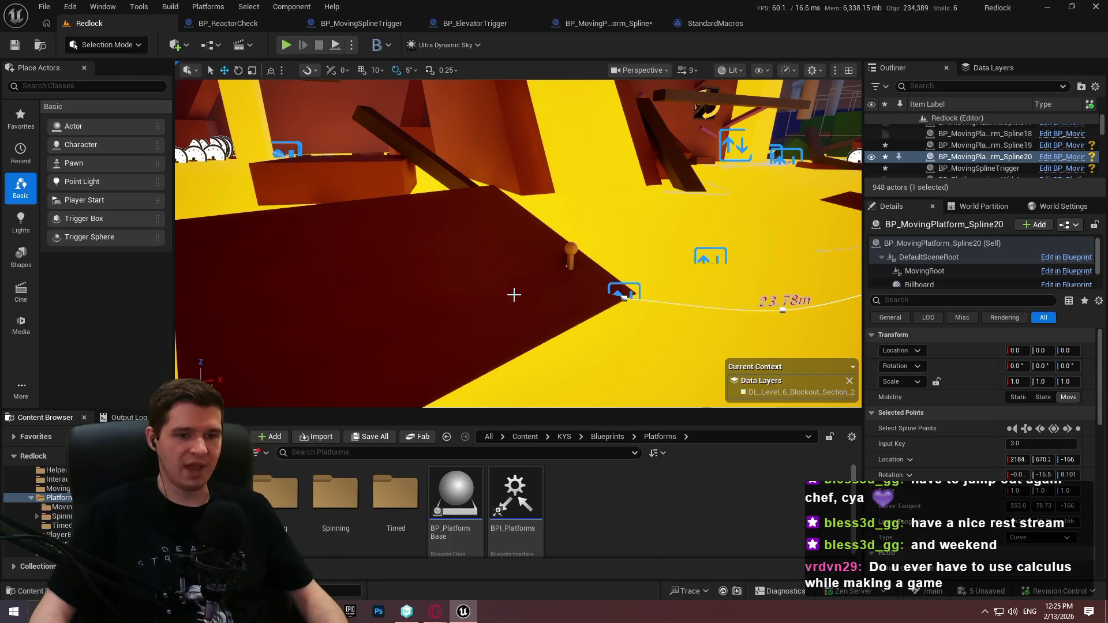
pyautogui.moveTo(576, 309); pyautogui.dragTo(576, 347)
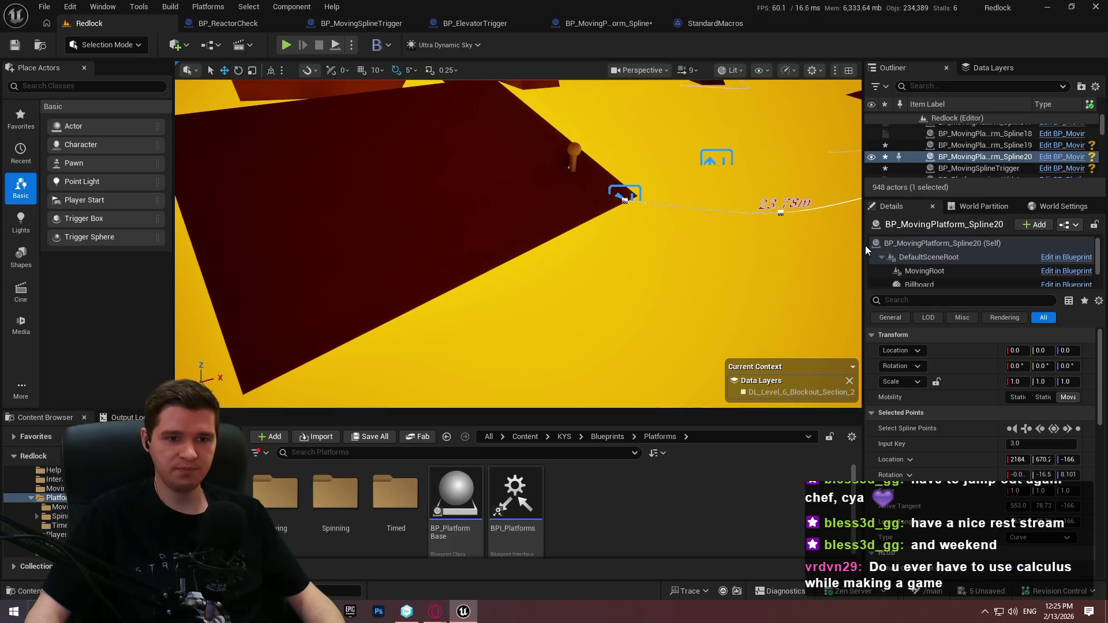
pyautogui.moveTo(912, 247); pyautogui.dragTo(907, 250)
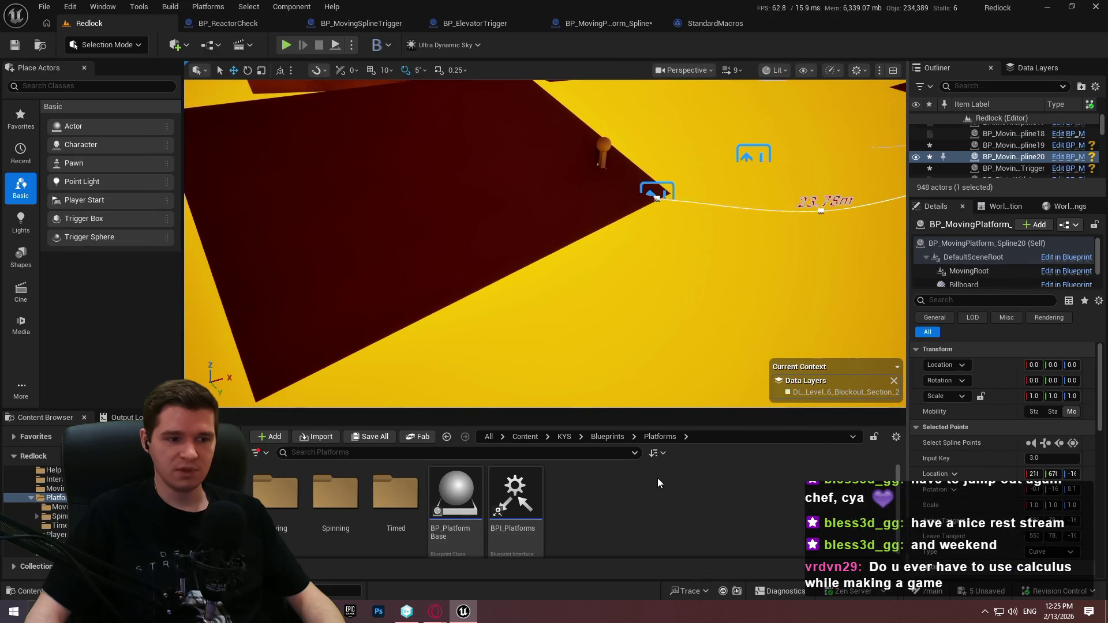
pyautogui.moveTo(663, 385); pyautogui.dragTo(664, 379)
pyautogui.moveTo(690, 284); pyautogui.dragTo(662, 305)
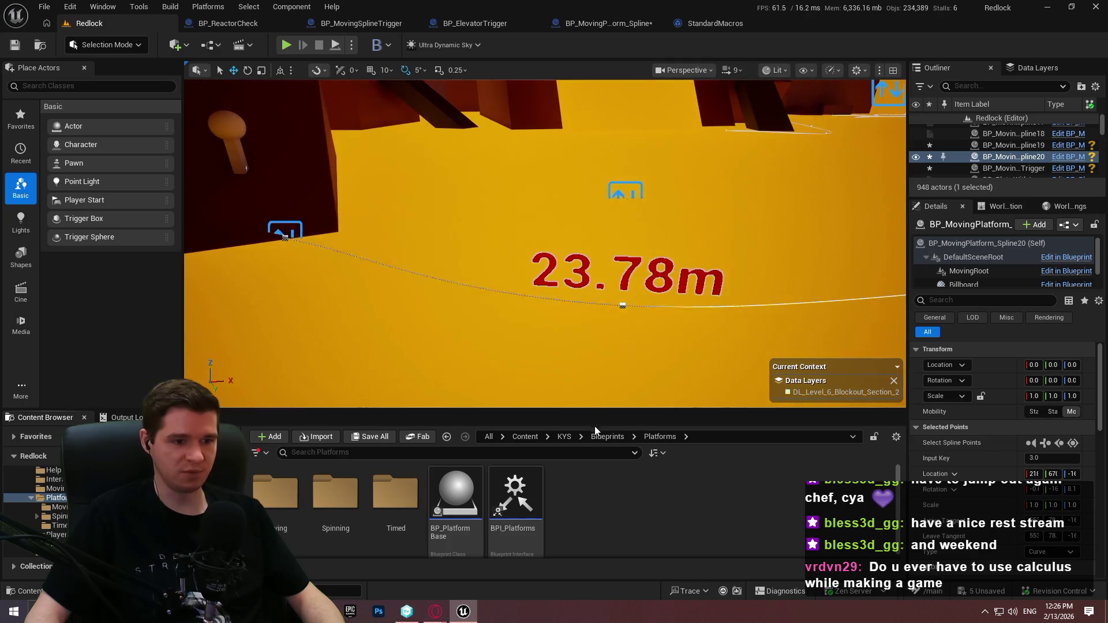
# Browse to KYS > Maps > _GENERATED > MicroRaptorGames and select the SM_Level6_Room2_Walkway mesh.
pyautogui.click(564, 436)
pyautogui.click(733, 491)
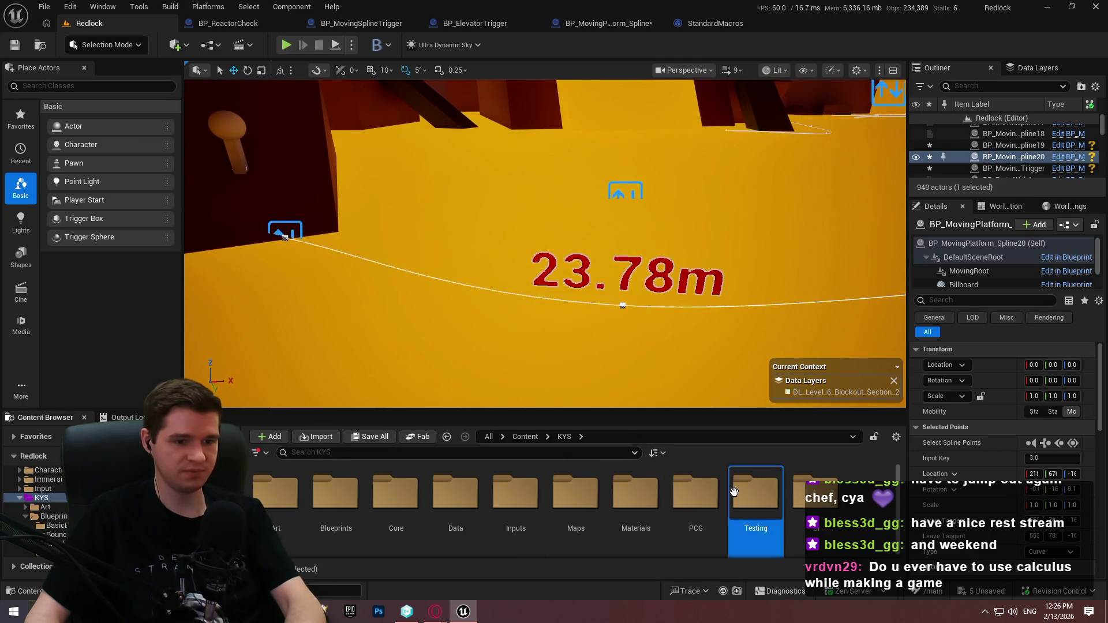
pyautogui.doubleClick(734, 491)
pyautogui.click(564, 437)
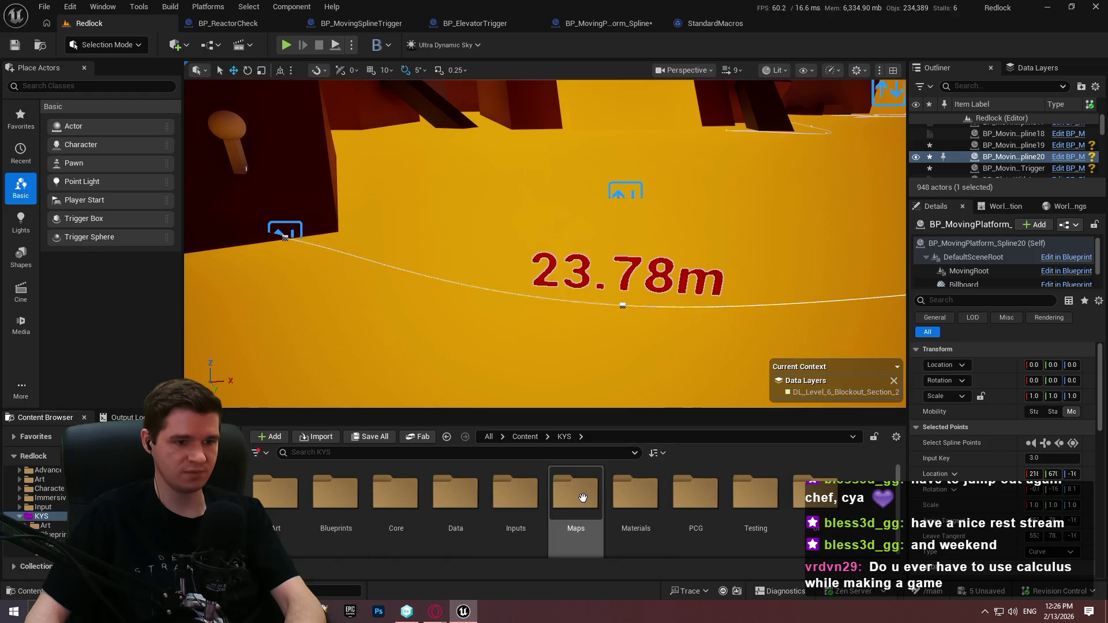
pyautogui.doubleClick(582, 497)
pyautogui.doubleClick(275, 491)
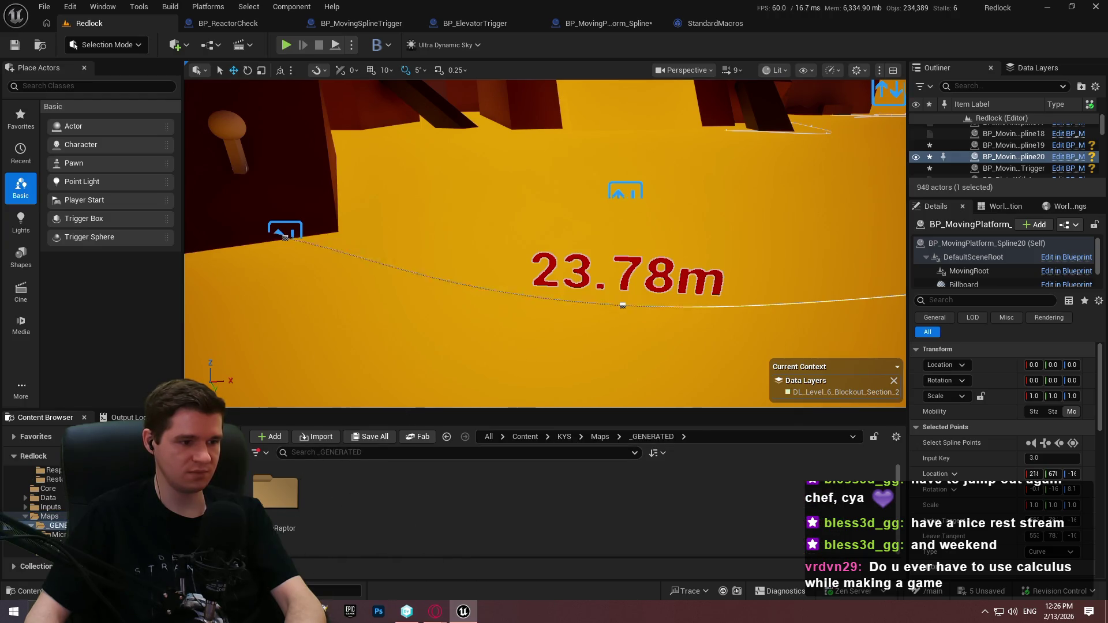
pyautogui.doubleClick(276, 492)
pyautogui.moveTo(526, 411); pyautogui.dragTo(526, 343)
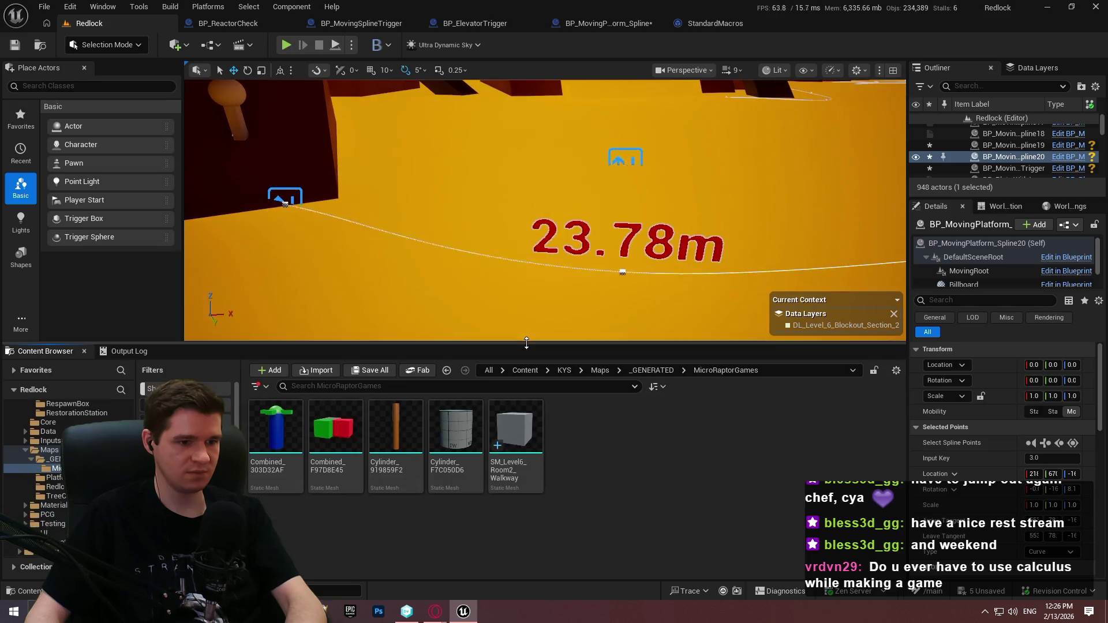
pyautogui.click(515, 441)
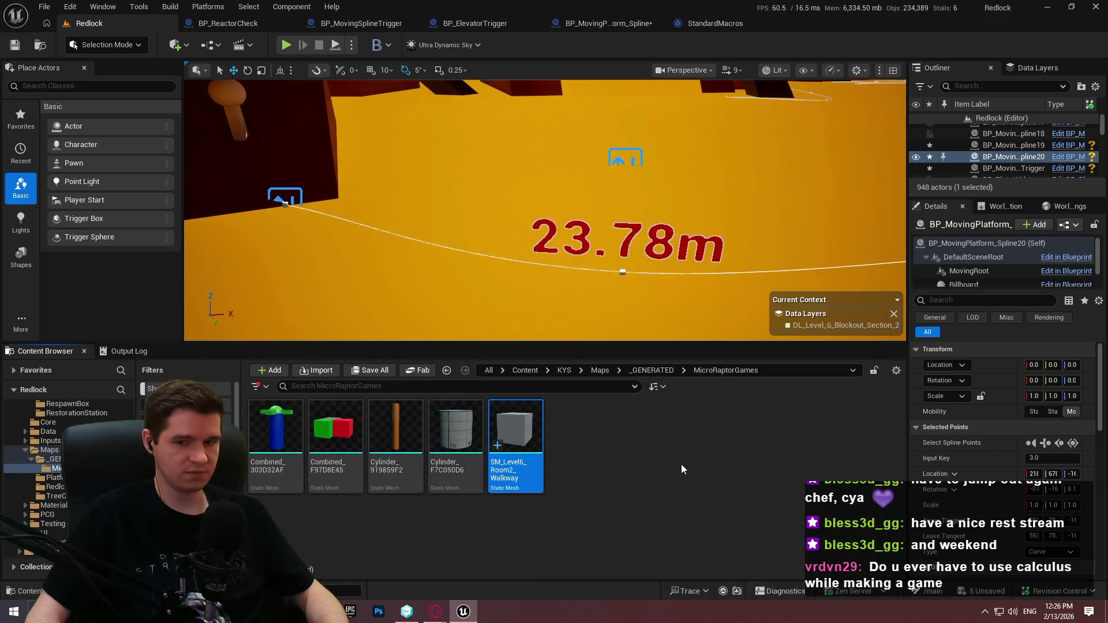
# Duplicate the walkway mesh and name the copy SM_Level6_Room2_BigRock.
pyautogui.hotkey('ctrl', 'd')
pyautogui.press('BackSpace')
pyautogui.press('BackSpace')
pyautogui.press('BackSpace')
pyautogui.write('BigRock')
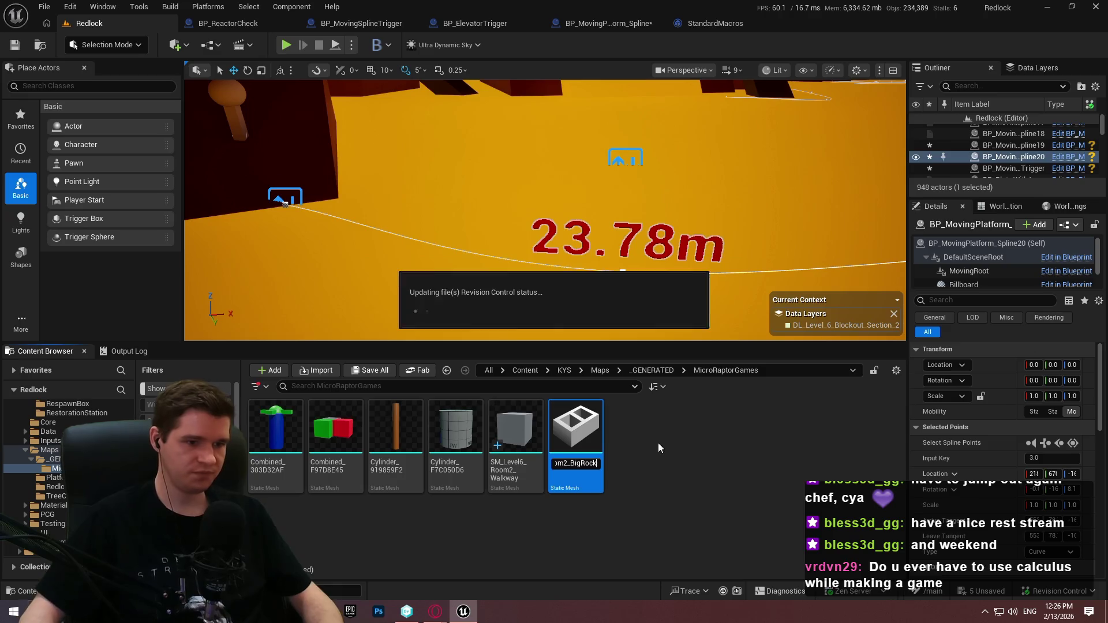
pyautogui.press('Return')
# Set the BigRock mesh's material to MI_ProtoLightBrown, save it, and return to the Redlock level.
pyautogui.doubleClick(529, 469)
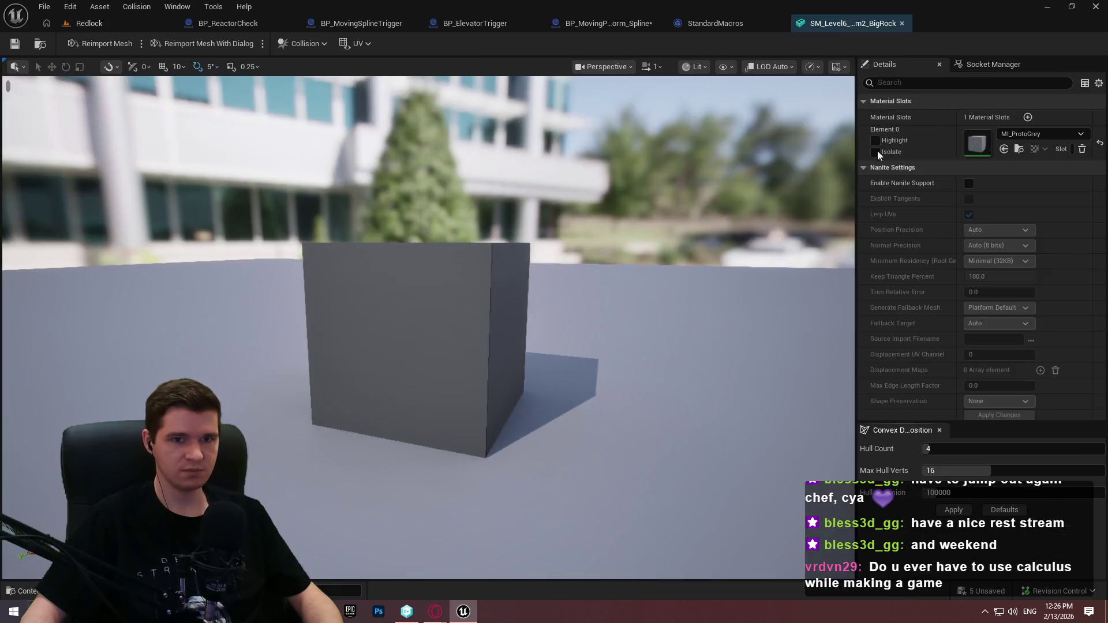
pyautogui.click(1010, 136)
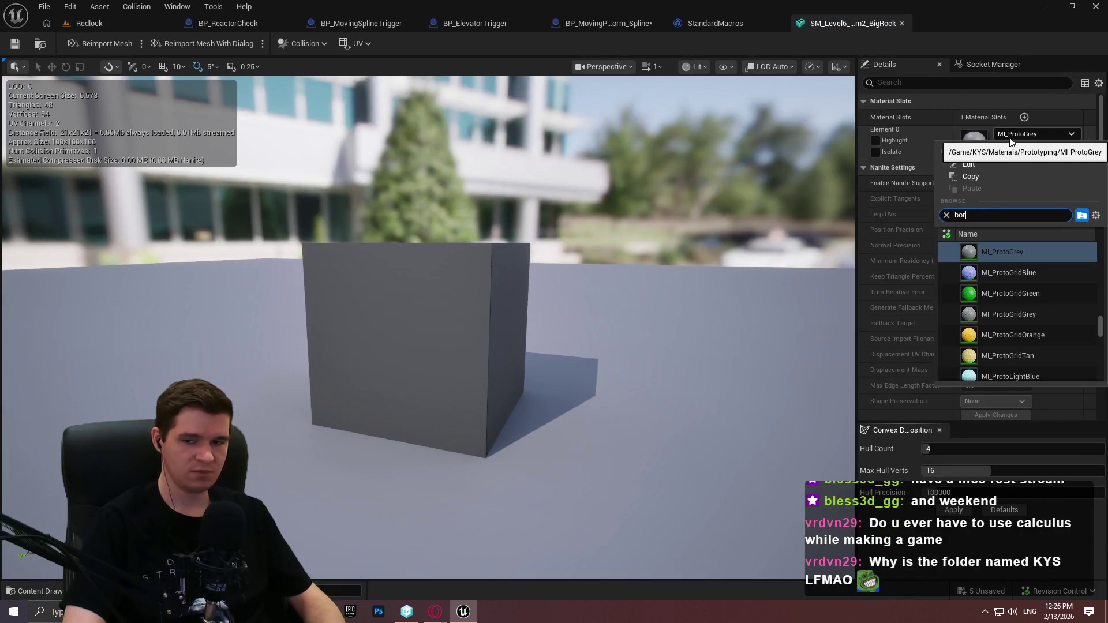
pyautogui.write('wn')
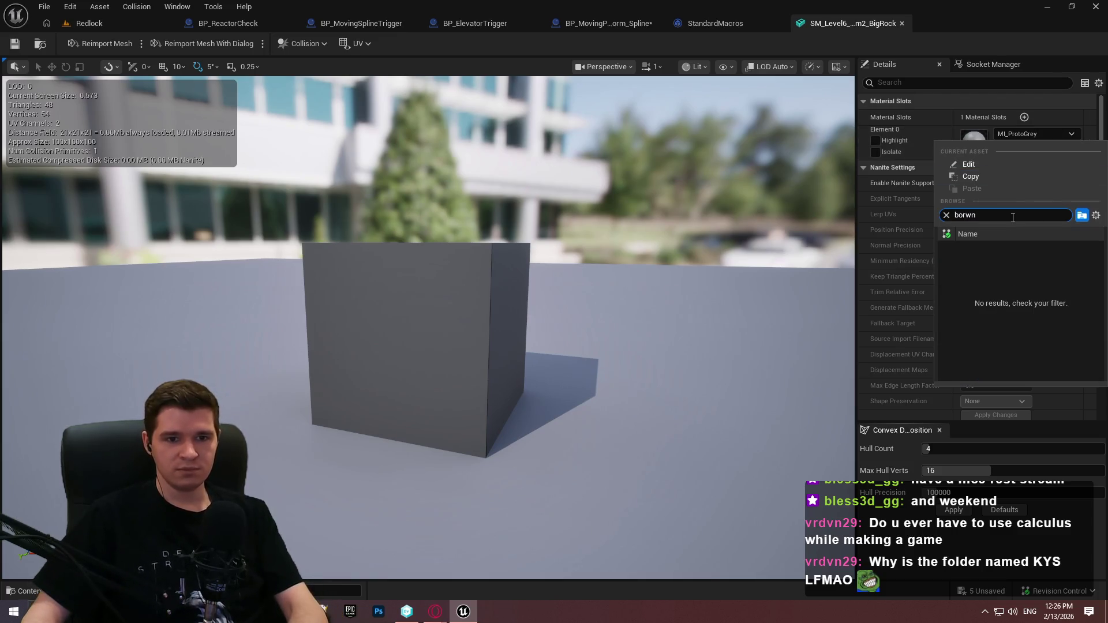
pyautogui.press('BackSpace')
pyautogui.press('BackSpace')
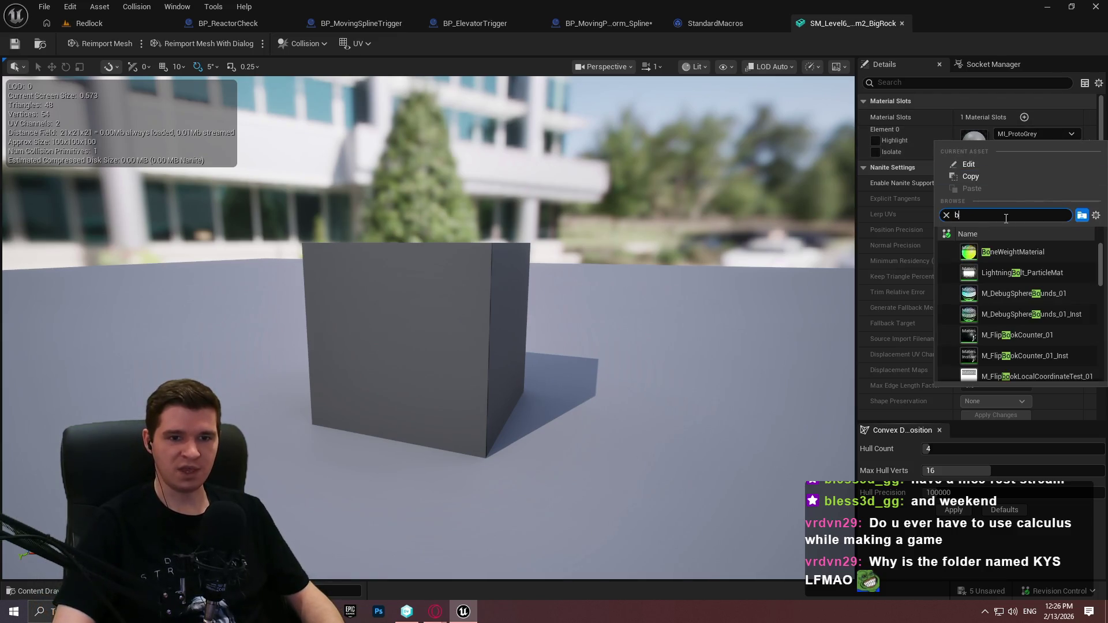
pyautogui.write('rown')
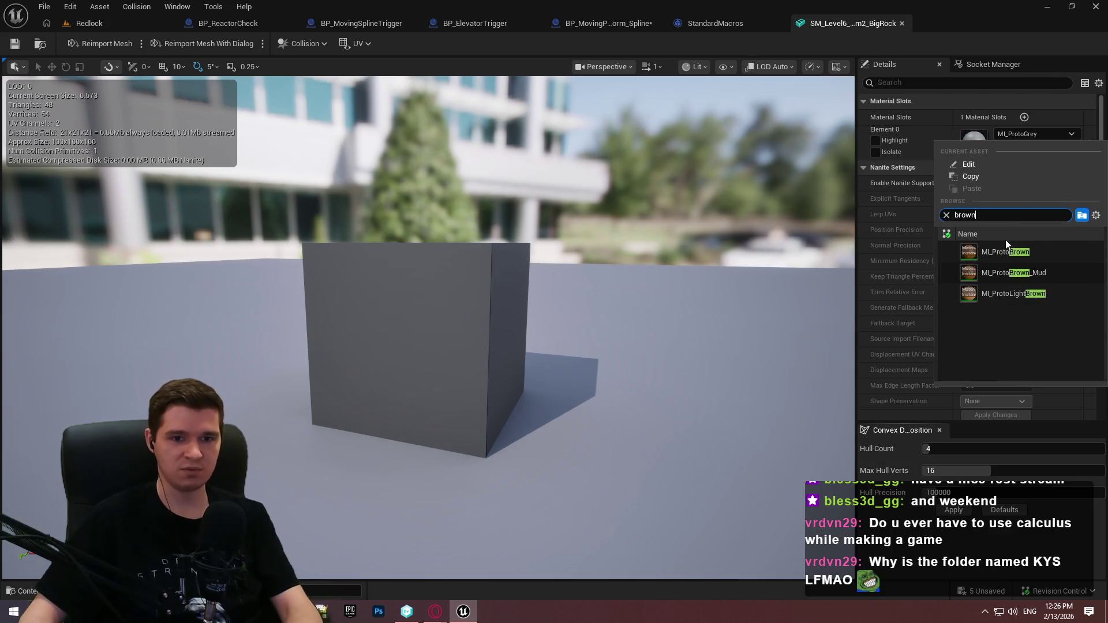
pyautogui.click(1015, 294)
pyautogui.click(15, 43)
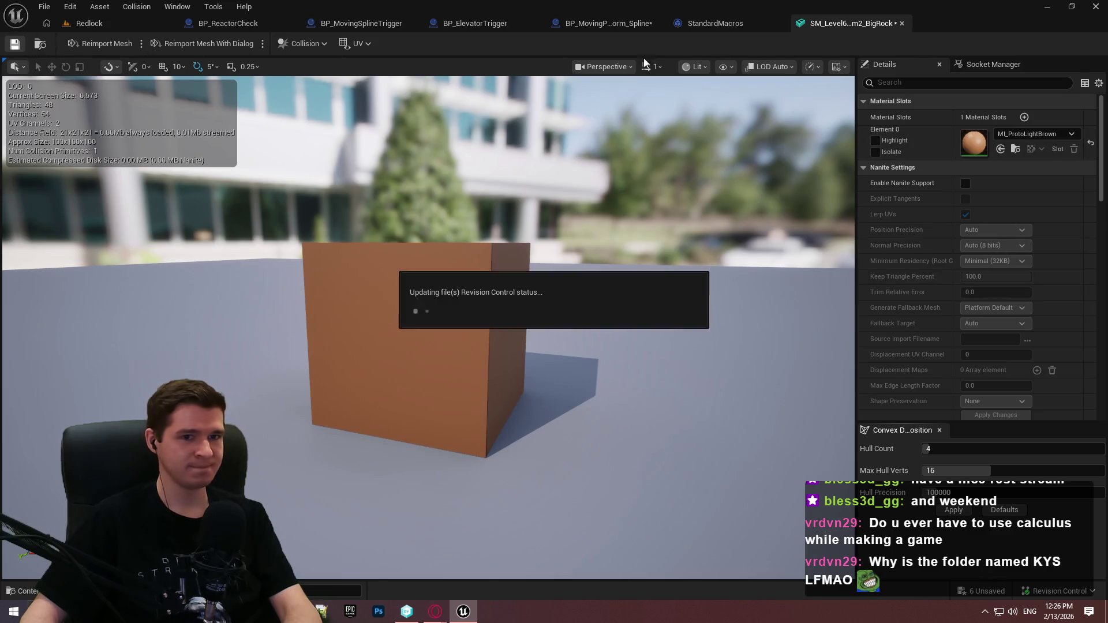
pyautogui.click(134, 24)
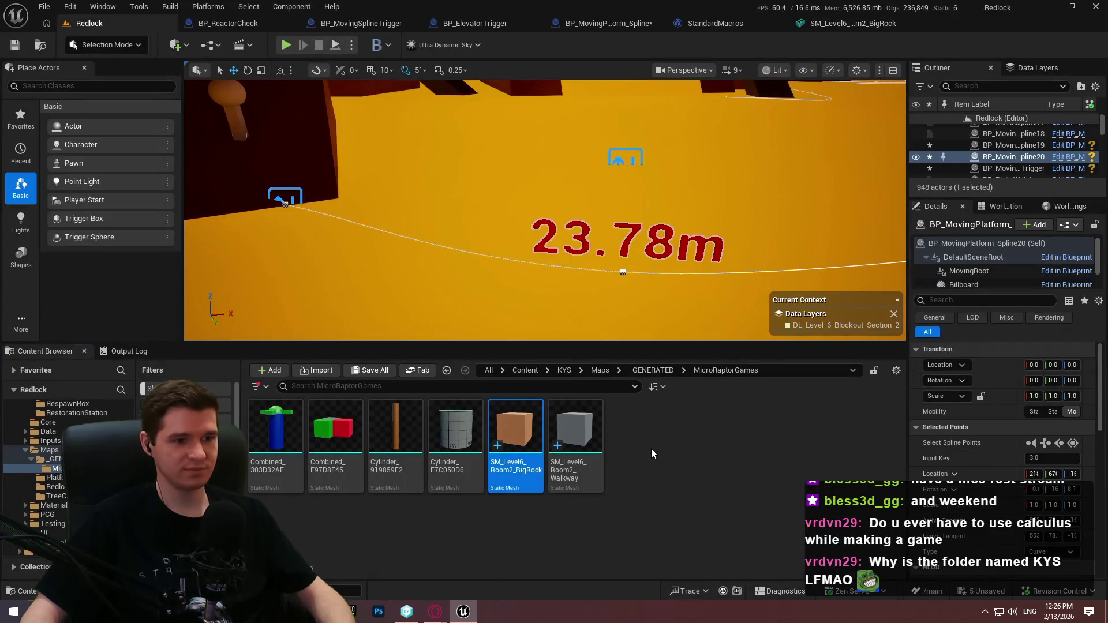
# Select BP_MovingPlatform_Spline20 and set its MeshOverride to SM_Level6_Room2_BigRock.
pyautogui.moveTo(532, 274)
pyautogui.mouseDown()
pyautogui.moveTo(508, 271)
pyautogui.moveTo(554, 277)
pyautogui.moveTo(531, 273)
pyautogui.mouseUp()
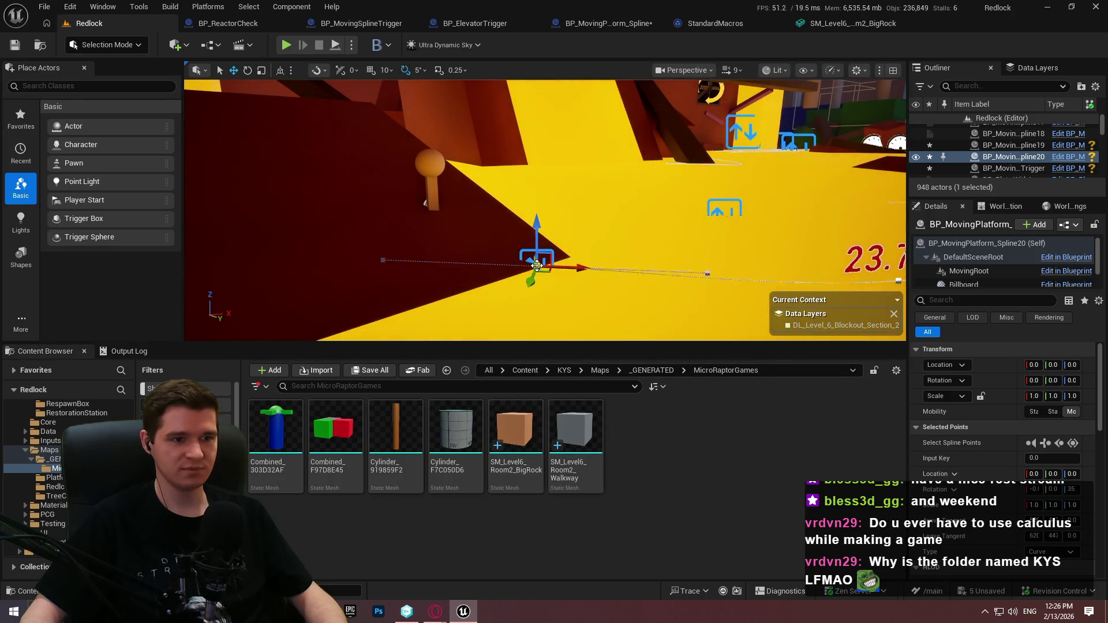
pyautogui.scroll(-3, 1004, 450)
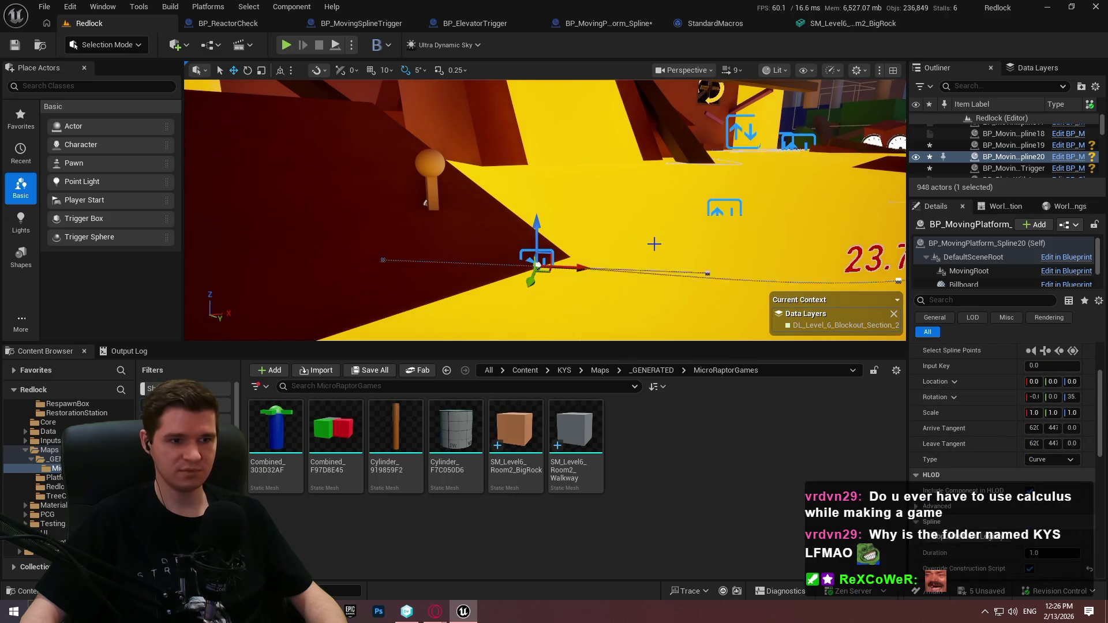
pyautogui.click(517, 260)
pyautogui.click(529, 258)
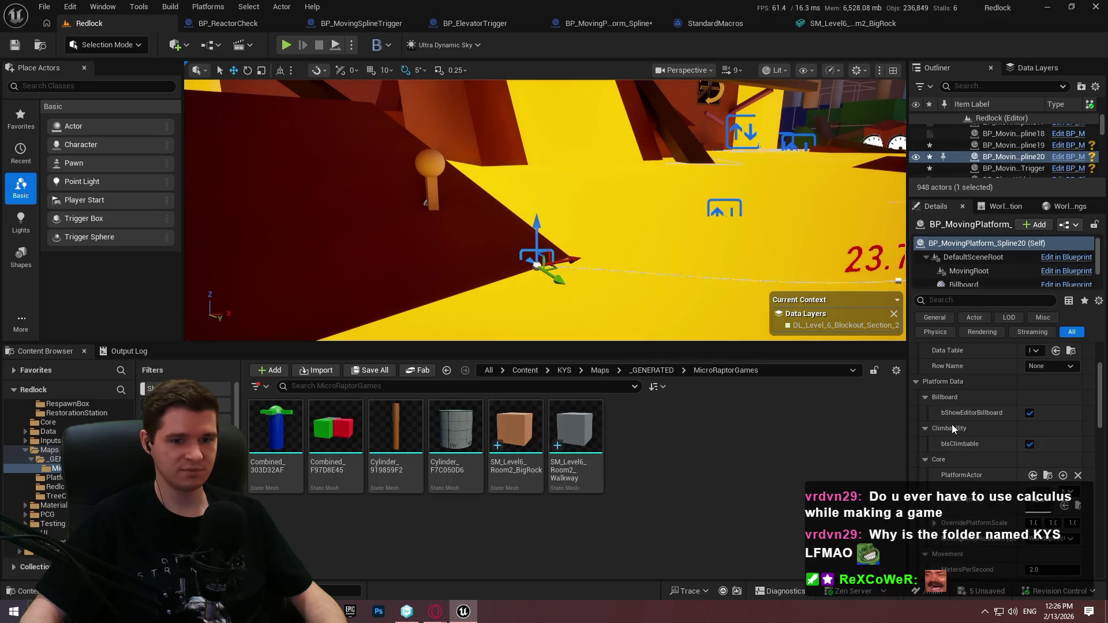
pyautogui.moveTo(515, 429); pyautogui.dragTo(1037, 502)
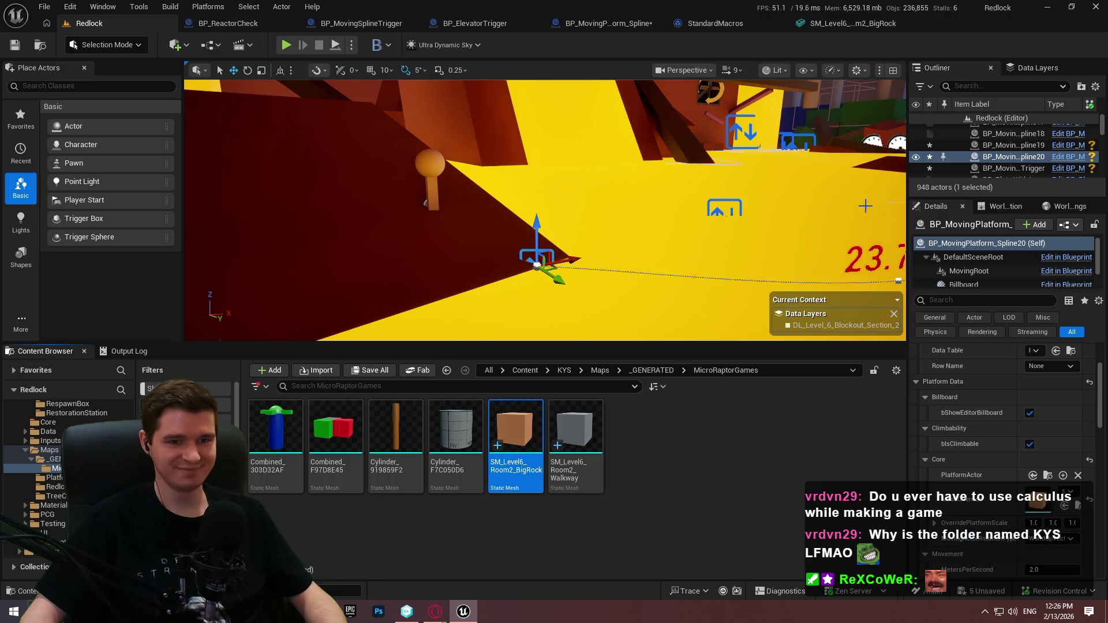
pyautogui.moveTo(908, 439); pyautogui.dragTo(811, 439)
# Make Spline20 non-climbable, clear PlatformActor, scale it to 5, and set rotation to FollowSplineDirectly.
pyautogui.click(988, 444)
pyautogui.scroll(-2, 990, 442)
pyautogui.click(1071, 402)
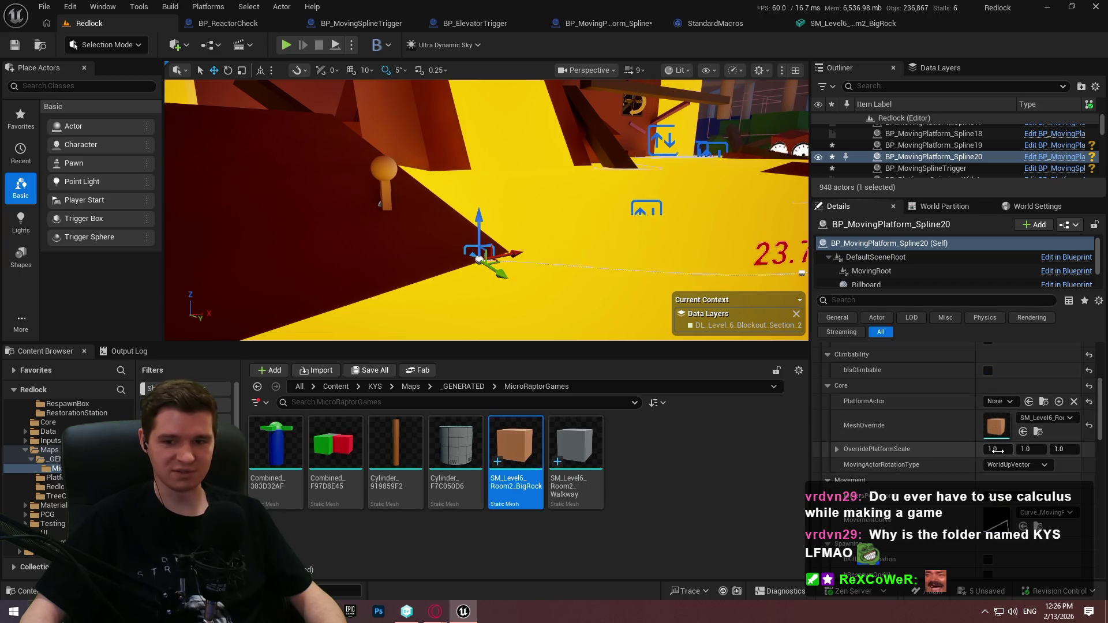
pyautogui.click(997, 450)
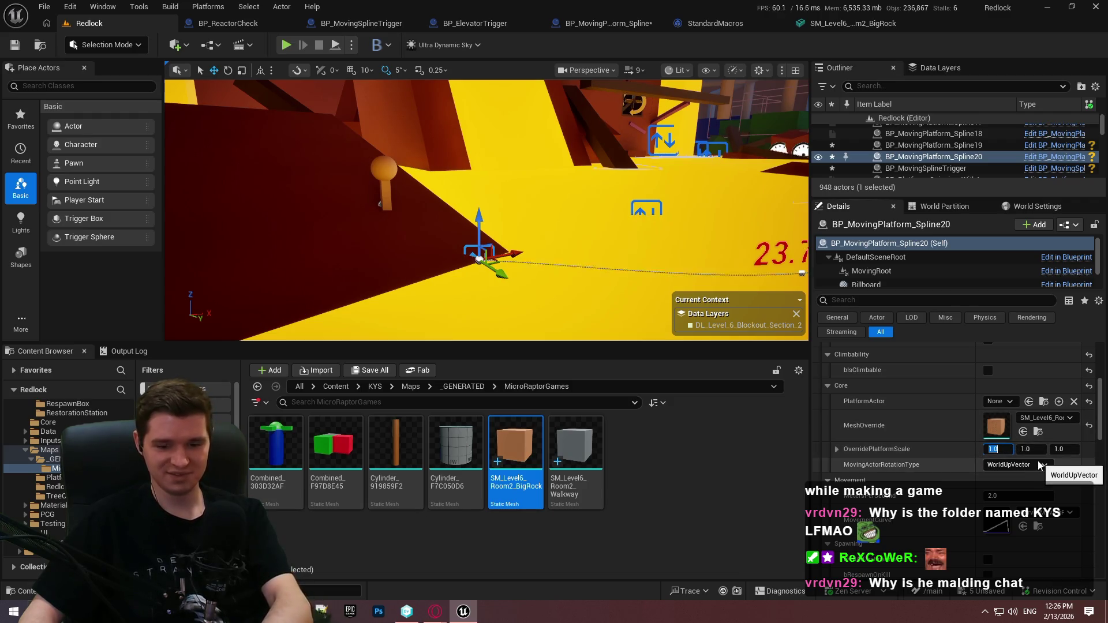
pyautogui.write('5')
pyautogui.press('Return')
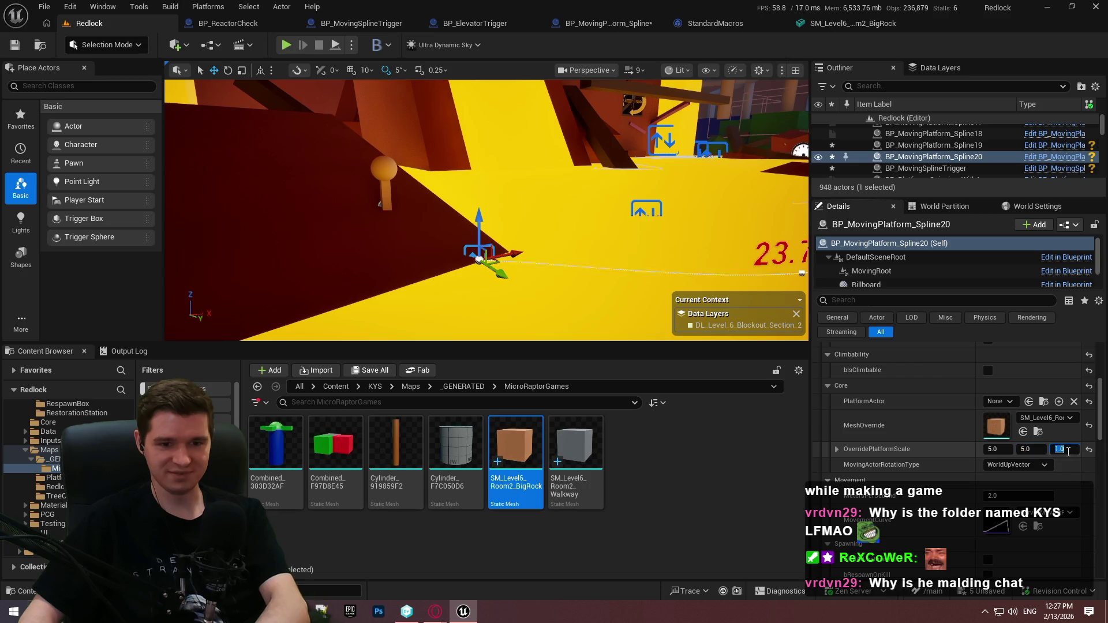
pyautogui.write('5')
pyautogui.click(1017, 465)
pyautogui.click(1019, 490)
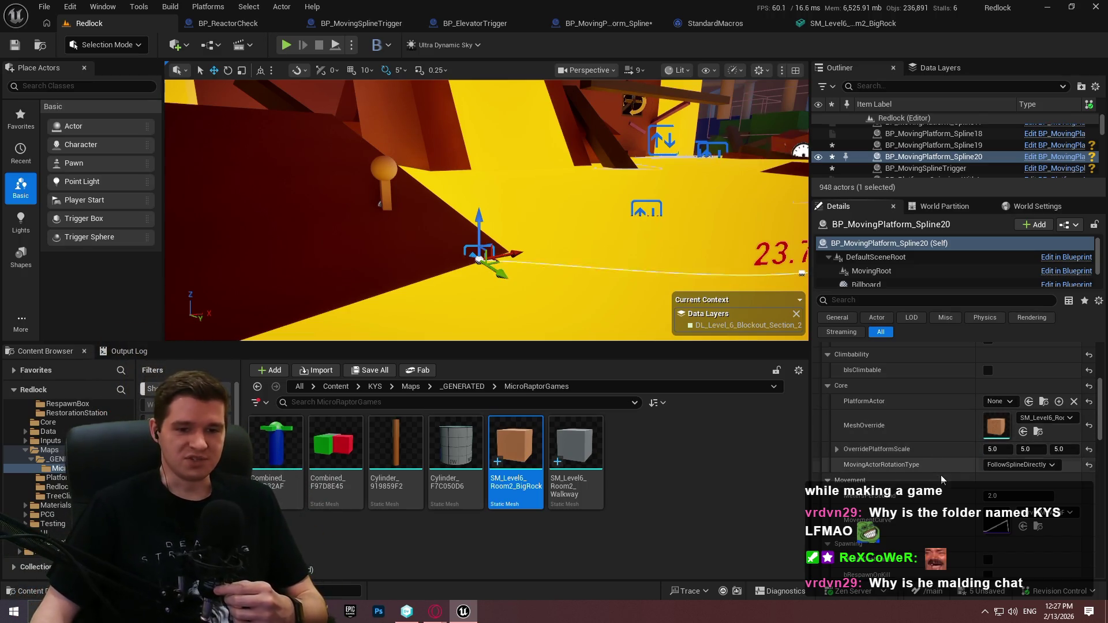
pyautogui.scroll(-3, 946, 456)
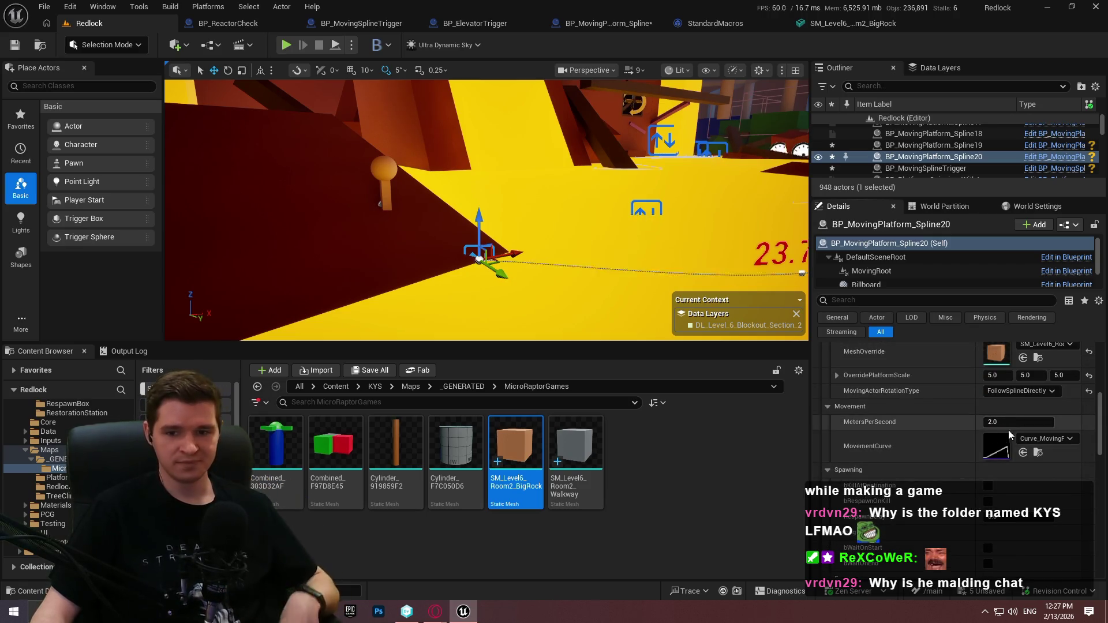
# Enable bKillAtDestination on platform Spline20.
pyautogui.rightClick(973, 445)
pyautogui.click(917, 454)
pyautogui.scroll(-2, 973, 454)
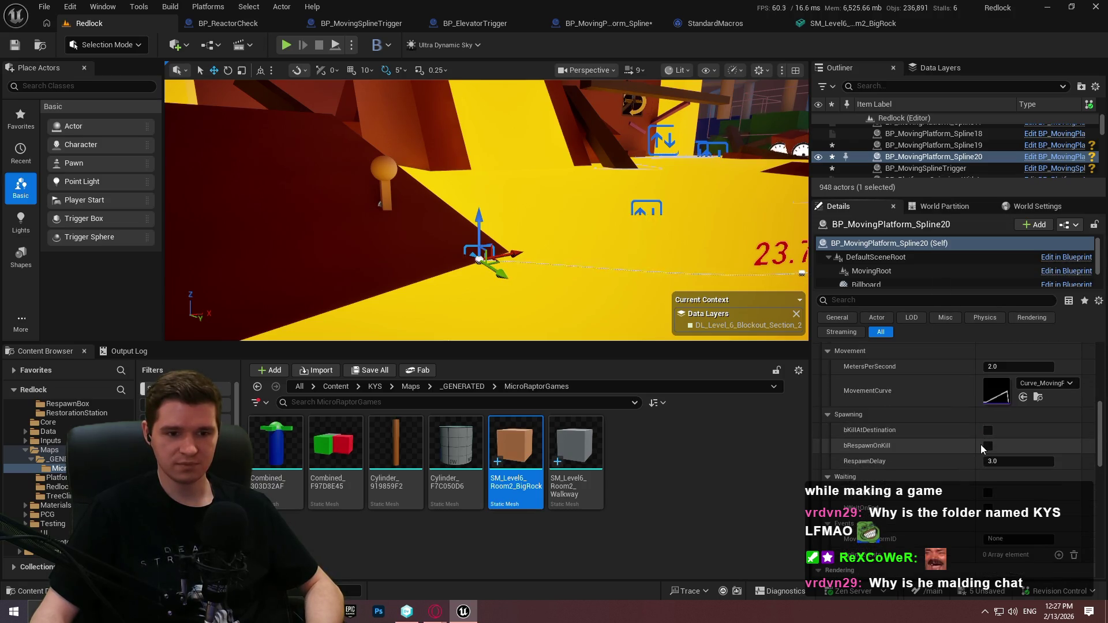
pyautogui.click(987, 430)
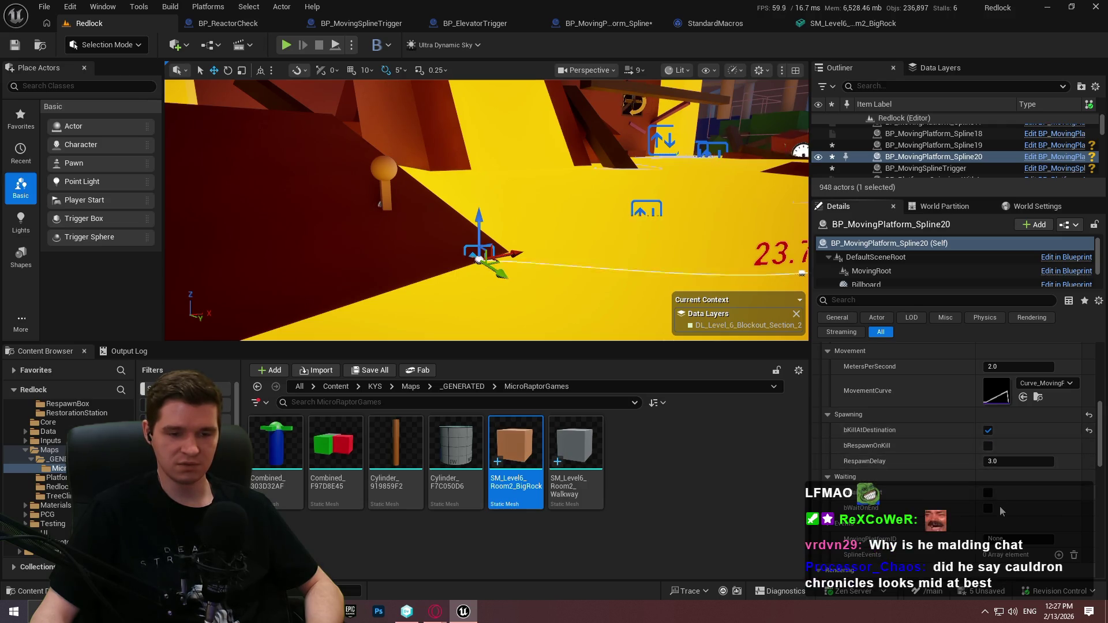
# Copy Spline19's MovingPlatformID and paste Level6_Room2_Shortcut1 into Spline20's MovingPlatformID.
pyautogui.scroll(-2, 963, 524)
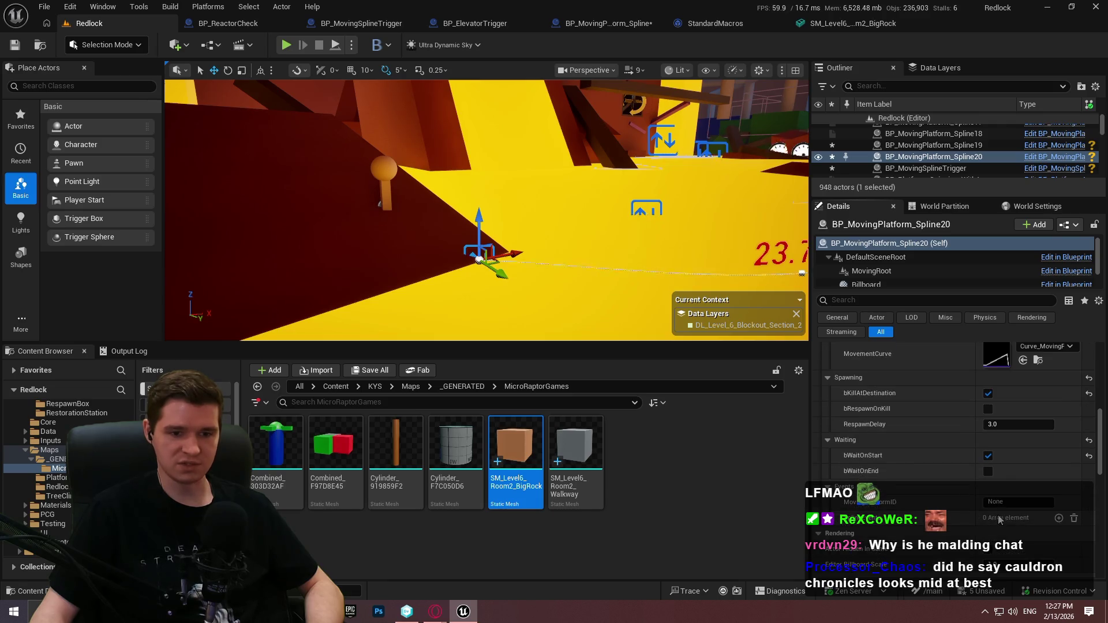
pyautogui.moveTo(574, 212); pyautogui.dragTo(632, 212)
pyautogui.click(574, 212)
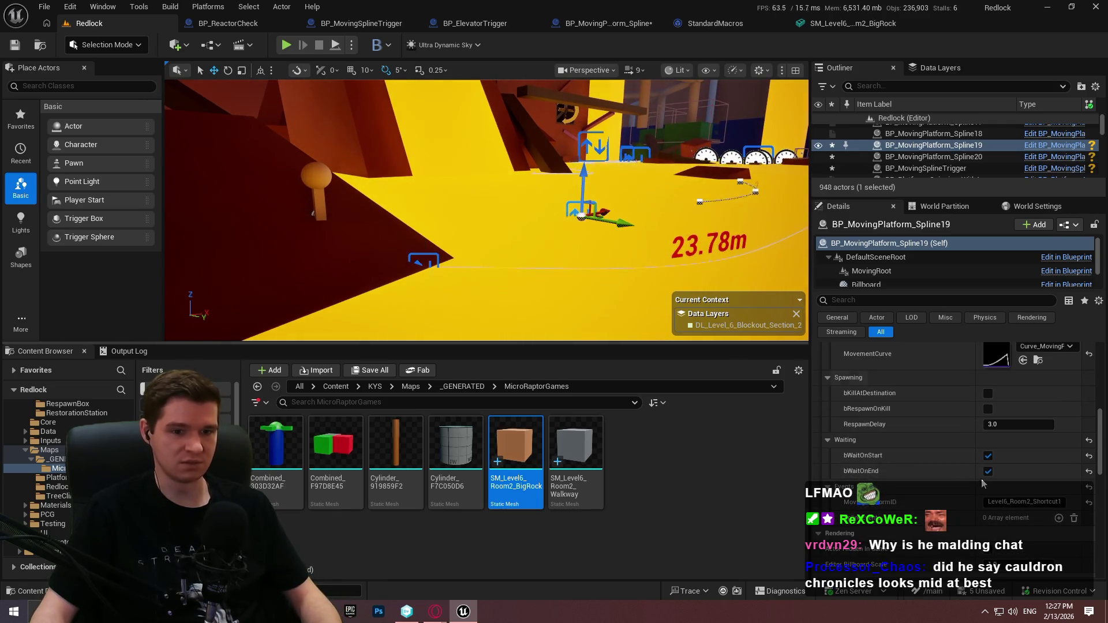
pyautogui.click(1024, 502)
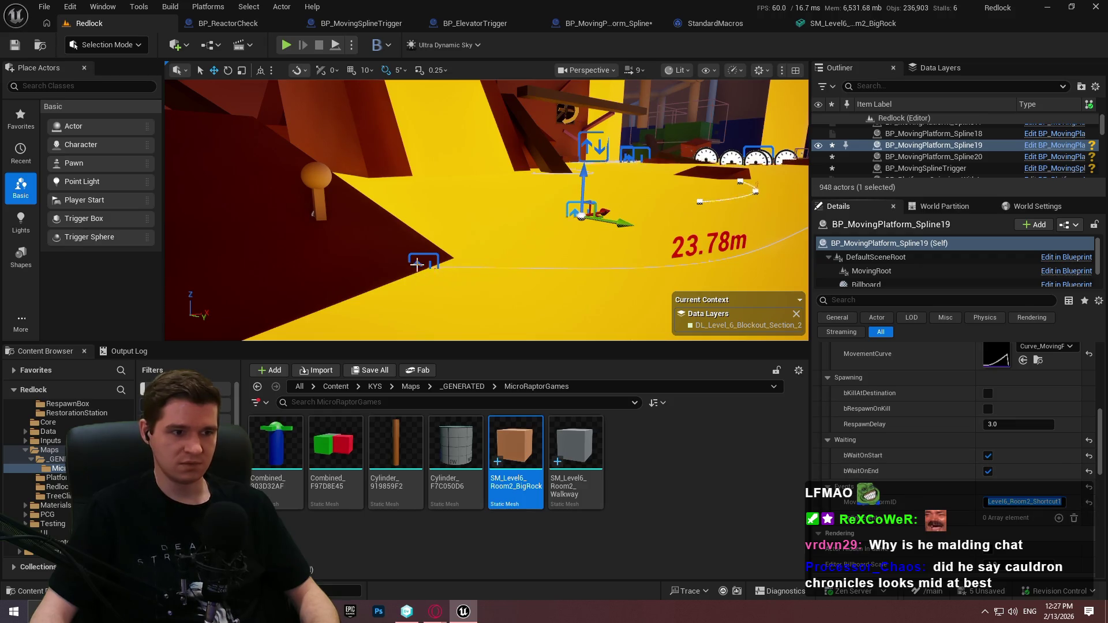
pyautogui.click(423, 261)
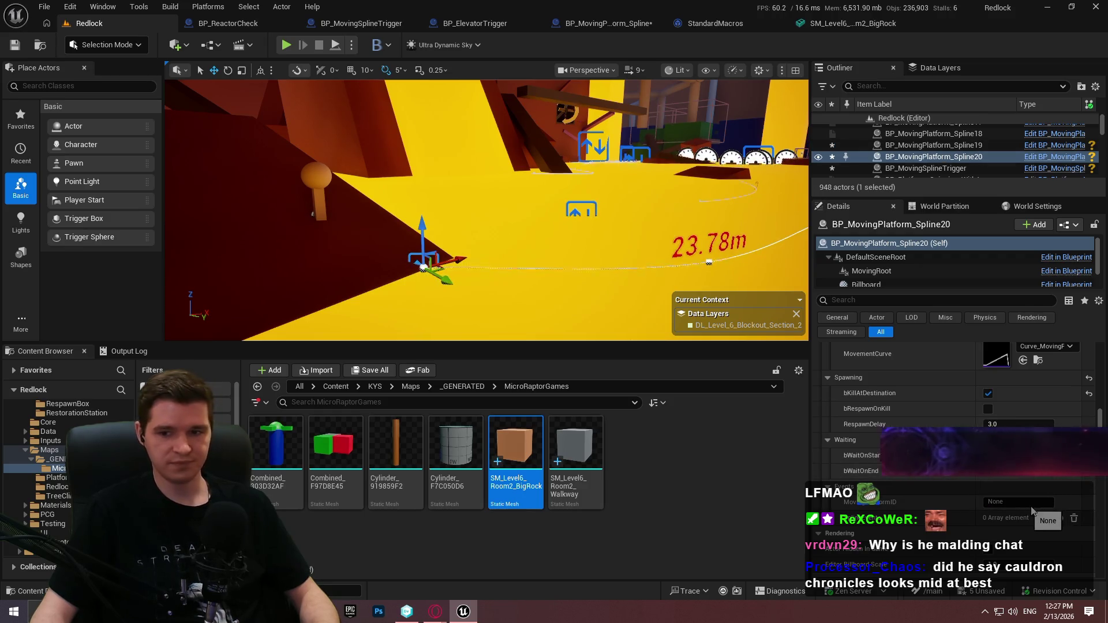
pyautogui.keyDown('shift'); pyautogui.click(903, 503); pyautogui.keyUp('shift')
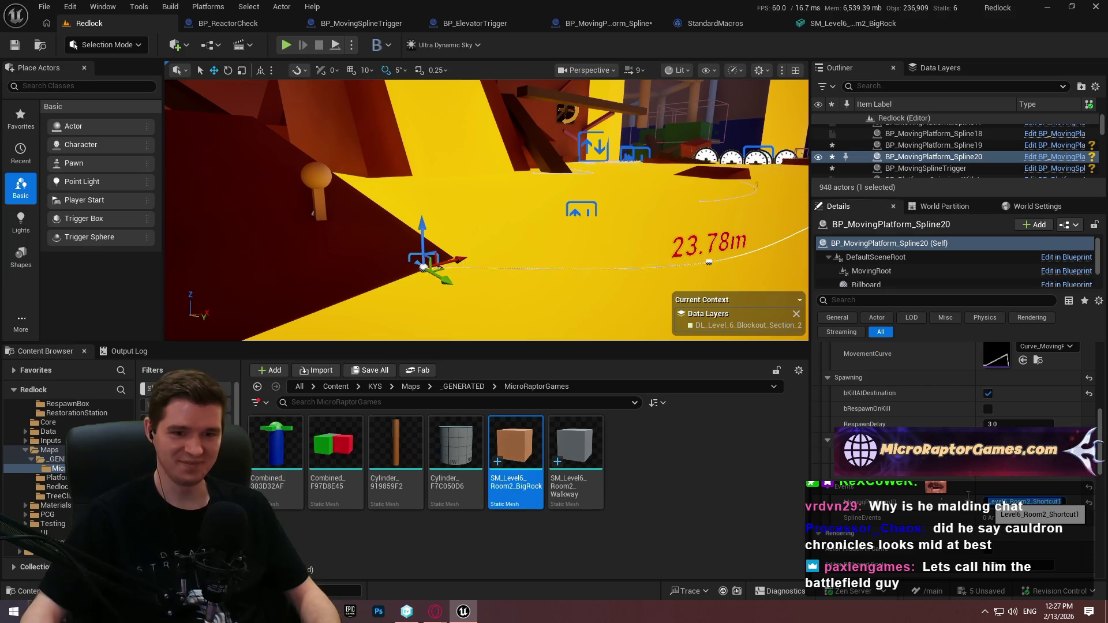
pyautogui.click(575, 212)
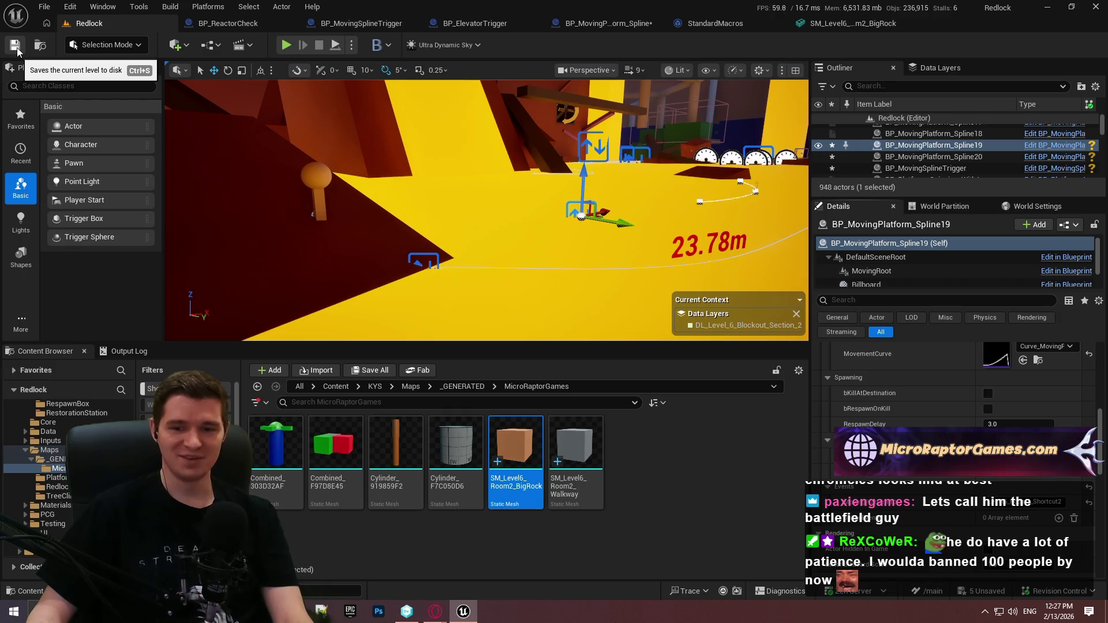
# Save all levels and assets, checking out the BP_MovingPlatform_Spline and Cube232 files.
pyautogui.click(44, 6)
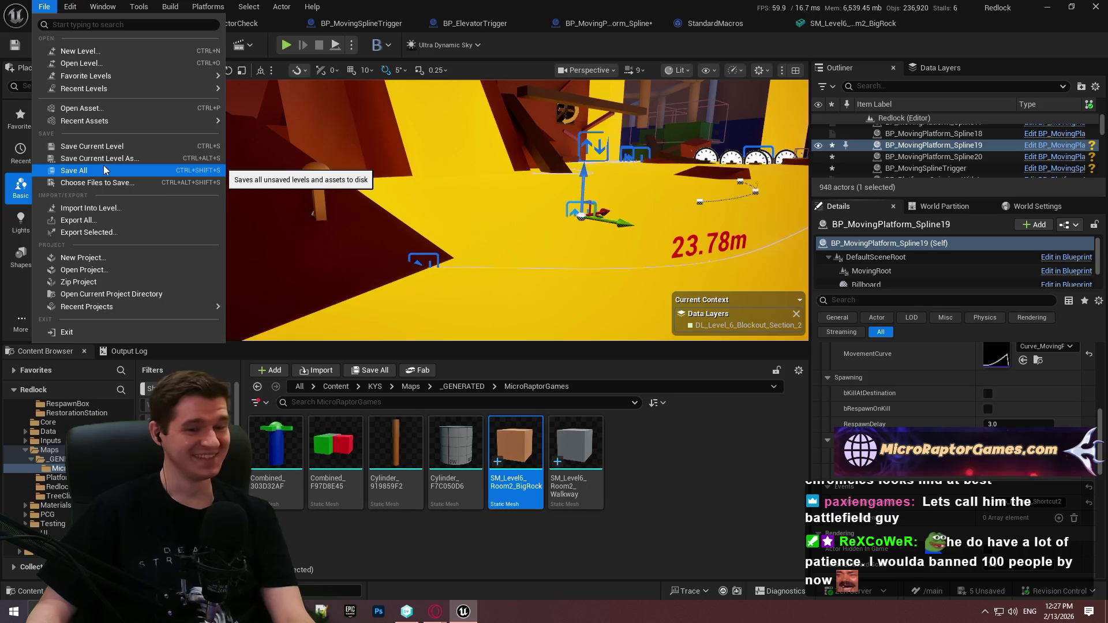
pyautogui.click(104, 169)
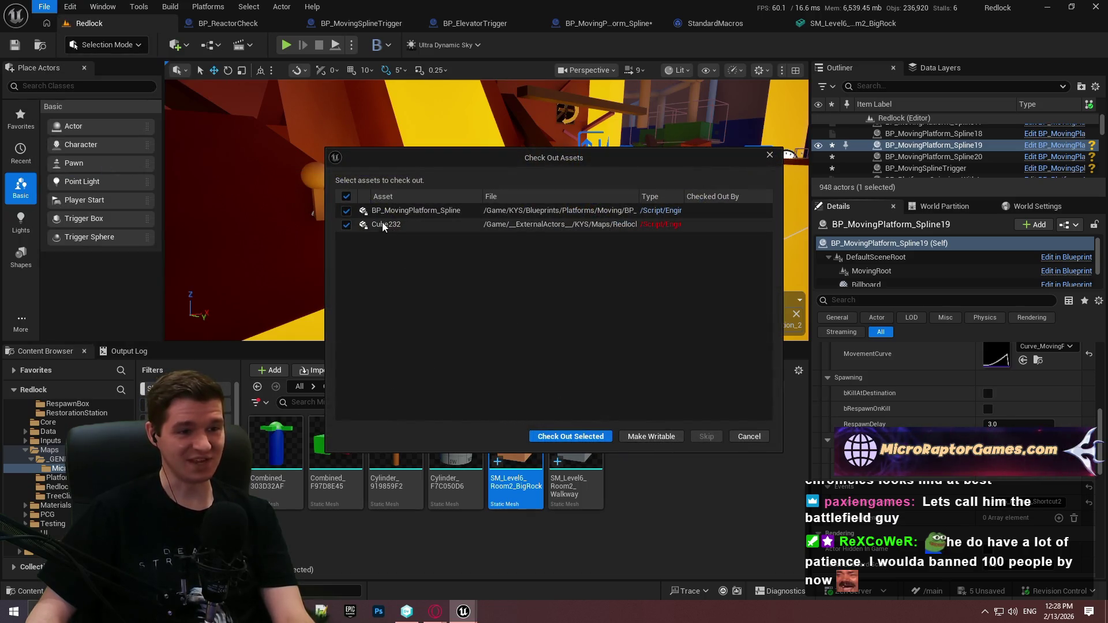
pyautogui.click(579, 437)
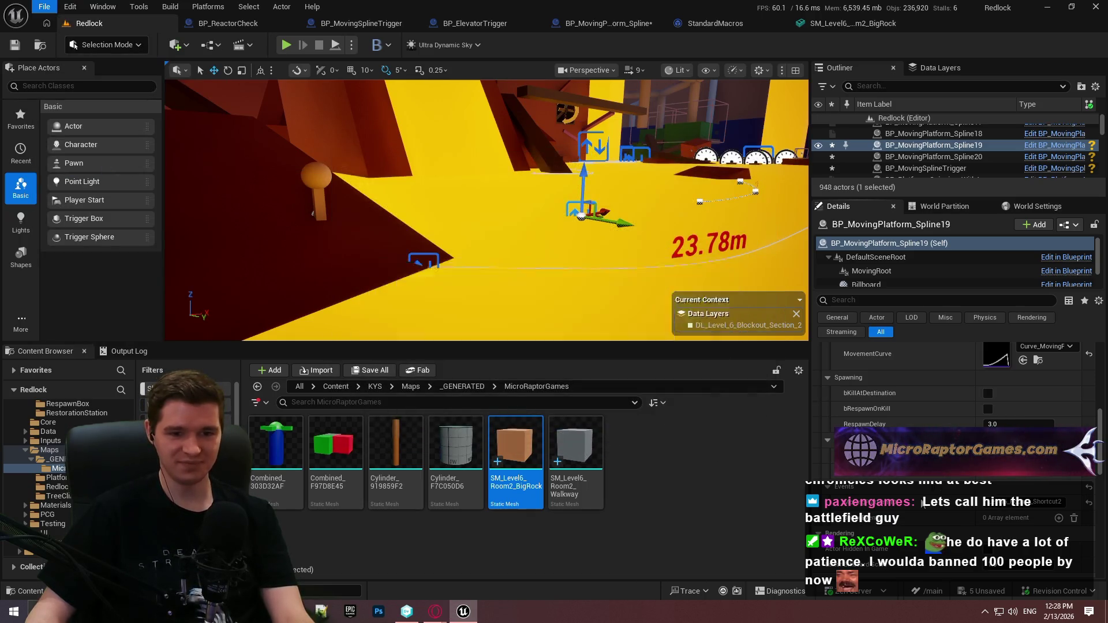
# Orbit the viewport to frame Spline19's 23.78m spline path.
pyautogui.scroll(5, 923, 462)
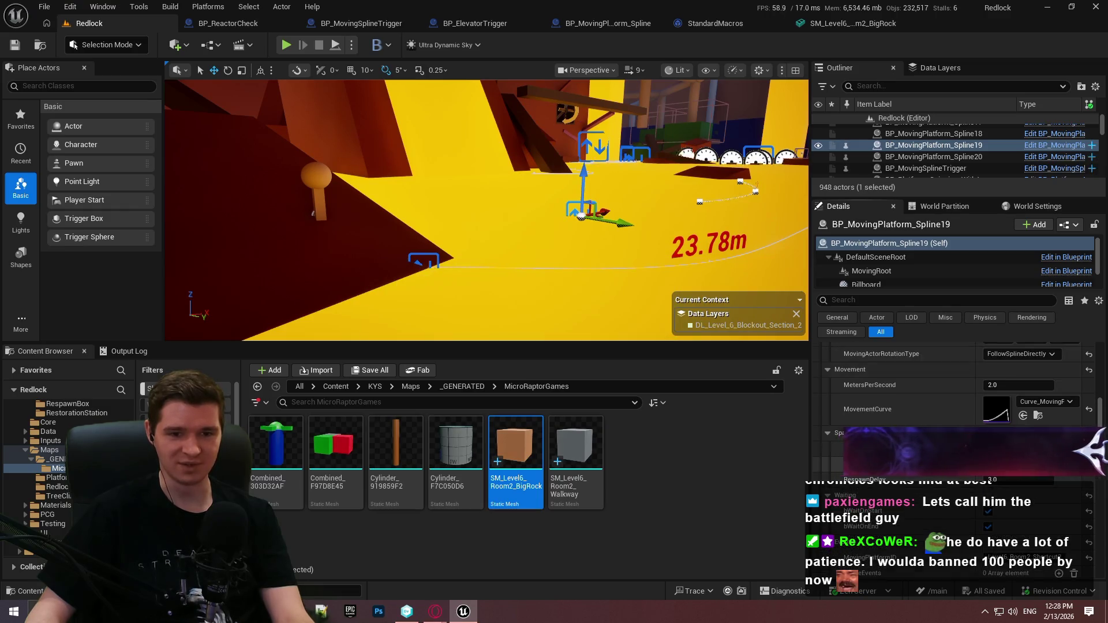
pyautogui.scroll(2, 922, 456)
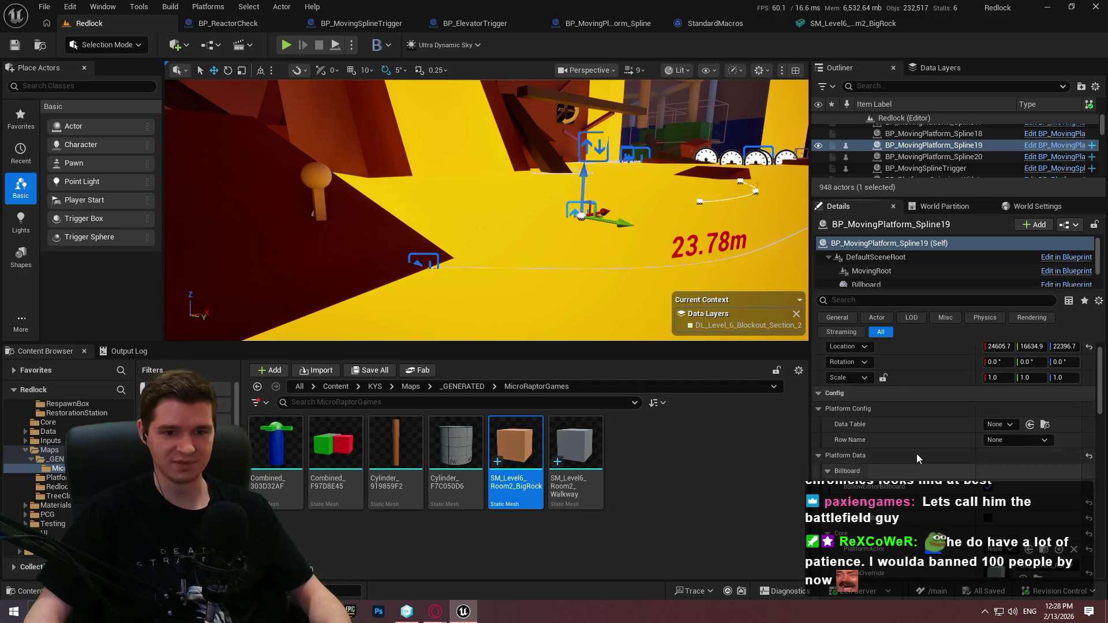
pyautogui.moveTo(304, 247); pyautogui.dragTo(277, 242)
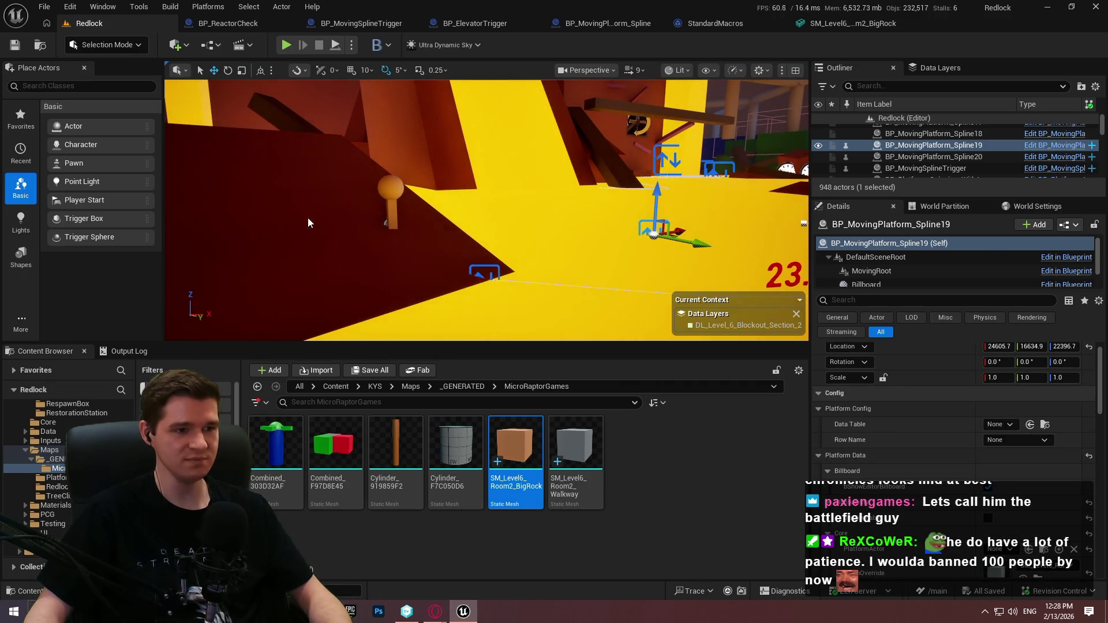
# Using a world-space gizmo, drag the middle and end spline points left, shortening the path to 18.95m.
pyautogui.rightClick(307, 190)
pyautogui.click(441, 579)
pyautogui.press('F11')
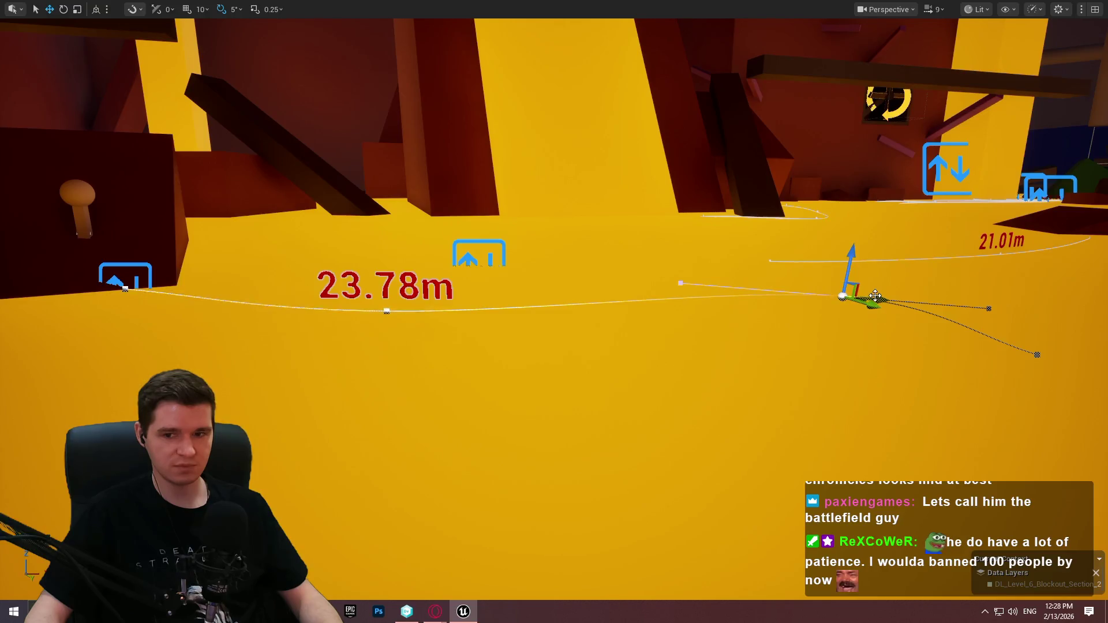
pyautogui.hotkey('ctrl', '`')
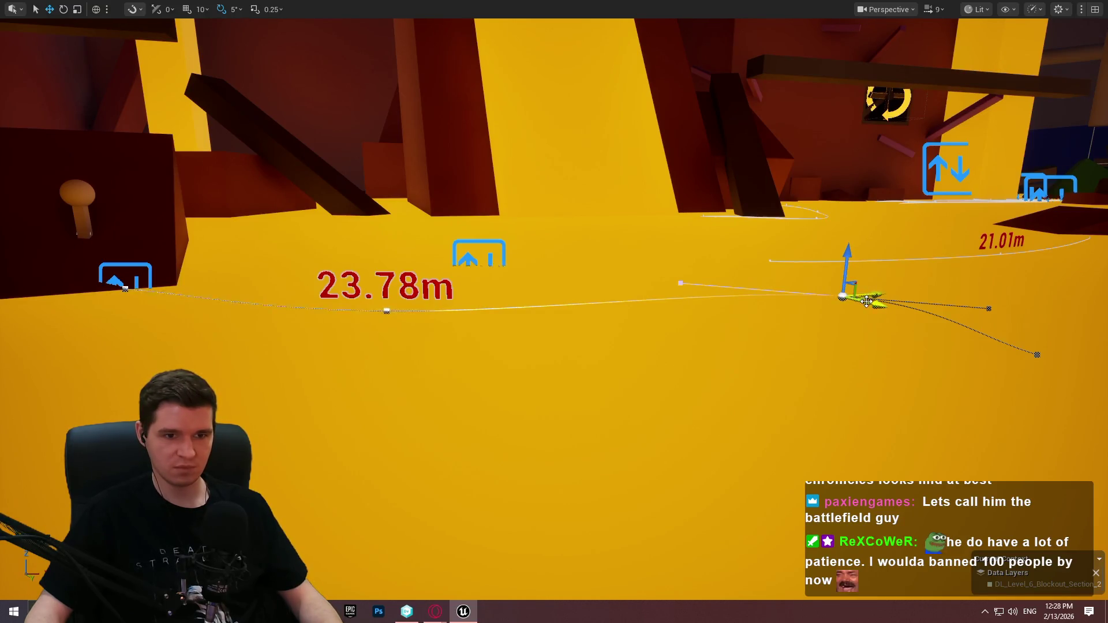
pyautogui.moveTo(862, 299); pyautogui.dragTo(688, 314)
pyautogui.click(1037, 356)
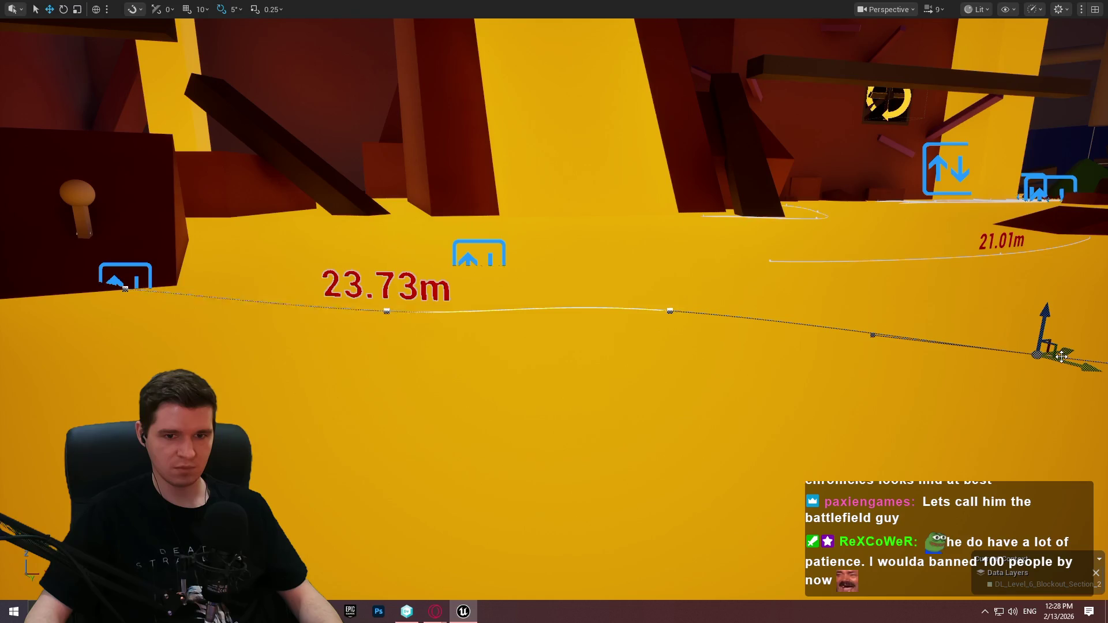
pyautogui.moveTo(1062, 356)
pyautogui.mouseDown()
pyautogui.moveTo(888, 367)
pyautogui.moveTo(897, 427)
pyautogui.moveTo(897, 375)
pyautogui.mouseUp()
pyautogui.press('F11')
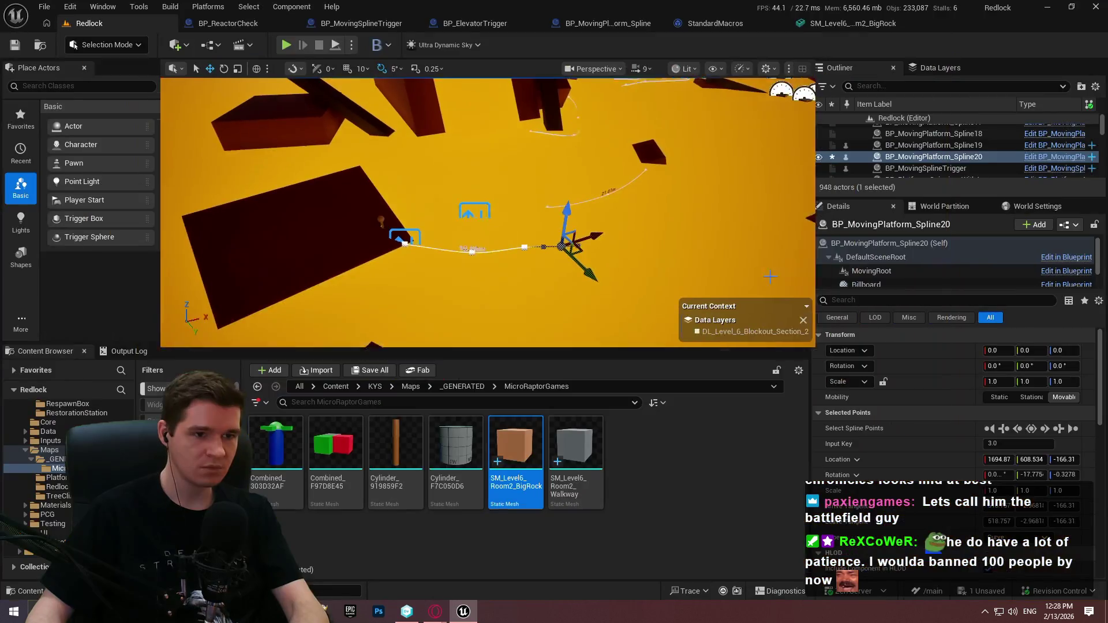
# Copy the Level6_Room2_Shortcut2 MovingPlatformID from BP_MovingPlatform_Spline19.
pyautogui.click(710, 447)
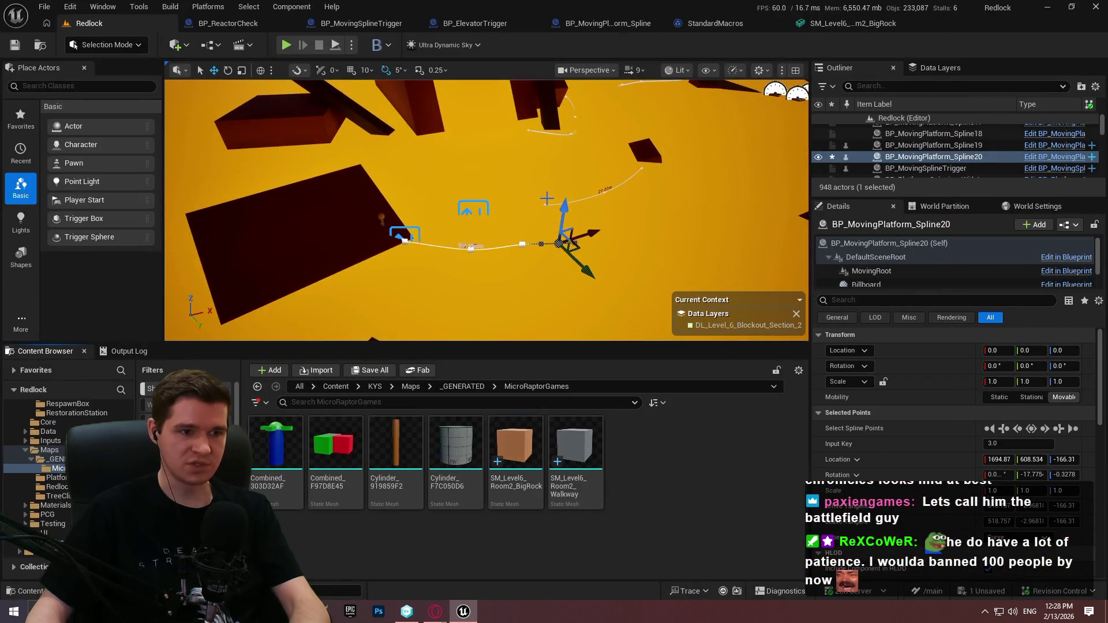
pyautogui.click(933, 145)
pyautogui.scroll(-5, 926, 440)
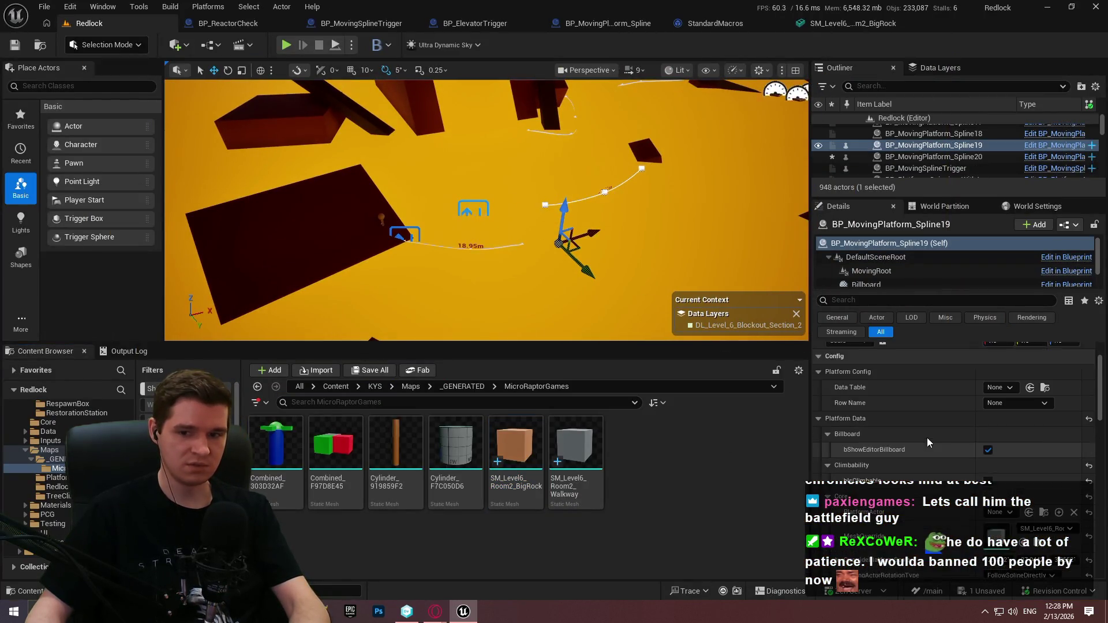
pyautogui.scroll(-8, 995, 472)
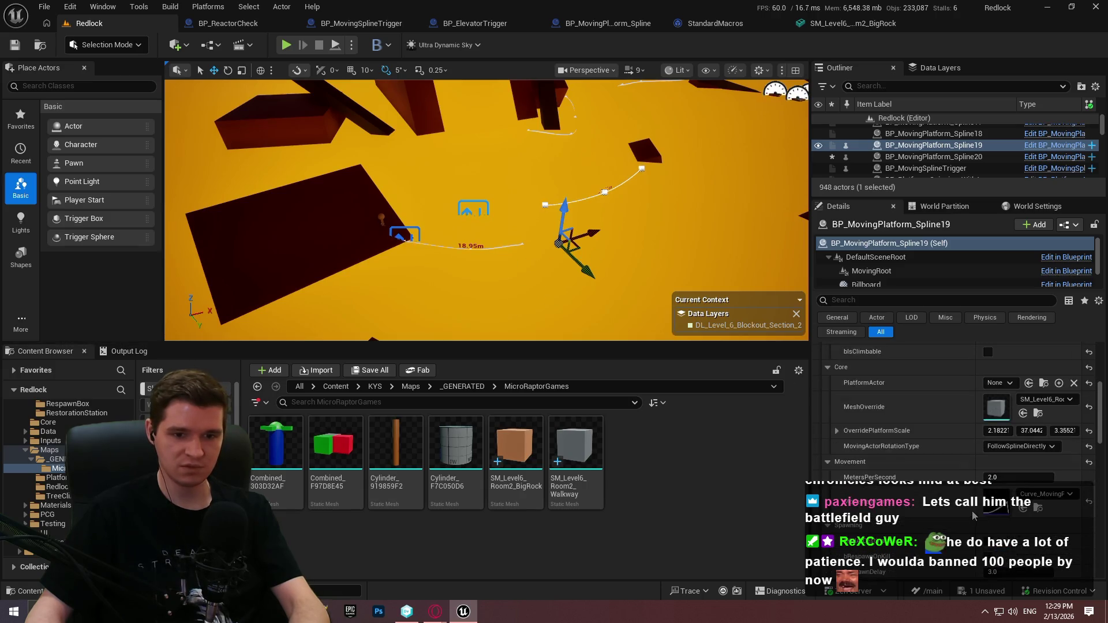
pyautogui.click(1026, 519)
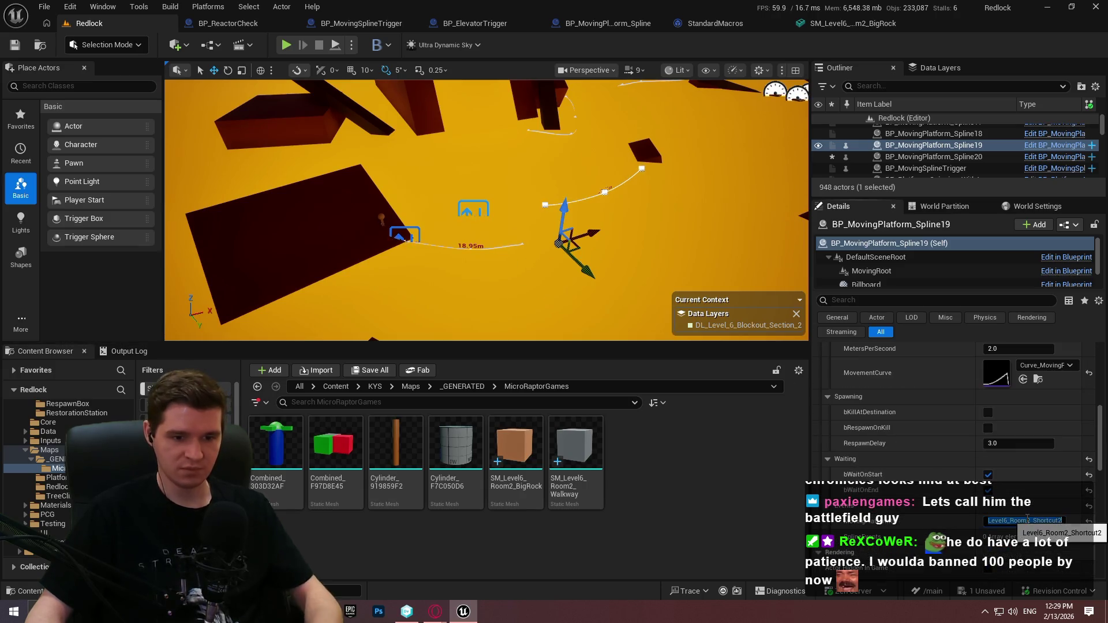
# Add a SplineEvents entry to Spline20 with child ID Level6_Room2_Shortcut2 and a TimePercentage trigger.
pyautogui.click(471, 247)
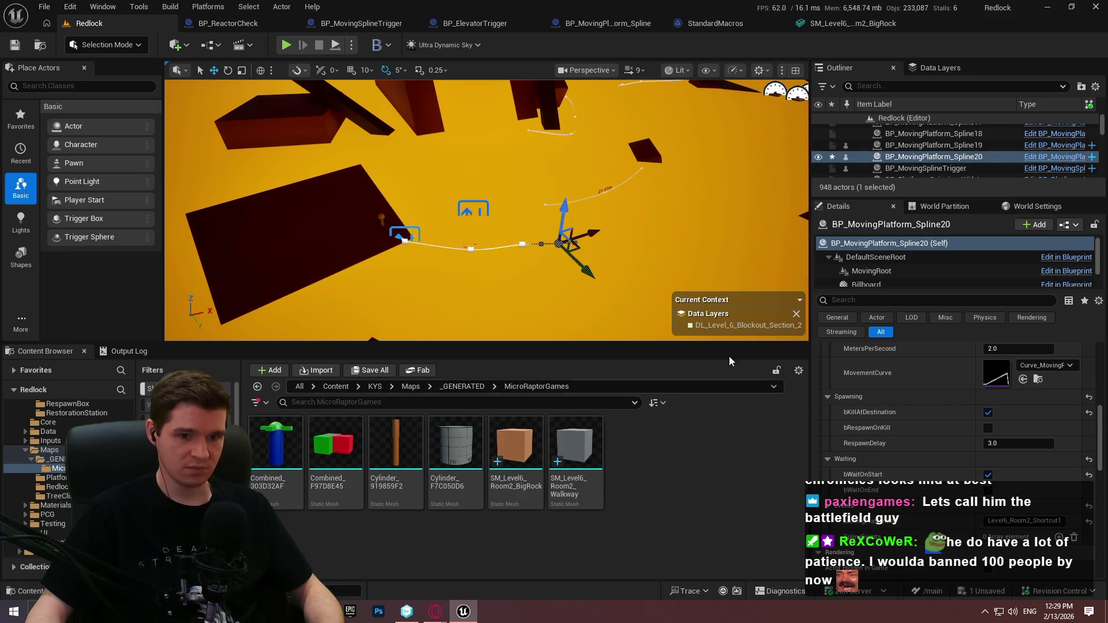
pyautogui.click(413, 245)
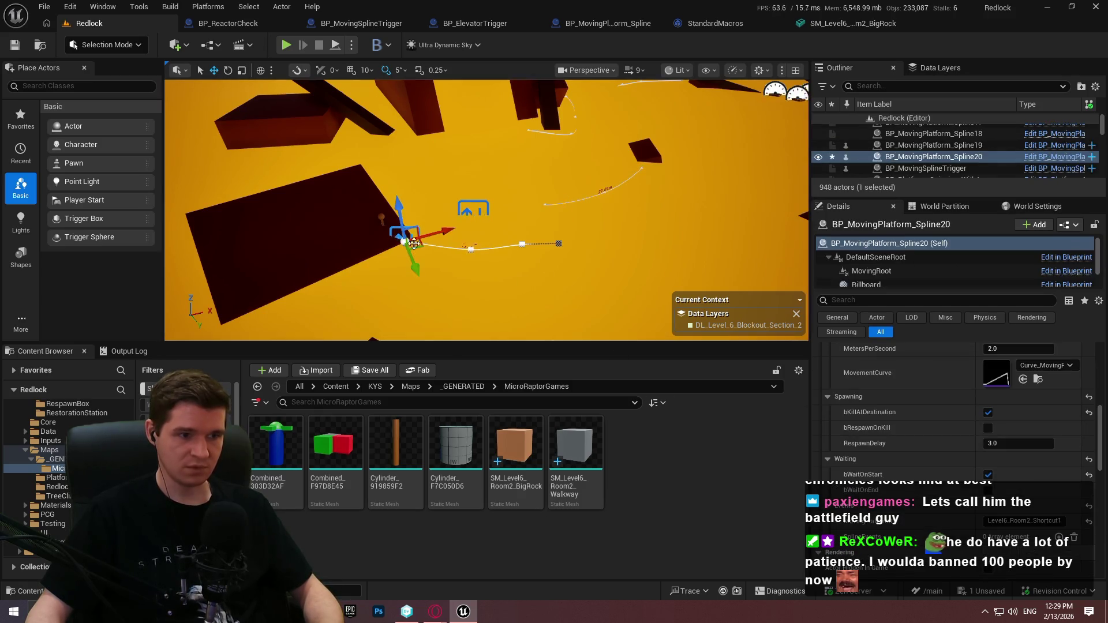
pyautogui.scroll(-1, 955, 473)
pyautogui.scroll(-1, 955, 473)
pyautogui.click(1059, 481)
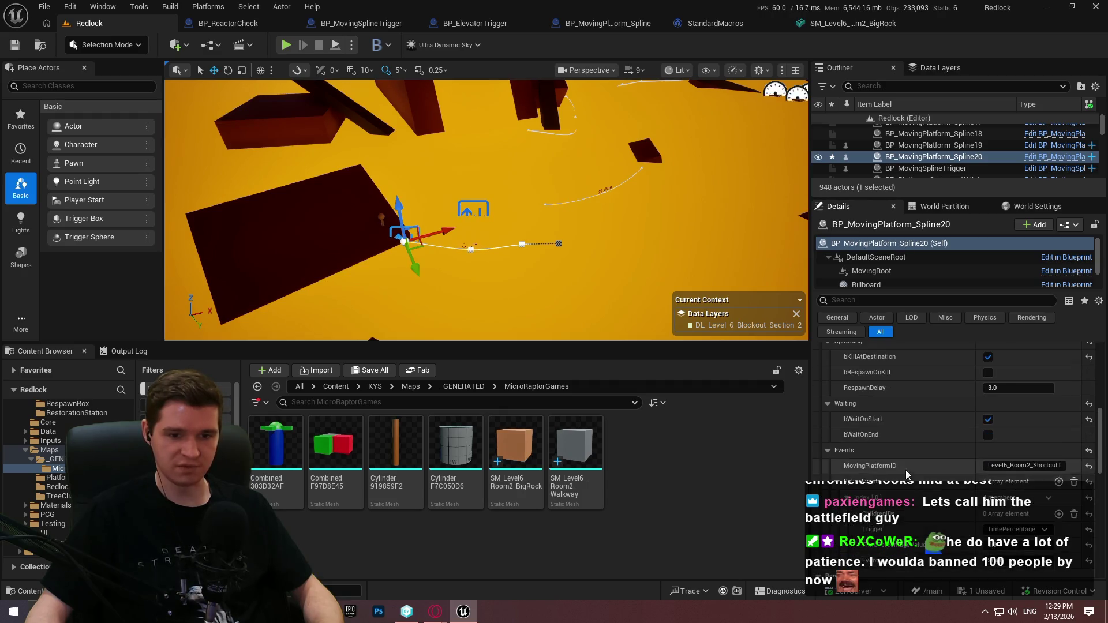
pyautogui.scroll(-2, 1058, 462)
pyautogui.click(1058, 441)
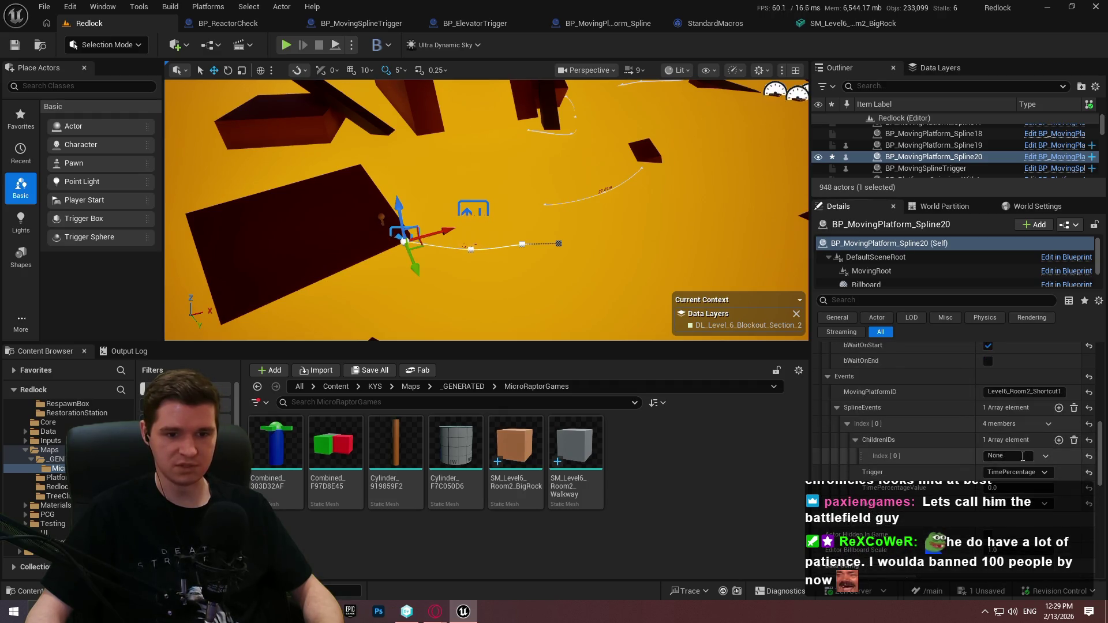
pyautogui.press('Return')
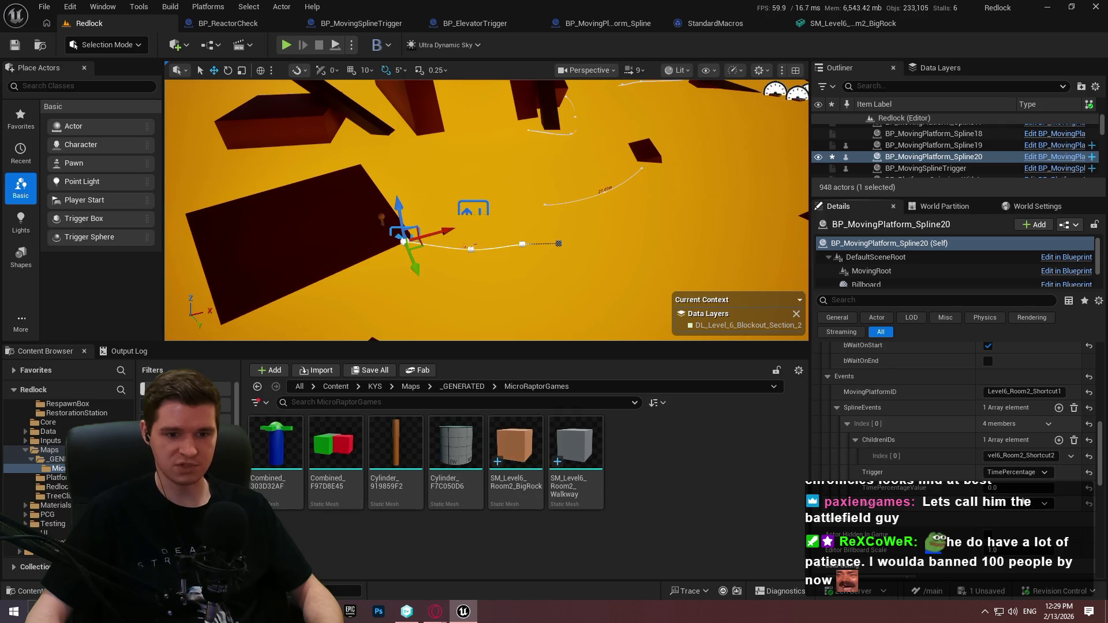
pyautogui.click(912, 490)
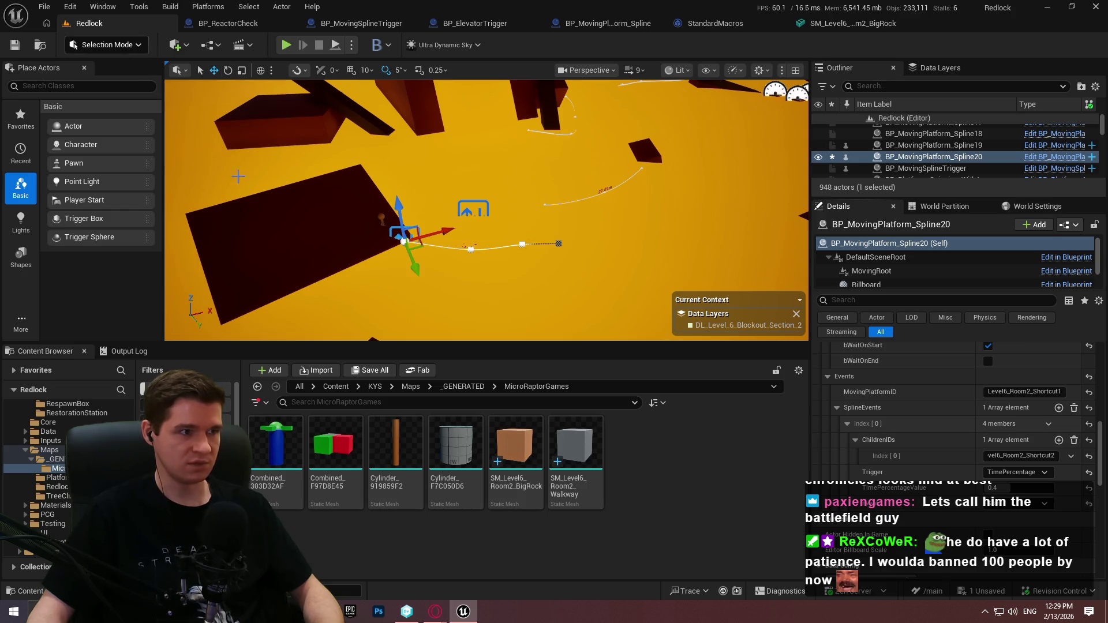
# Playtest from the dark platform, running the character toward the moving block, then return to the editor.
pyautogui.rightClick(352, 190)
pyautogui.click(404, 588)
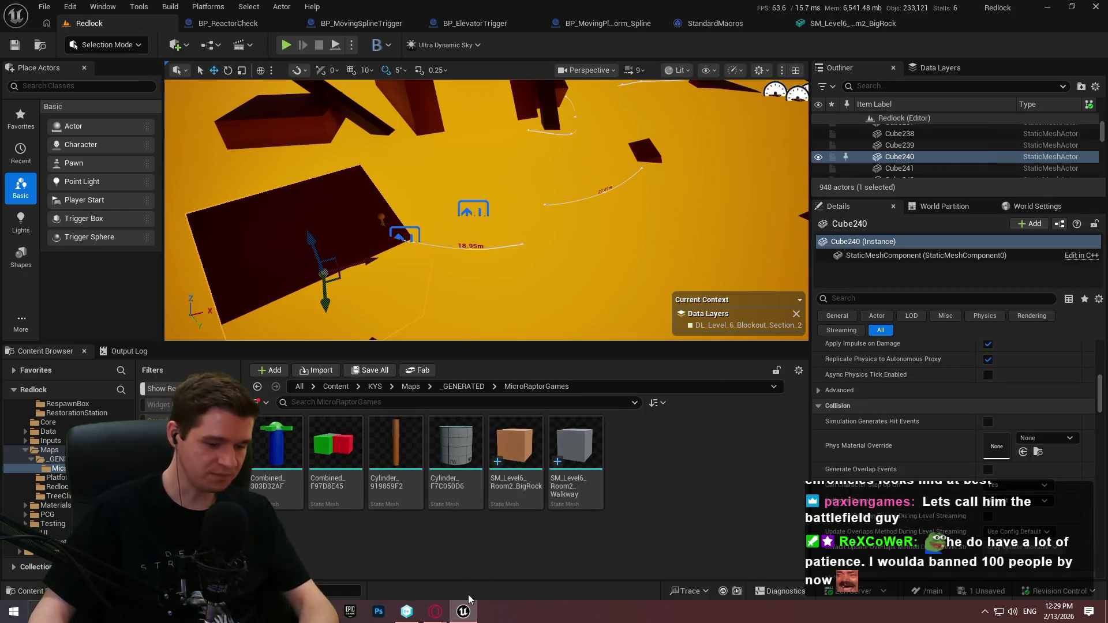
pyautogui.click(486, 299)
pyautogui.press('F11')
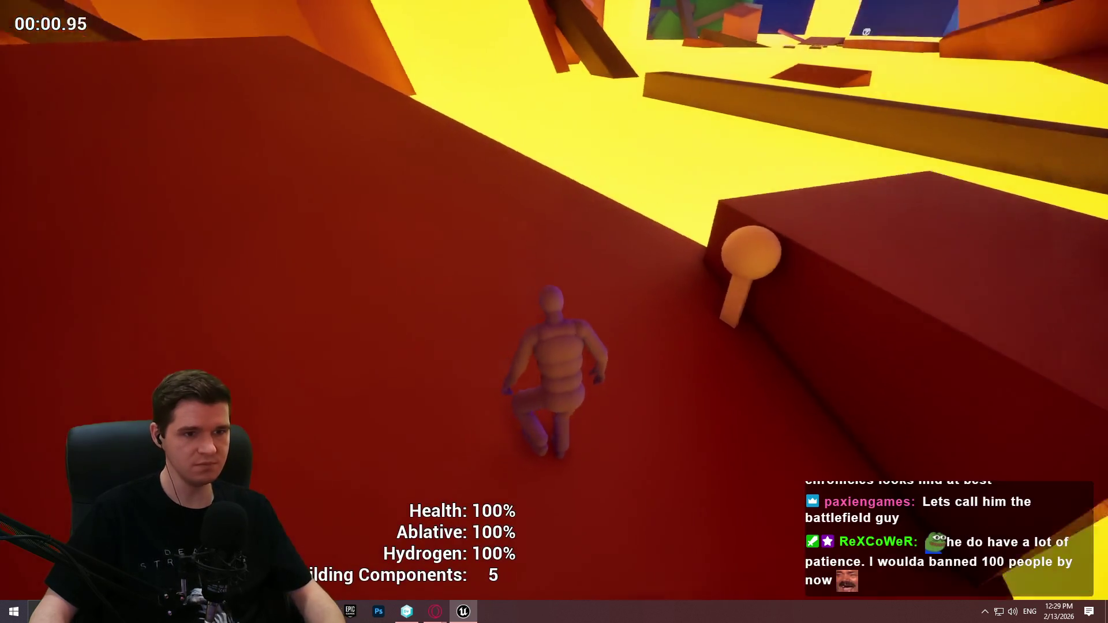
pyautogui.press('w')
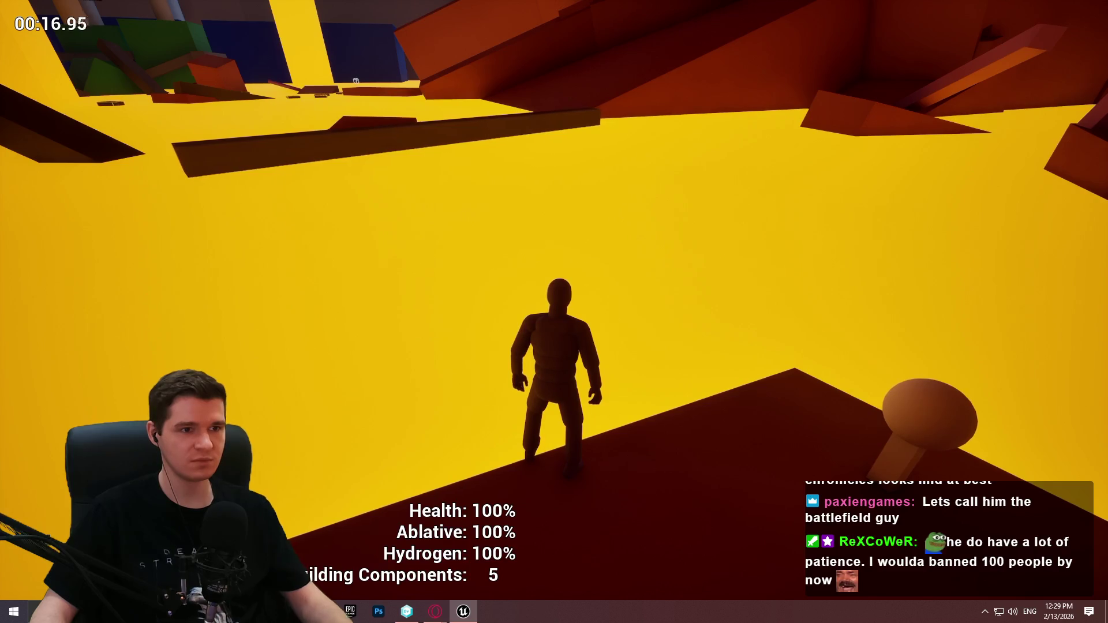
pyautogui.press('Escape')
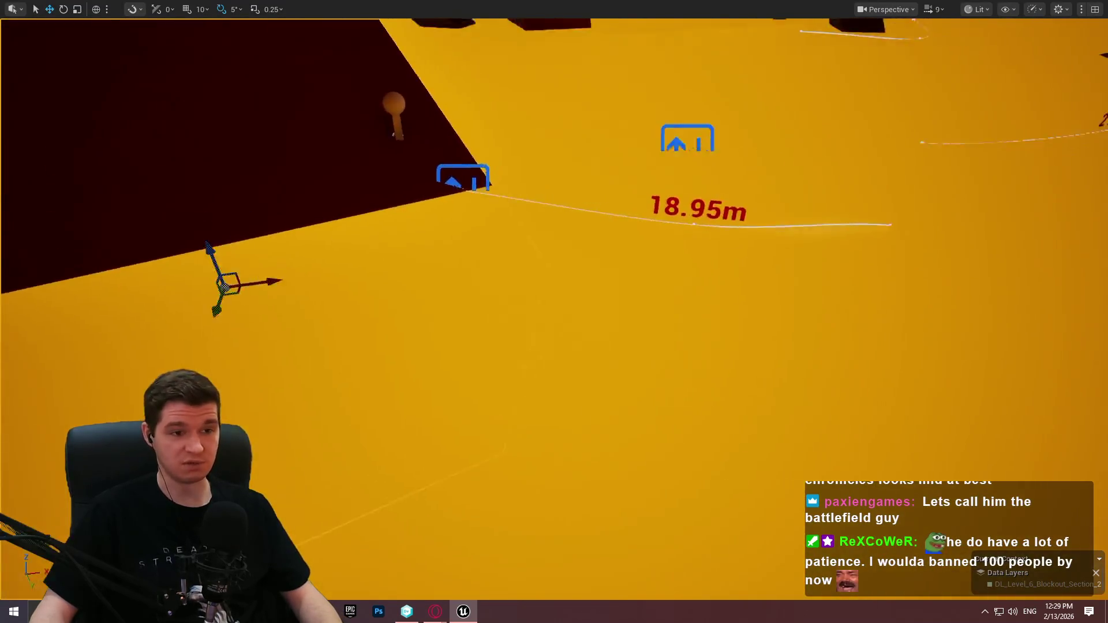
# Stretch the platform spline from 18.95m to 24.32m, then play from the dark platform.
pyautogui.scroll(-4, 772, 196)
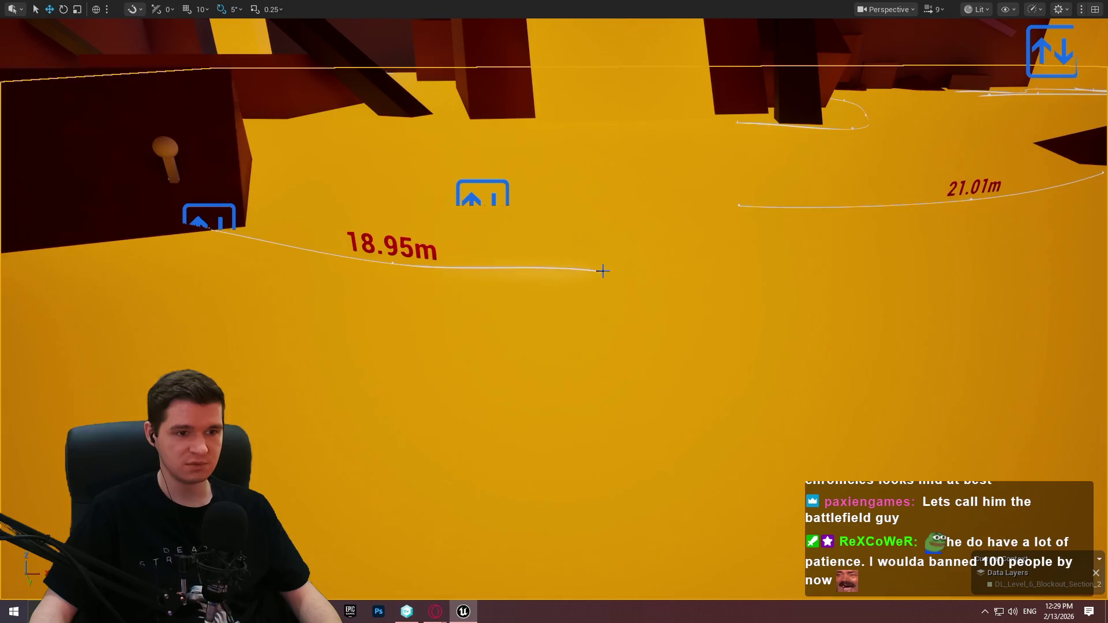
pyautogui.click(604, 269)
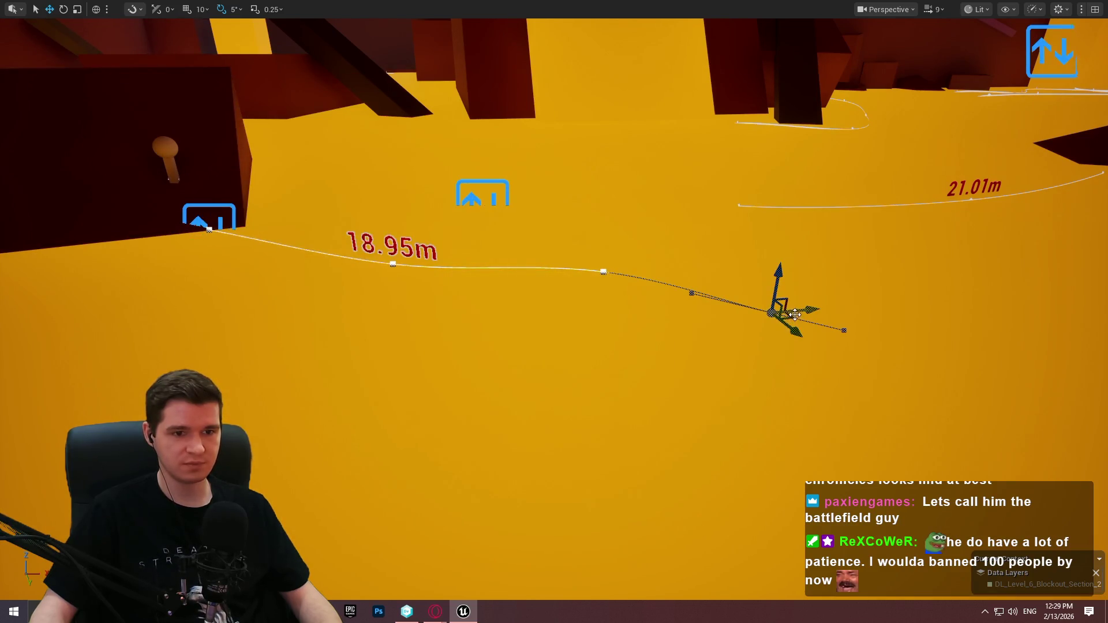
pyautogui.moveTo(774, 276)
pyautogui.mouseDown()
pyautogui.moveTo(777, 330)
pyautogui.moveTo(878, 380)
pyautogui.mouseUp()
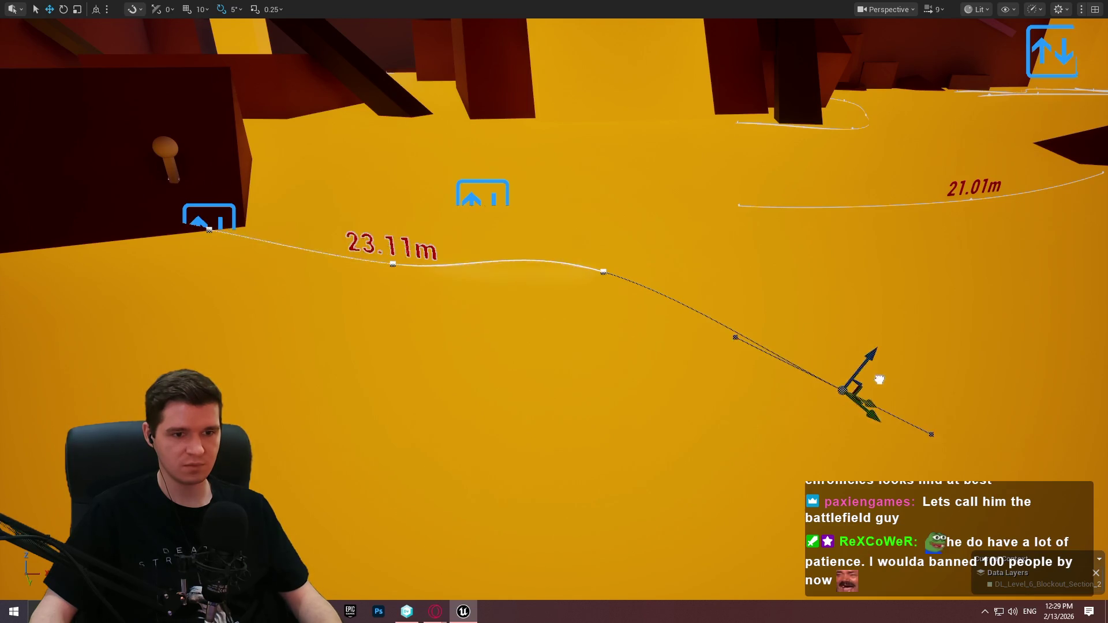
pyautogui.click(606, 275)
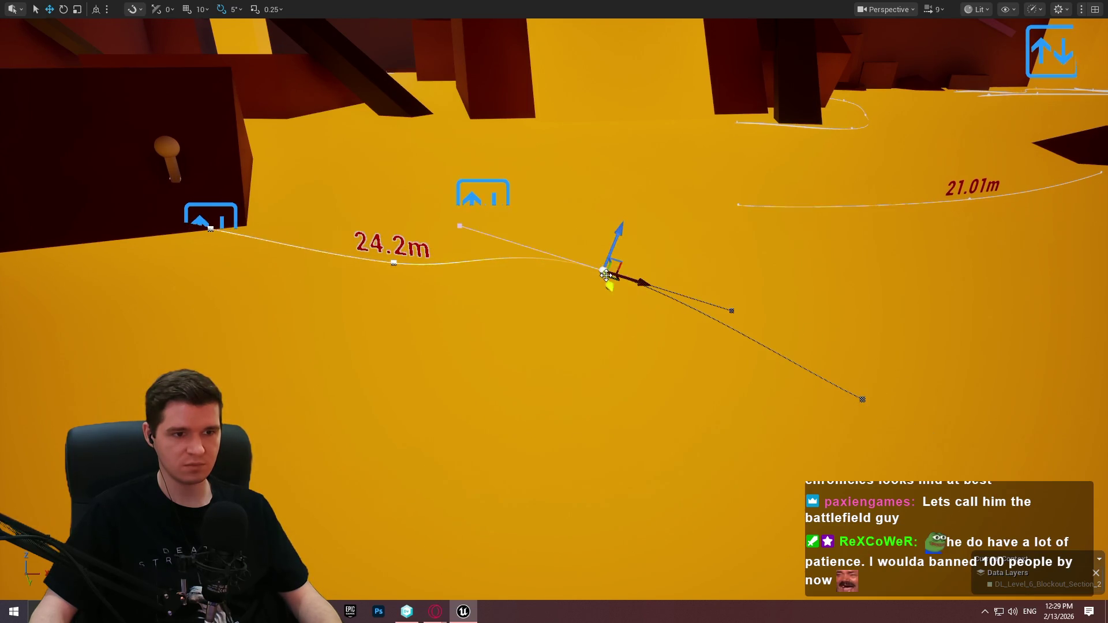
pyautogui.moveTo(621, 277)
pyautogui.mouseDown()
pyautogui.moveTo(717, 276)
pyautogui.moveTo(650, 277)
pyautogui.mouseUp()
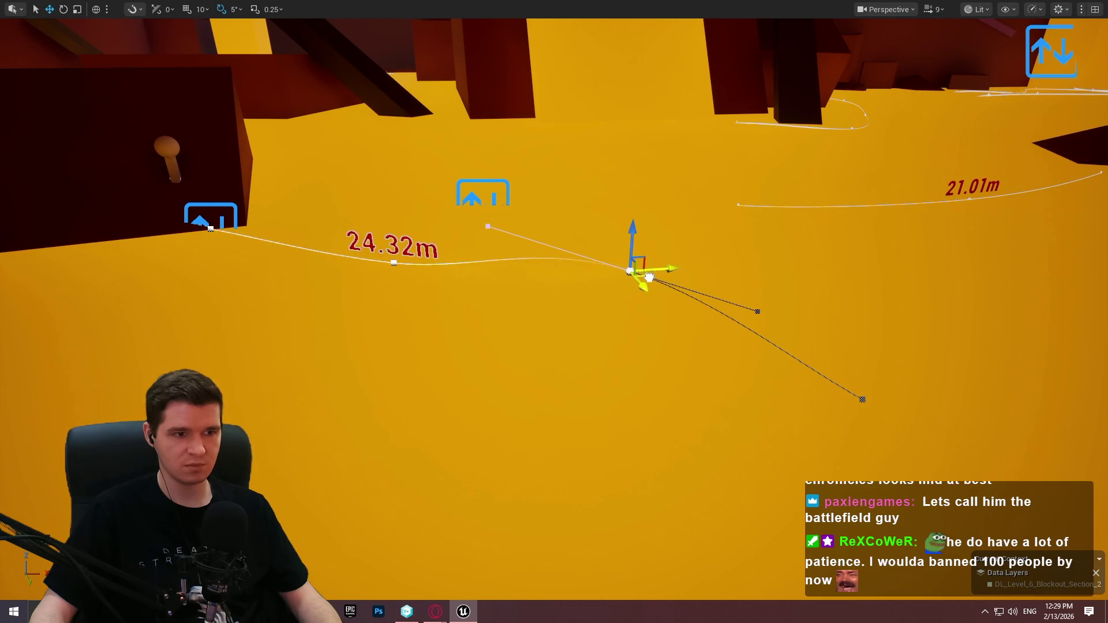
pyautogui.press('Escape')
pyautogui.rightClick(88, 129)
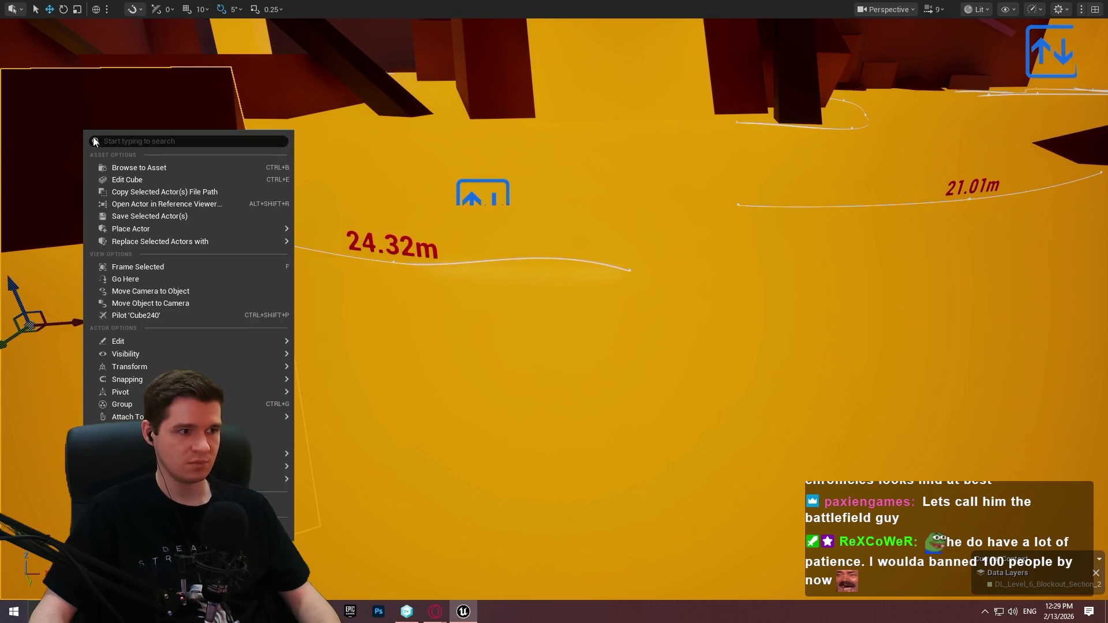
pyautogui.click(124, 314)
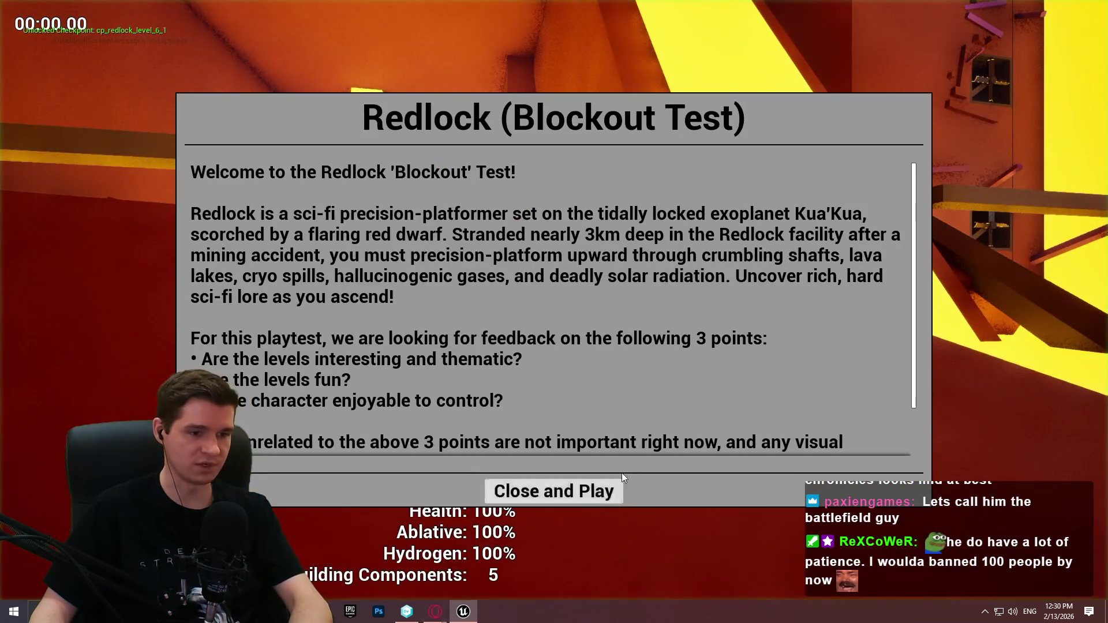
# Run the character around the reshaped platform route in full screen, then end the playtest.
pyautogui.click(552, 491)
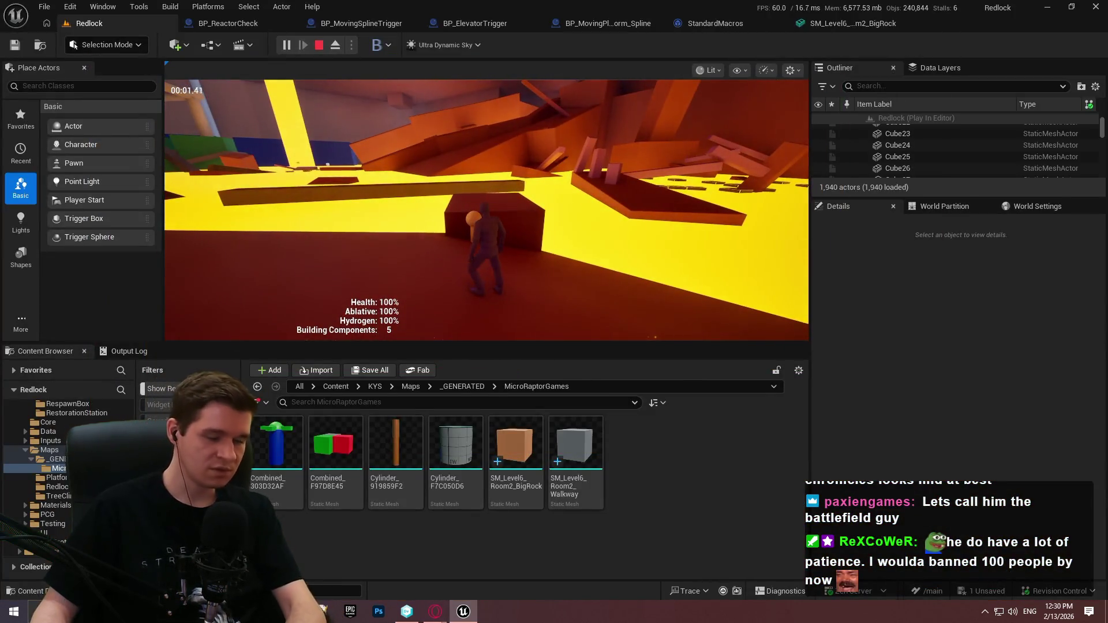
pyautogui.press('F11')
pyautogui.press('w')
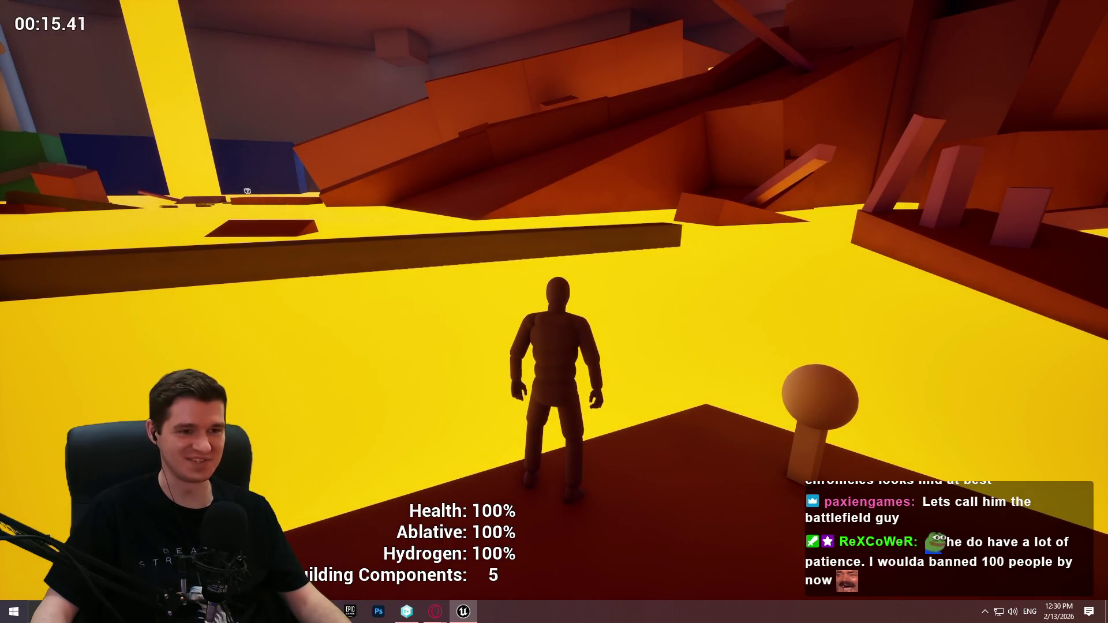
pyautogui.press('Escape')
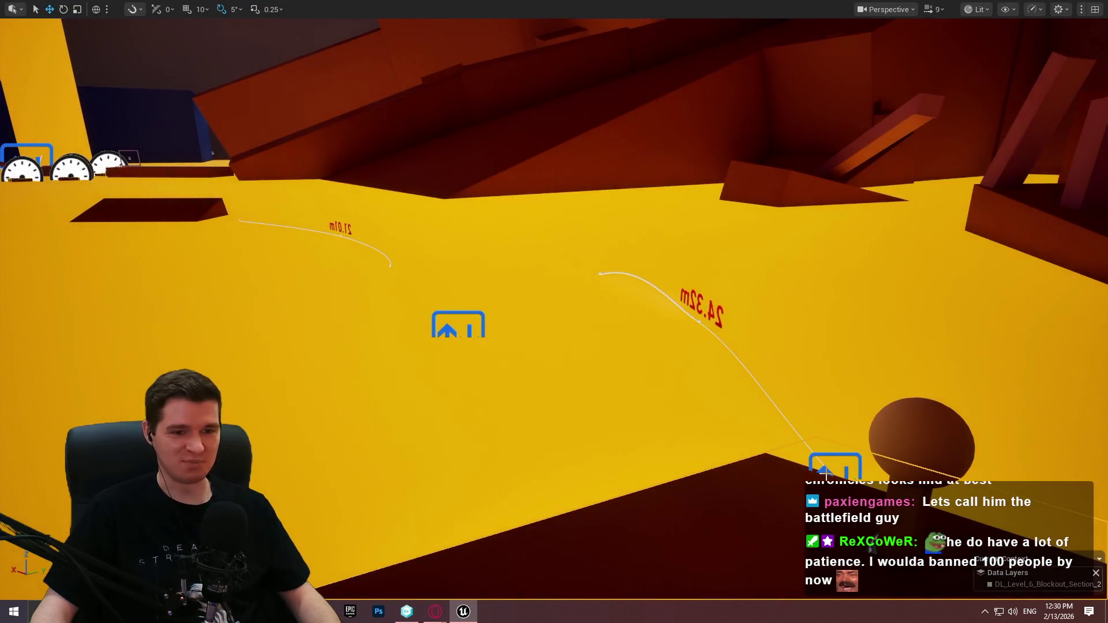
pyautogui.click(825, 473)
pyautogui.press('F11')
pyautogui.scroll(-6, 943, 503)
pyautogui.scroll(-3, 899, 501)
pyautogui.scroll(-3, 1016, 526)
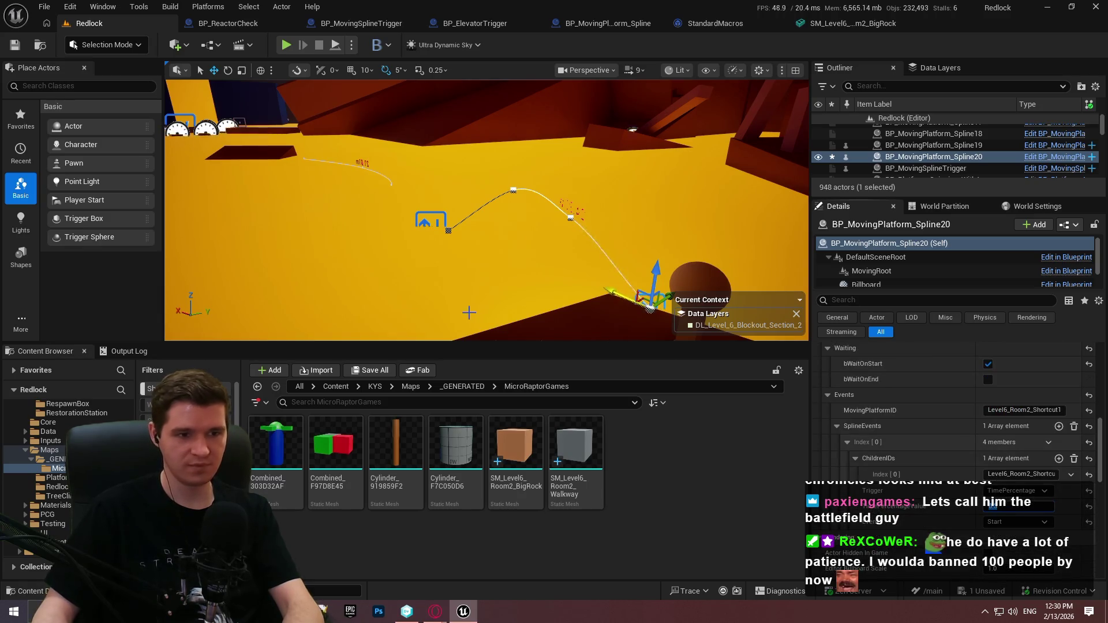
pyautogui.rightClick(573, 189)
pyautogui.click(634, 321)
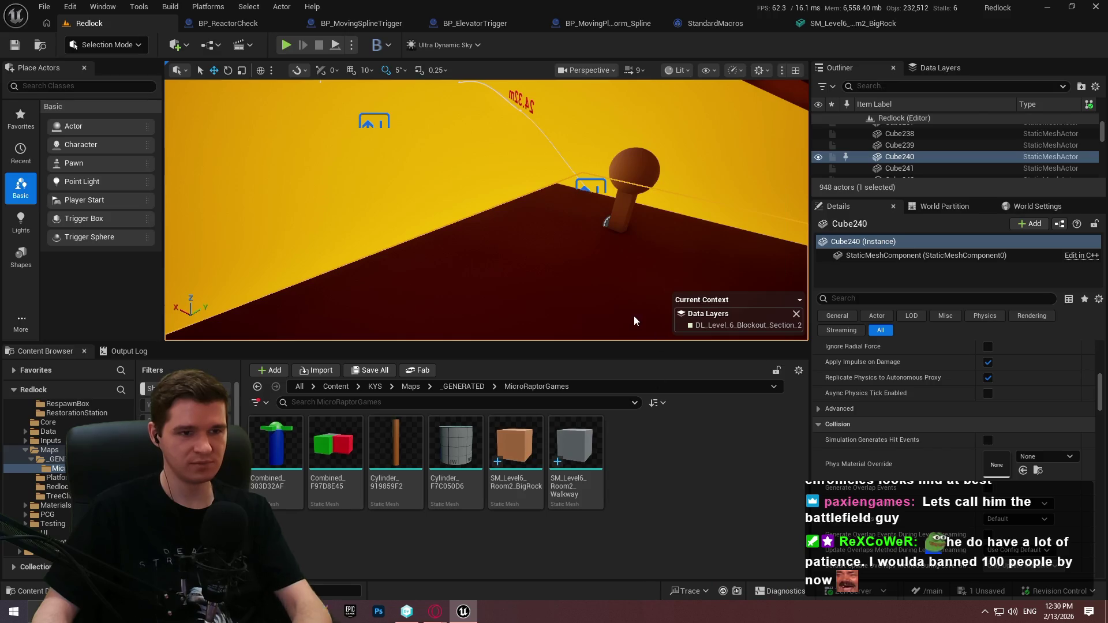
pyautogui.click(456, 300)
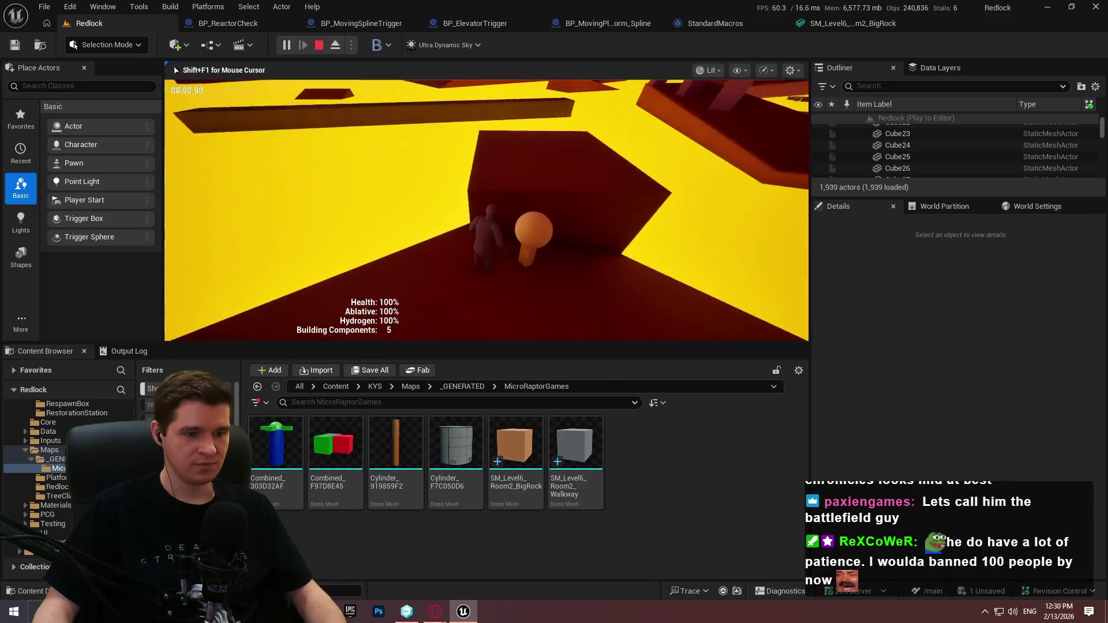
pyautogui.press('F11')
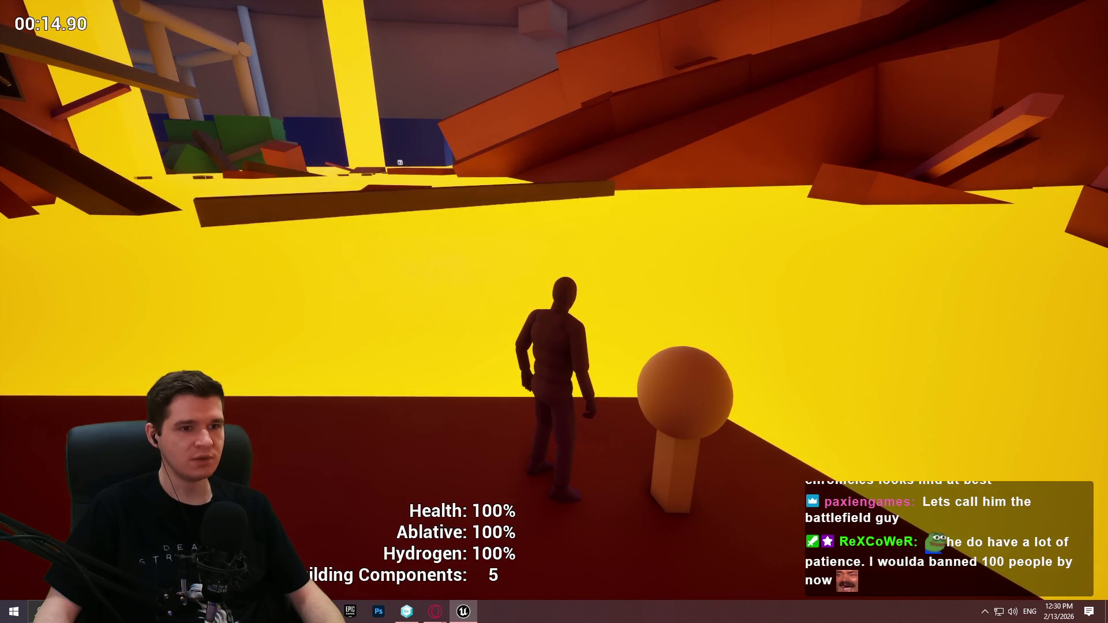
pyautogui.press('Escape')
pyautogui.moveTo(484, 231); pyautogui.dragTo(630, 248)
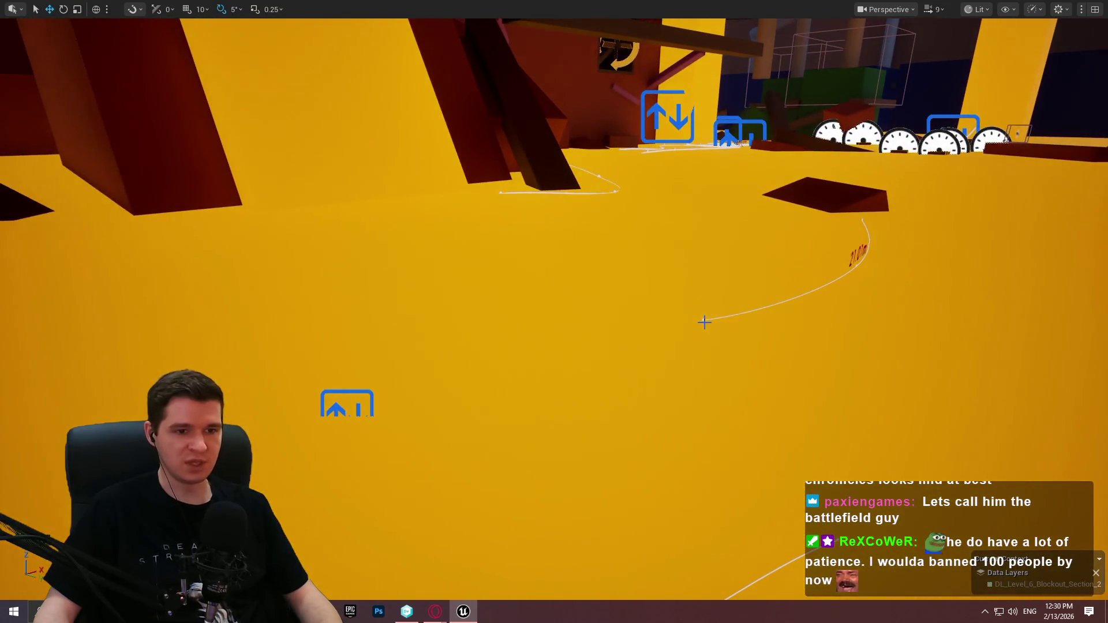
pyautogui.click(703, 321)
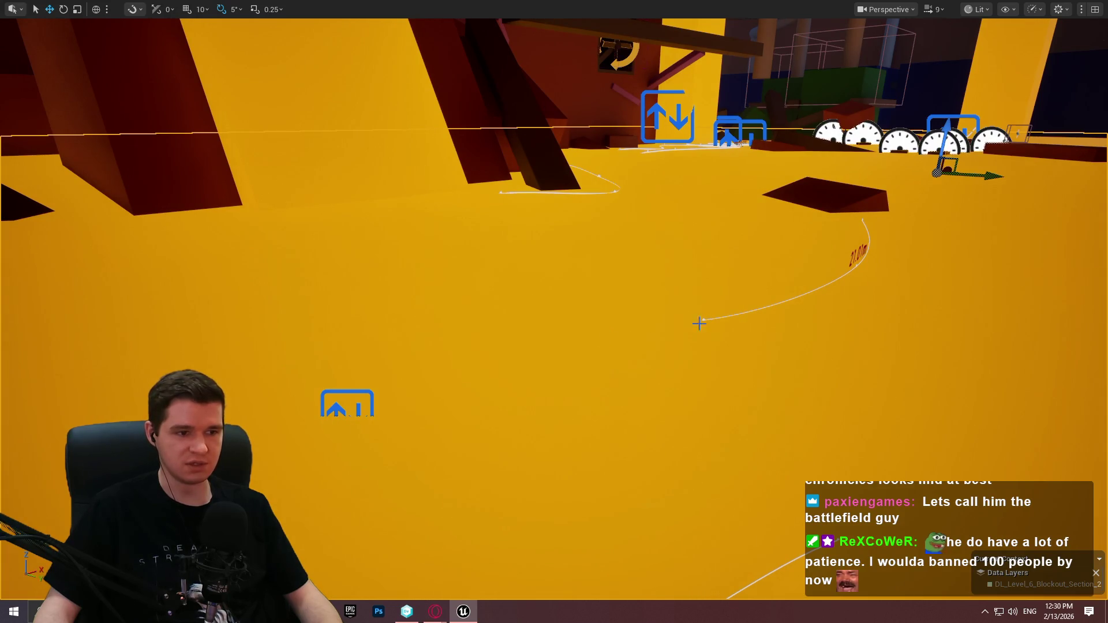
pyautogui.click(347, 407)
pyautogui.press('F11')
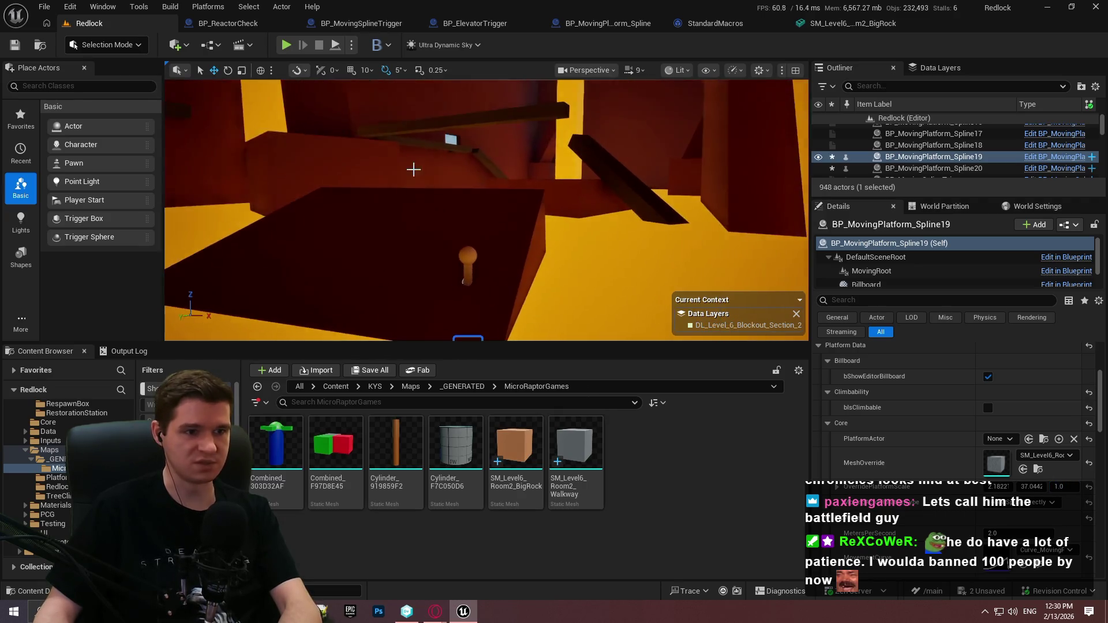
pyautogui.rightClick(431, 190)
pyautogui.click(566, 513)
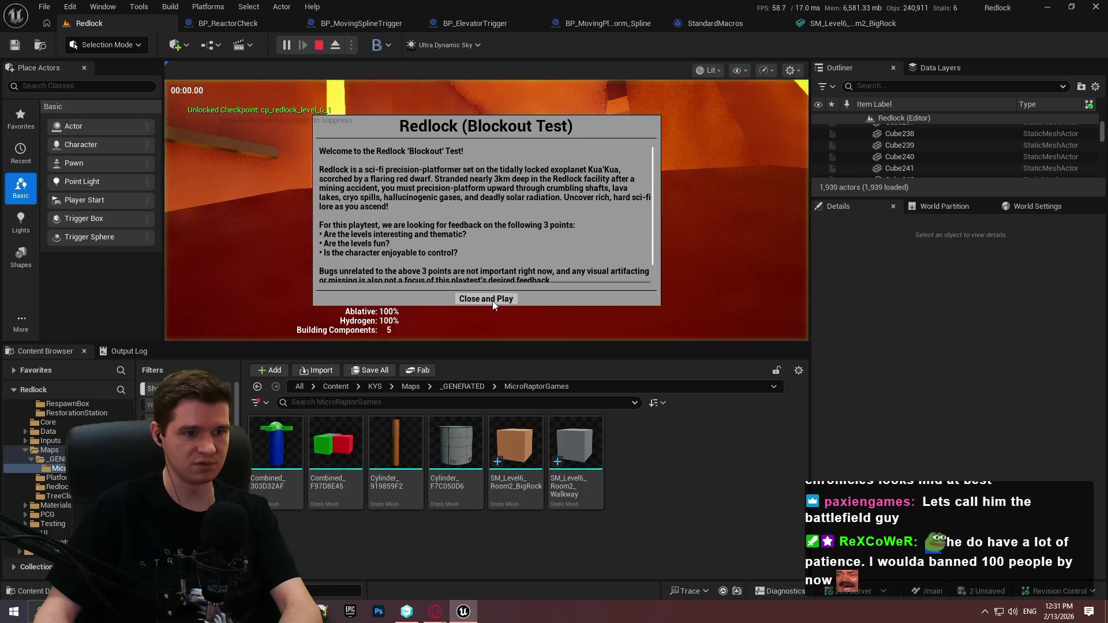
pyautogui.click(530, 365)
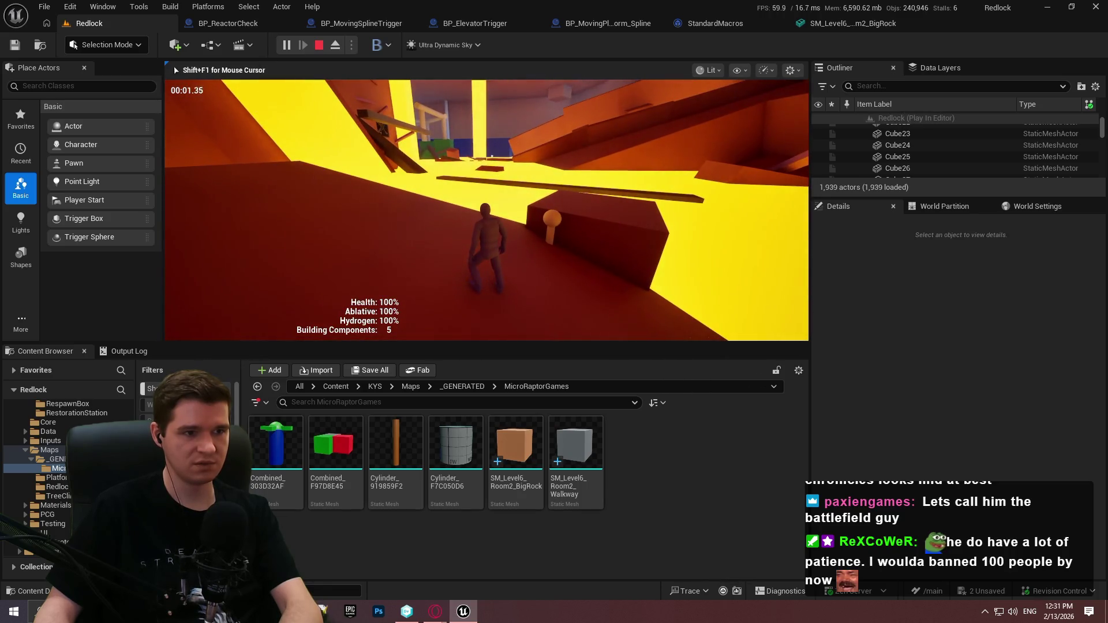
# Playtest fullscreen, walking and jumping the character onto the block ahead.
pyautogui.press('F11')
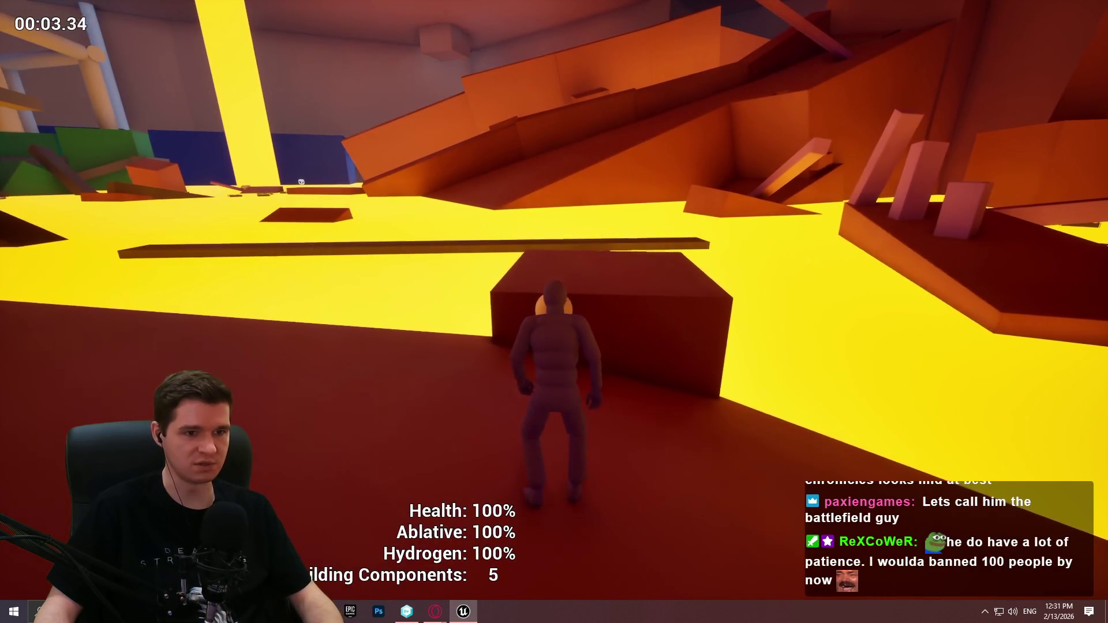
pyautogui.press('w')
pyautogui.press('space')
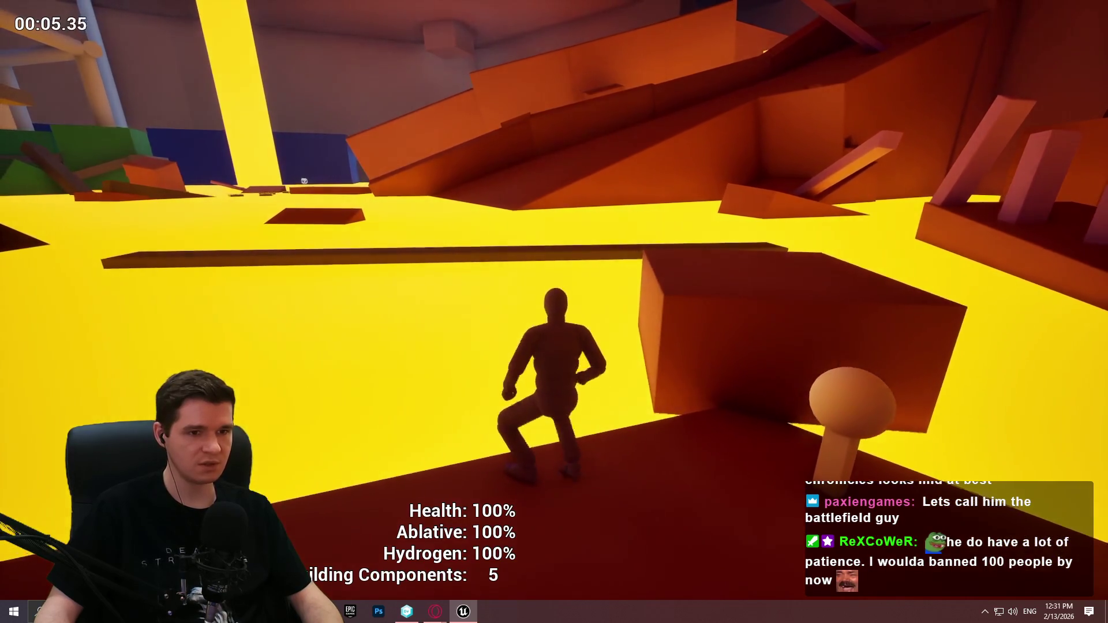
pyautogui.press('w')
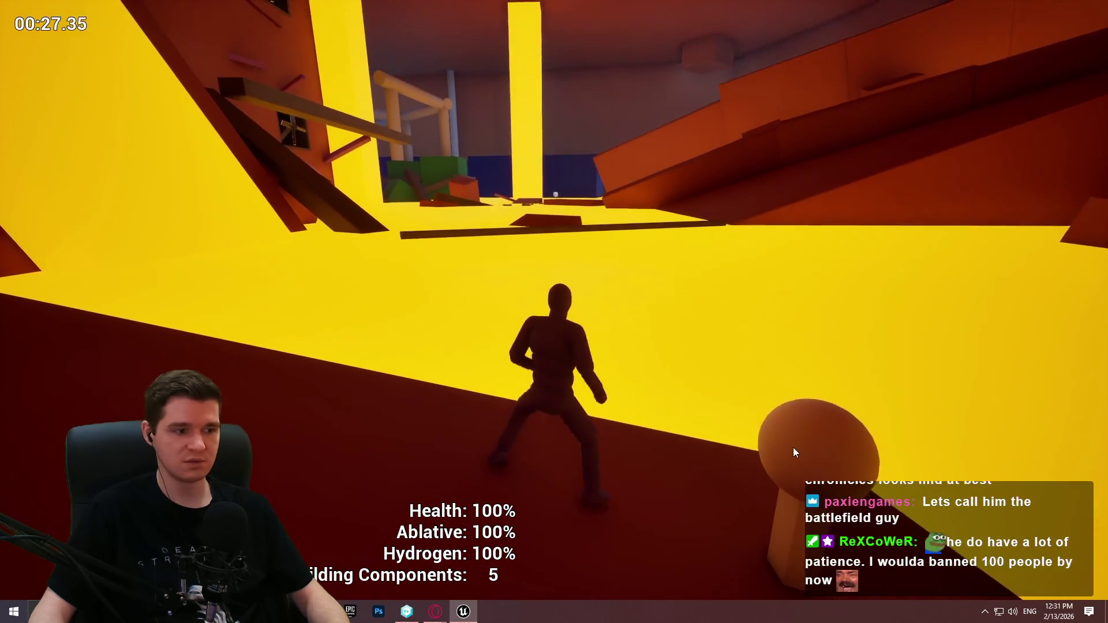
# Use ToggleDebugCamera to fly over the lava and inspect the long beam, then end the playtest.
pyautogui.press('`')
pyautogui.press('`')
pyautogui.write('ToggleDebugC')
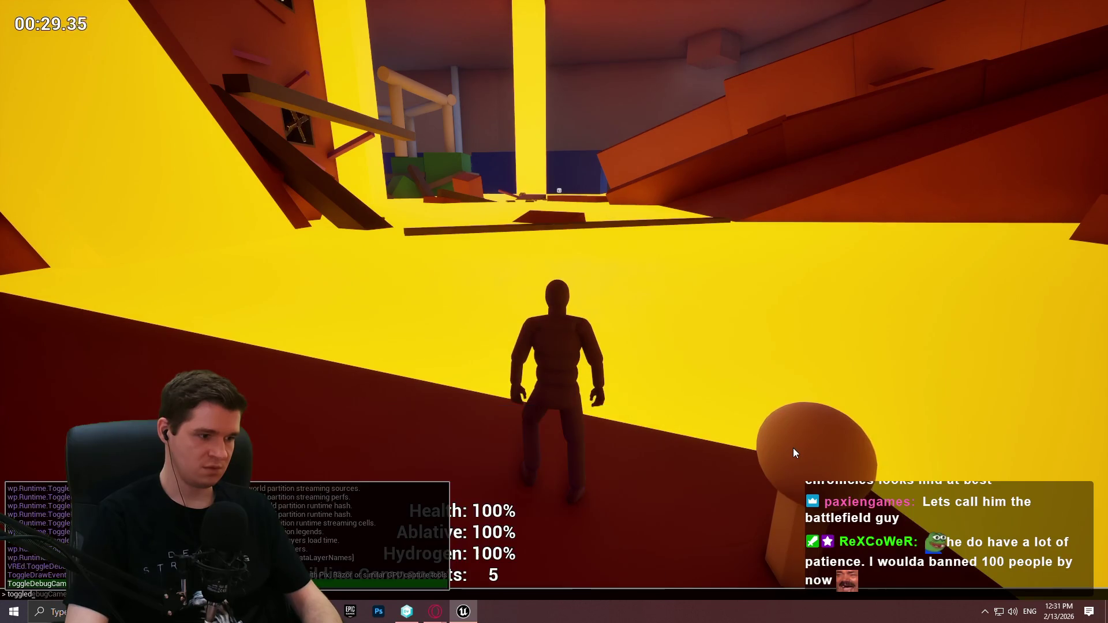
pyautogui.press('Tab')
pyautogui.press('Return')
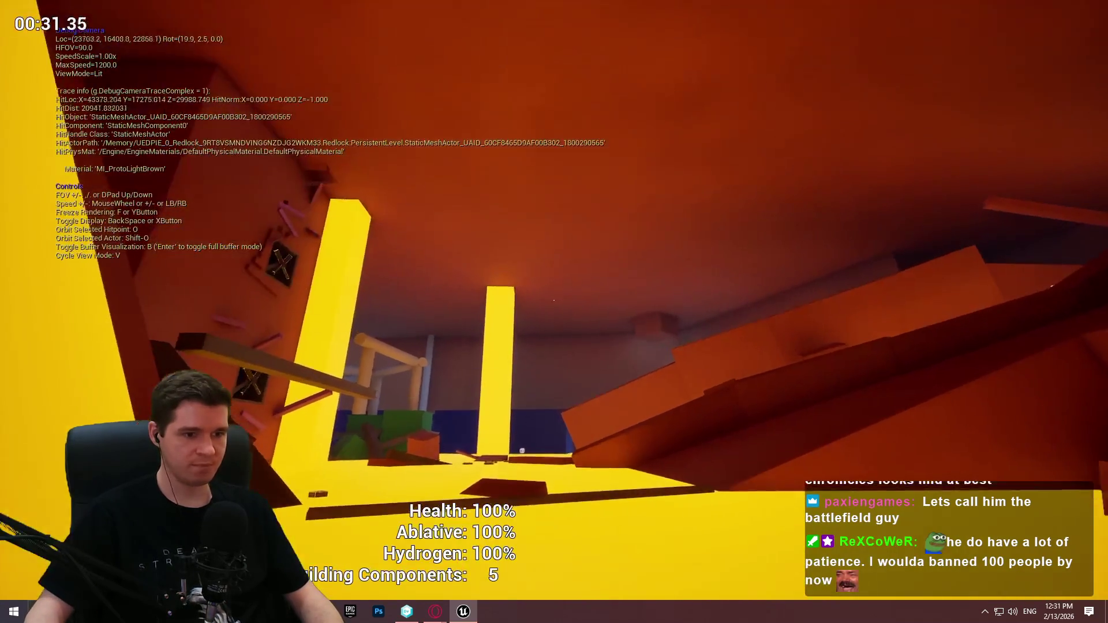
pyautogui.press('w')
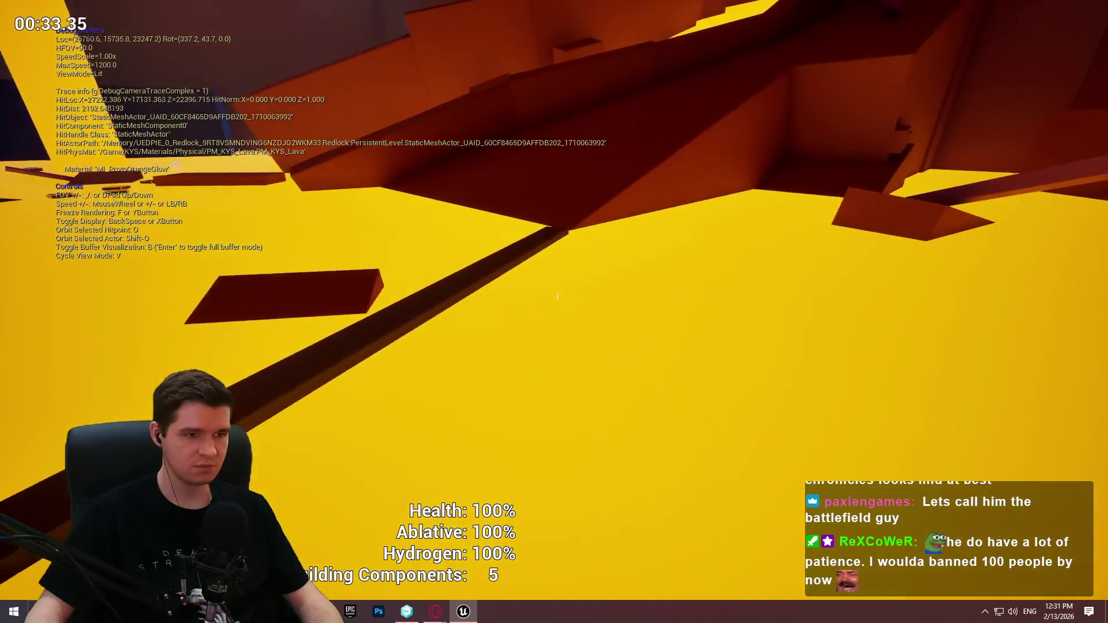
pyautogui.press('a')
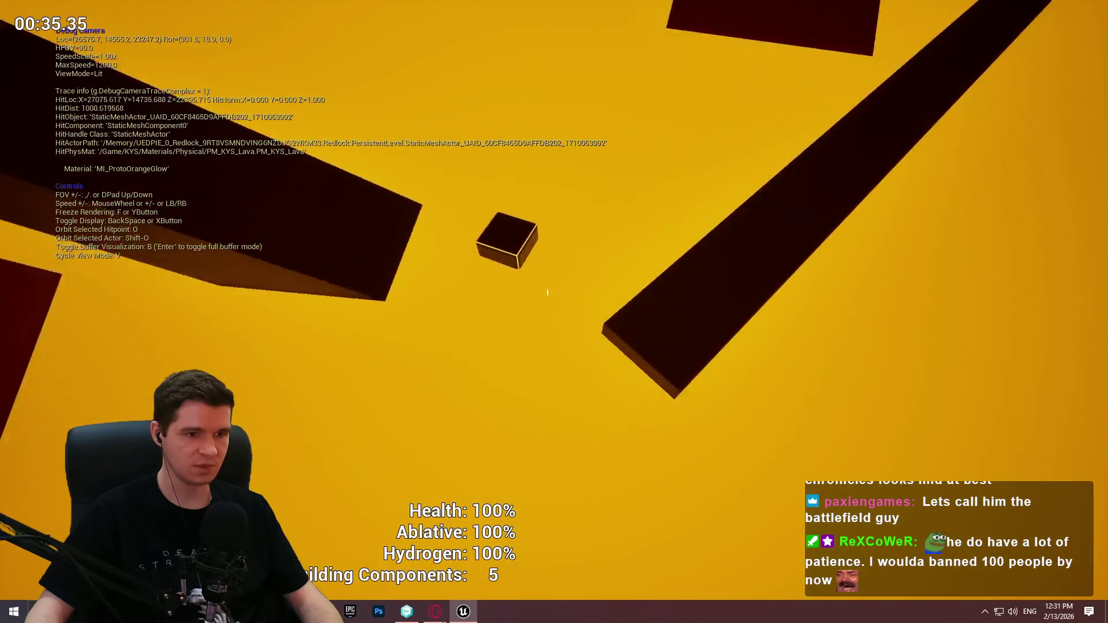
pyautogui.press('w')
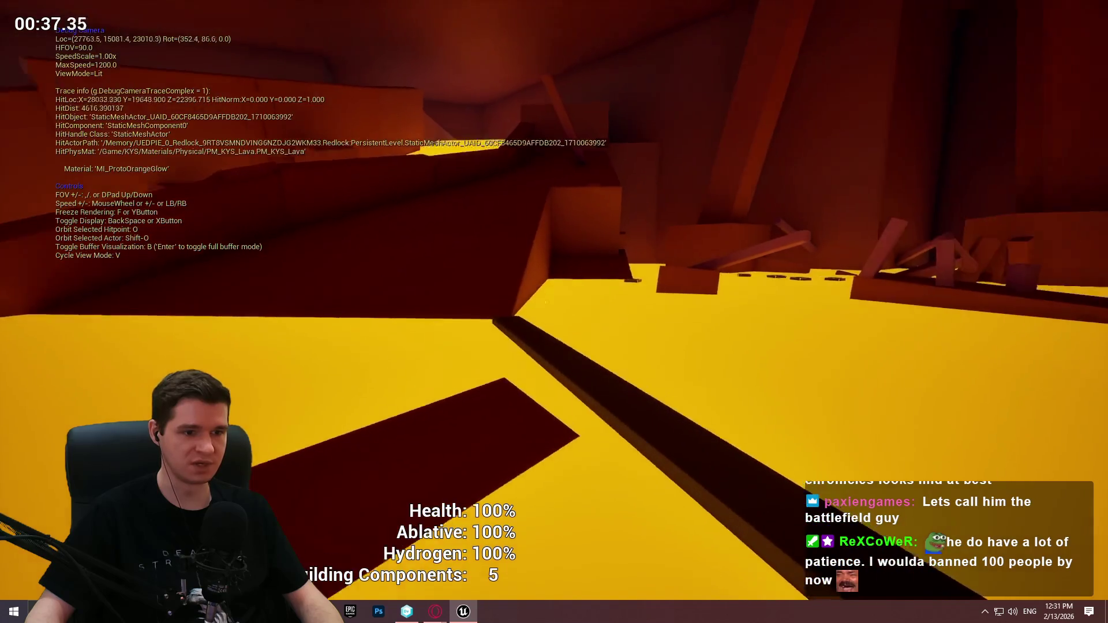
pyautogui.press('a')
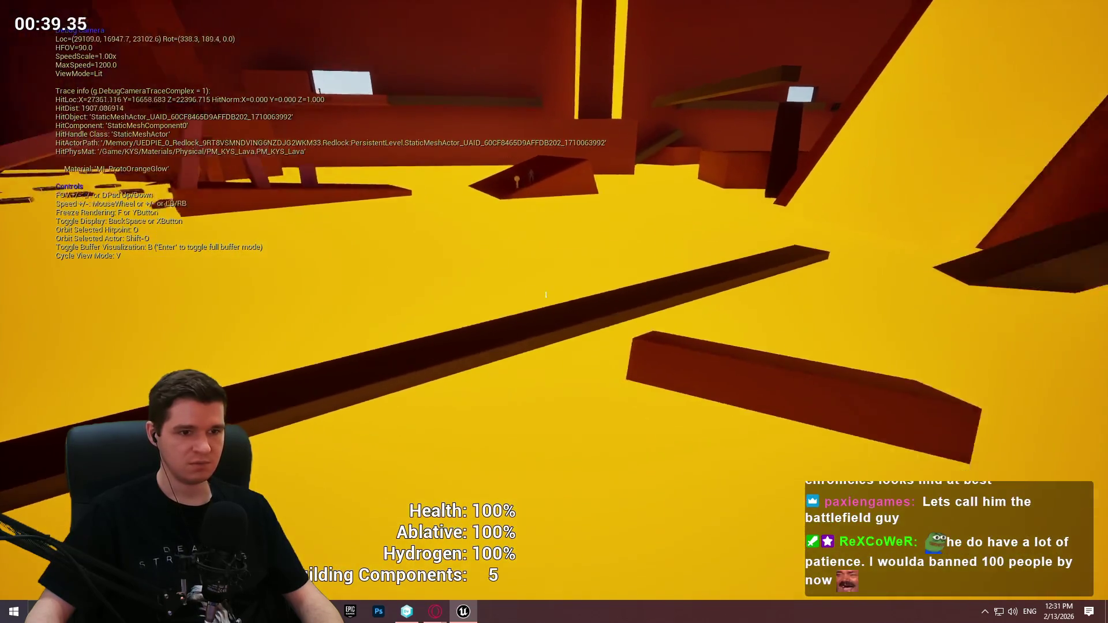
pyautogui.press('w')
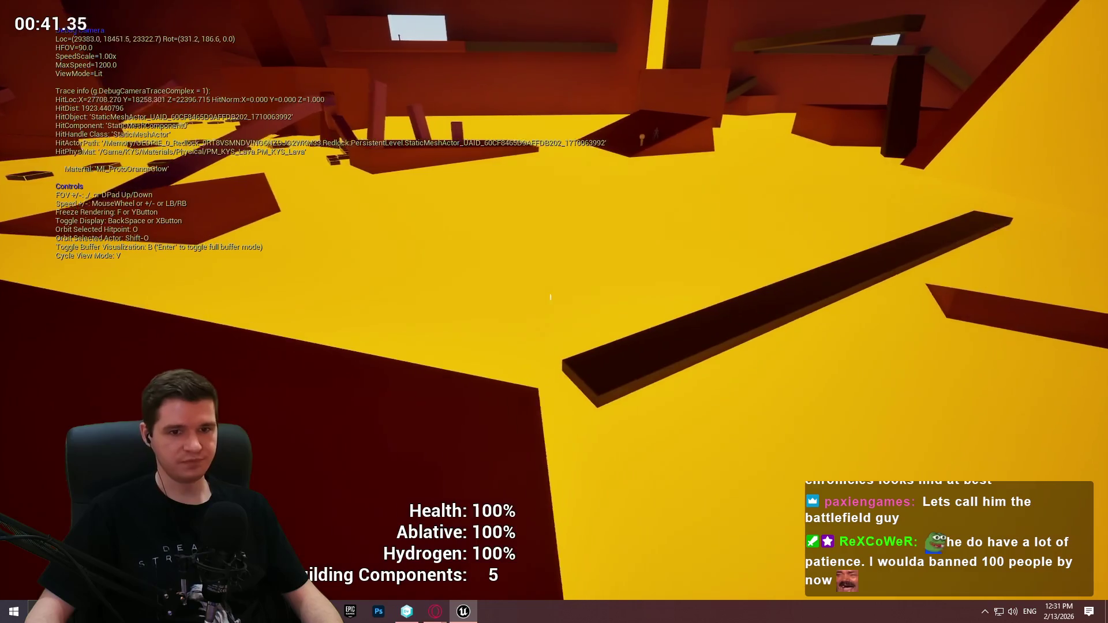
pyautogui.press('d')
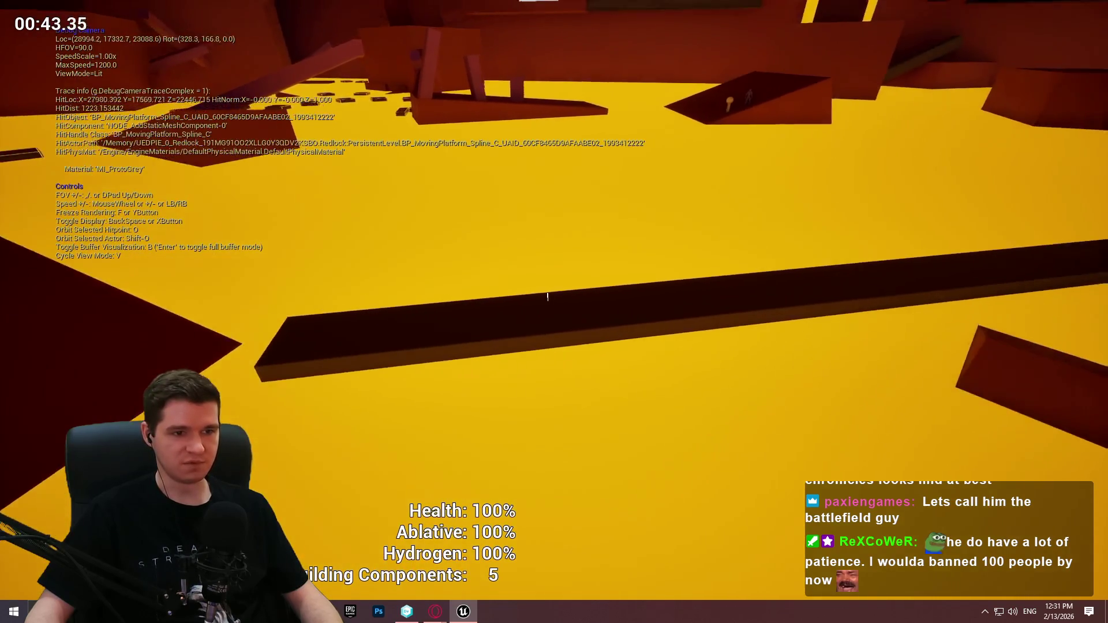
pyautogui.press('Escape')
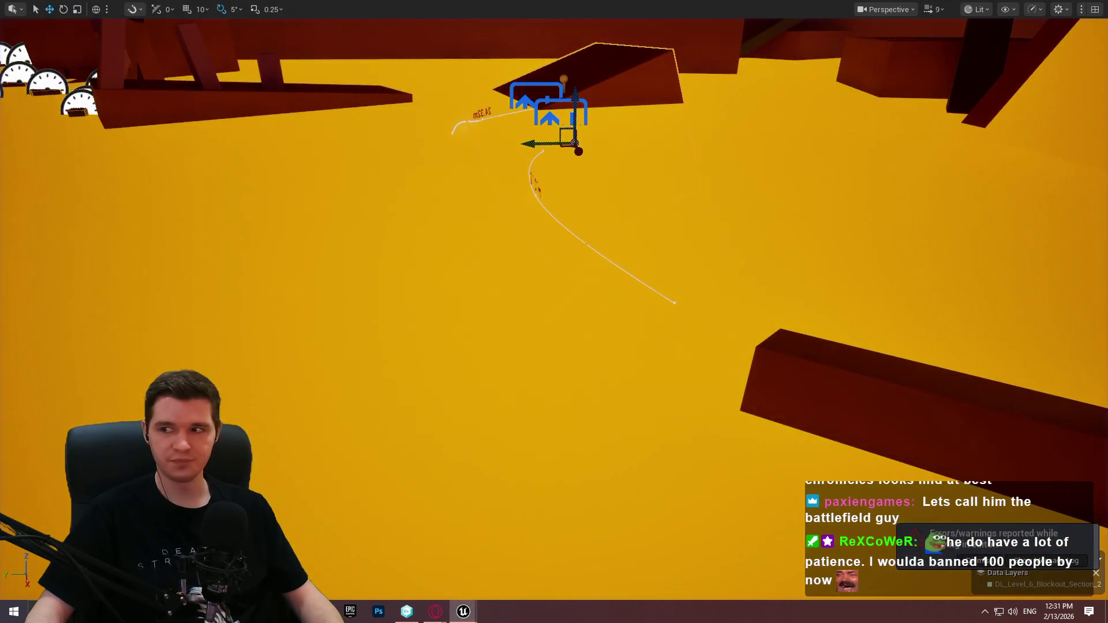
# Rotate the end point of the beam platform's spline to reshape its path.
pyautogui.moveTo(589, 233); pyautogui.dragTo(625, 342)
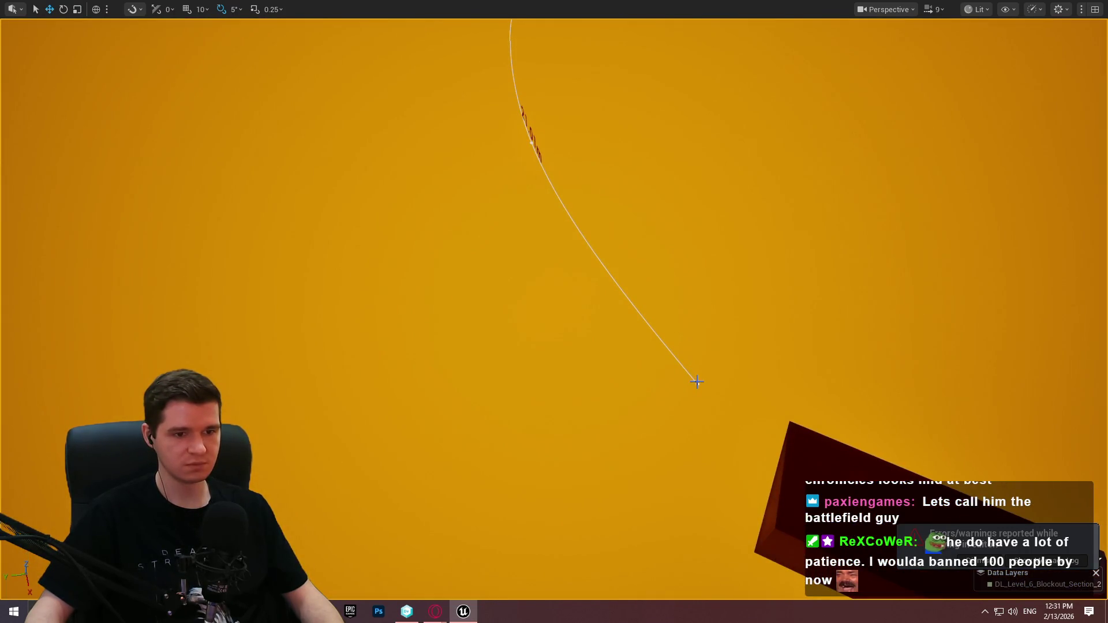
pyautogui.press('f')
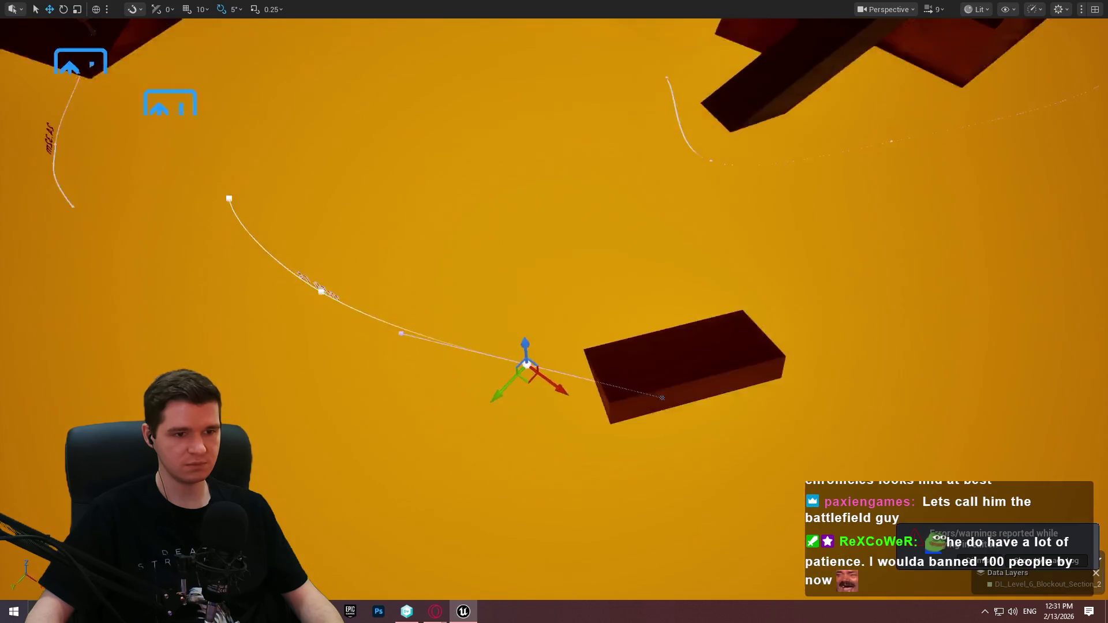
pyautogui.press('e')
pyautogui.moveTo(597, 423); pyautogui.dragTo(633, 390)
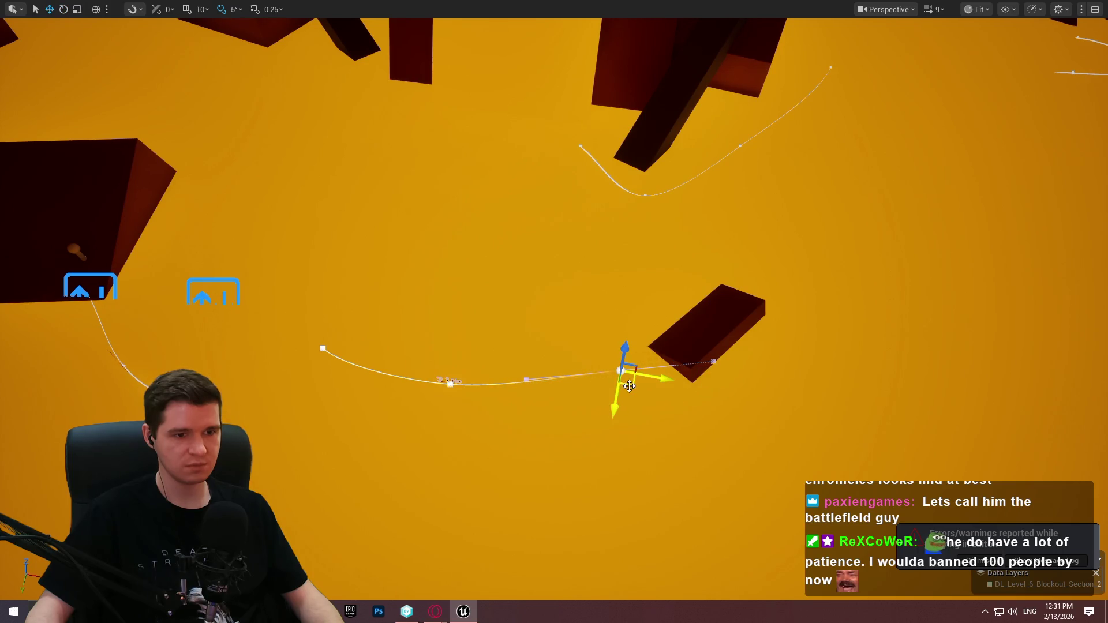
# Select the BP_MovingSplineTrigger next to the rock.
pyautogui.moveTo(631, 375); pyautogui.dragTo(631, 375)
pyautogui.moveTo(393, 347); pyautogui.dragTo(393, 347)
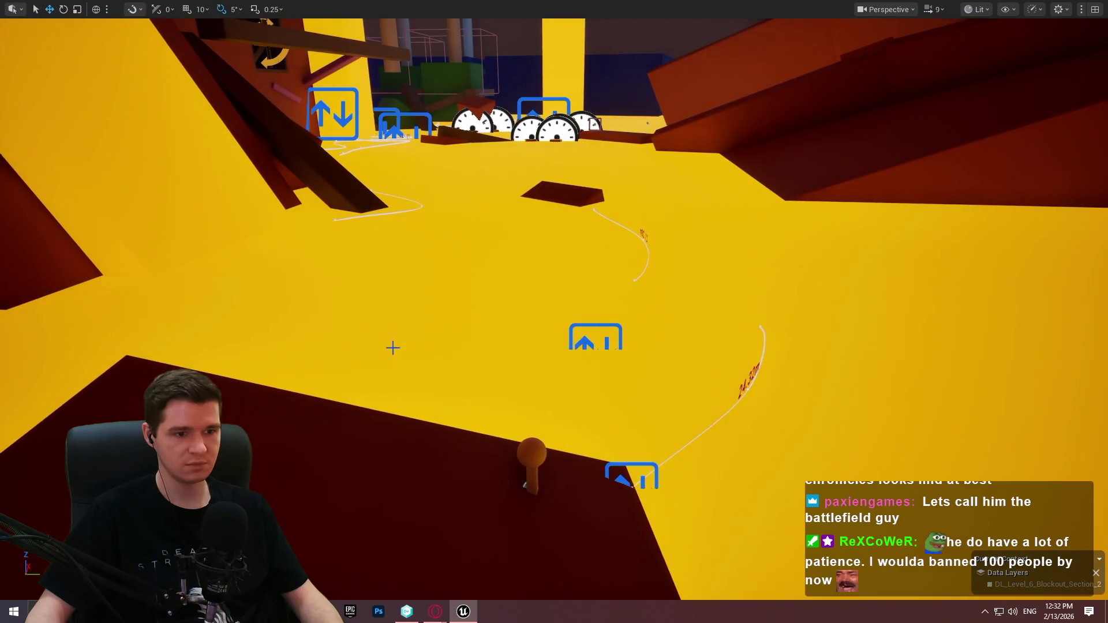
pyautogui.click(520, 445)
# Set the trigger's Tooltip Title to 'Push Rock', then move to Tooltip Description.
pyautogui.press('F11')
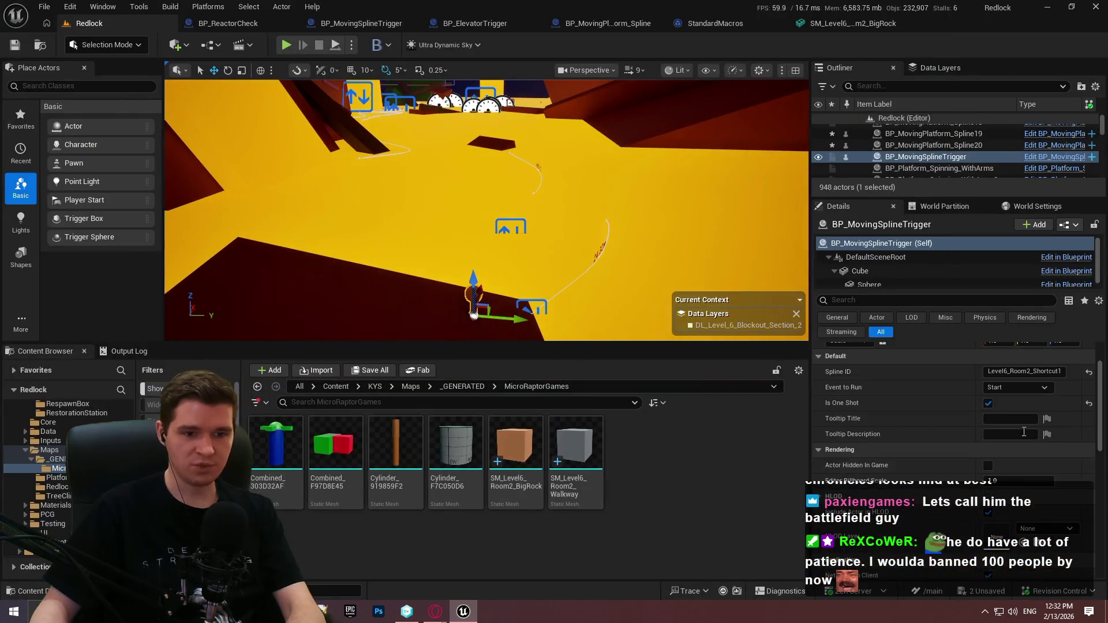
pyautogui.click(1010, 419)
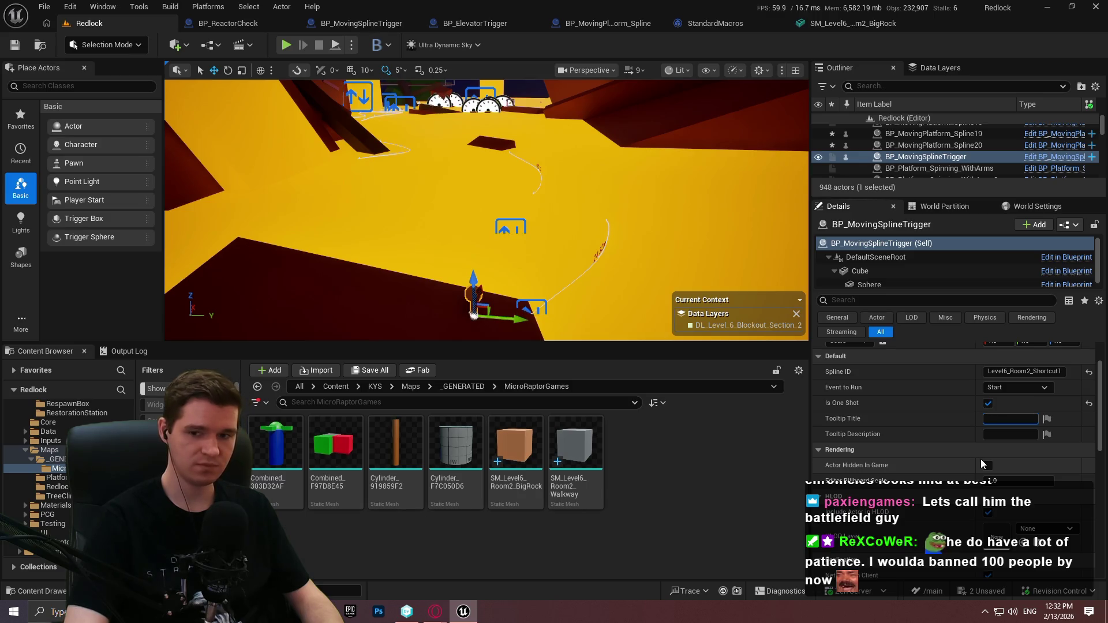
pyautogui.write('Push Rock')
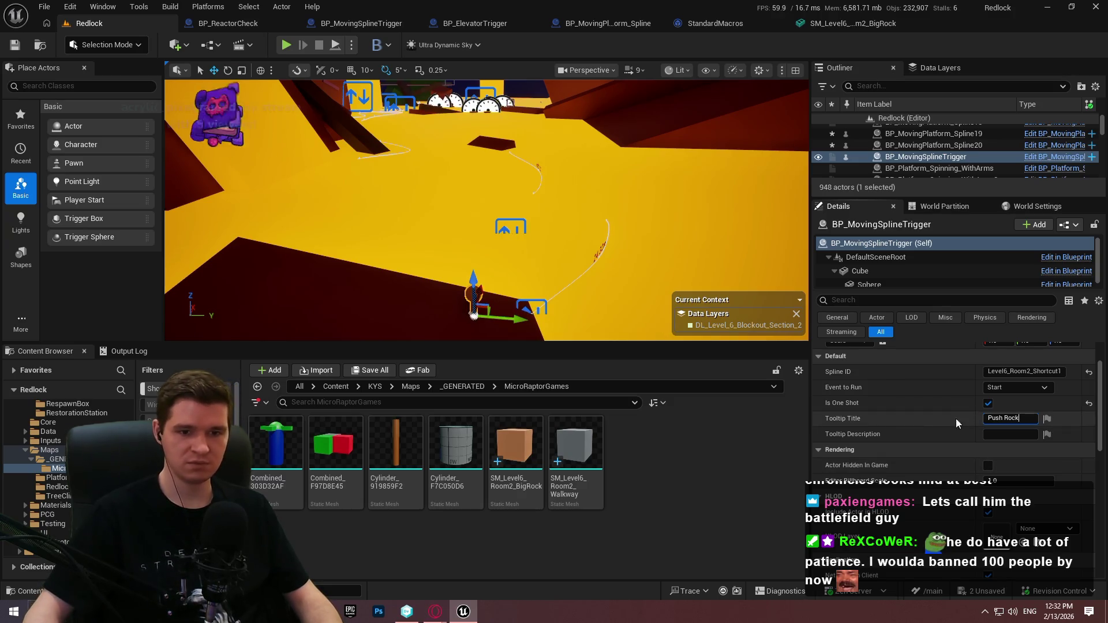
pyautogui.click(993, 437)
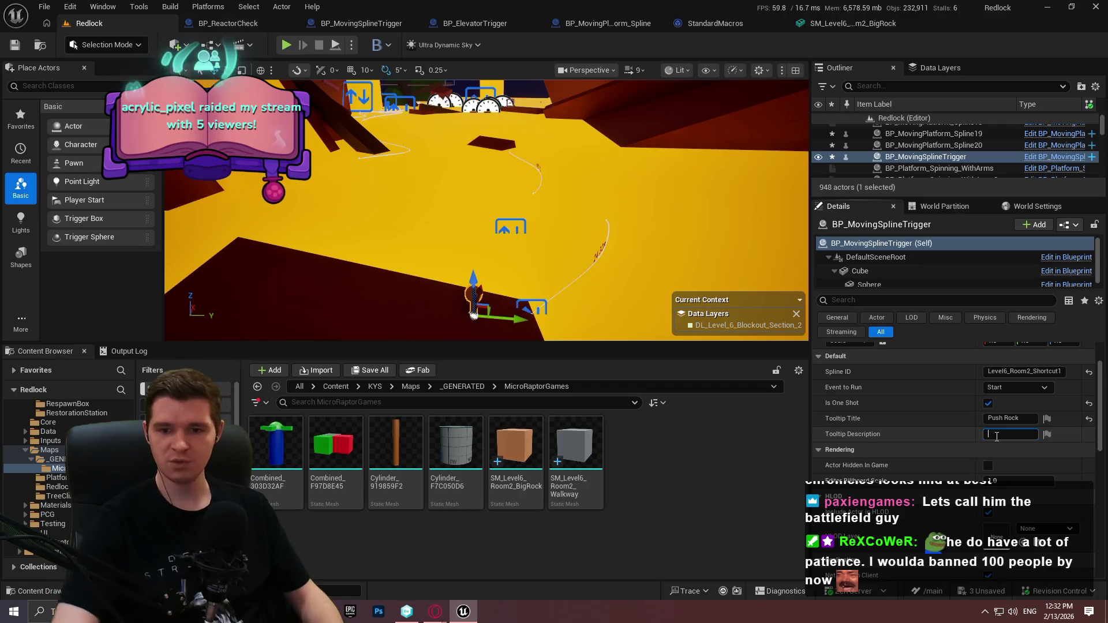
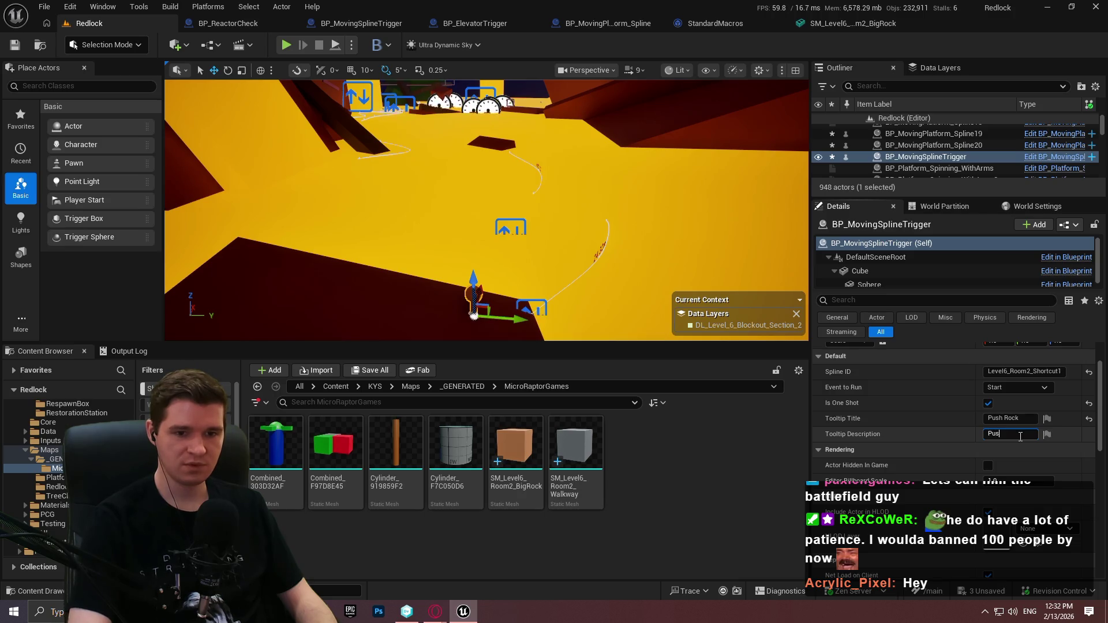
# Finish the Push Rock tooltip text 'Push the rock into the lava (unlocks shortcut)' and launch Play From Here.
pyautogui.write('sh th')
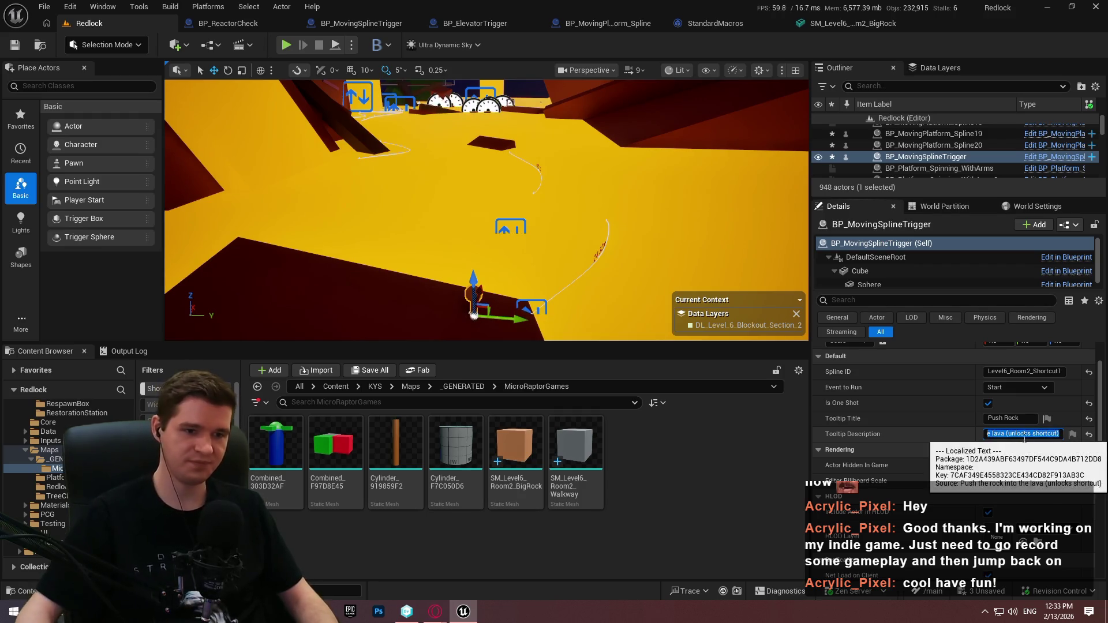
pyautogui.rightClick(423, 321)
pyautogui.click(501, 588)
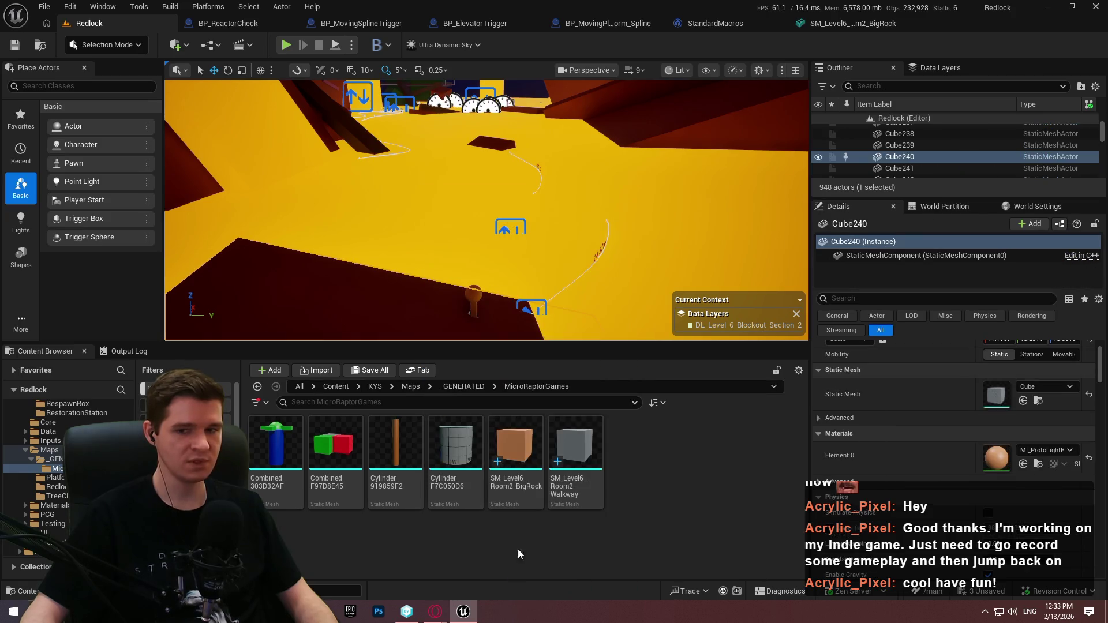
# Start the fullscreen playtest and walk the character to the orange rock to see the Push Rock prompt.
pyautogui.click(494, 302)
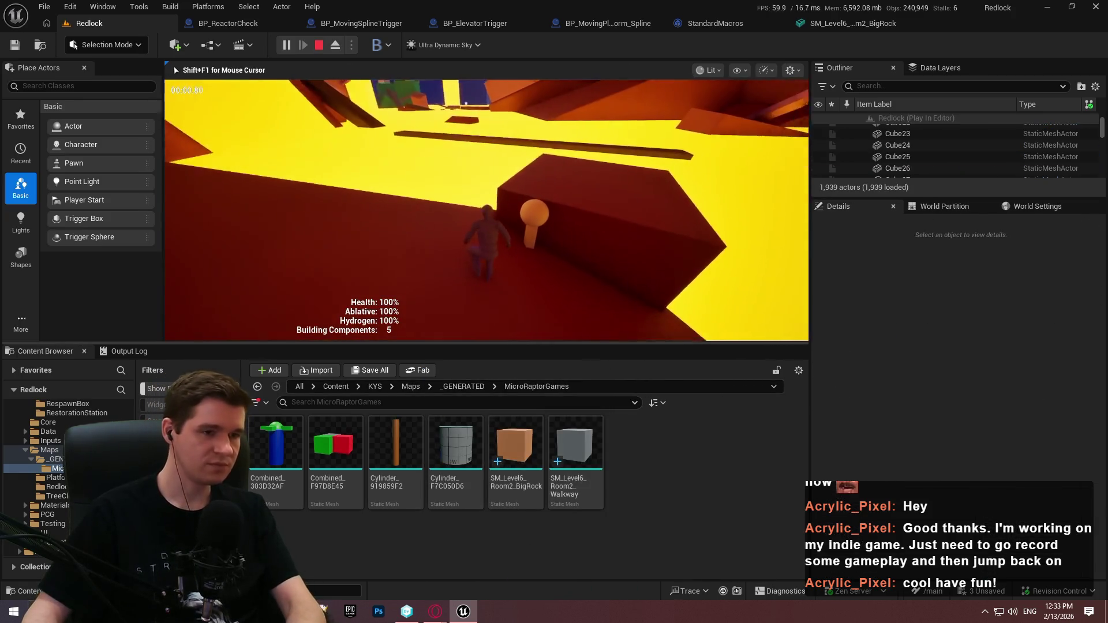
pyautogui.press('F11')
pyautogui.press('w')
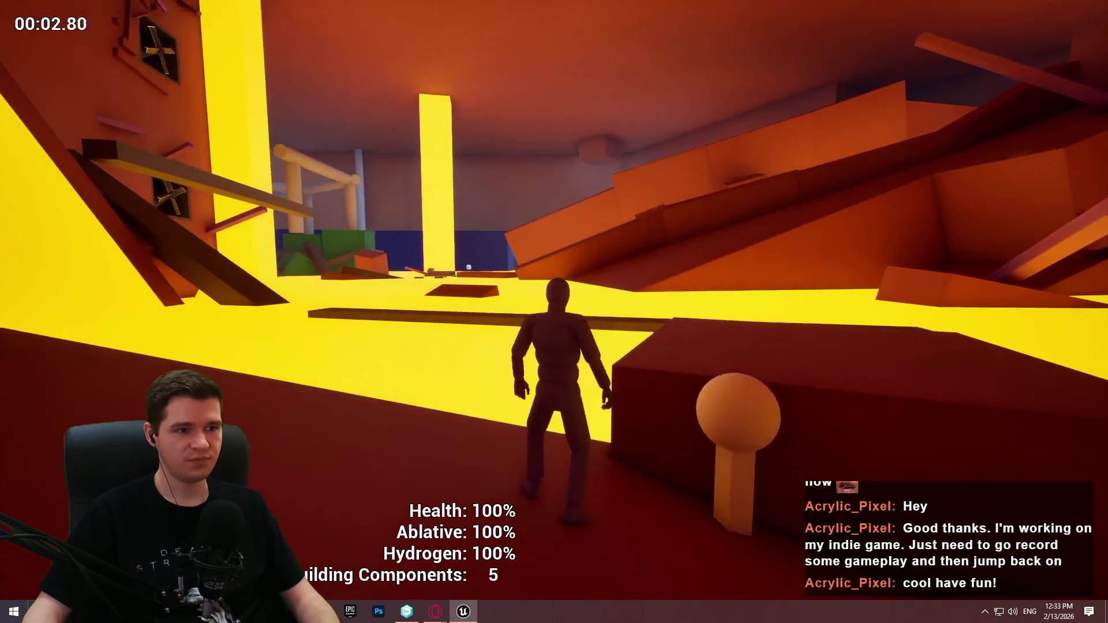
pyautogui.press('w')
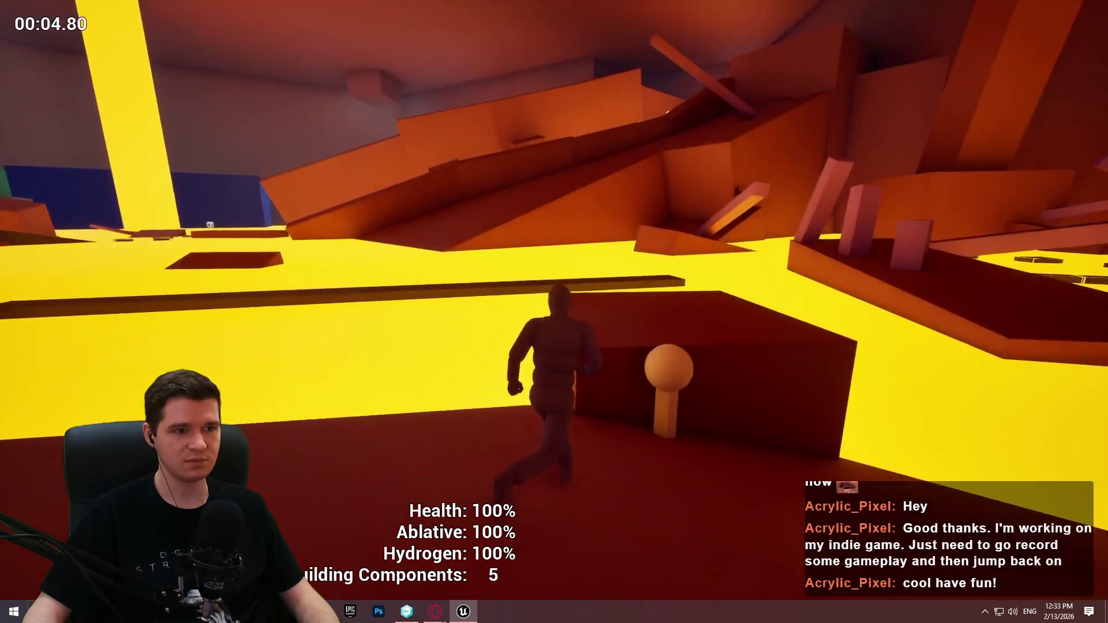
pyautogui.press('w')
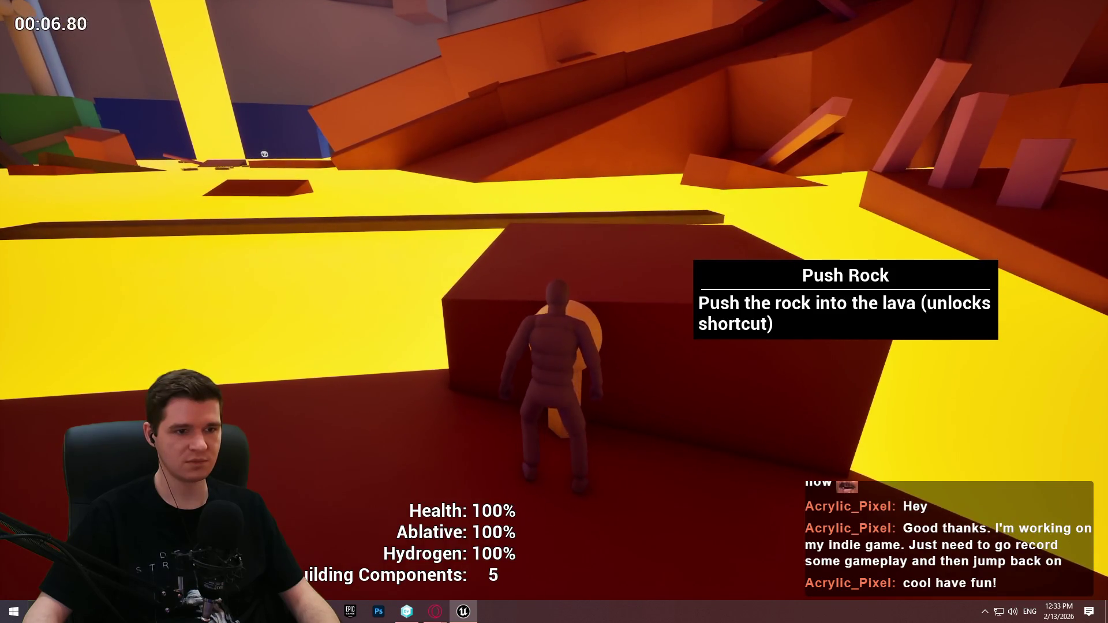
pyautogui.press('w')
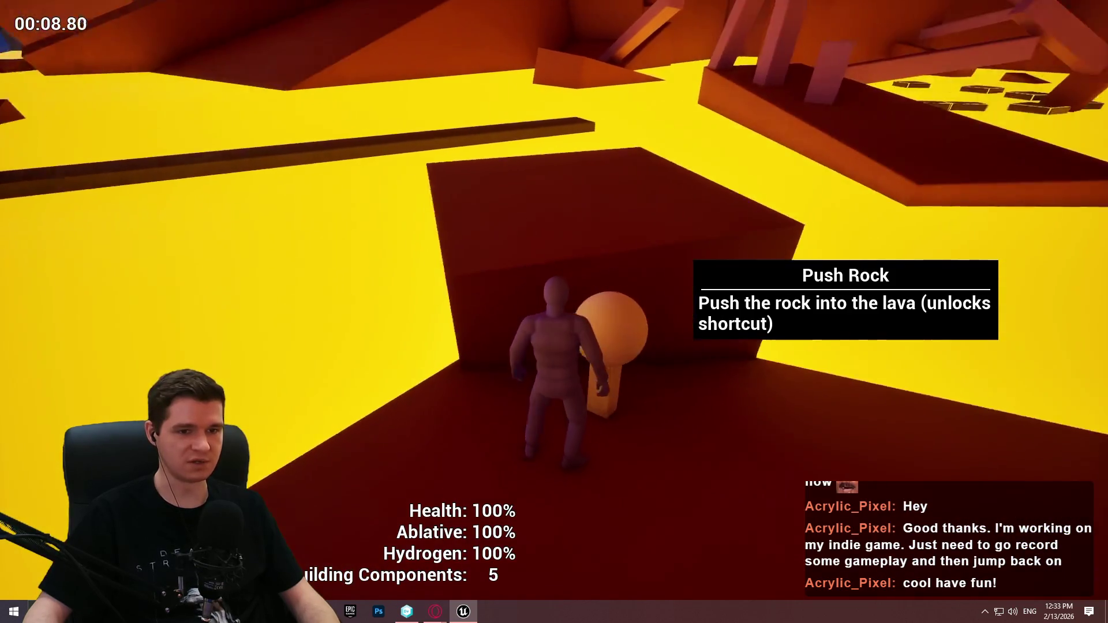
pyautogui.press('w')
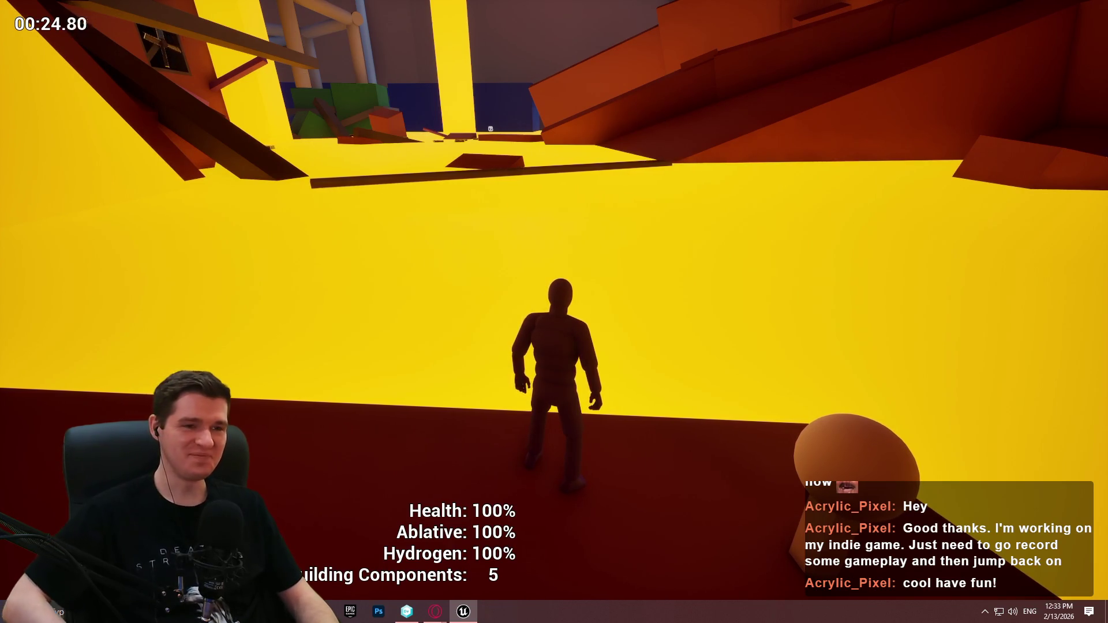
# Walk back up against the rock, continue along the ledge, then end the play session.
pyautogui.press('w')
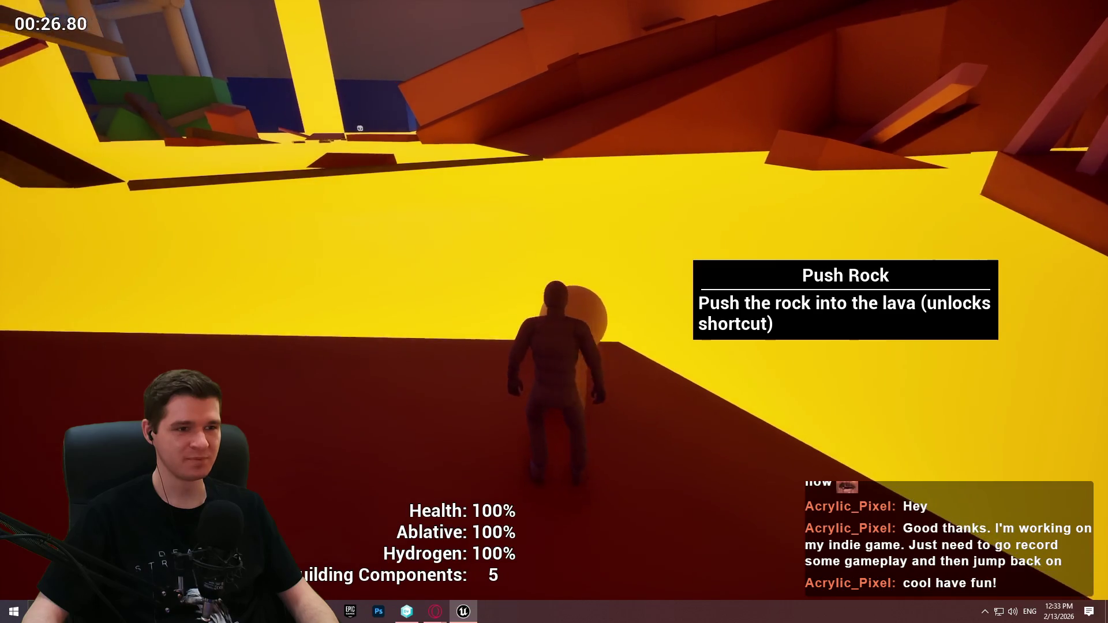
pyautogui.press('w')
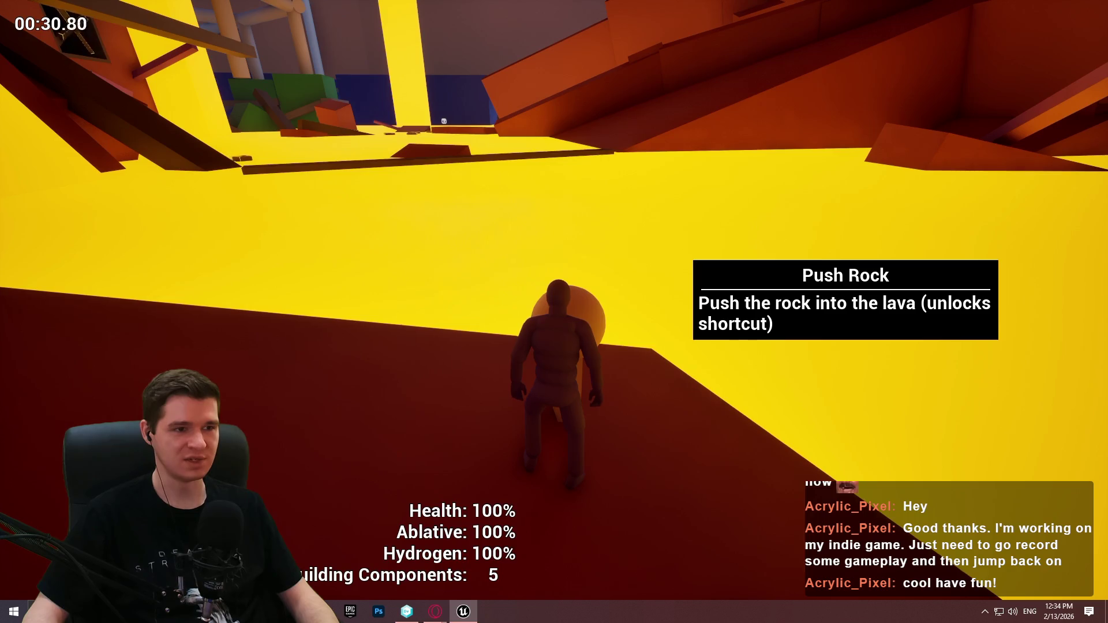
pyautogui.press('w')
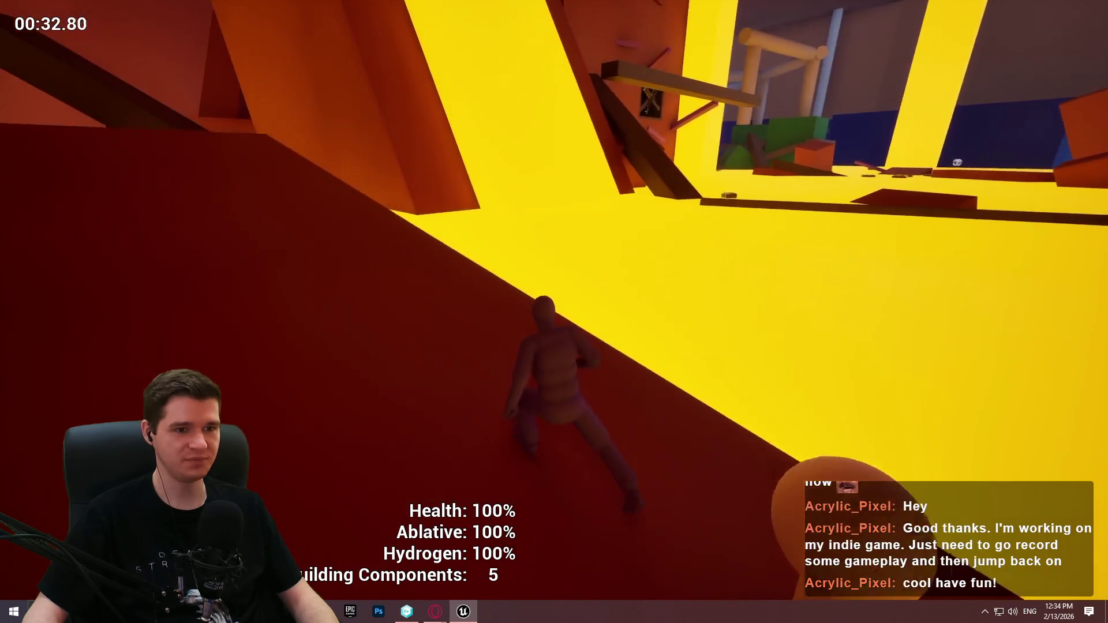
pyautogui.press('w')
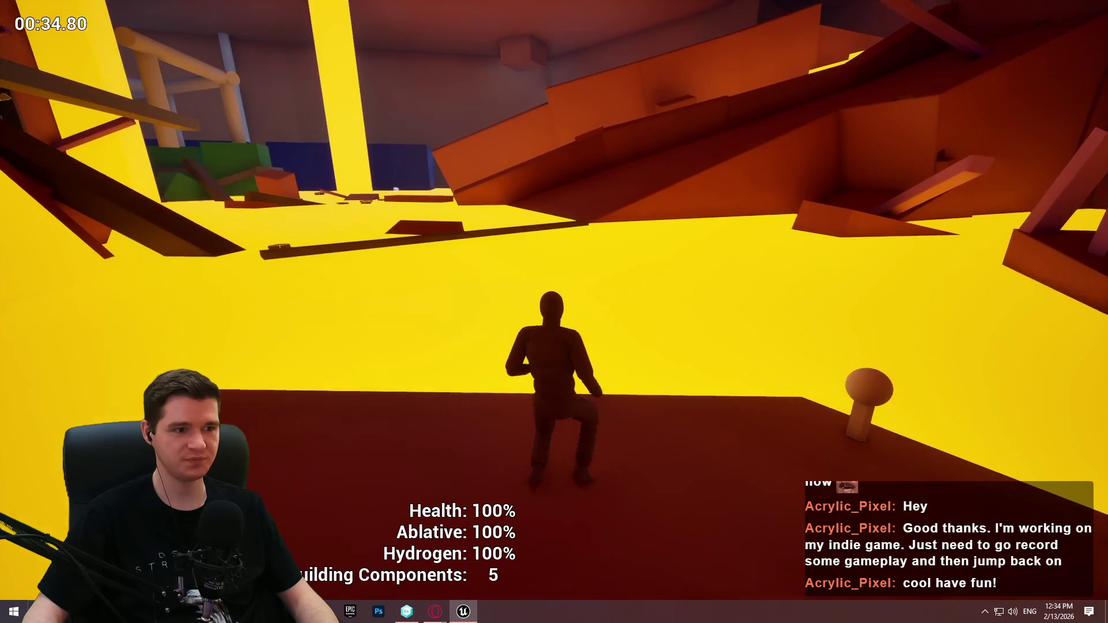
pyautogui.press('w')
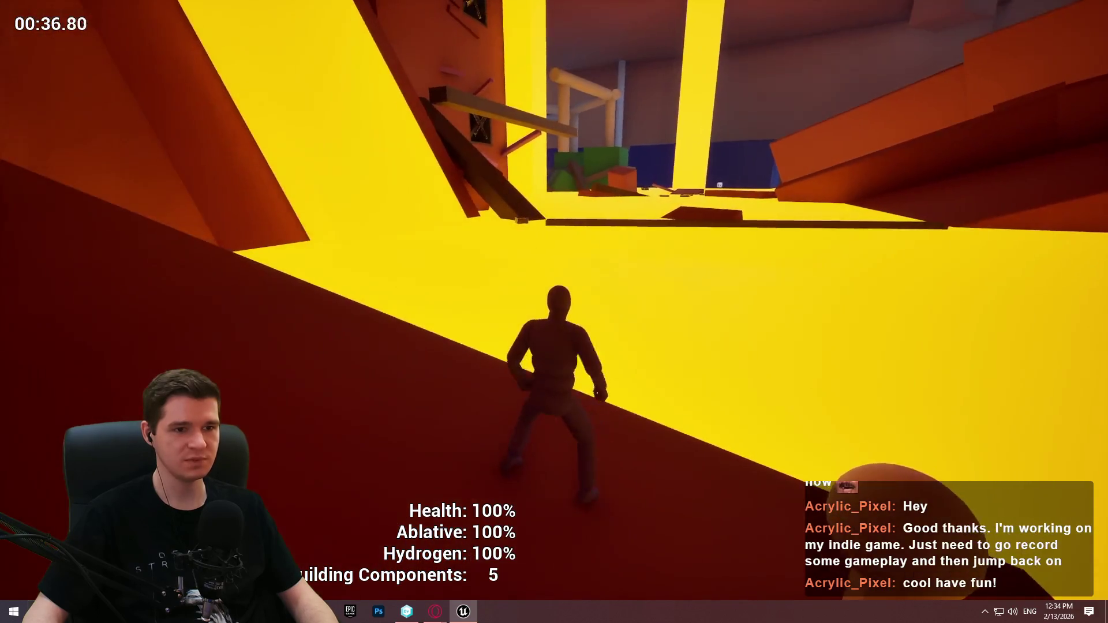
pyautogui.press('w')
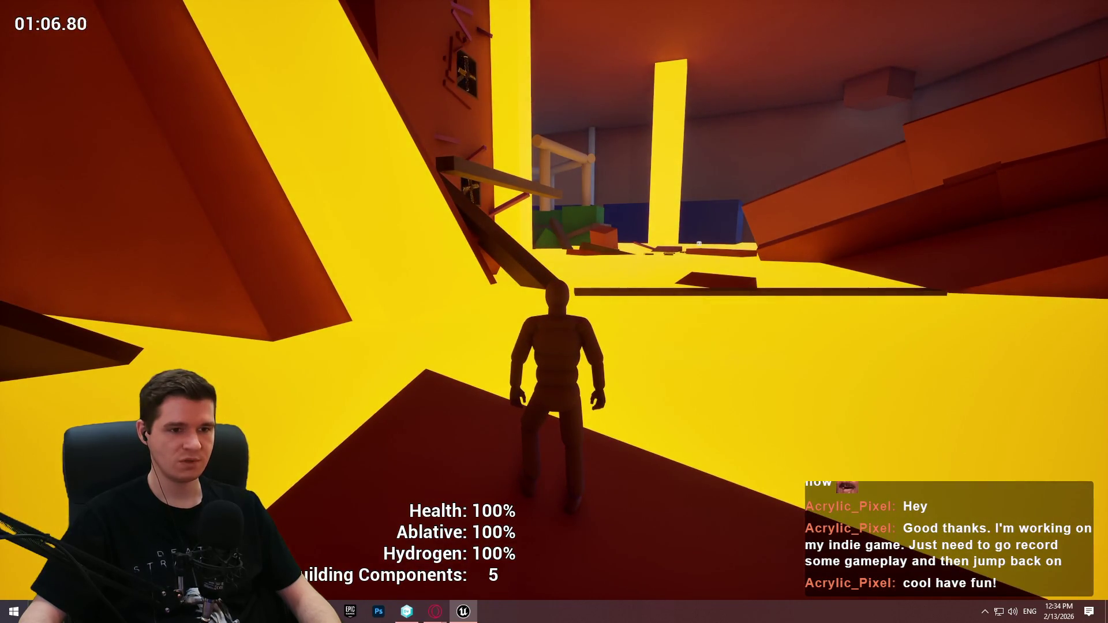
pyautogui.press('Escape')
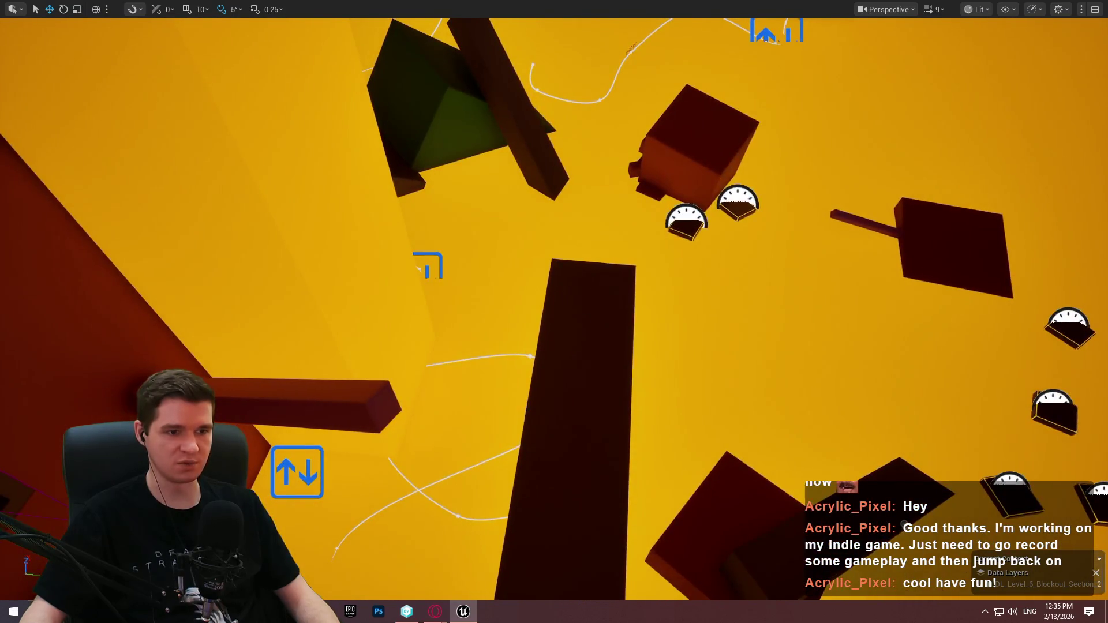
# Playtest briefly from the shaft, then Alt-drag a copy of the floating block to mid-shaft.
pyautogui.rightClick(638, 170)
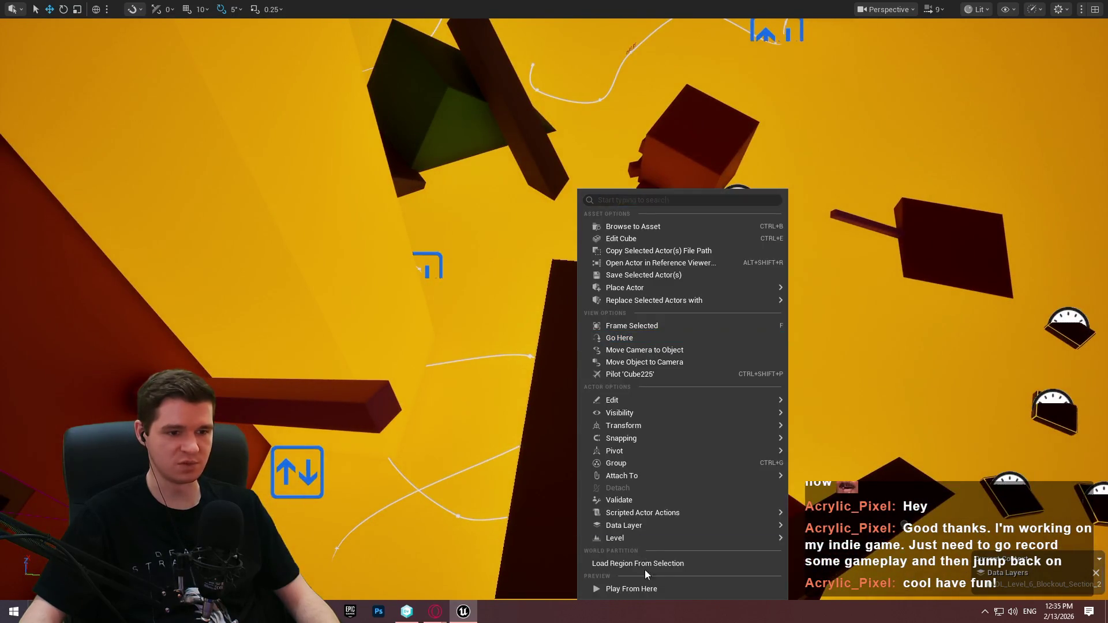
pyautogui.click(653, 593)
pyautogui.click(573, 492)
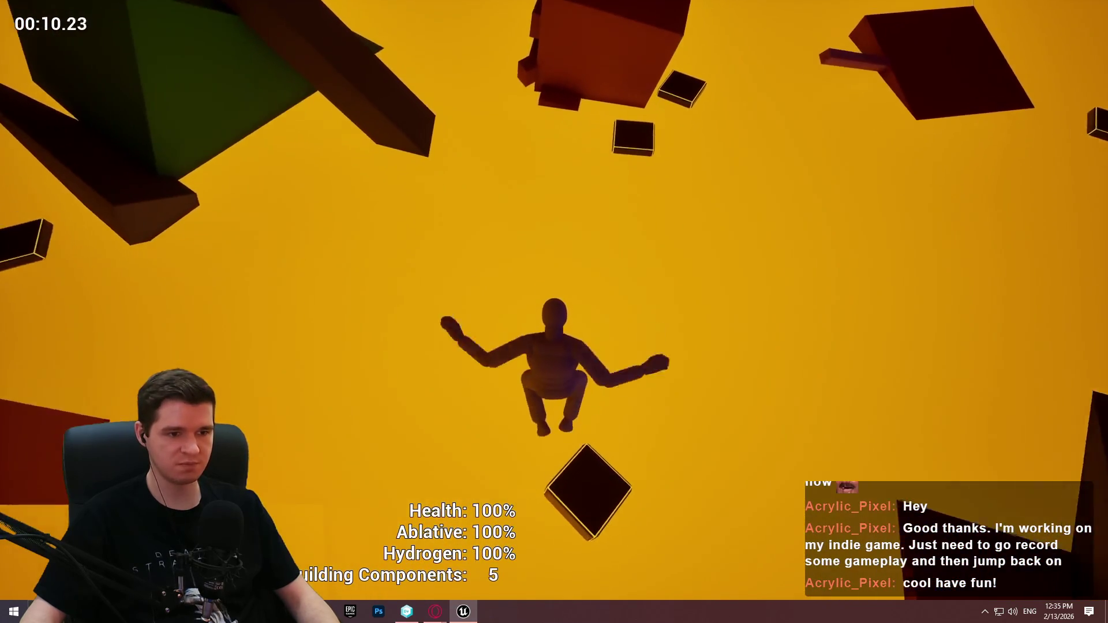
pyautogui.press('Escape')
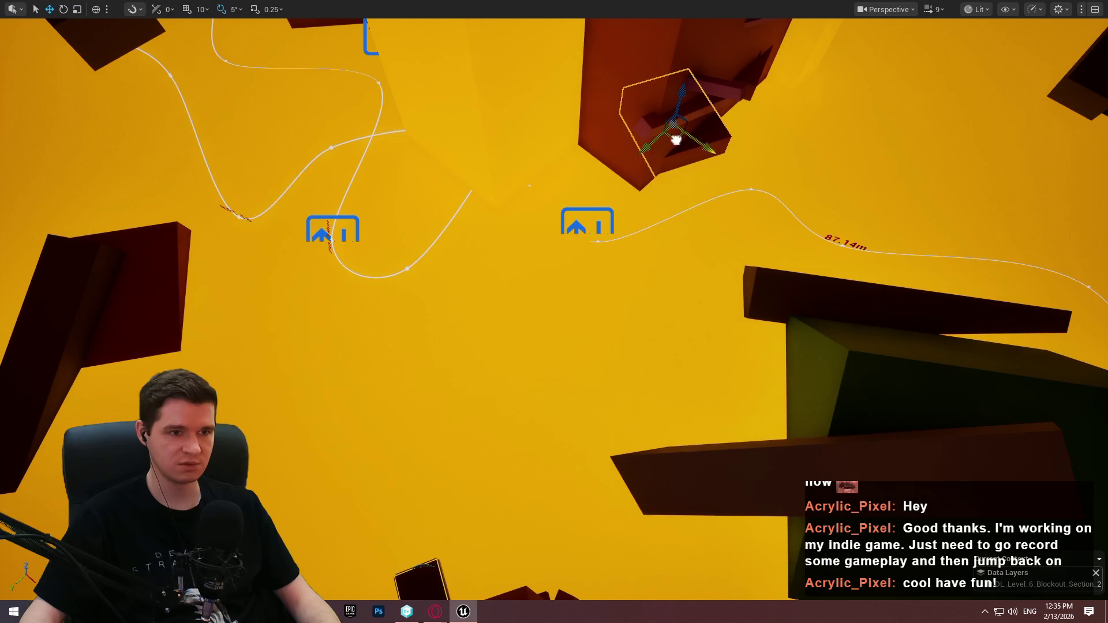
pyautogui.moveTo(672, 124); pyautogui.dragTo(472, 262)
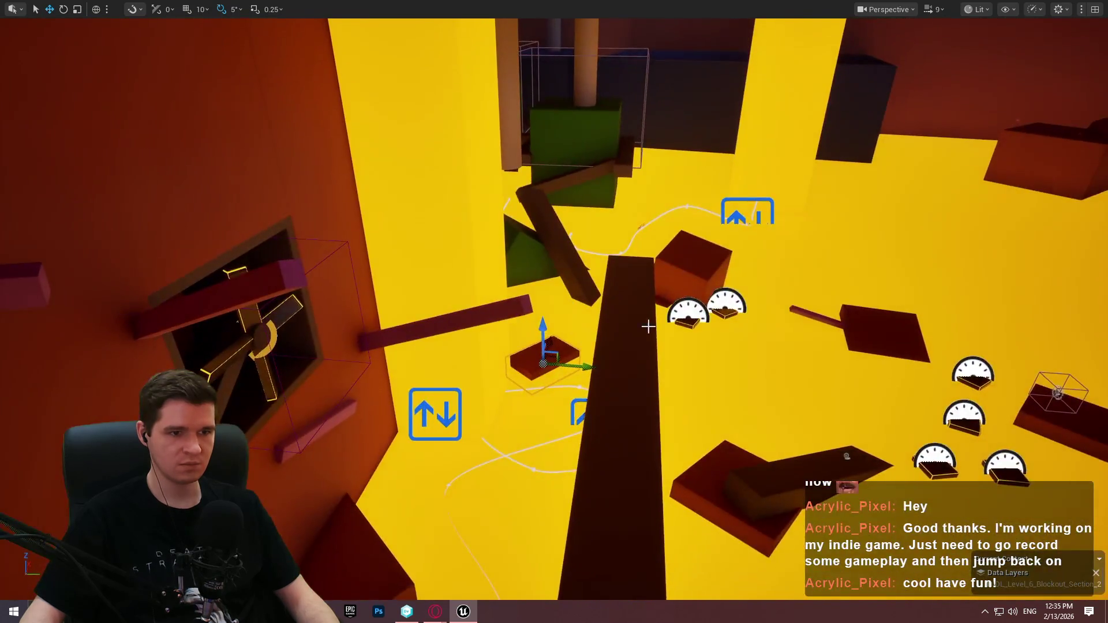
pyautogui.rightClick(649, 322)
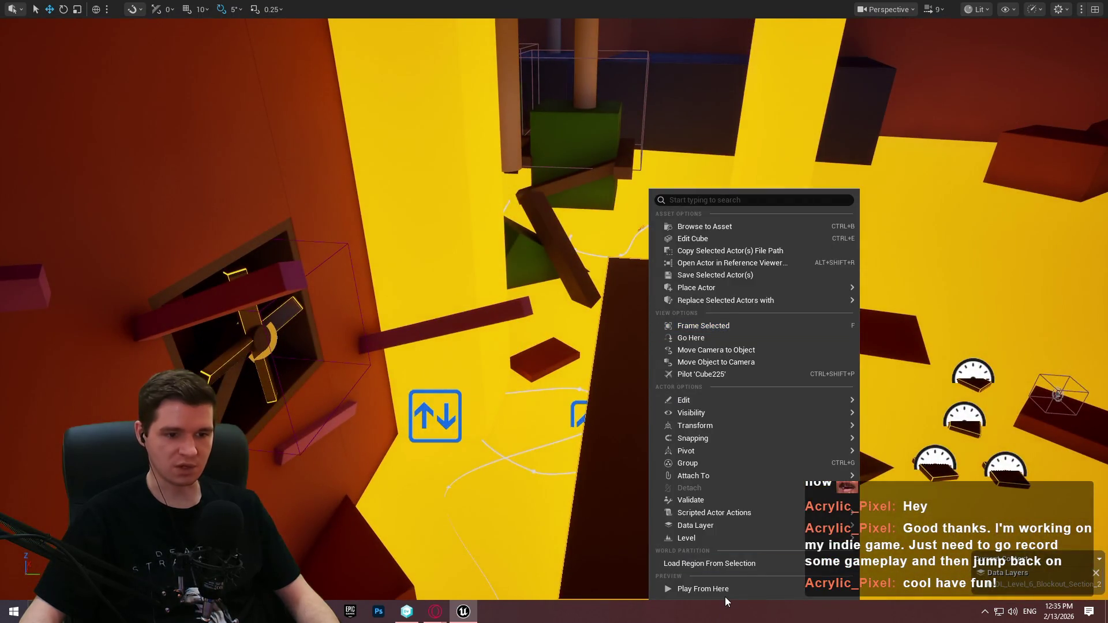
# Play from the shaft, jump onto the higher floating platform, run across the red one, then stop.
pyautogui.click(750, 589)
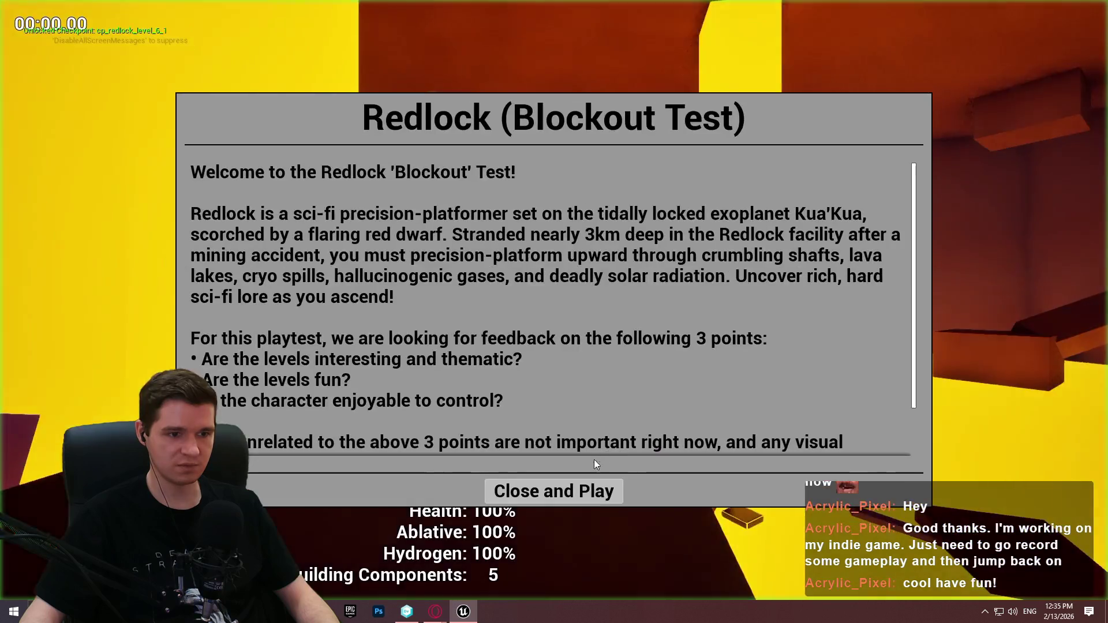
pyautogui.click(554, 491)
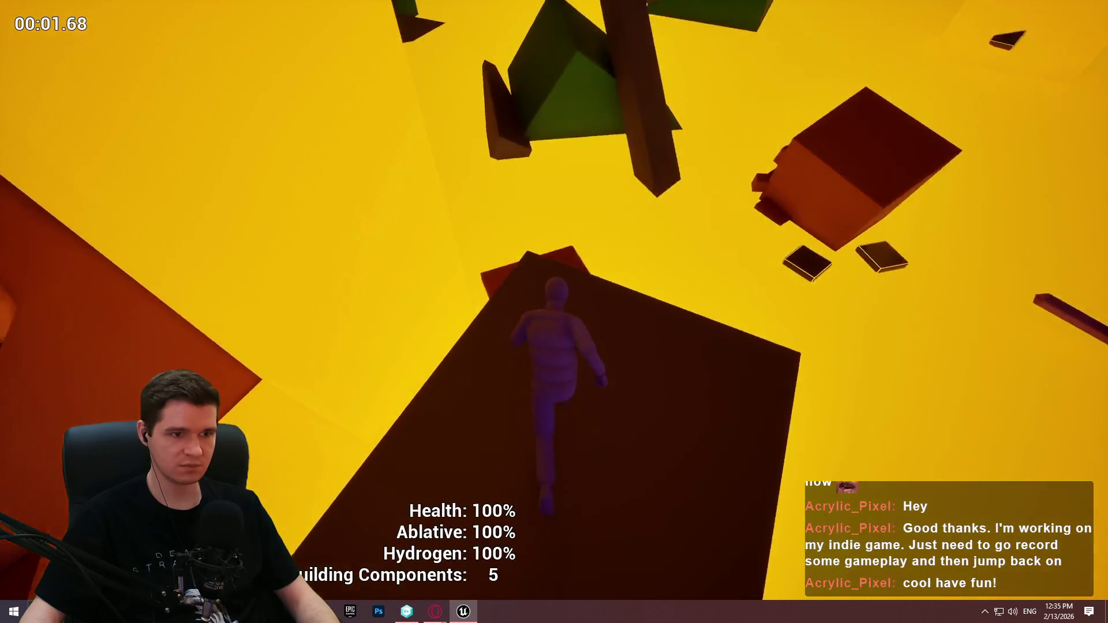
pyautogui.press('space')
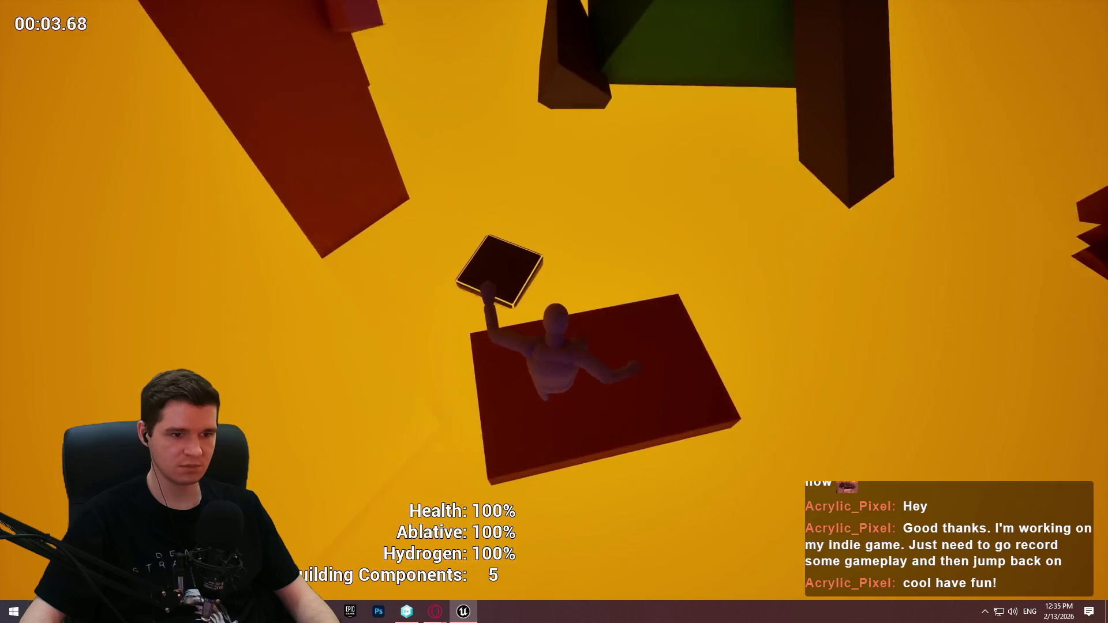
pyautogui.press('w')
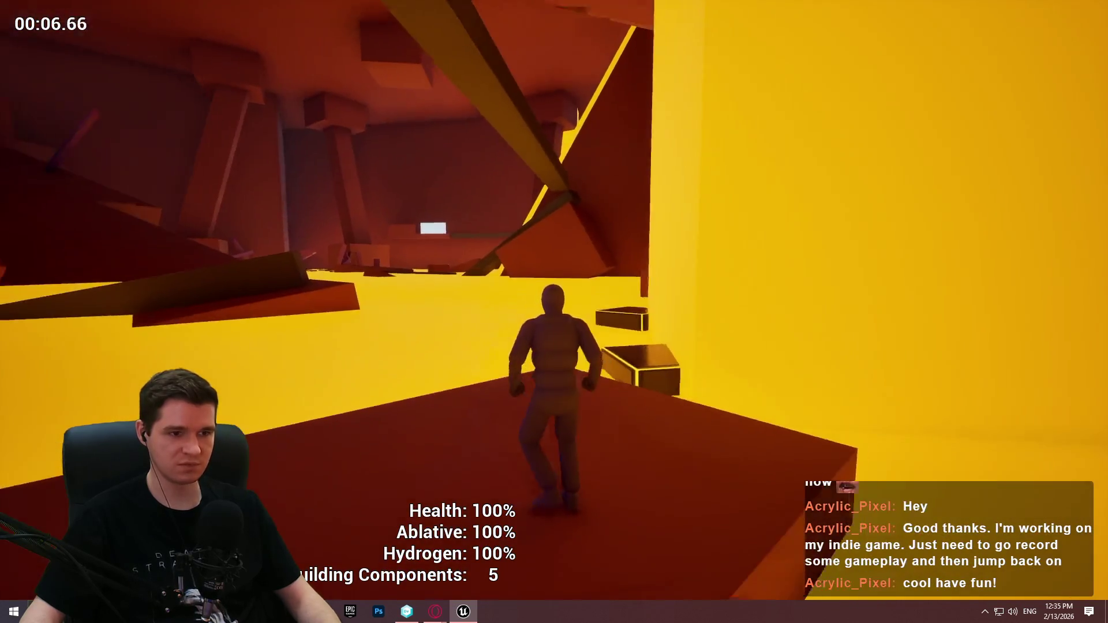
pyautogui.press('Escape')
pyautogui.moveTo(553, 312); pyautogui.dragTo(502, 280)
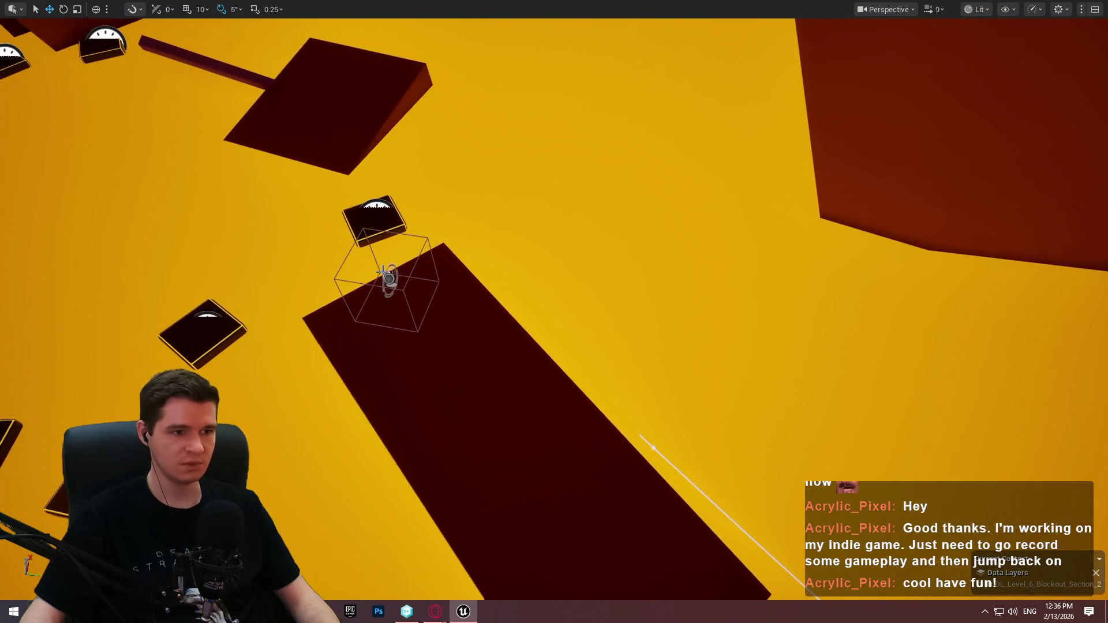
# Zoom to the helper's 'Optional Objective' tooltip by the gauge platforms and exit immersive mode.
pyautogui.scroll(-5, 440, 277)
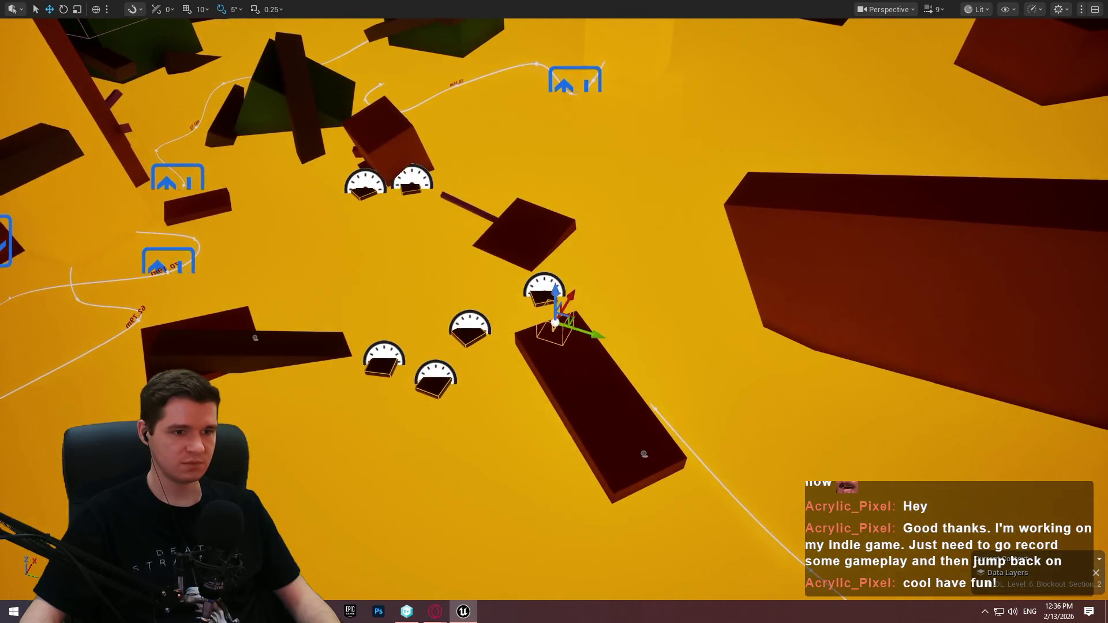
pyautogui.scroll(3, 601, 319)
pyautogui.press('F11')
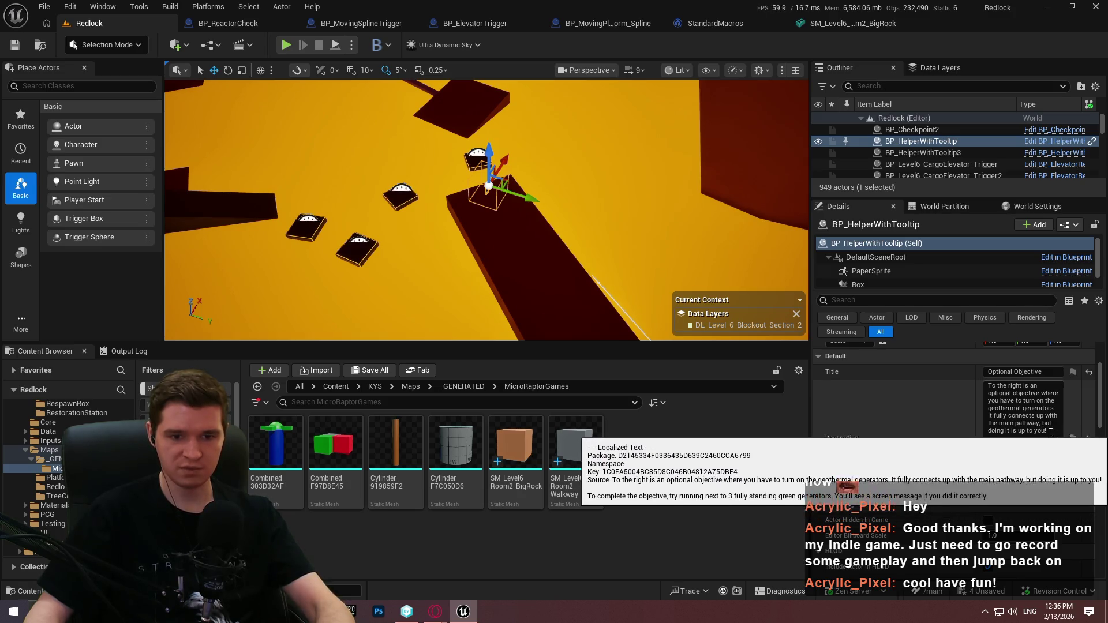
# Add a paragraph about the lavafall moving-platform shortcut, then paste the paragraph on completing the objective.
pyautogui.hotkey('shift', 'Return')
pyautogui.hotkey('shift', 'Return')
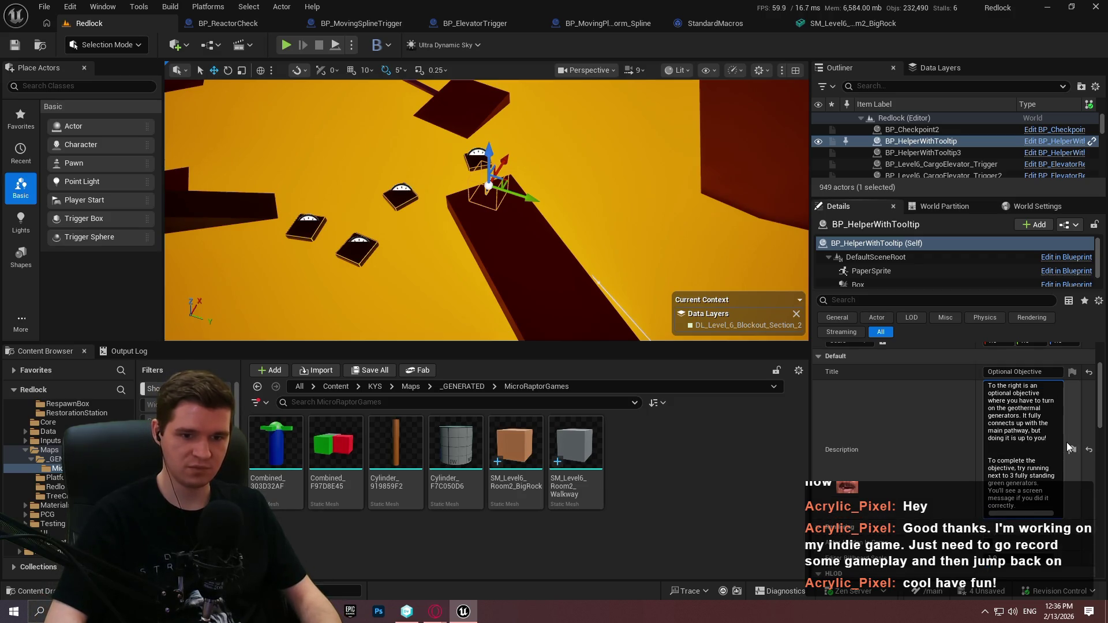
pyautogui.write('To the left is a')
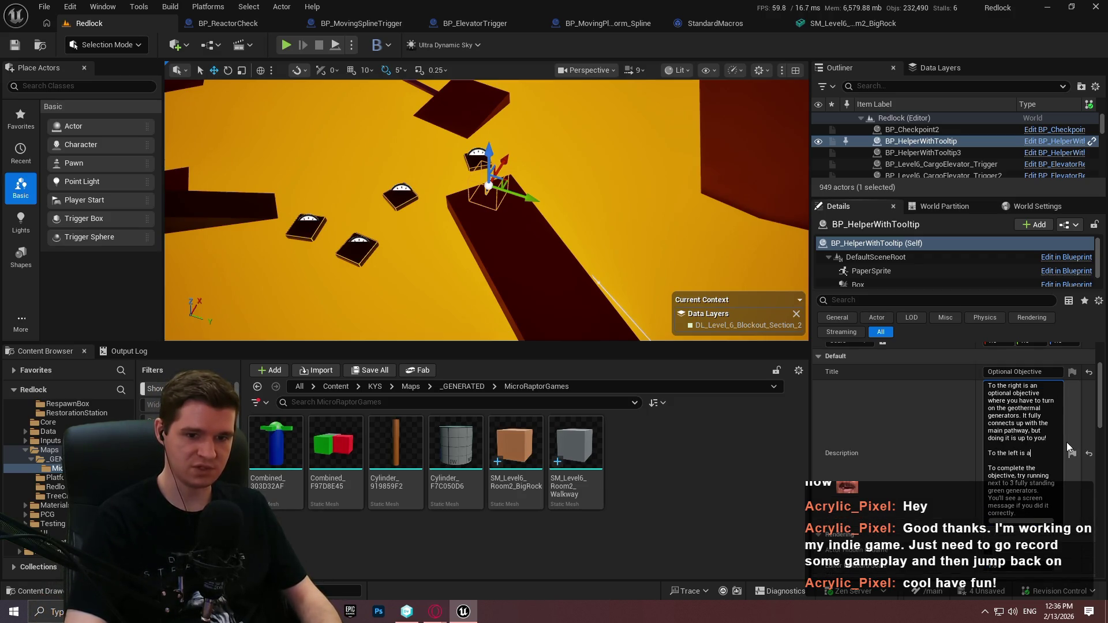
pyautogui.write('n opportunity to')
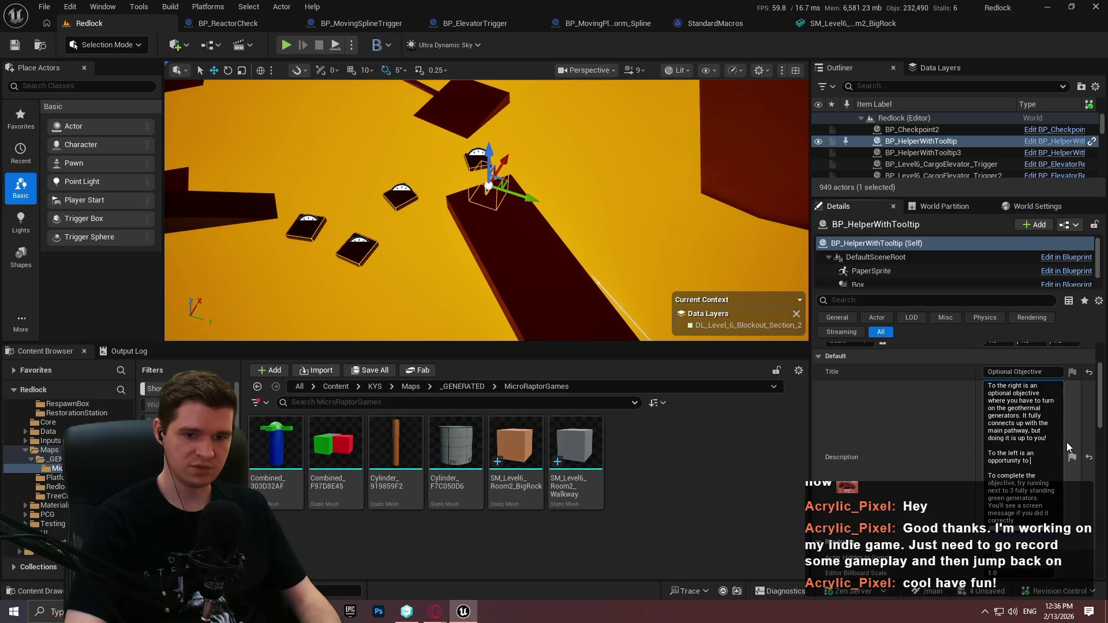
pyautogui.write(' open up a shortcut, ')
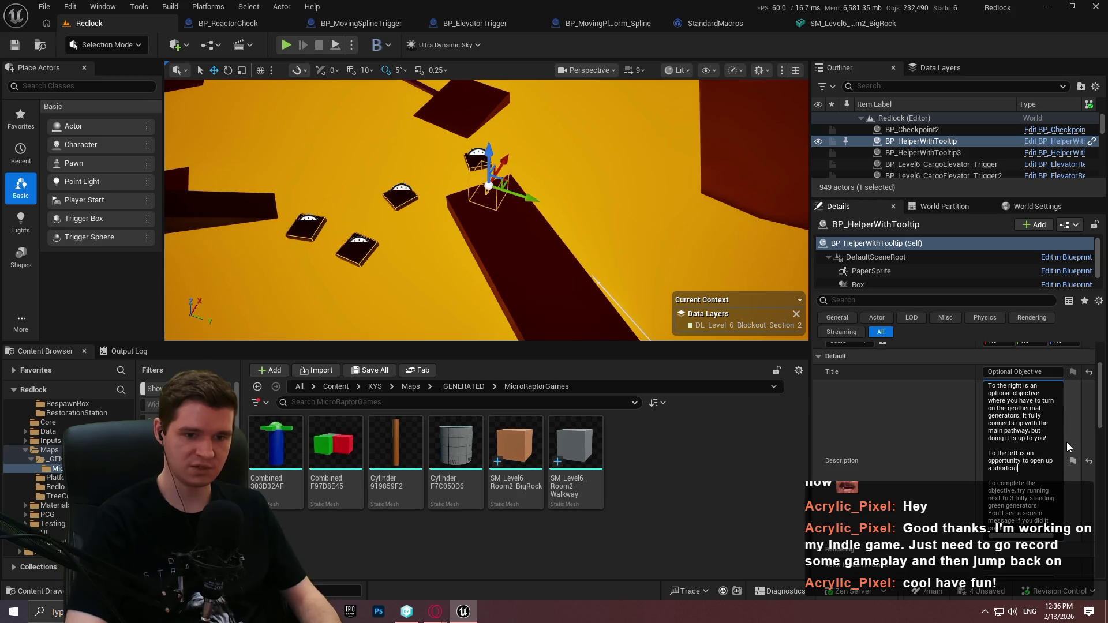
pyautogui.write('ma')
pyautogui.press('BackSpace')
pyautogui.press('BackSpace')
pyautogui.press('BackSpace')
pyautogui.write('that skips')
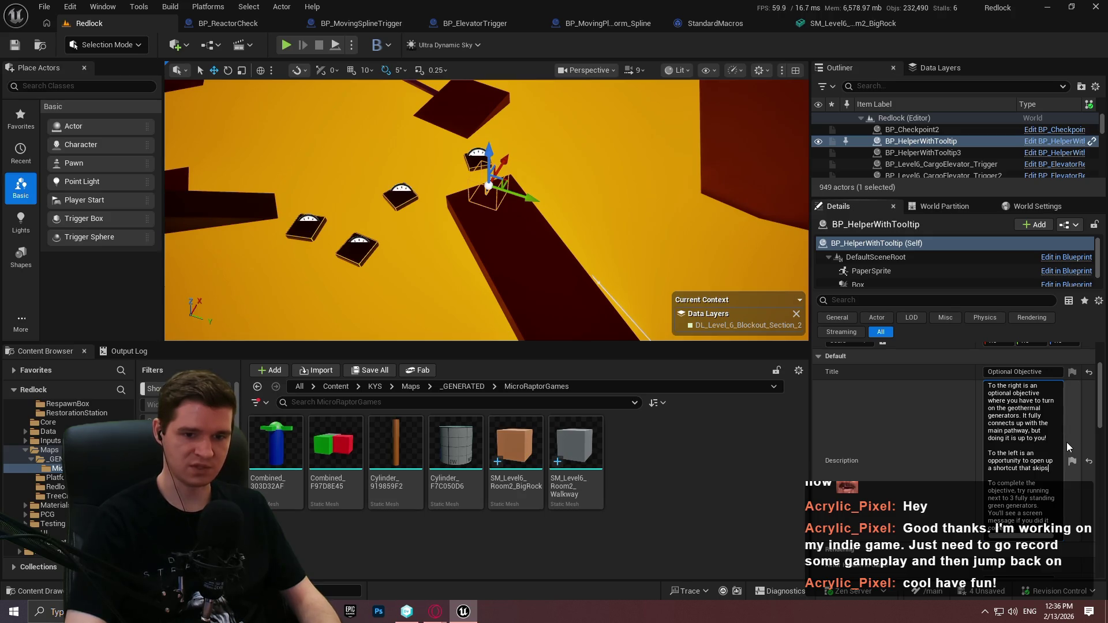
pyautogui.write(' the lavafa')
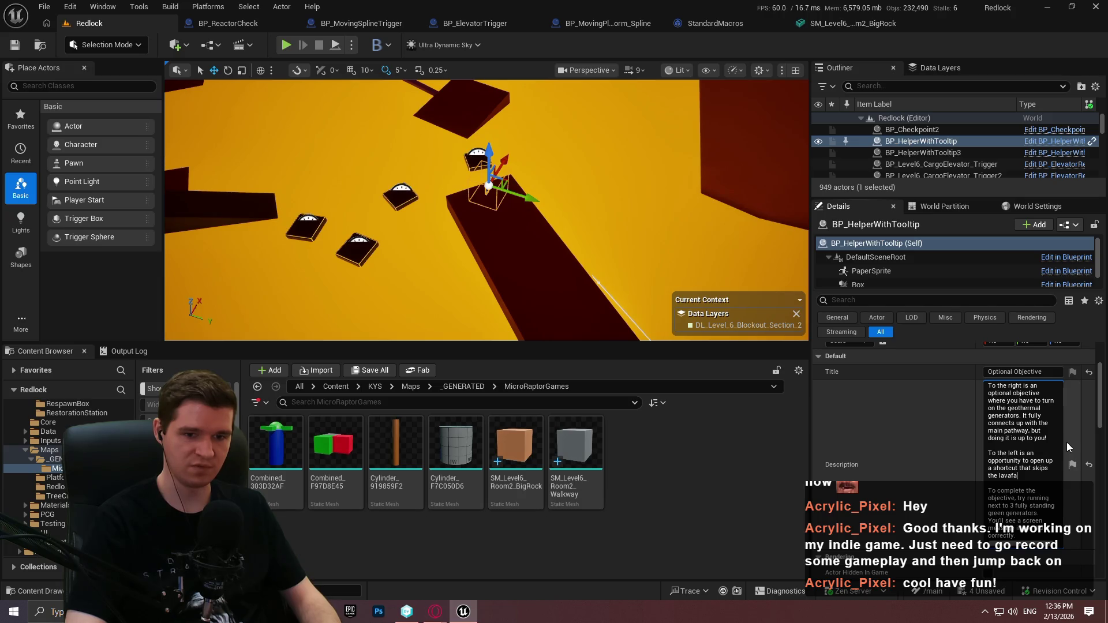
pyautogui.write('ll moving platforms')
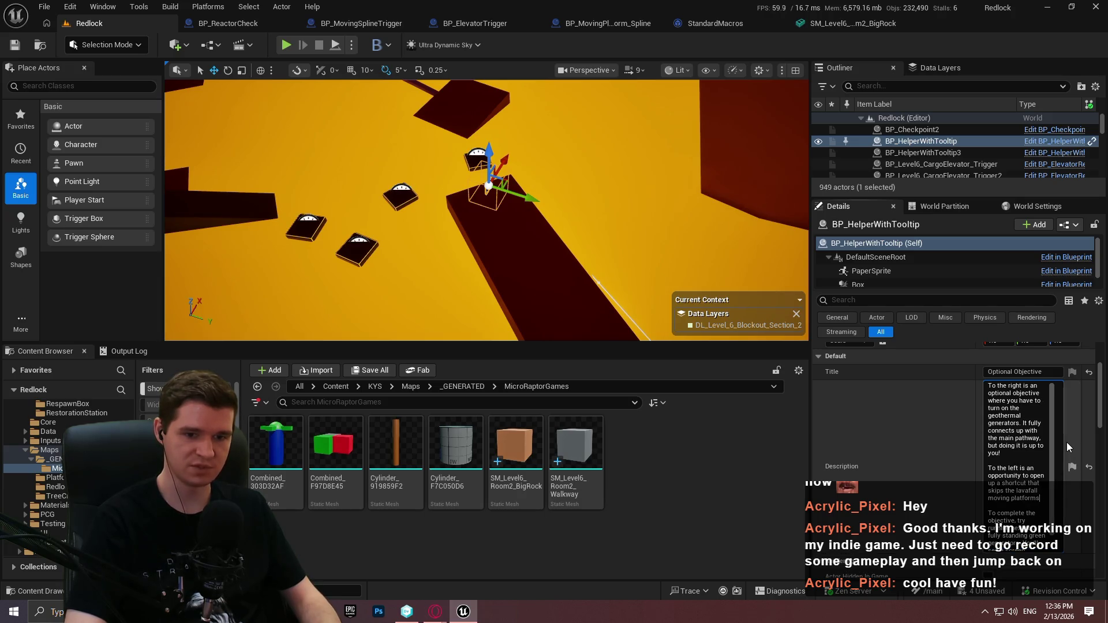
pyautogui.write('. You')
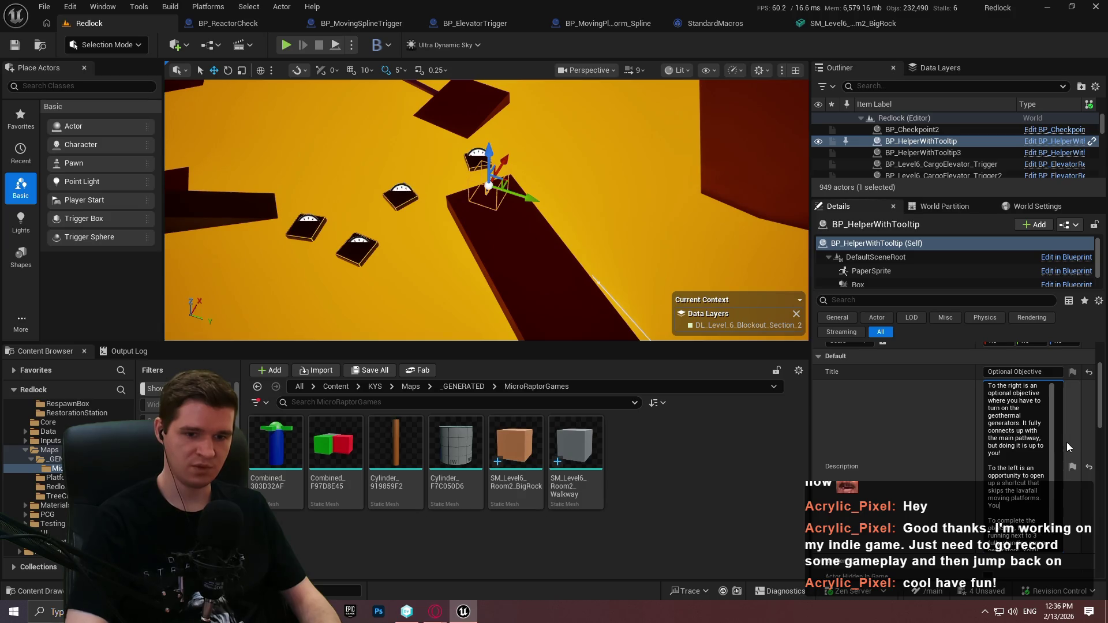
pyautogui.write("'ll have an o")
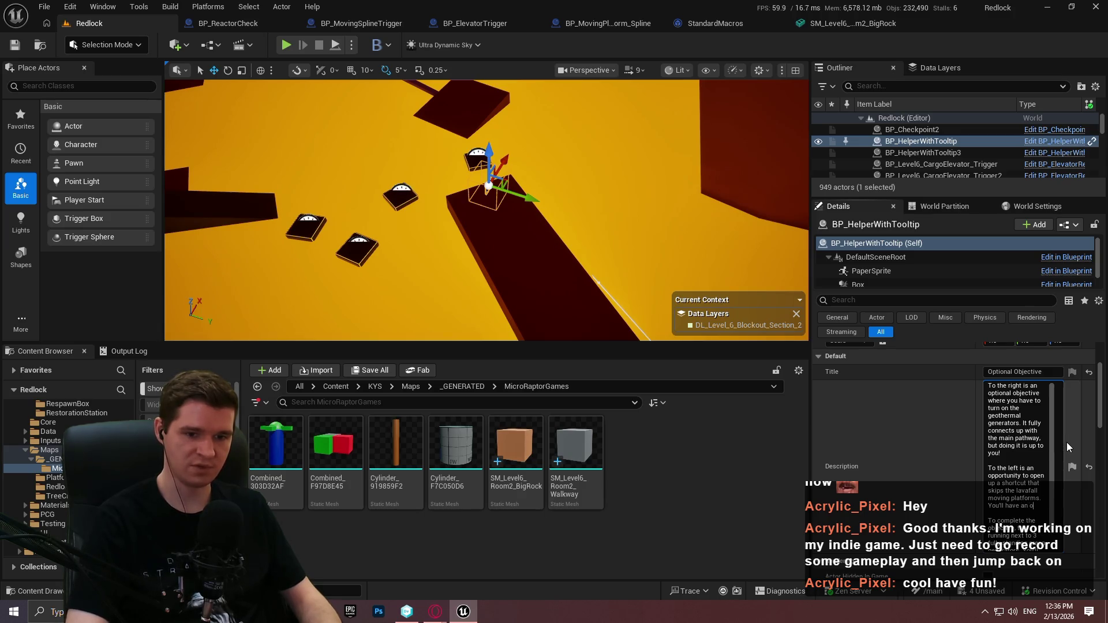
pyautogui.write('ther opportunity to')
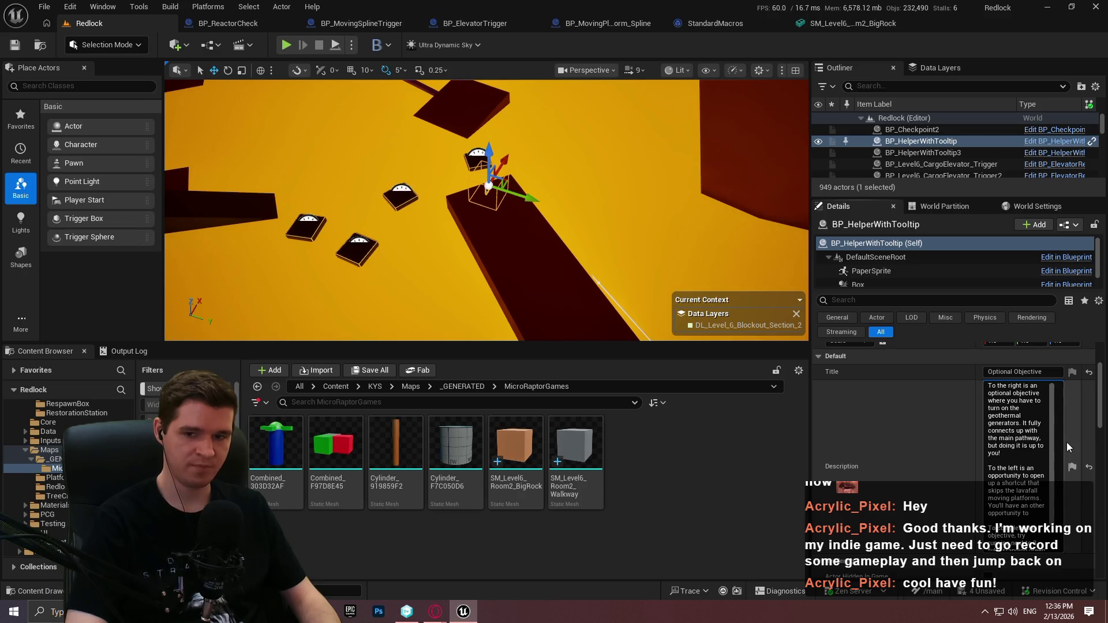
pyautogui.write(' do the')
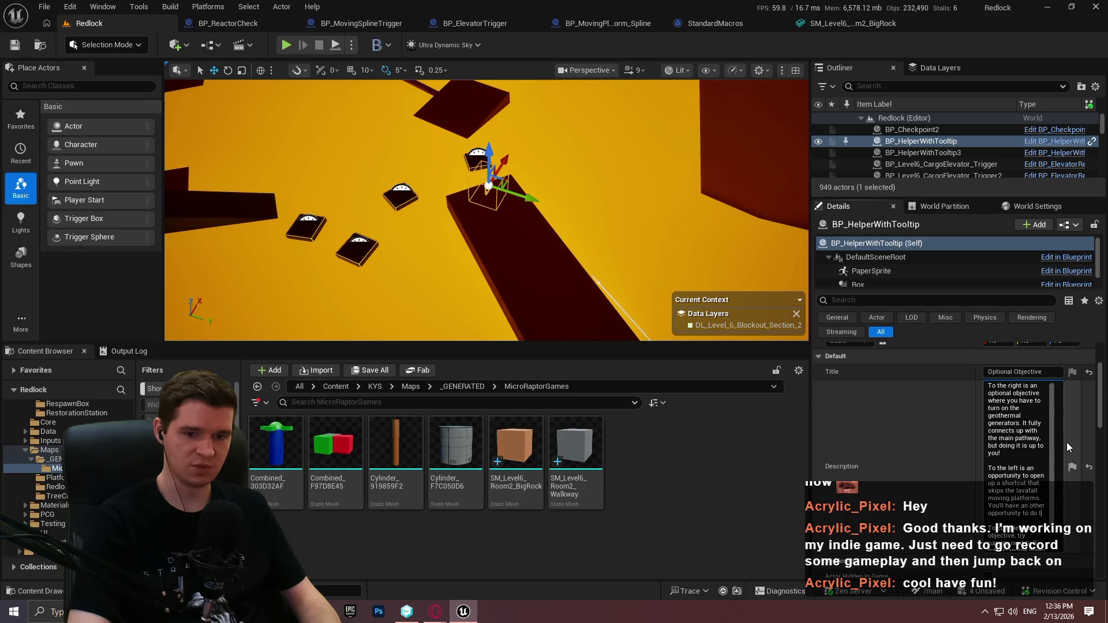
pyautogui.press('BackSpace')
pyautogui.press('BackSpace')
pyautogui.press('BackSpace')
pyautogui.write('go')
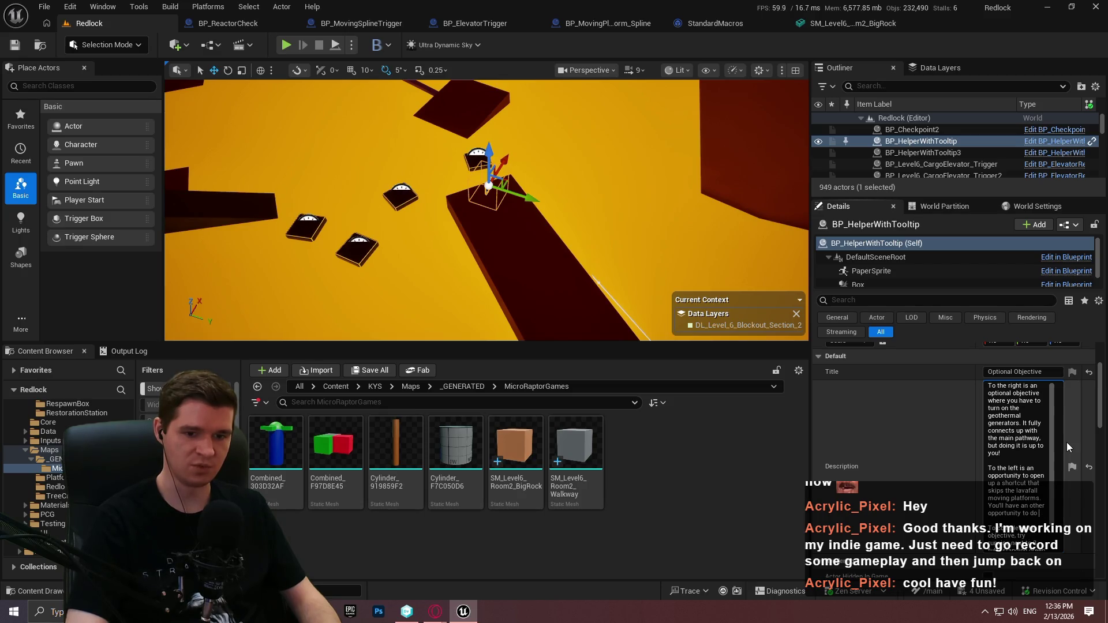
pyautogui.write(' in')
pyautogui.press('BackSpace')
pyautogui.write('onto')
pyautogui.press('BackSpace')
pyautogui.write('the optional objective')
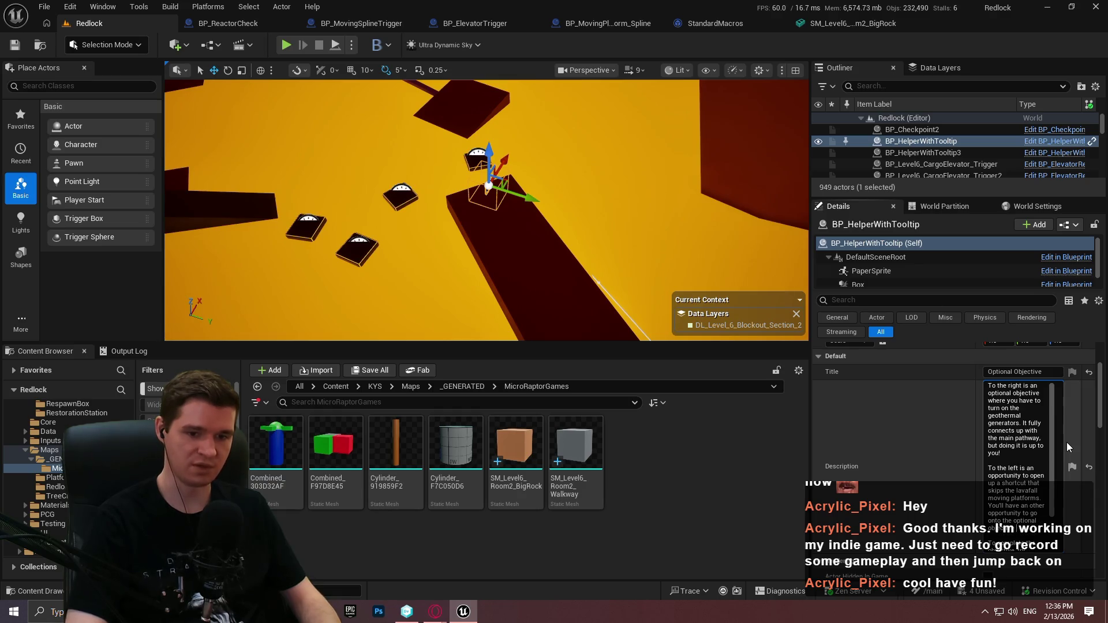
pyautogui.write(' if you do so.')
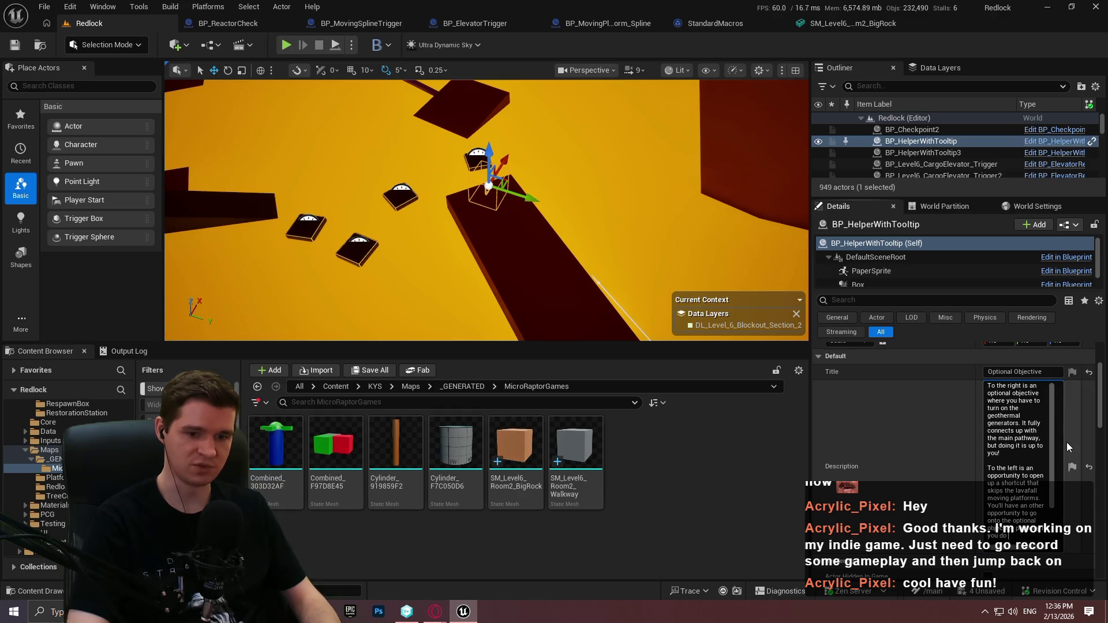
pyautogui.hotkey('ctrl', 'v')
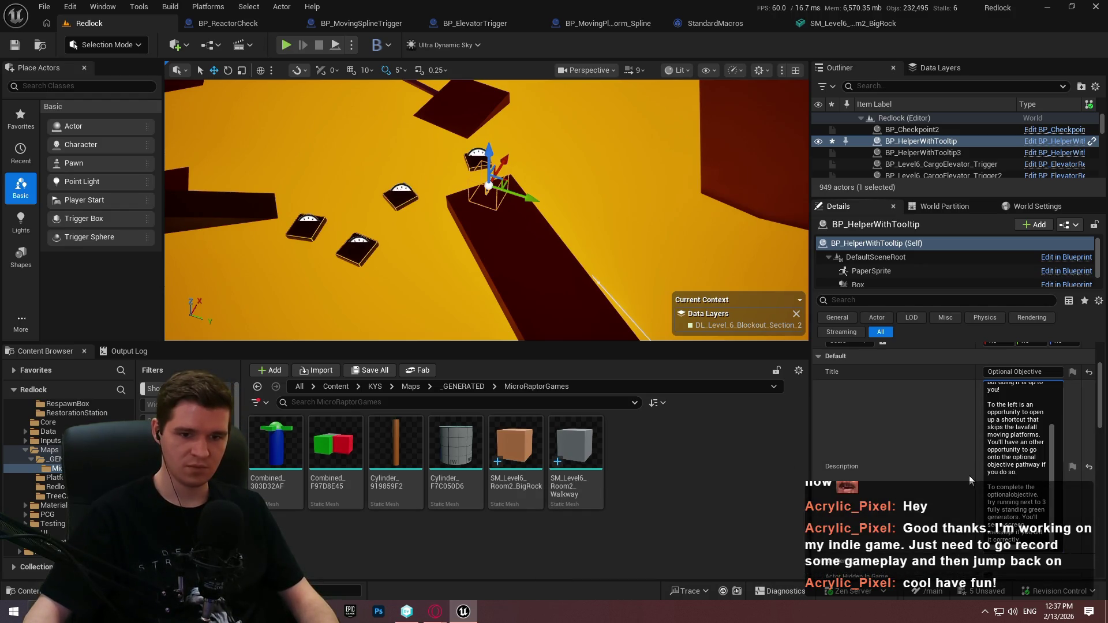
pyautogui.moveTo(603, 323); pyautogui.dragTo(603, 337)
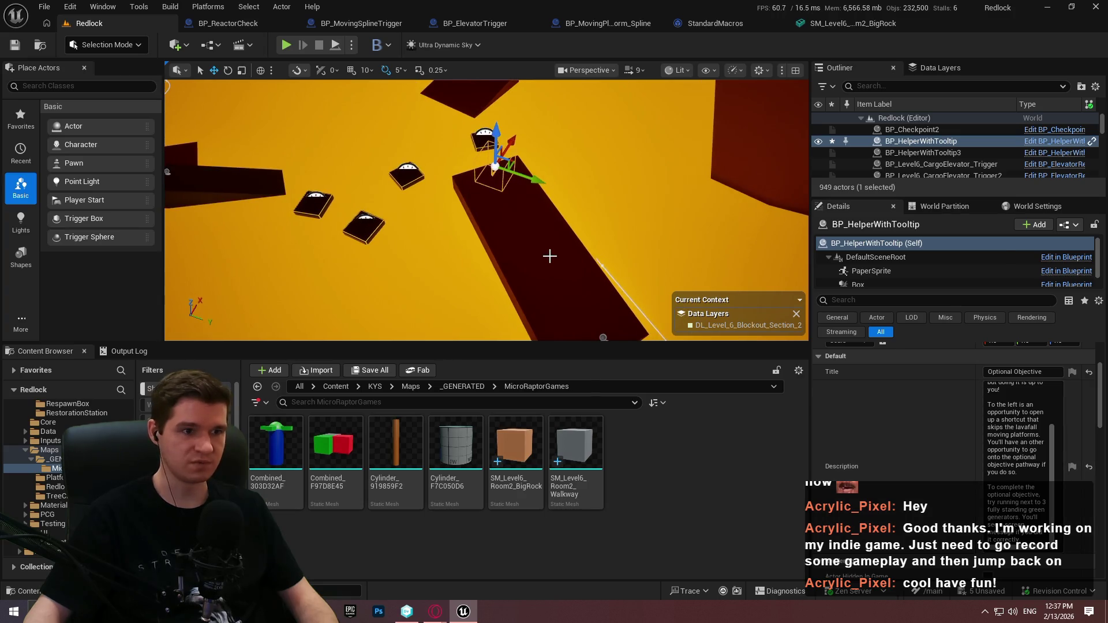
# Play from the tunnel and run fullscreen to the question-mark marker to check the Optional Objective tooltip.
pyautogui.rightClick(549, 256)
pyautogui.click(629, 590)
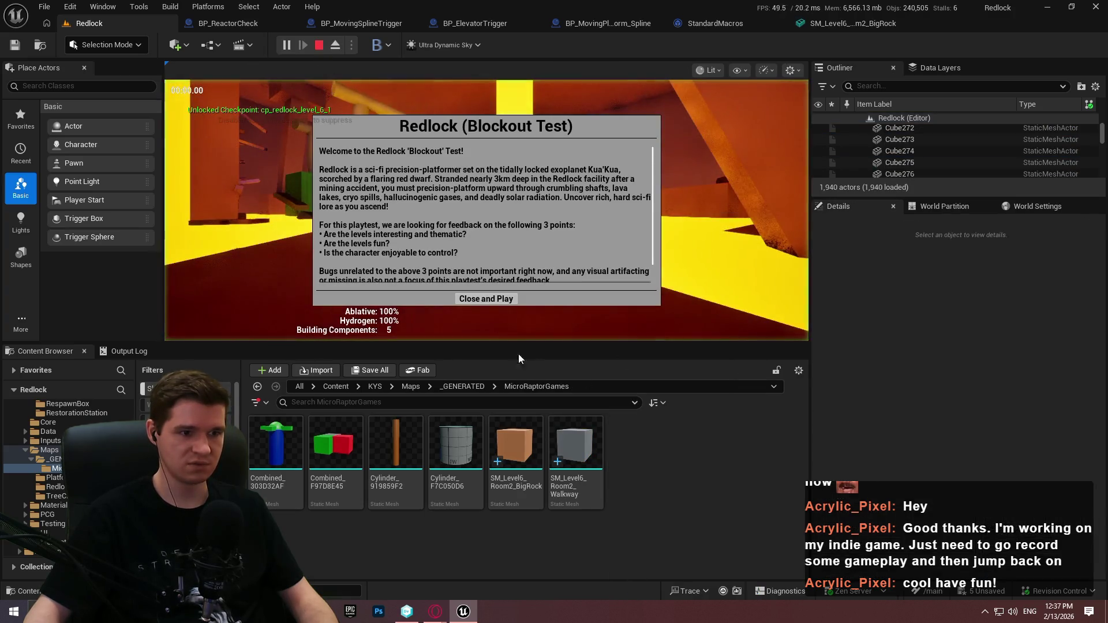
pyautogui.press('Return')
pyautogui.press('w')
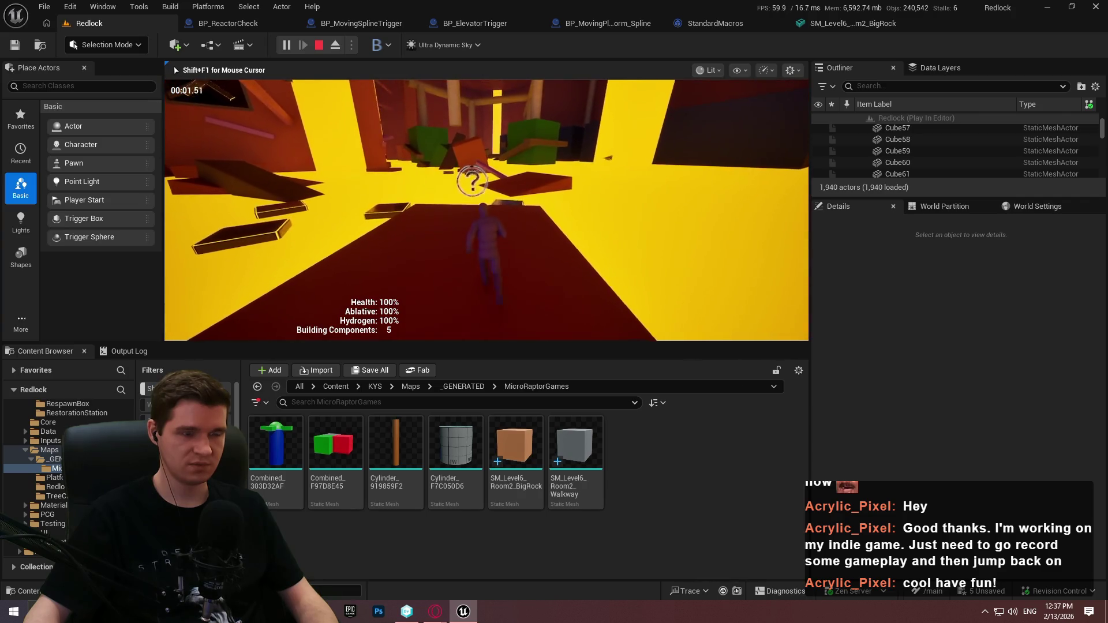
pyautogui.press('F11')
pyautogui.press('w')
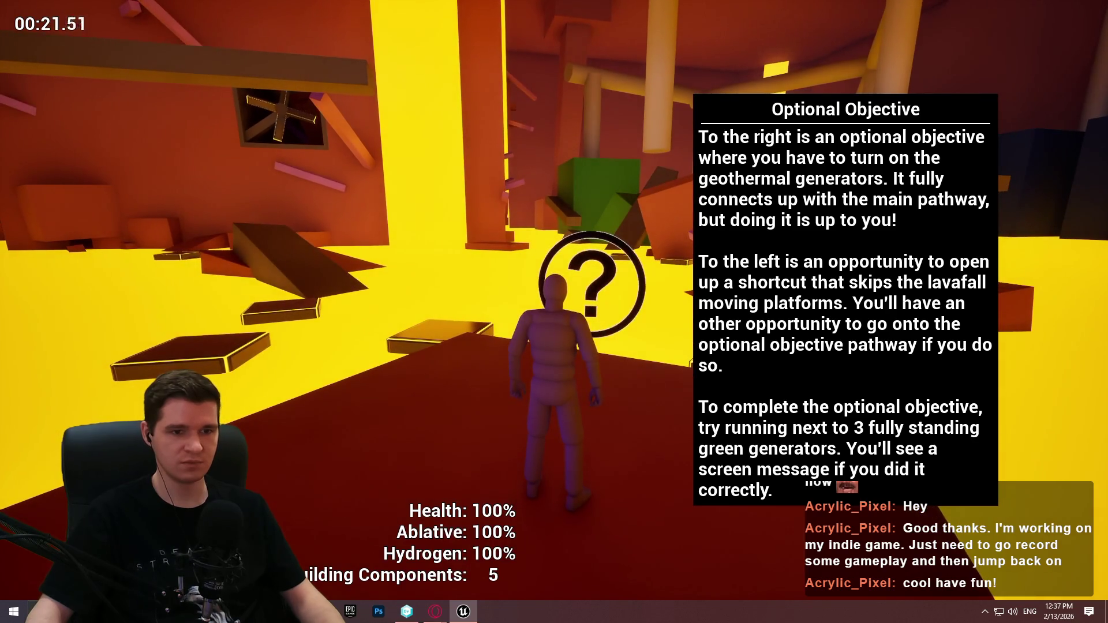
pyautogui.press('Escape')
pyautogui.click(623, 260)
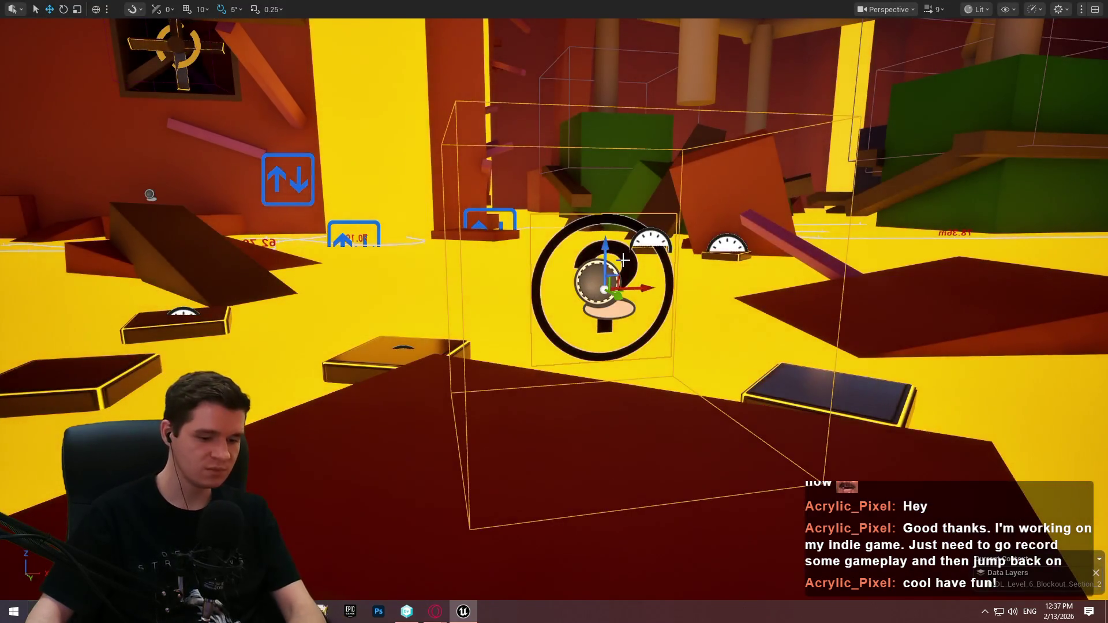
# Duplicate the tooltip helper as BP_HelperWithTooltip4 and place it on the beam at 34214.9, 12020.0, 24366.2.
pyautogui.press('F11')
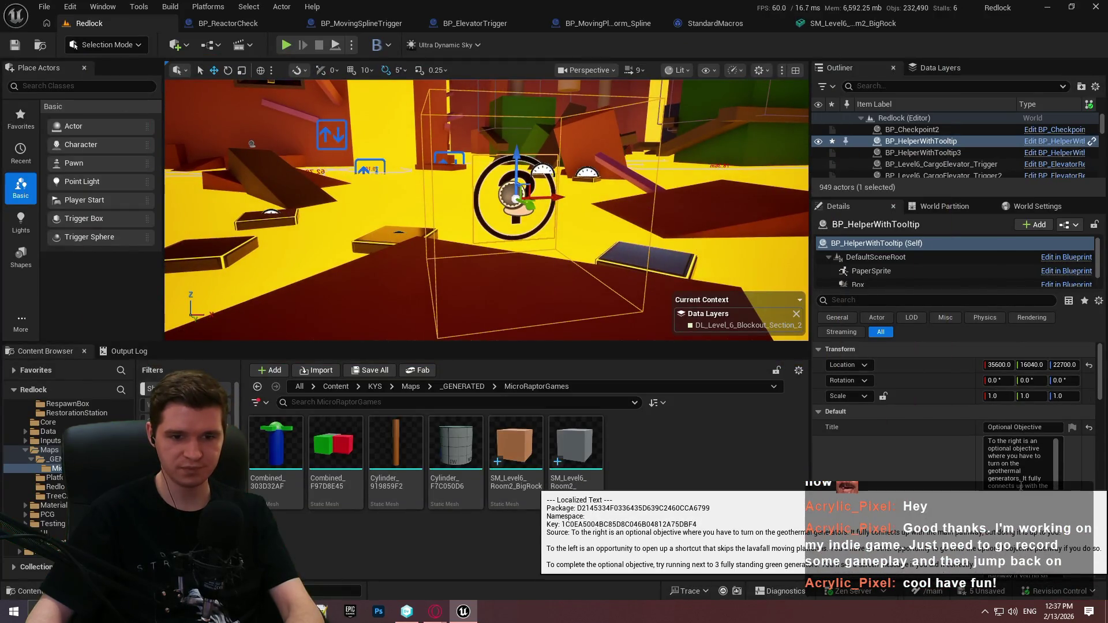
pyautogui.scroll(-3, 1011, 520)
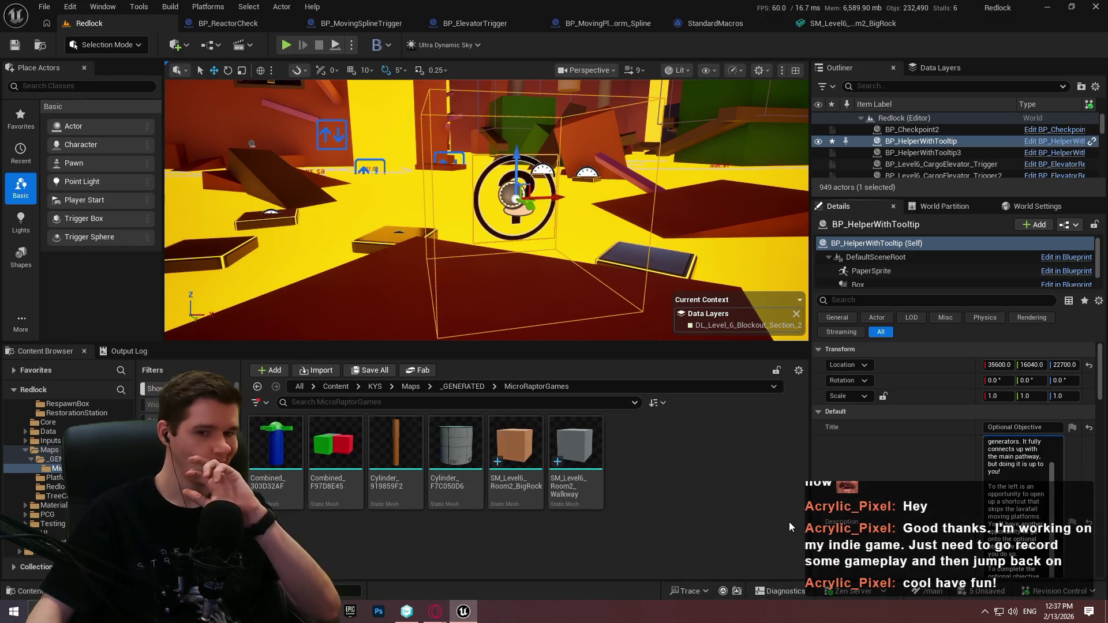
pyautogui.moveTo(486, 231); pyautogui.dragTo(486, 260)
pyautogui.moveTo(488, 297); pyautogui.dragTo(548, 263)
pyautogui.moveTo(690, 267)
pyautogui.keyDown('alt'); pyautogui.mouseDown()
pyautogui.moveTo(508, 214)
pyautogui.moveTo(511, 160)
pyautogui.mouseUp(); pyautogui.keyUp('alt')
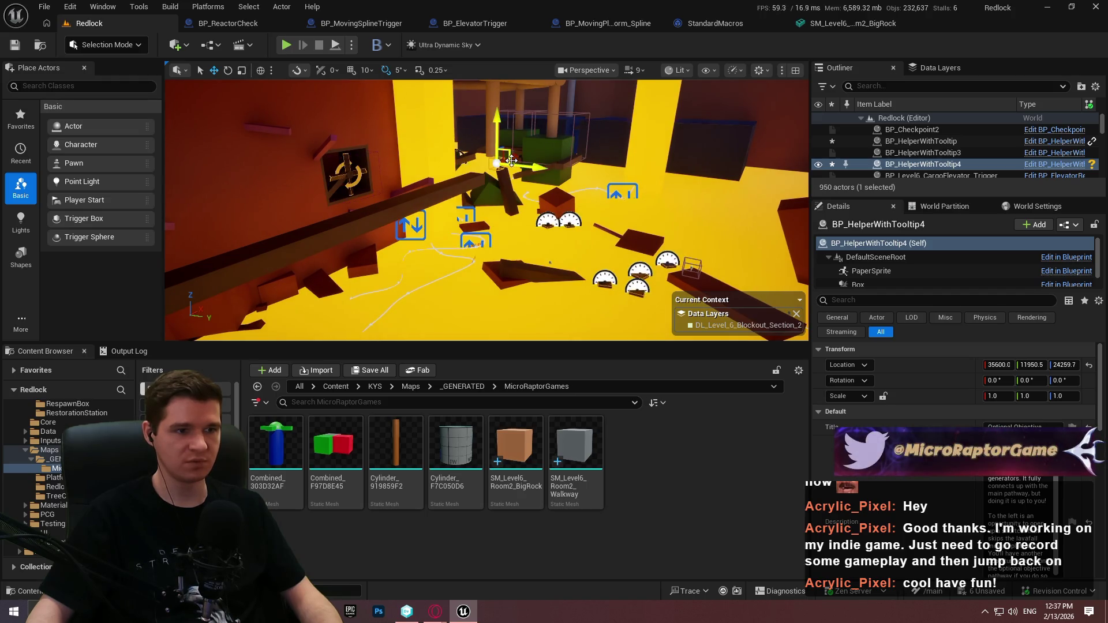
pyautogui.moveTo(486, 231)
pyautogui.mouseDown()
pyautogui.moveTo(486, 196)
pyautogui.moveTo(524, 173)
pyautogui.mouseUp()
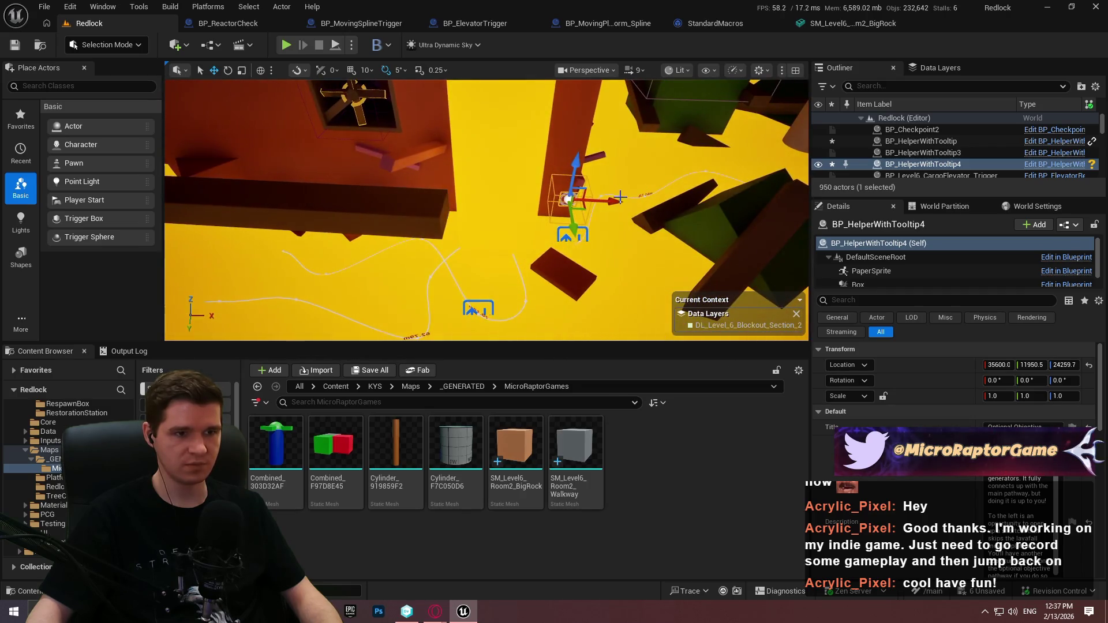
pyautogui.moveTo(405, 176)
pyautogui.mouseDown()
pyautogui.moveTo(415, 172)
pyautogui.moveTo(390, 221)
pyautogui.moveTo(601, 222)
pyautogui.moveTo(519, 226)
pyautogui.moveTo(579, 213)
pyautogui.mouseUp()
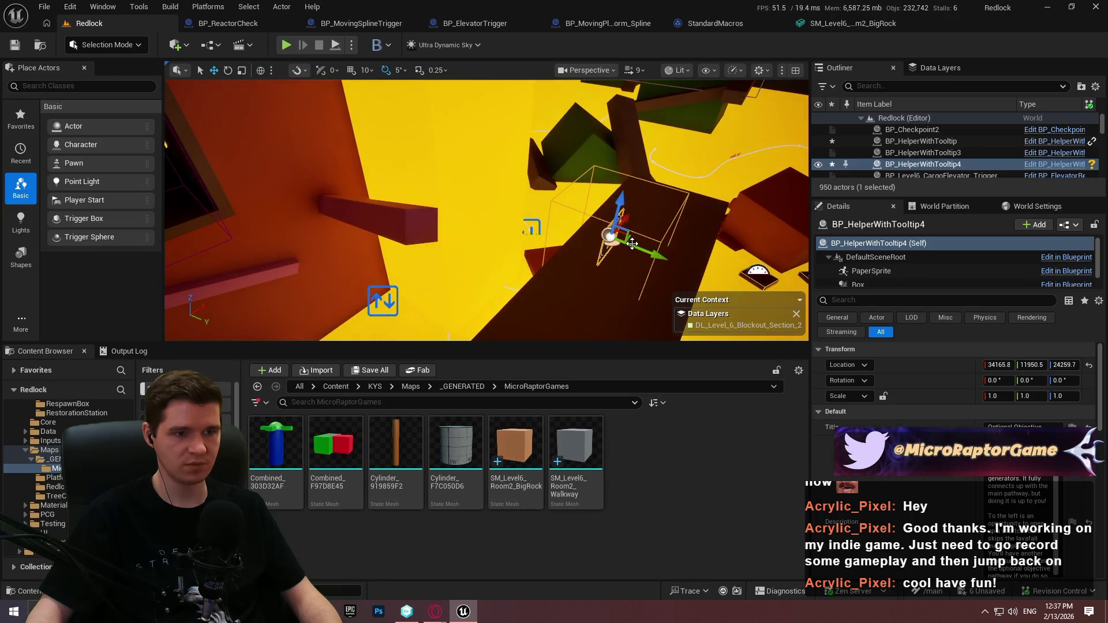
pyautogui.moveTo(648, 205)
pyautogui.mouseDown()
pyautogui.moveTo(650, 184)
pyautogui.moveTo(635, 173)
pyautogui.moveTo(652, 155)
pyautogui.mouseUp()
pyautogui.moveTo(535, 106); pyautogui.dragTo(535, 84)
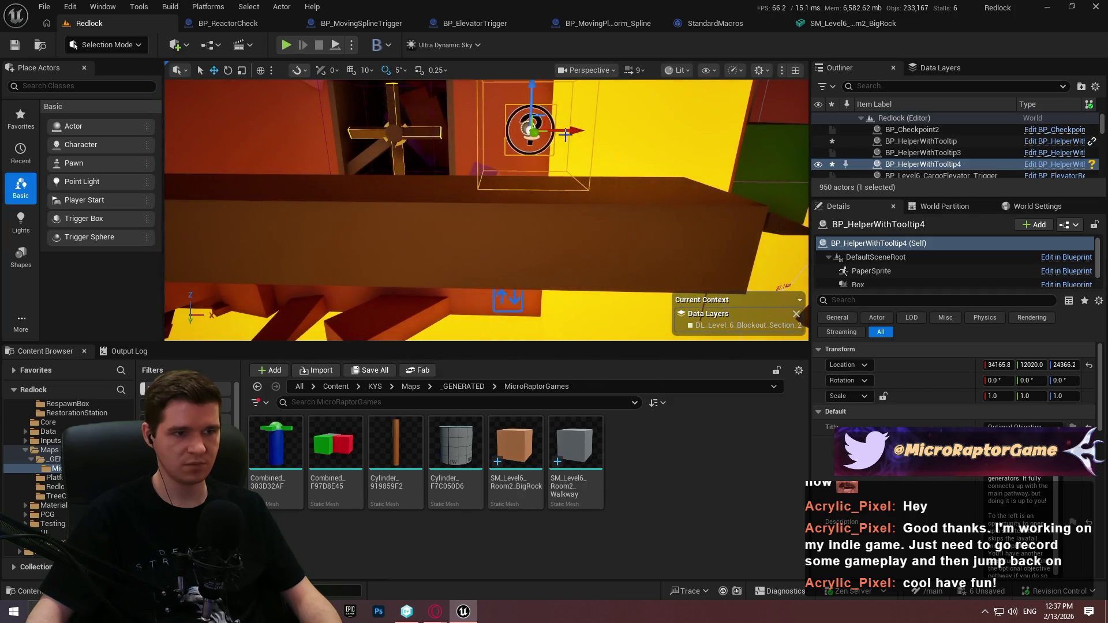
pyautogui.moveTo(584, 132)
pyautogui.mouseDown()
pyautogui.moveTo(739, 136)
pyautogui.moveTo(462, 150)
pyautogui.moveTo(607, 155)
pyautogui.mouseUp()
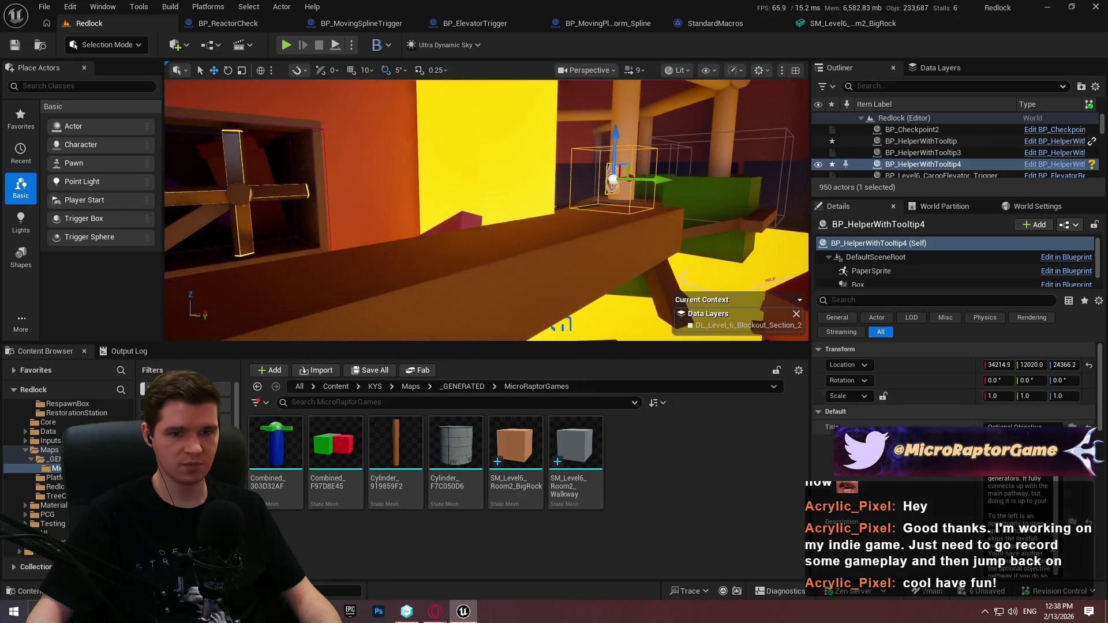
pyautogui.click(1072, 489)
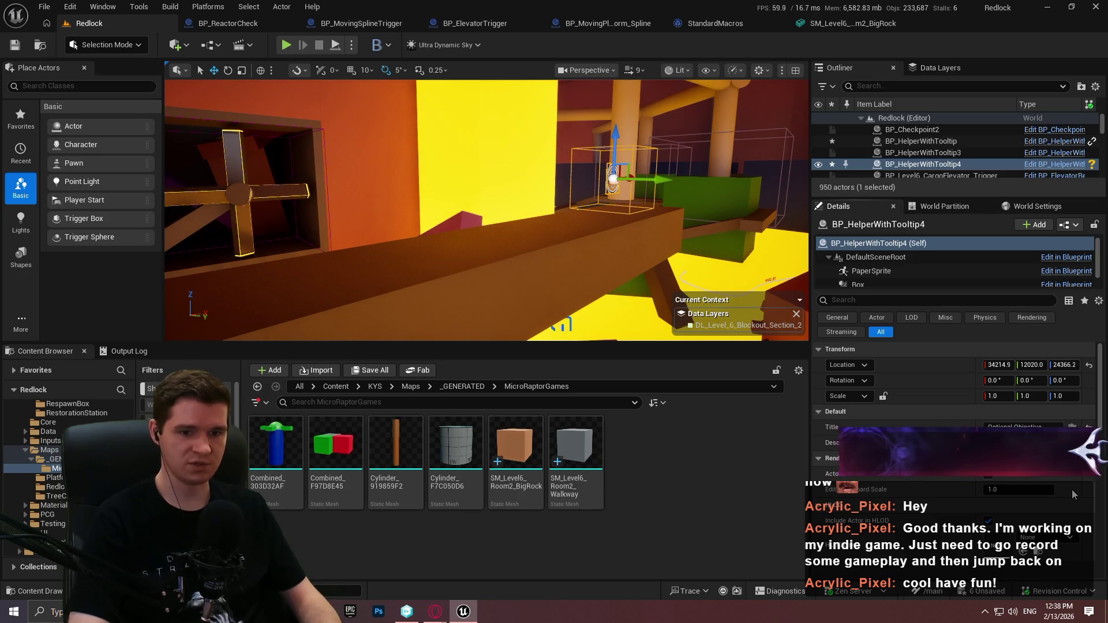
# Describe going left for the main path, or jumping down at the walkway's end to reach the Geothermal Generators.
pyautogui.write('ng the mai')
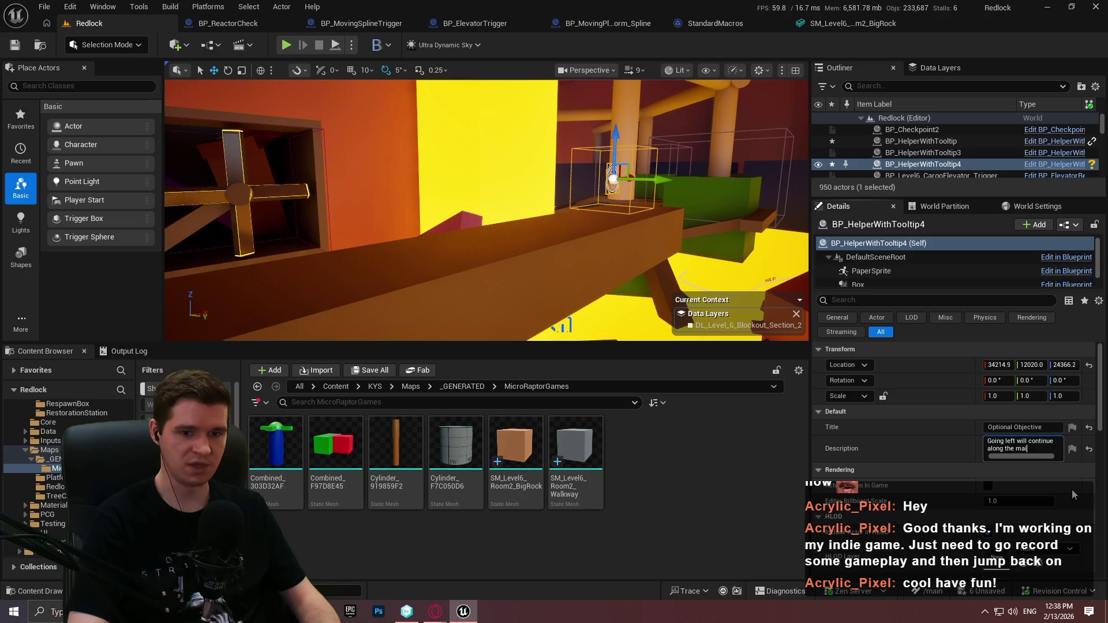
pyautogui.write('n path, while if you jump down f')
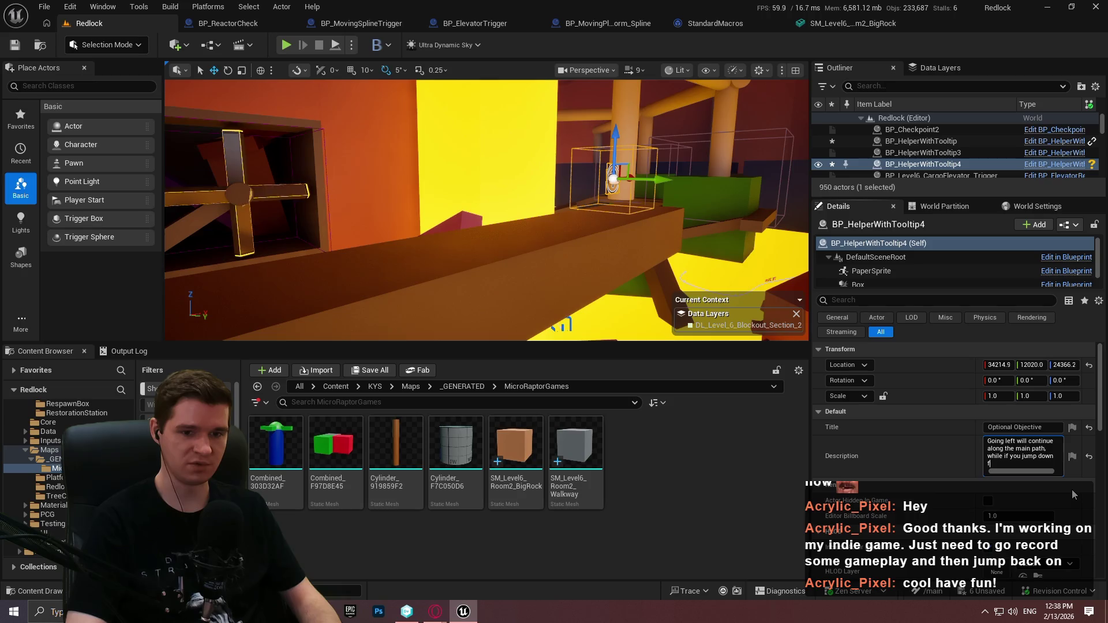
pyautogui.press('BackSpace')
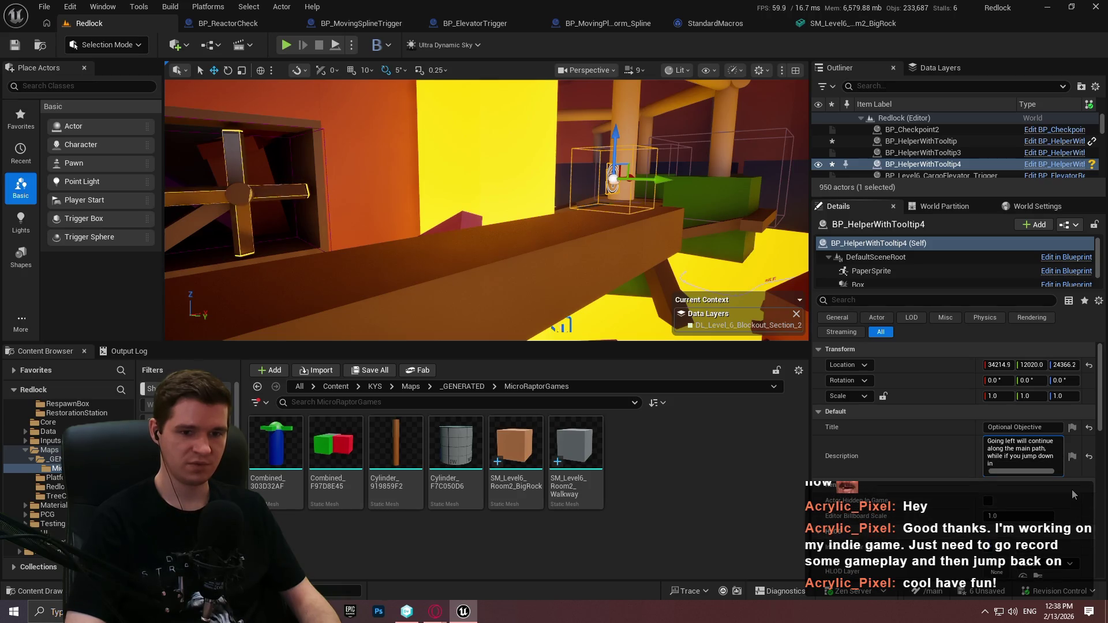
pyautogui.write('at the ')
pyautogui.write("end of this walkway, you'll be abl")
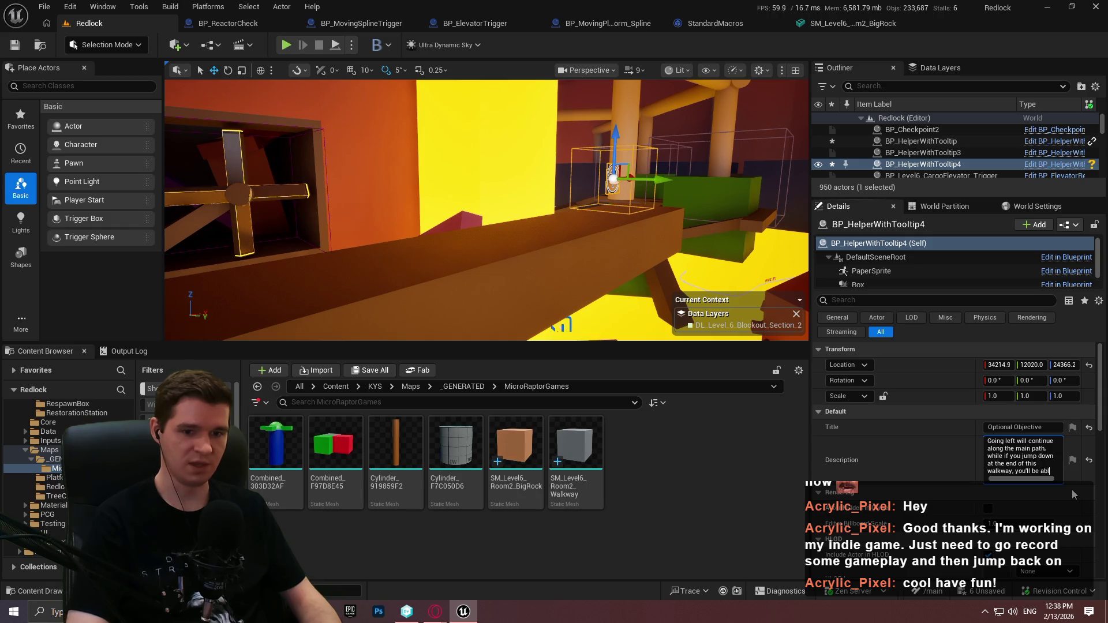
pyautogui.write('e to continue onwards to the ')
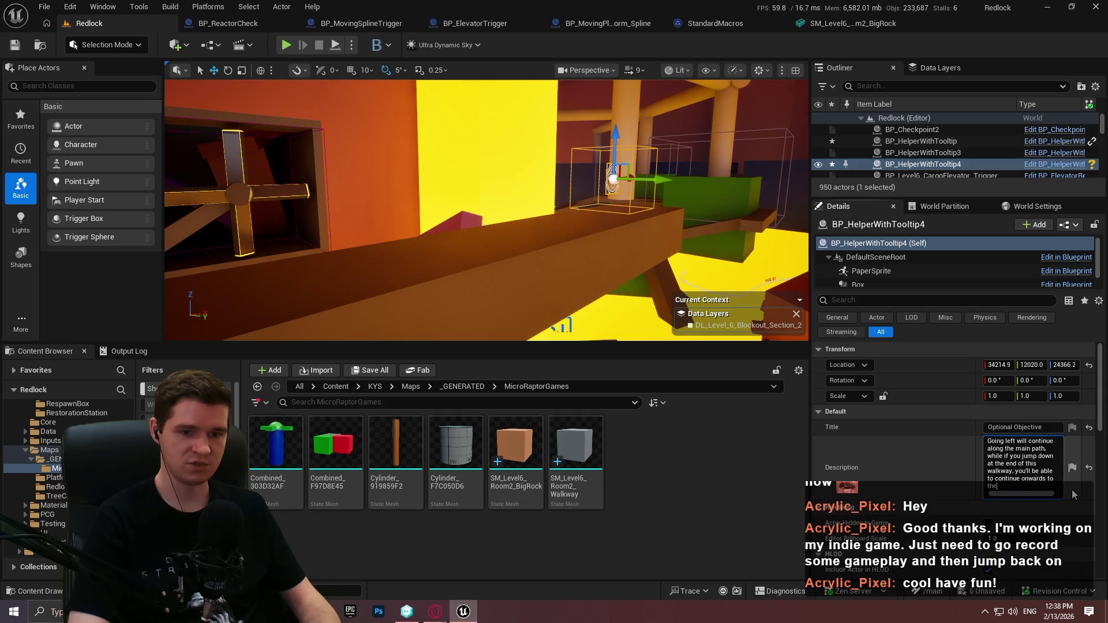
pyautogui.write('geothermal')
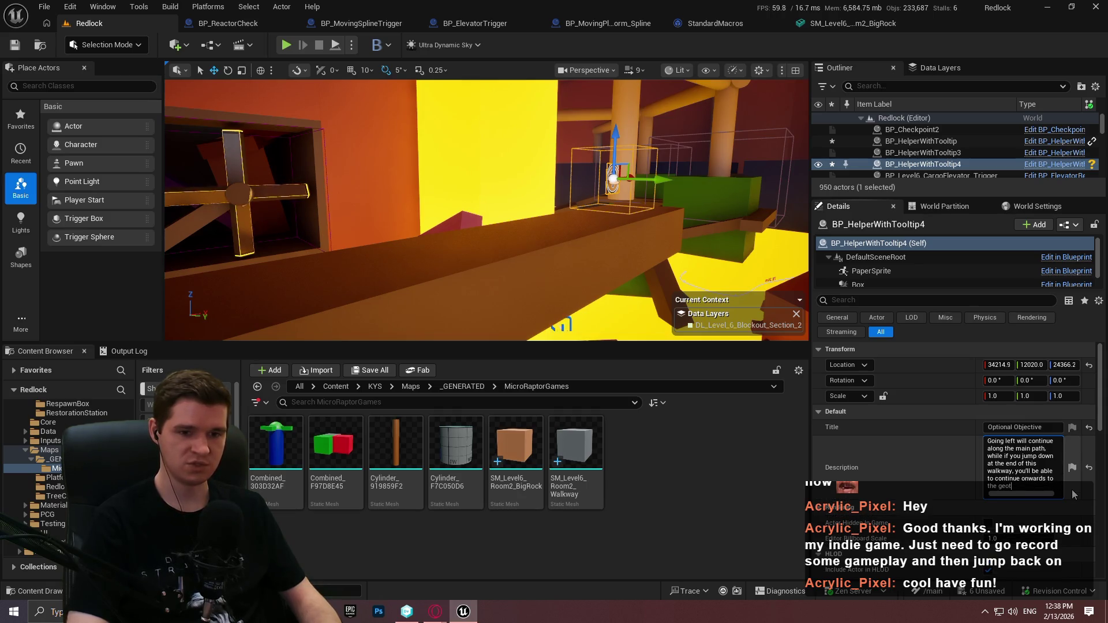
pyautogui.press('BackSpace')
pyautogui.press('BackSpace')
pyautogui.press('BackSpace')
pyautogui.write('Geother')
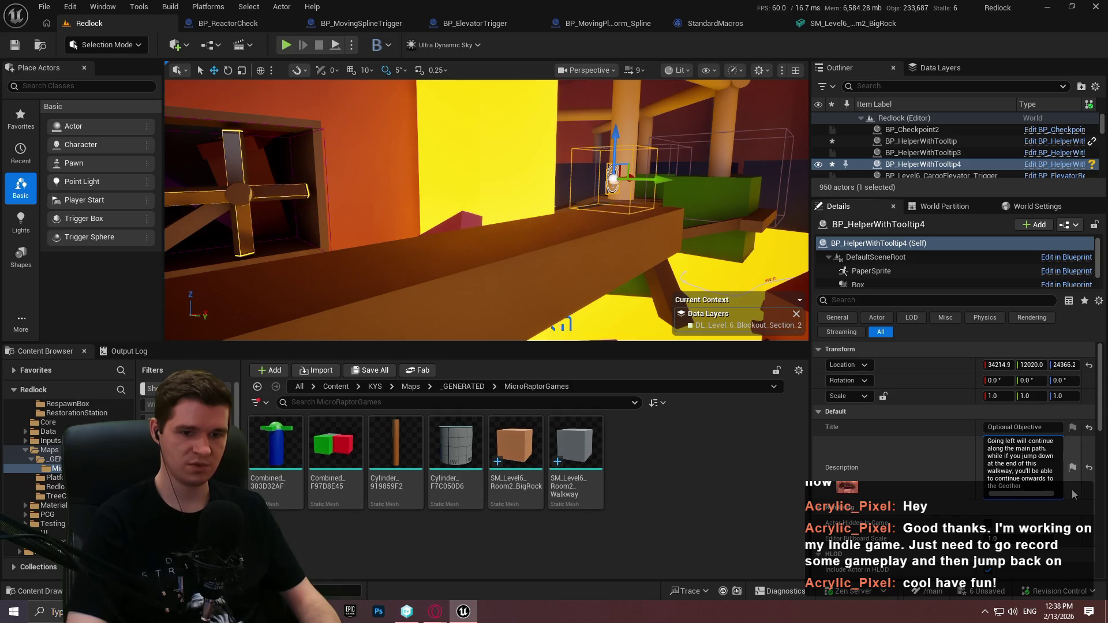
pyautogui.write('mal Gnerat')
pyautogui.write('ators')
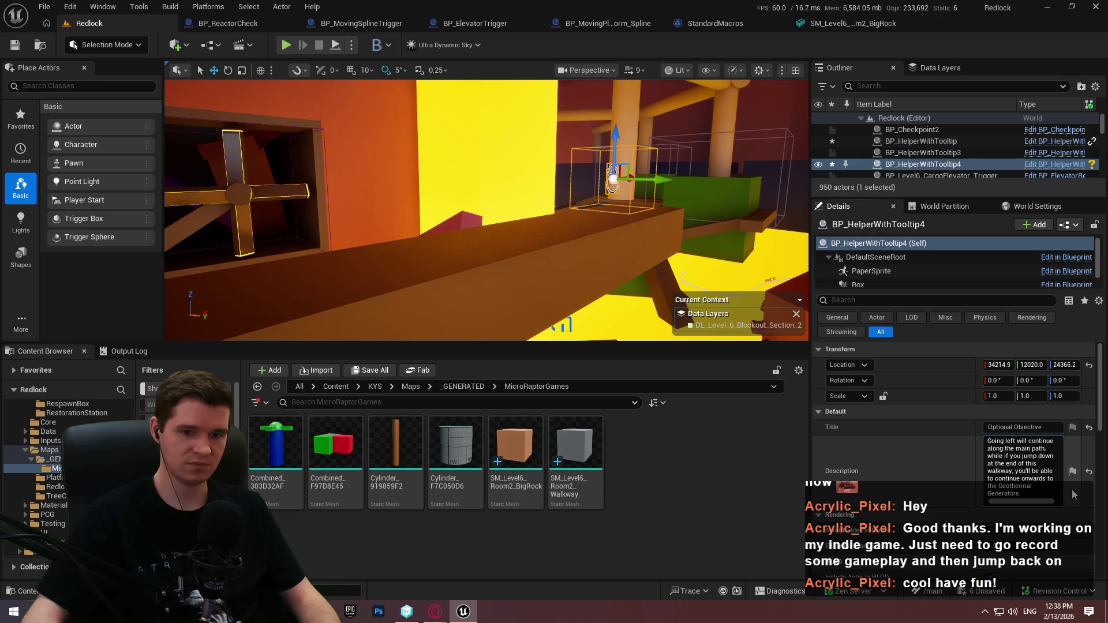
pyautogui.moveTo(484, 207)
pyautogui.mouseDown()
pyautogui.moveTo(438, 196)
pyautogui.moveTo(361, 101)
pyautogui.moveTo(539, 214)
pyautogui.mouseUp()
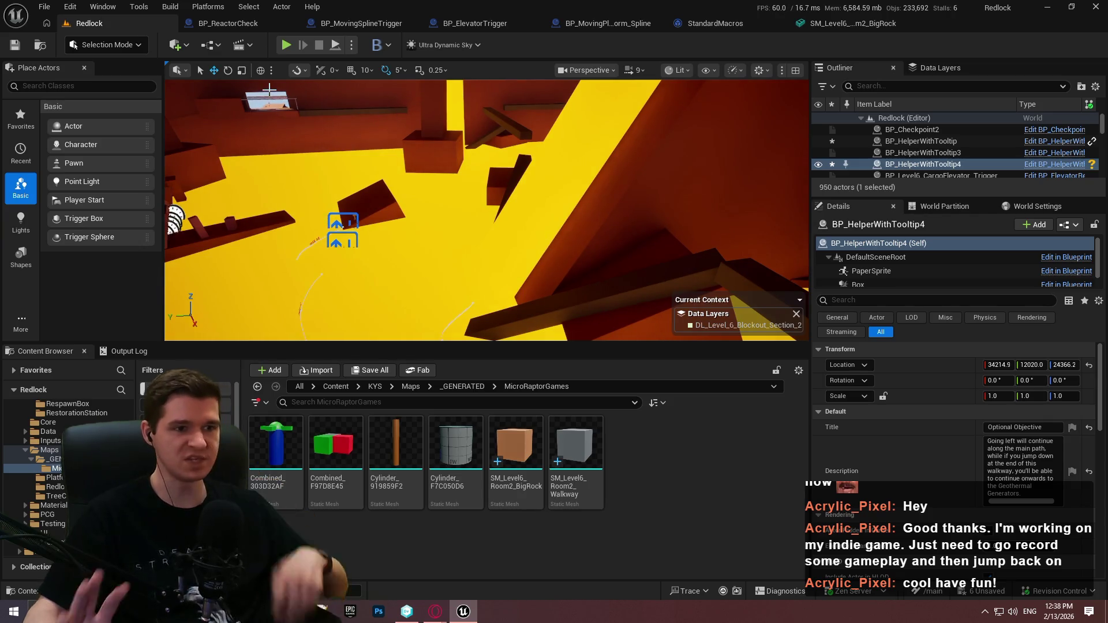
# Fly through the tunnel toward the brown tower and open the context menu for Cube225.
pyautogui.moveTo(598, 193); pyautogui.dragTo(593, 232)
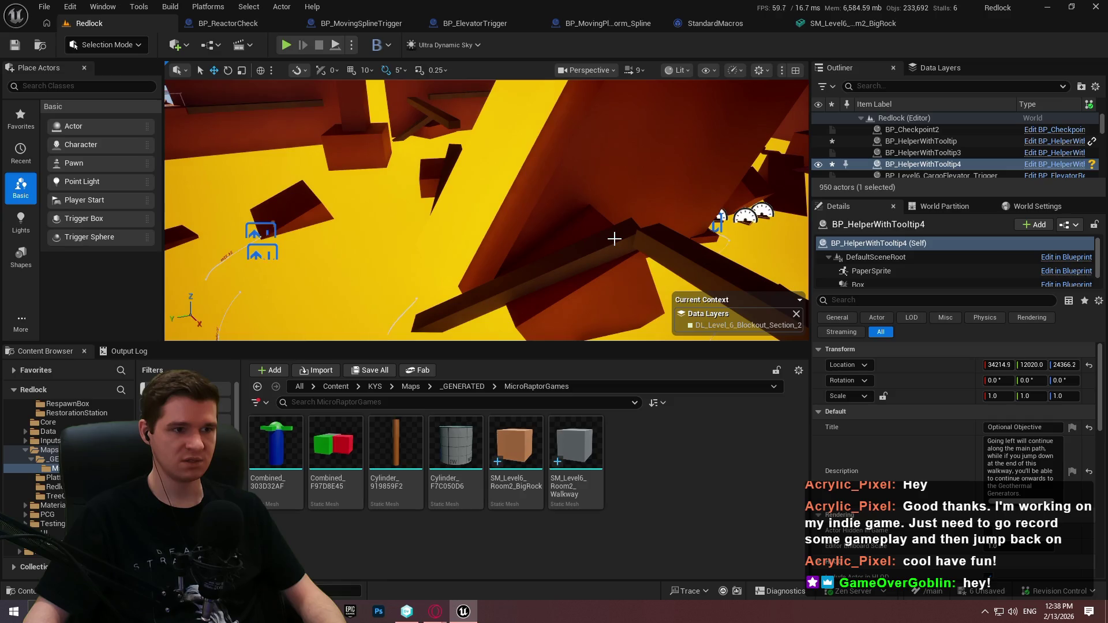
pyautogui.moveTo(614, 238); pyautogui.dragTo(713, 226)
pyautogui.moveTo(512, 187); pyautogui.dragTo(803, 241)
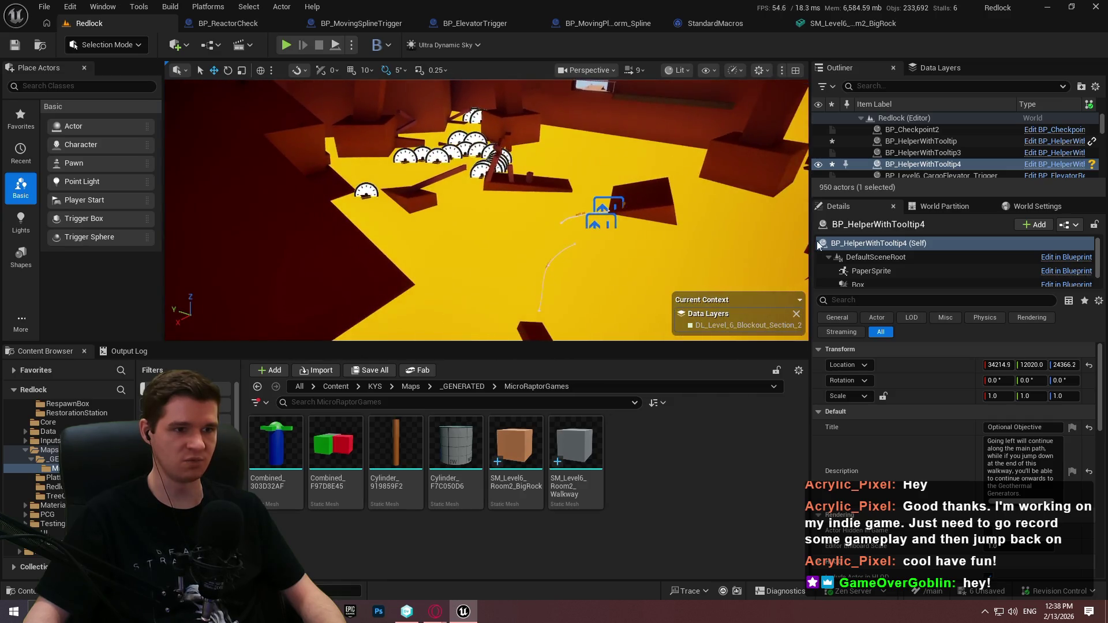
pyautogui.moveTo(210, 224)
pyautogui.mouseDown()
pyautogui.moveTo(687, 279)
pyautogui.moveTo(663, 265)
pyautogui.moveTo(523, 249)
pyautogui.mouseUp()
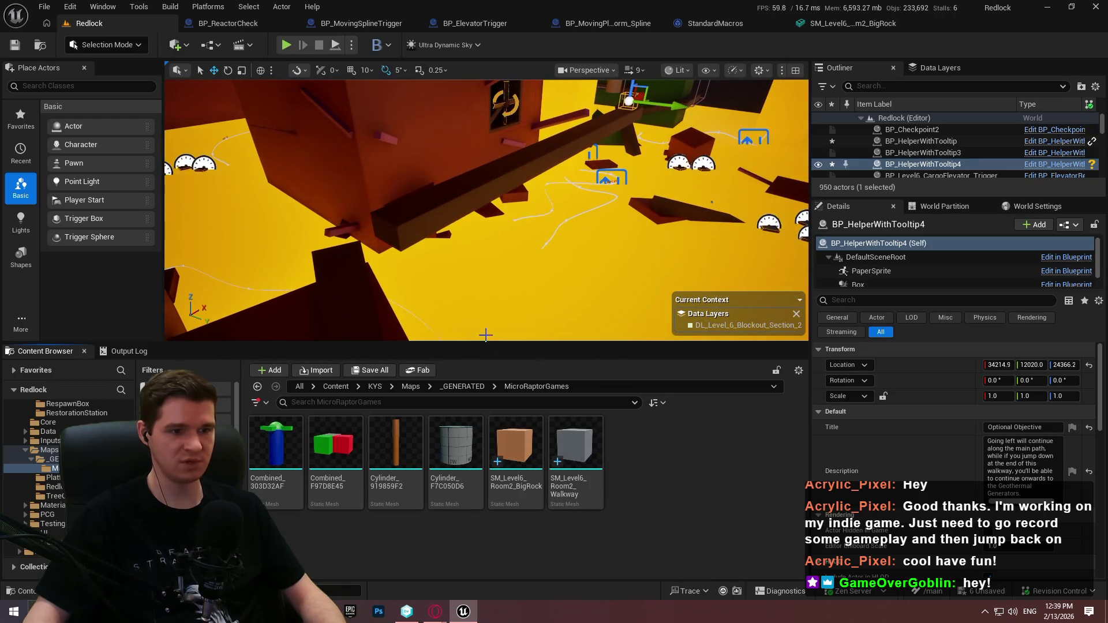
pyautogui.moveTo(569, 188); pyautogui.dragTo(491, 194)
pyautogui.rightClick(484, 190)
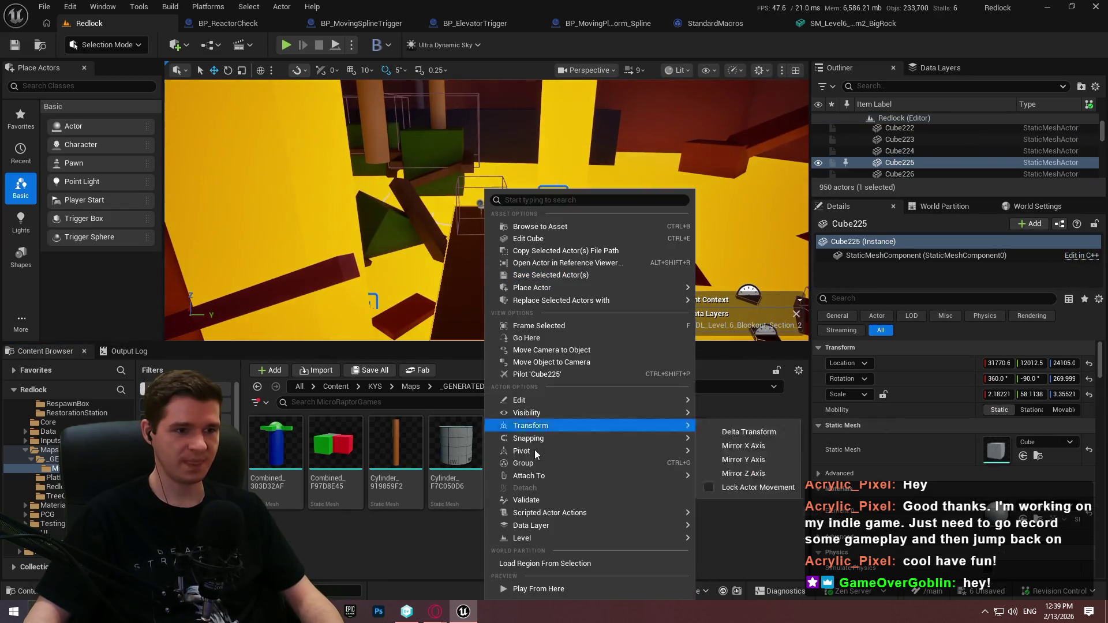
# Playtest from Cube225, walking the character along the walkway past the marker and off its end.
pyautogui.click(539, 588)
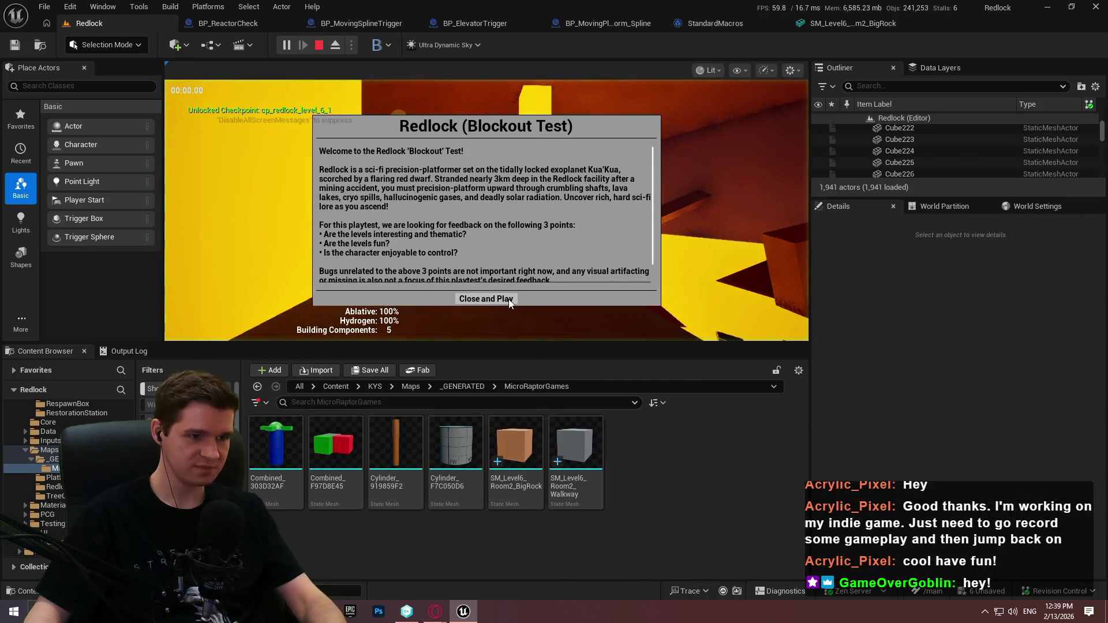
pyautogui.click(485, 298)
pyautogui.press('F11')
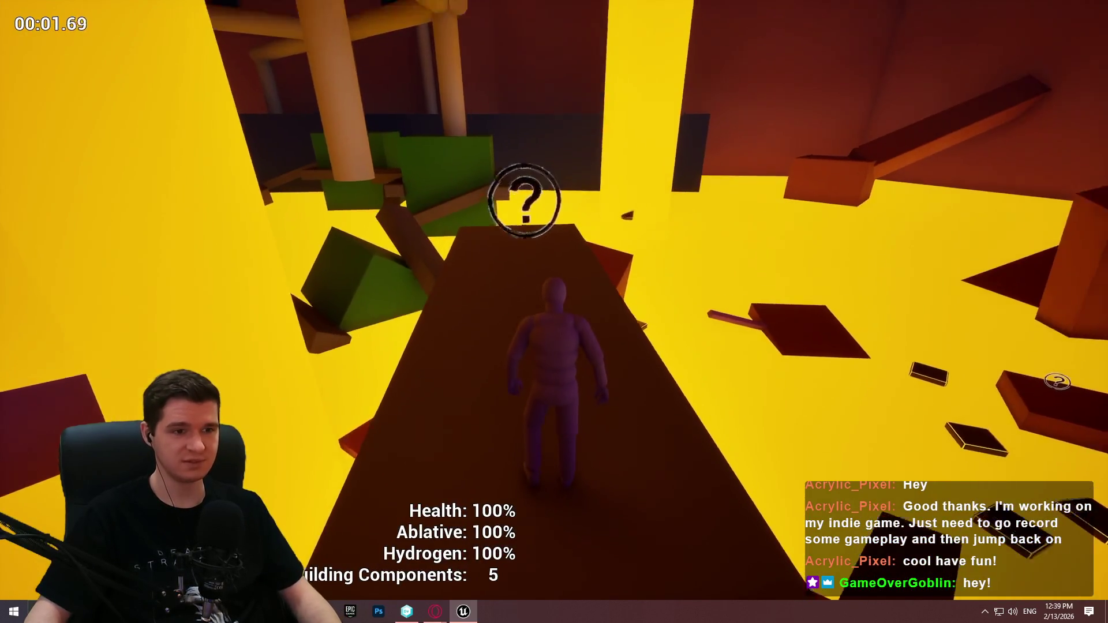
pyautogui.press('w')
pyautogui.press('w')
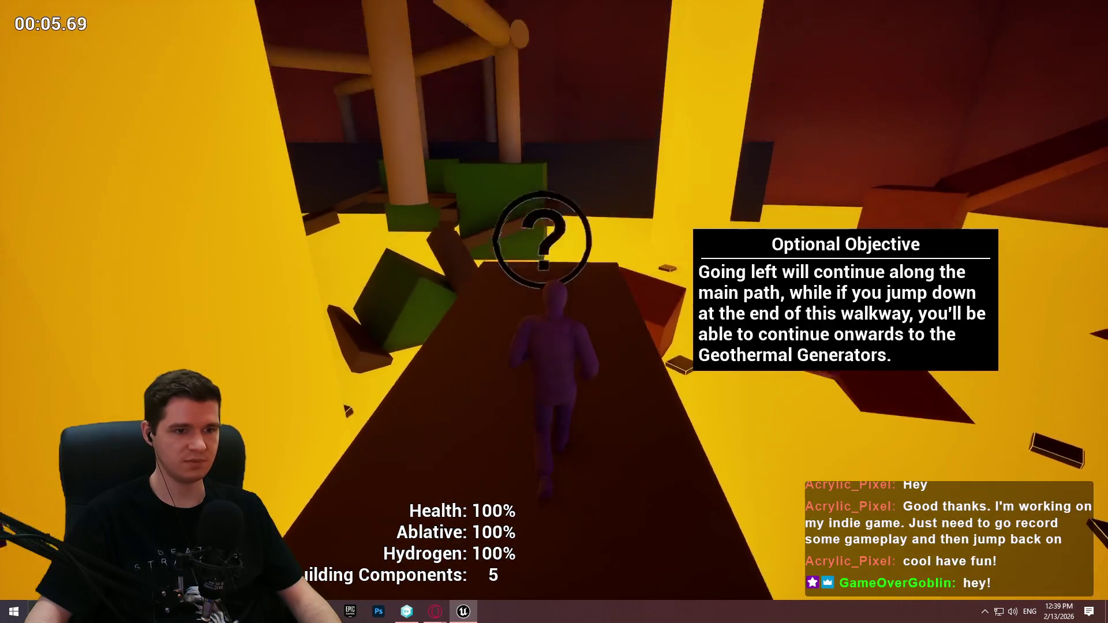
pyautogui.press('w')
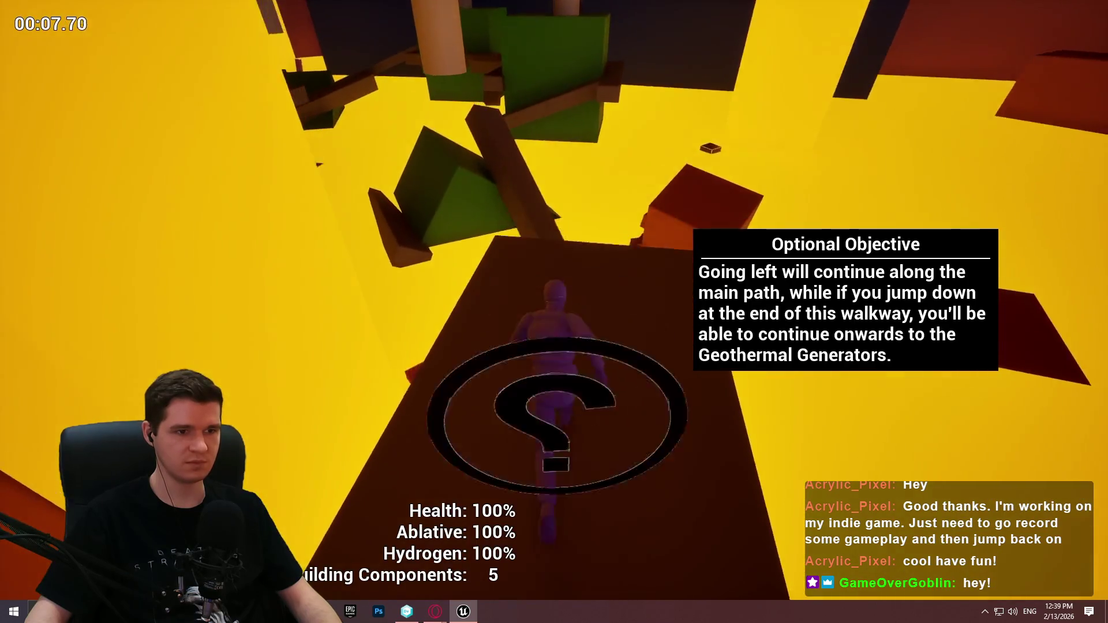
pyautogui.press('w')
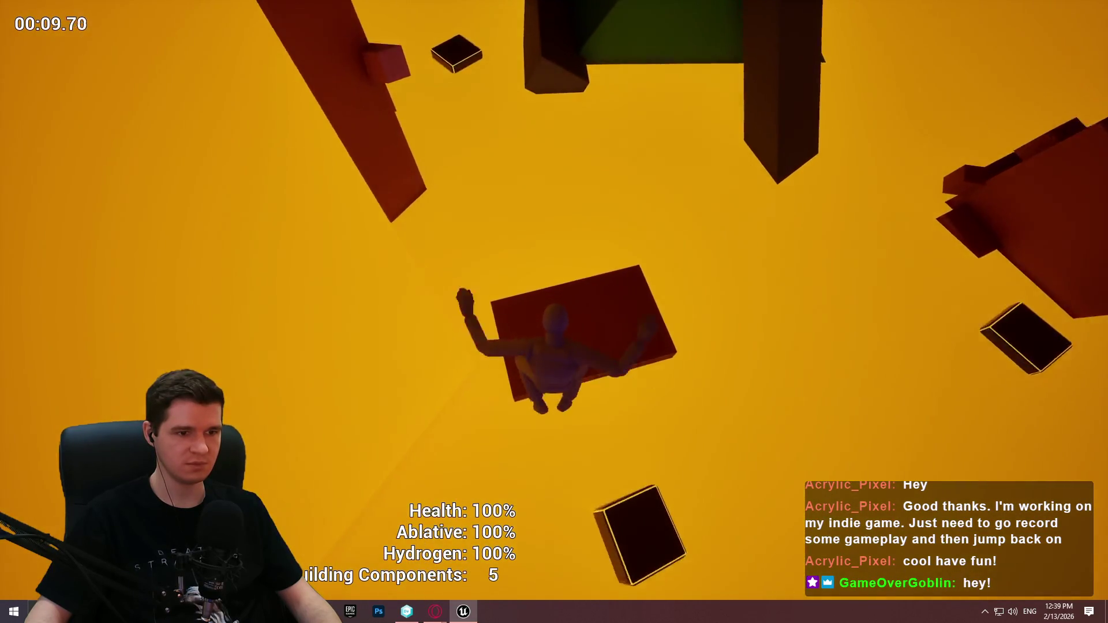
pyautogui.press('Escape')
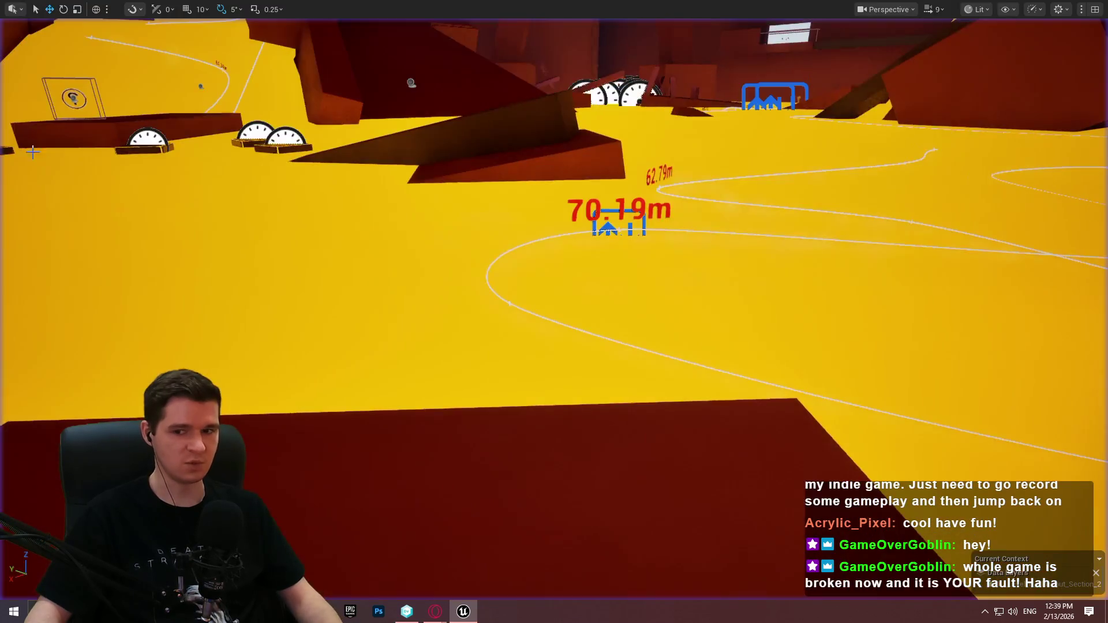
# Start a playtest from the dark cube Cube300 and run along the red platform.
pyautogui.press('w')
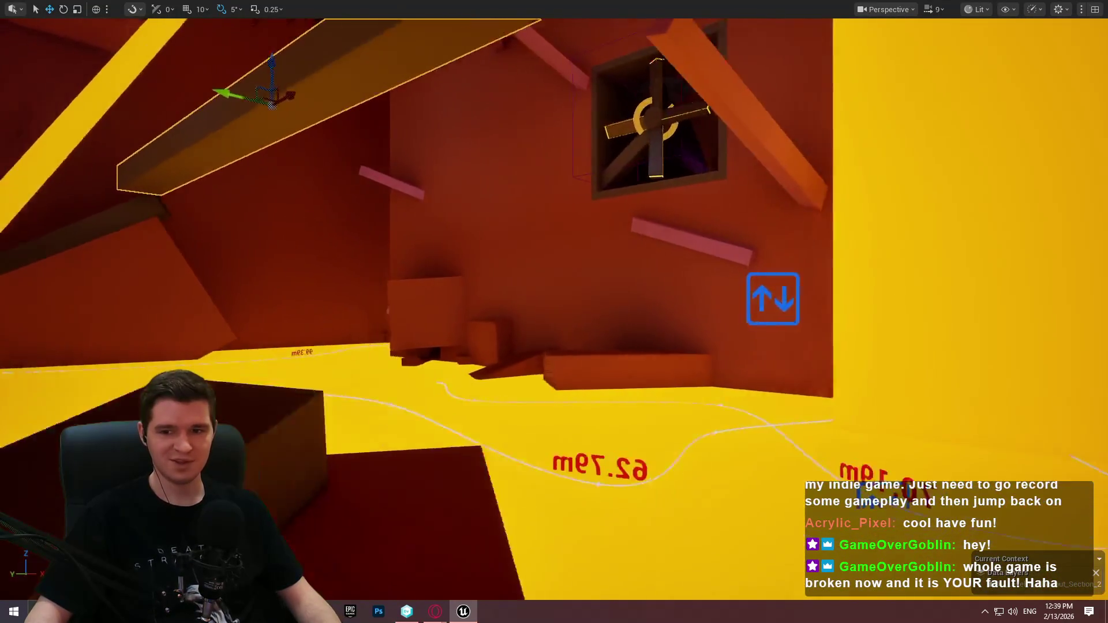
pyautogui.press('w')
pyautogui.rightClick(502, 413)
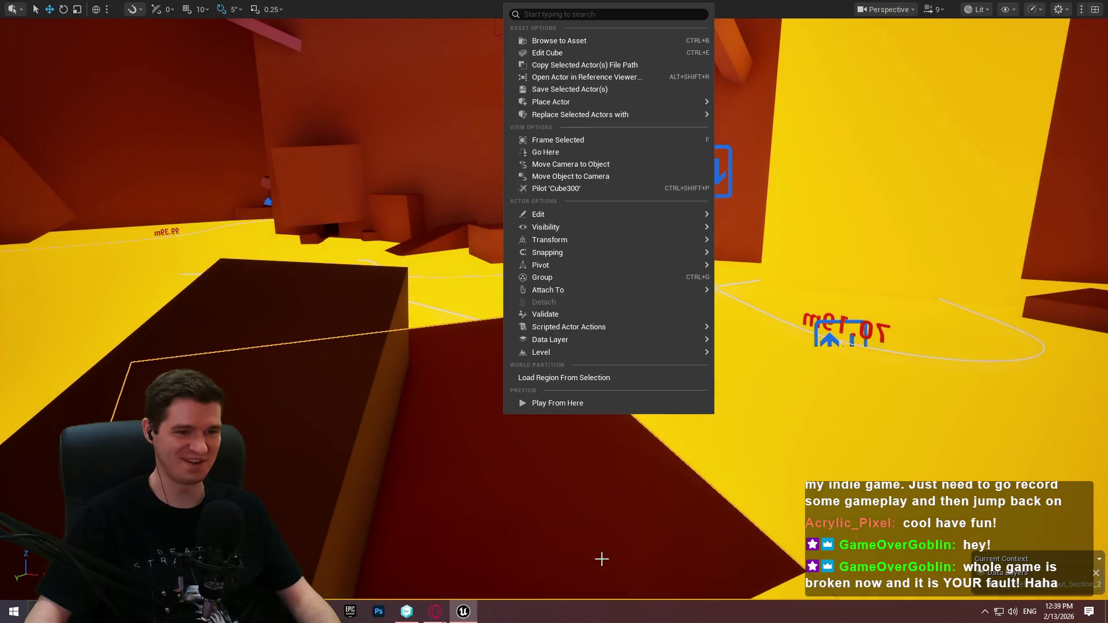
pyautogui.click(587, 403)
pyautogui.click(554, 490)
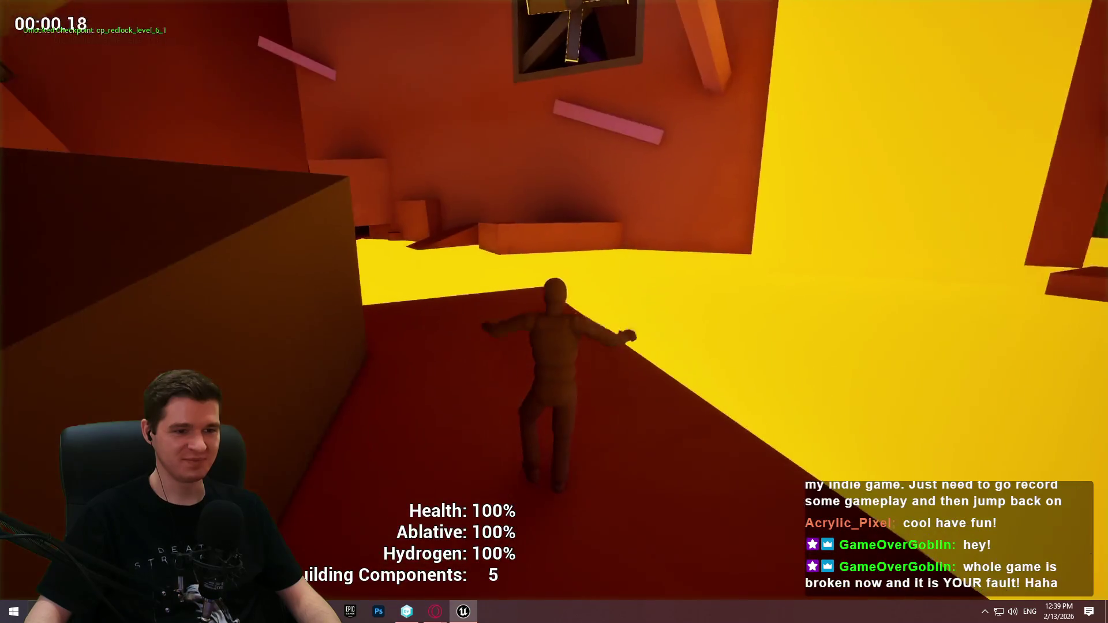
pyautogui.press('w')
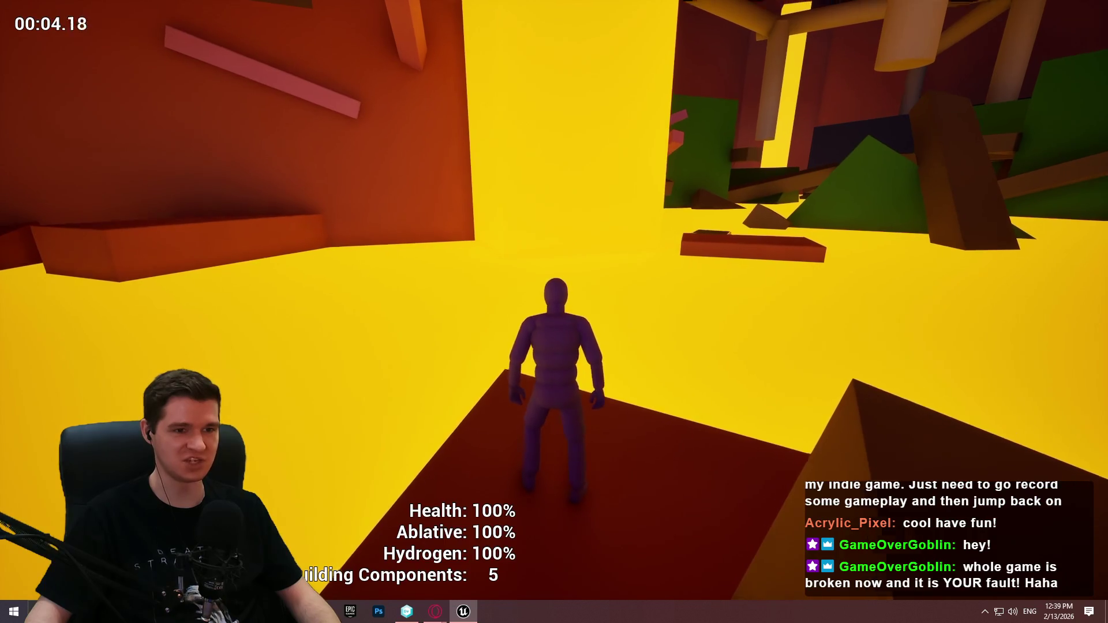
pyautogui.press('w')
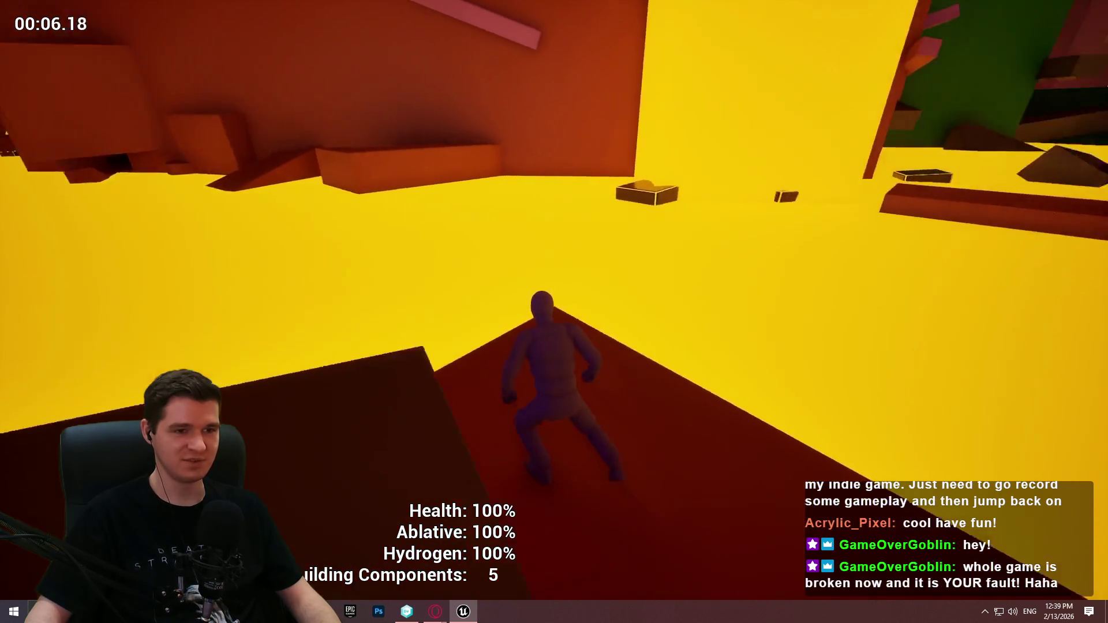
pyautogui.press('w')
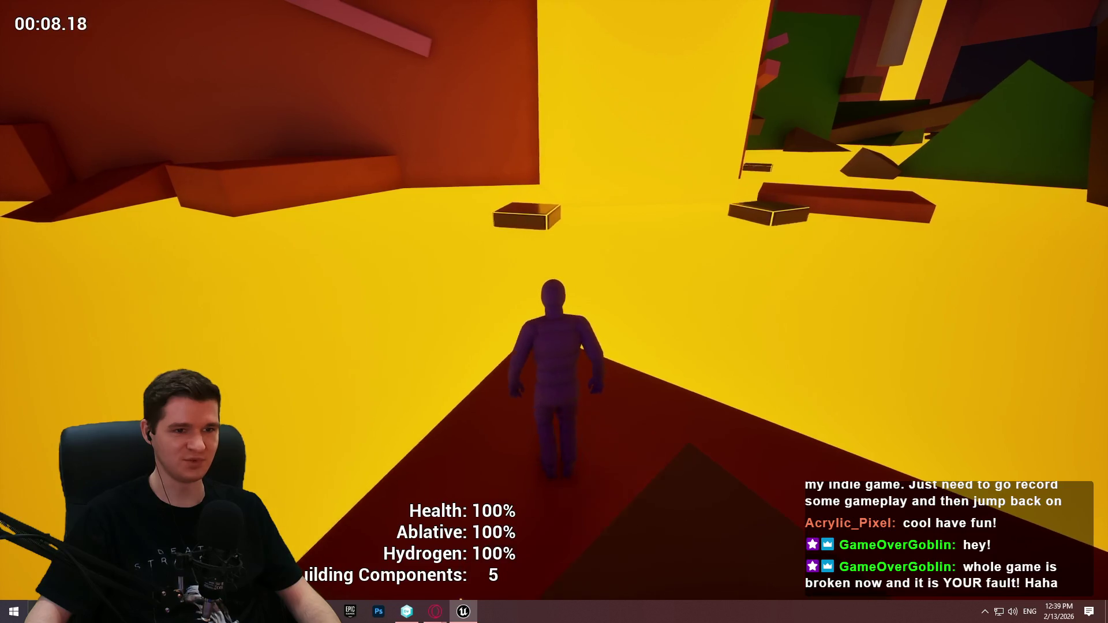
pyautogui.press('w')
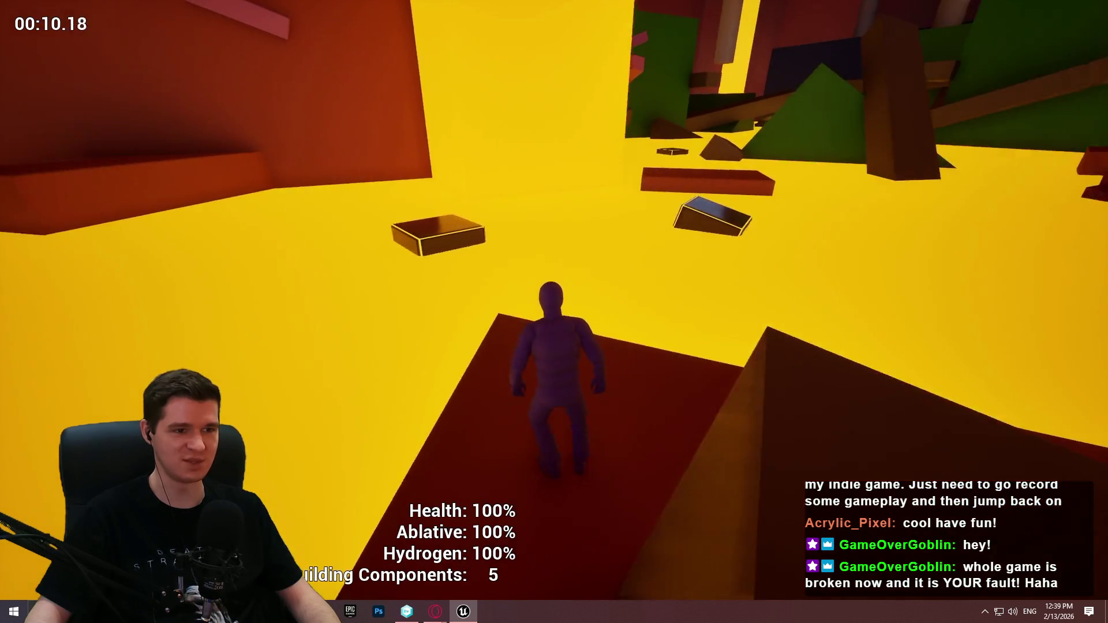
# Jump across the floating boxes and platforms, then end the playtest.
pyautogui.press('w')
pyautogui.press('space')
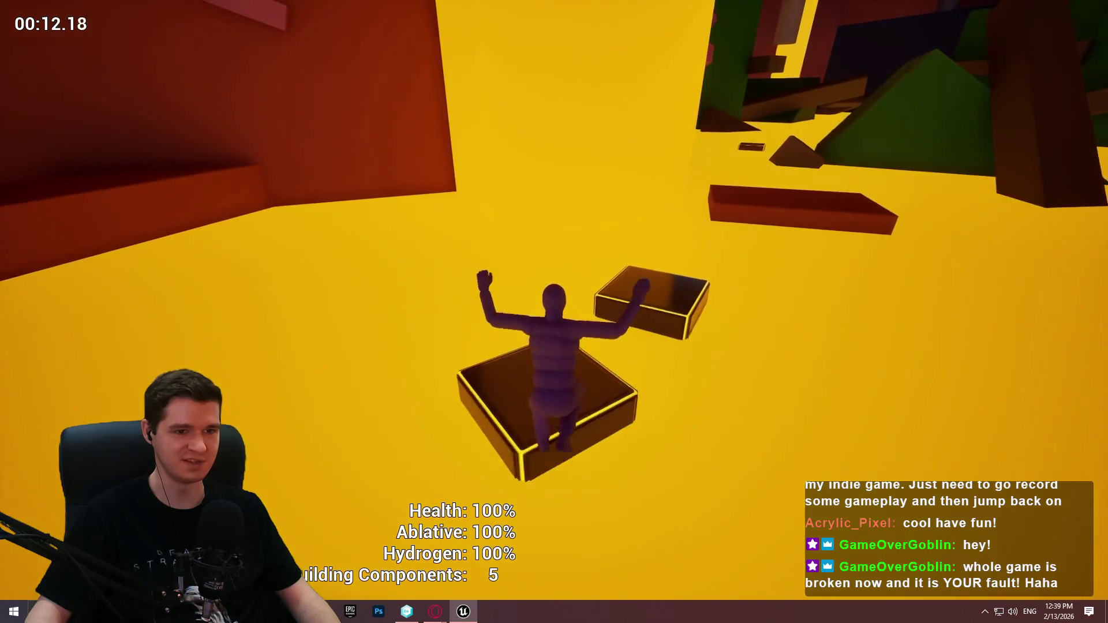
pyautogui.press('space')
pyautogui.press('w')
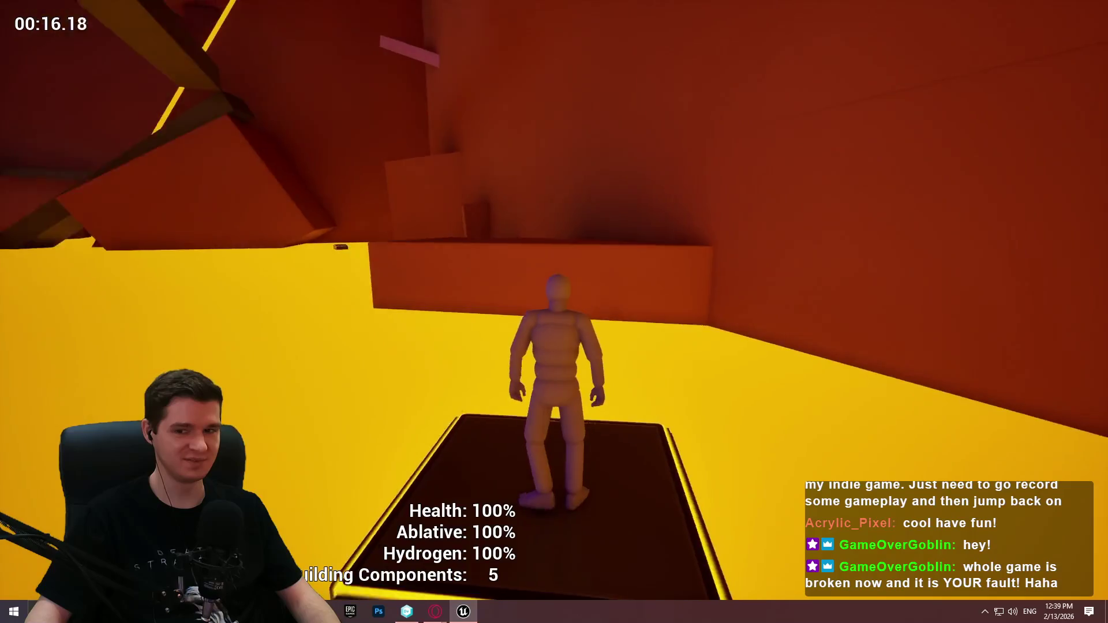
pyautogui.press('w')
pyautogui.press('w')
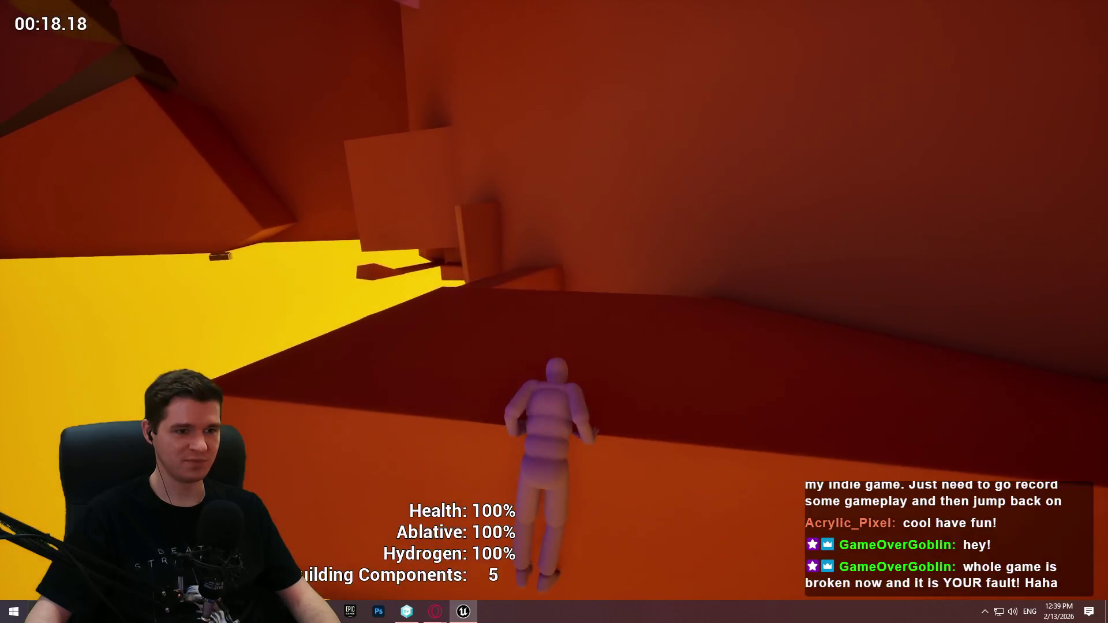
pyautogui.press('space')
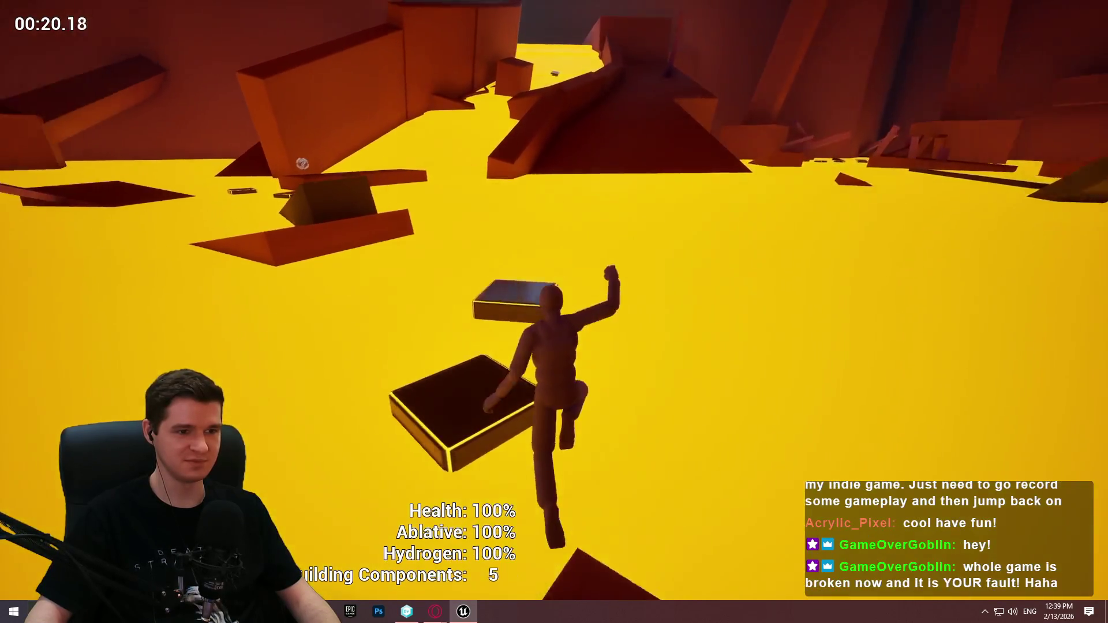
pyautogui.press('space')
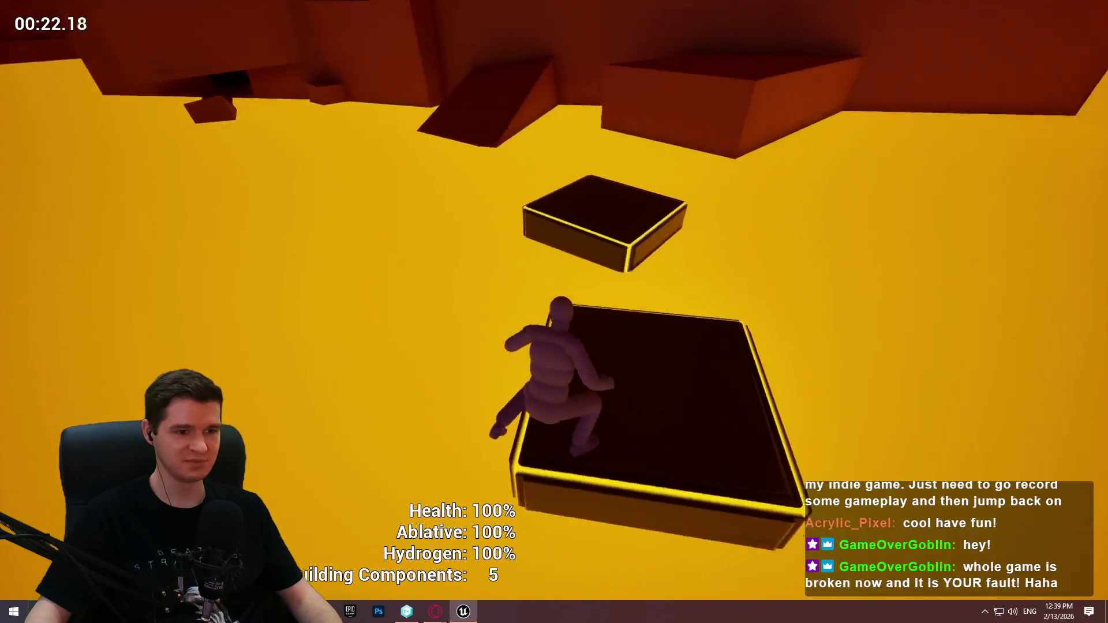
pyautogui.press('Escape')
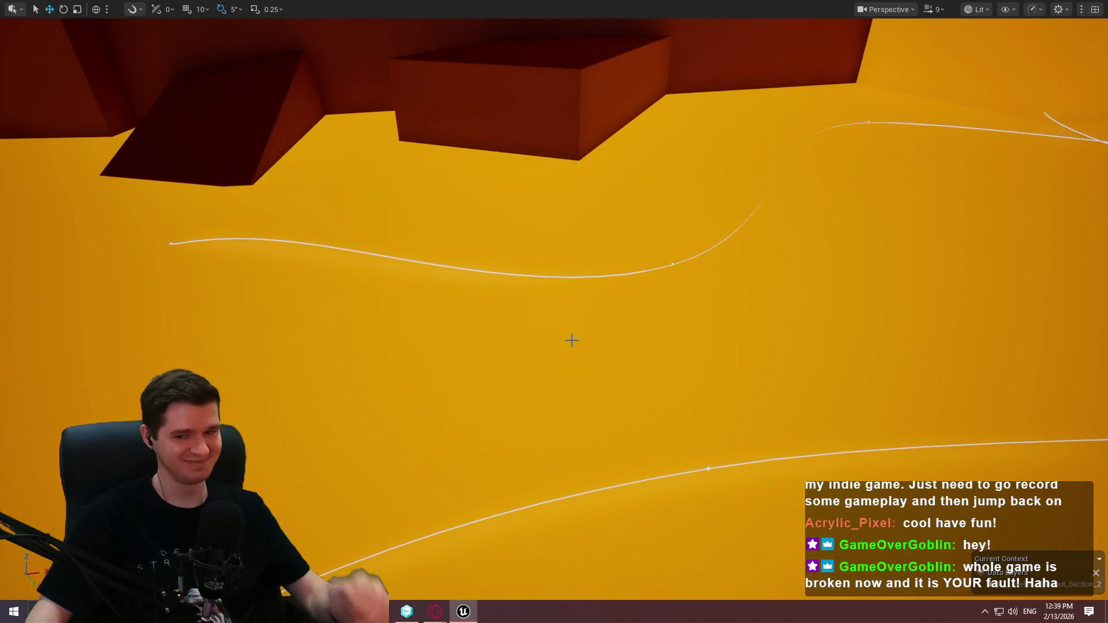
# Playtest from a floating platform box, jumping onto the dark platform before stopping.
pyautogui.press('w')
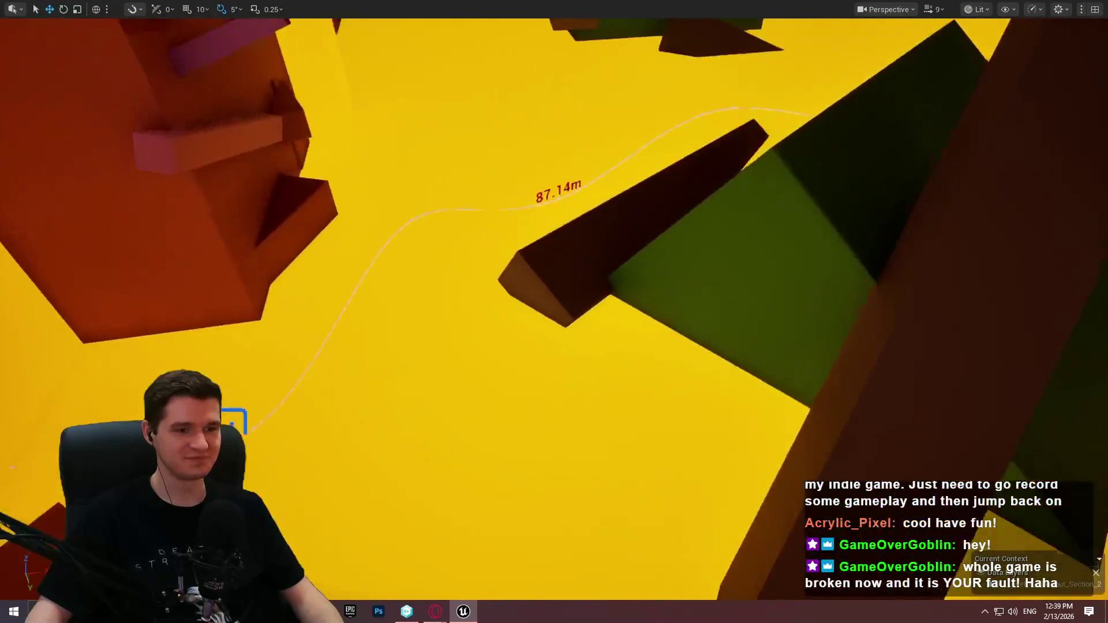
pyautogui.press('s')
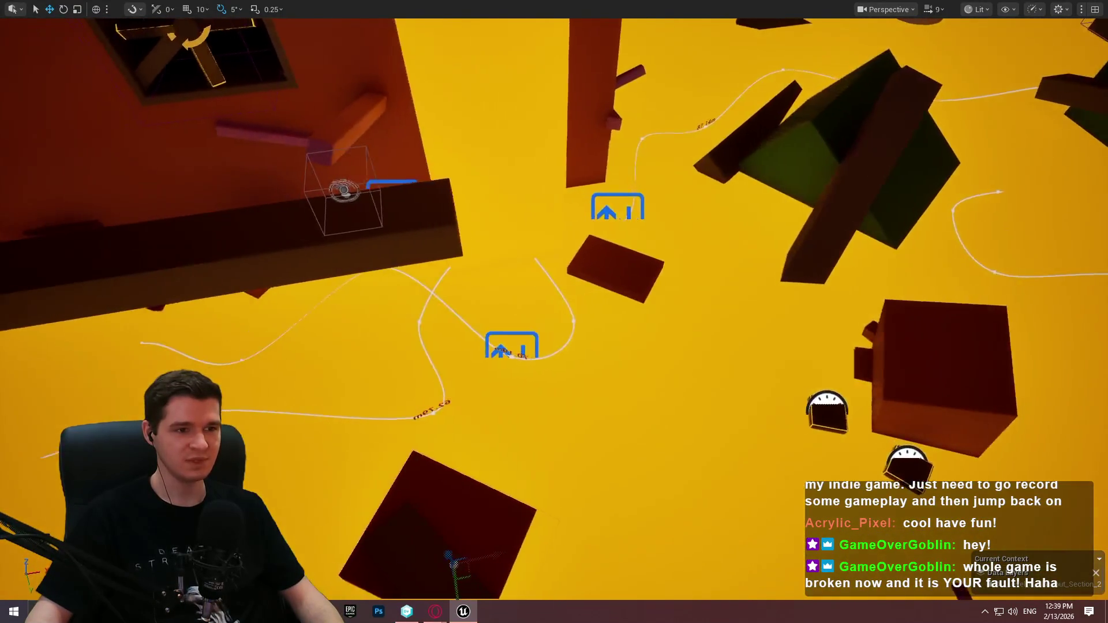
pyautogui.rightClick(631, 271)
pyautogui.click(705, 590)
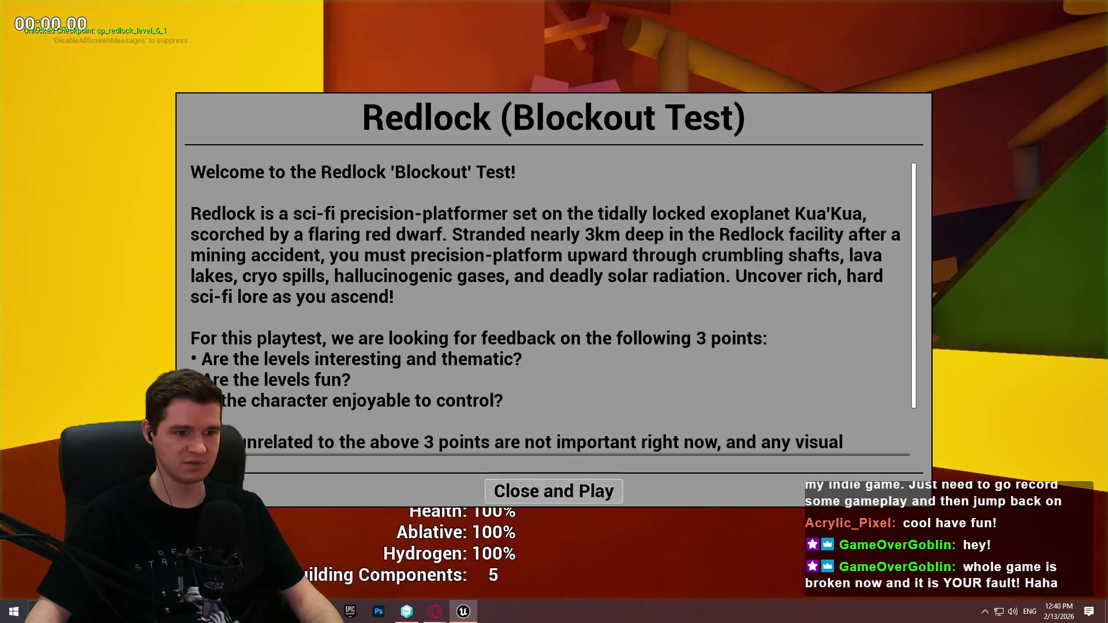
pyautogui.click(554, 489)
pyautogui.press('w')
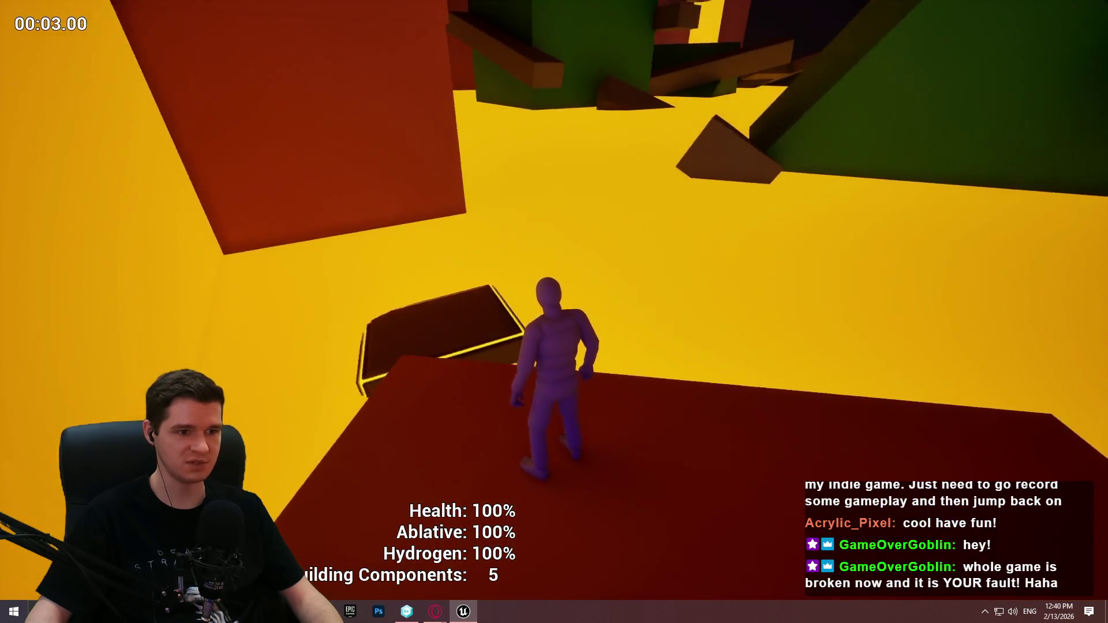
pyautogui.press('space')
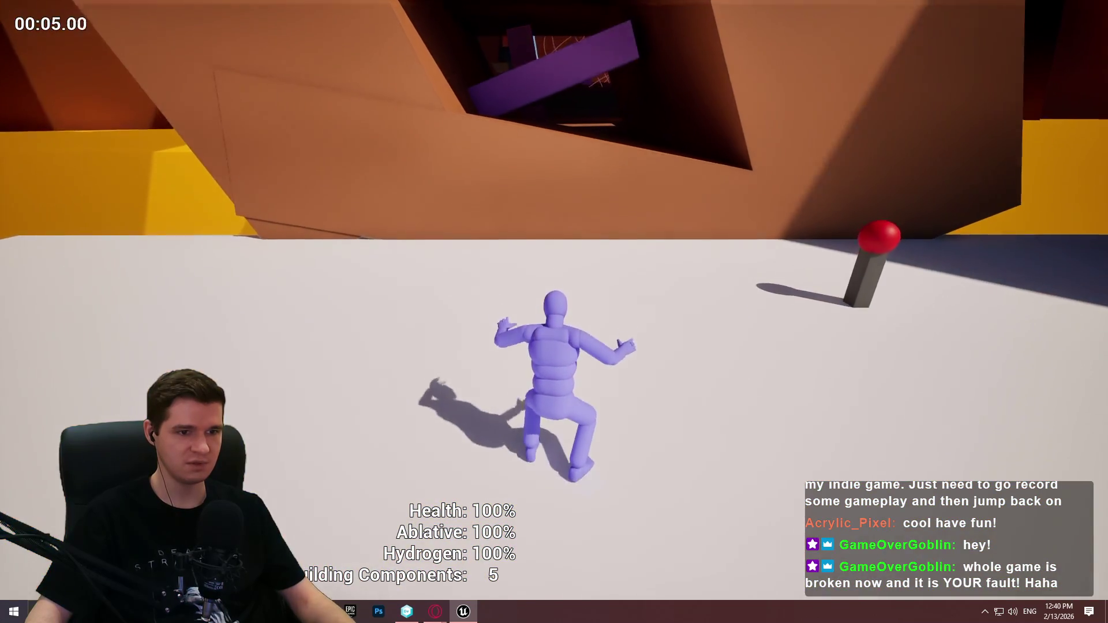
pyautogui.press('Escape')
# Fly the editor view back into the tunnel, looking up toward the ceiling.
pyautogui.scroll(3, 554, 311)
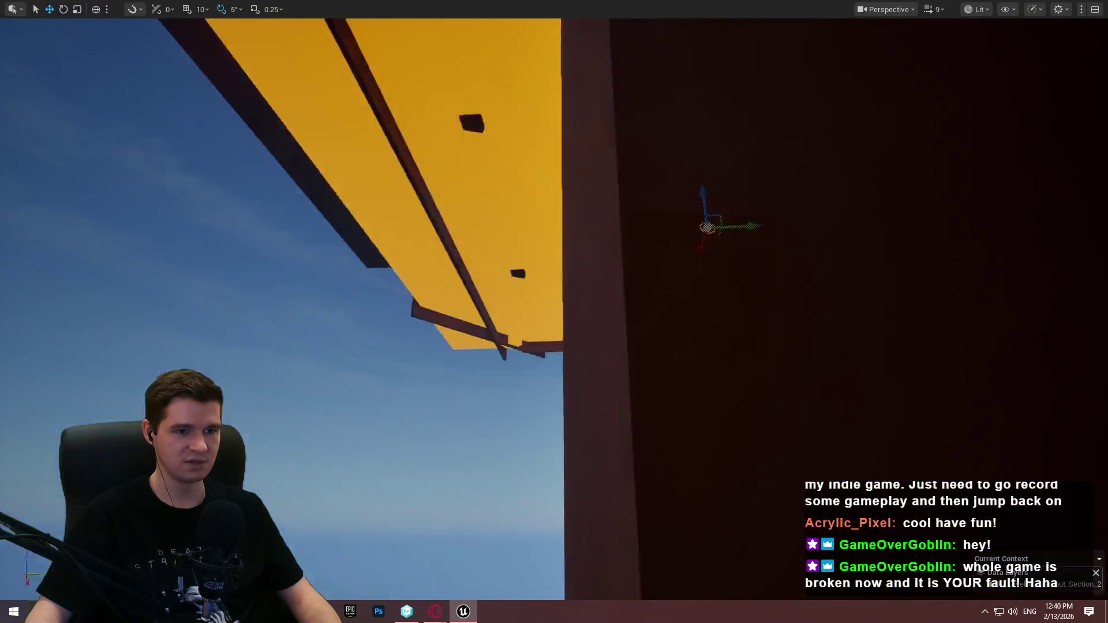
pyautogui.press('w')
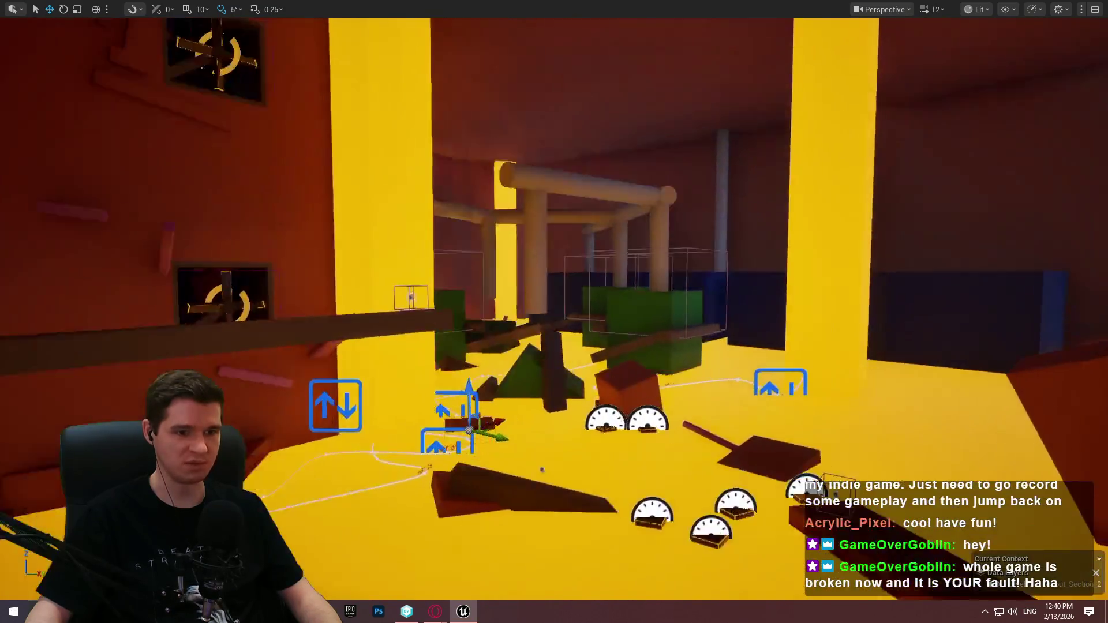
pyautogui.press('w')
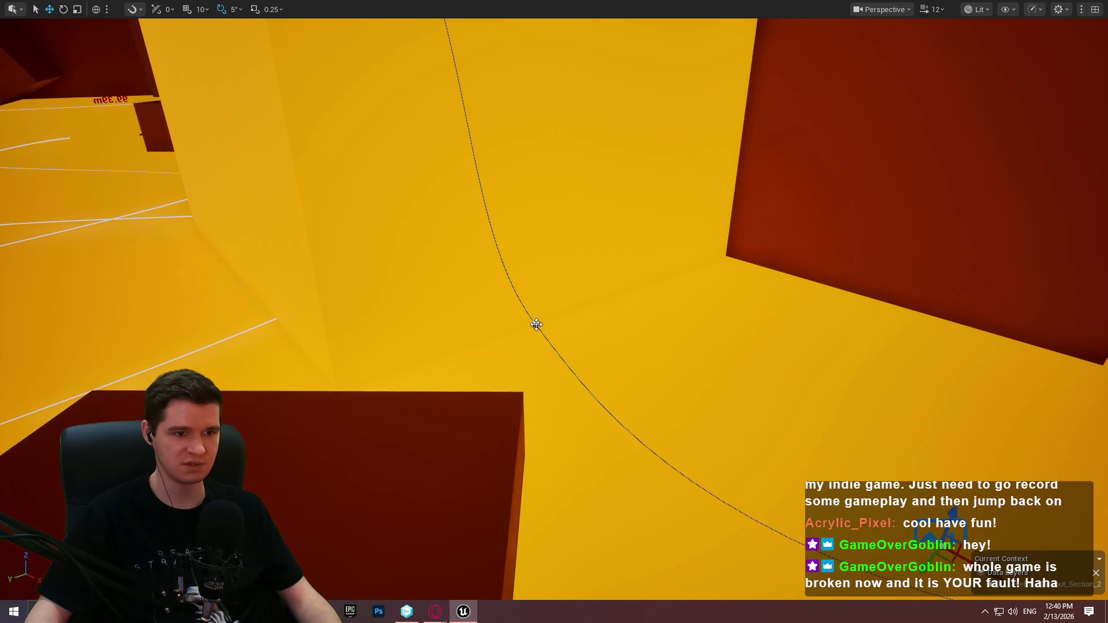
# Switch to Rotate mode and select the spline points near the red block.
pyautogui.press('w')
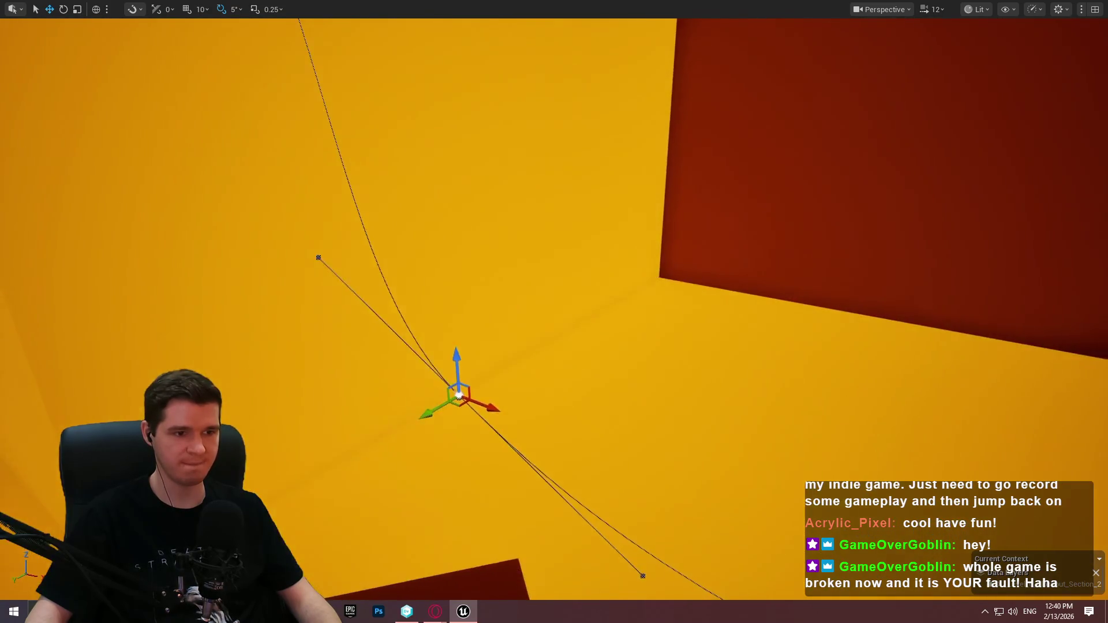
pyautogui.press('w')
pyautogui.press('e')
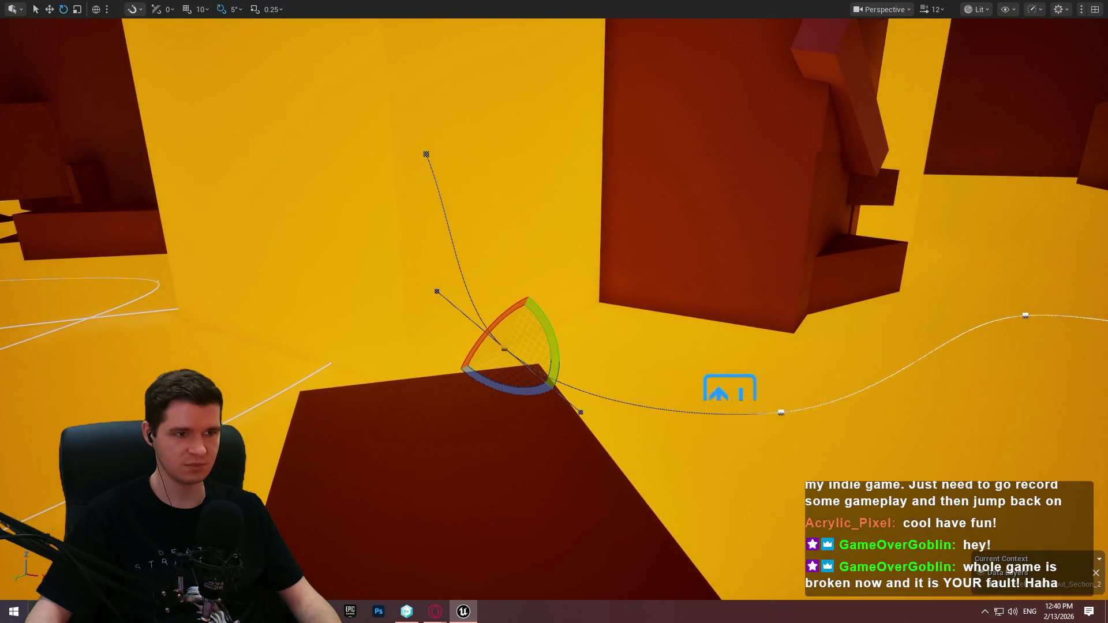
pyautogui.click(425, 154)
pyautogui.click(505, 349)
pyautogui.scroll(-2, 554, 311)
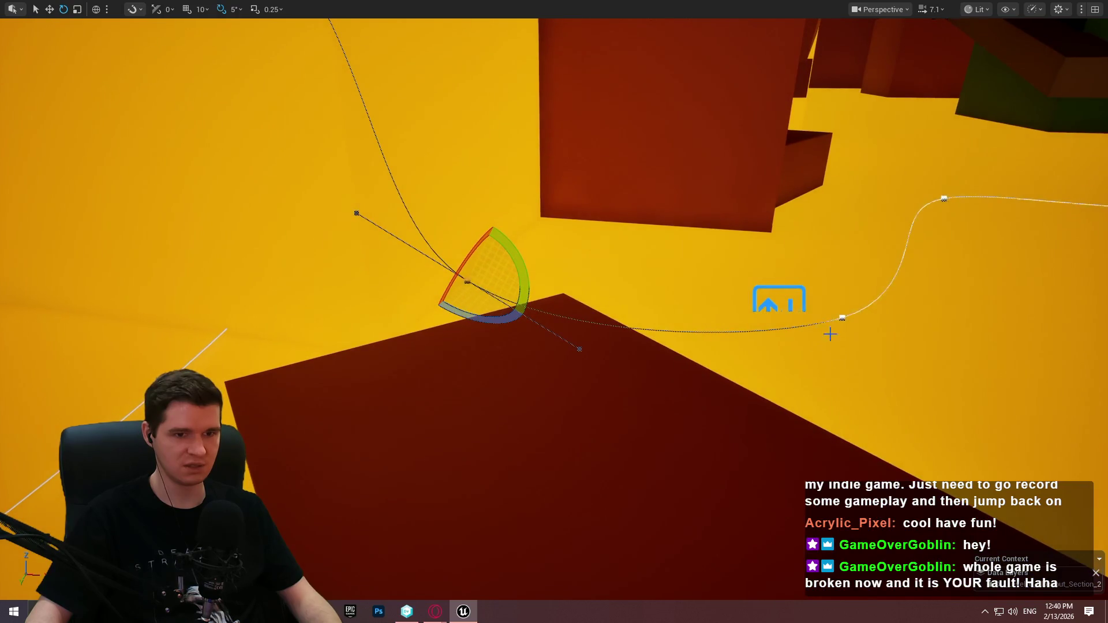
pyautogui.click(843, 316)
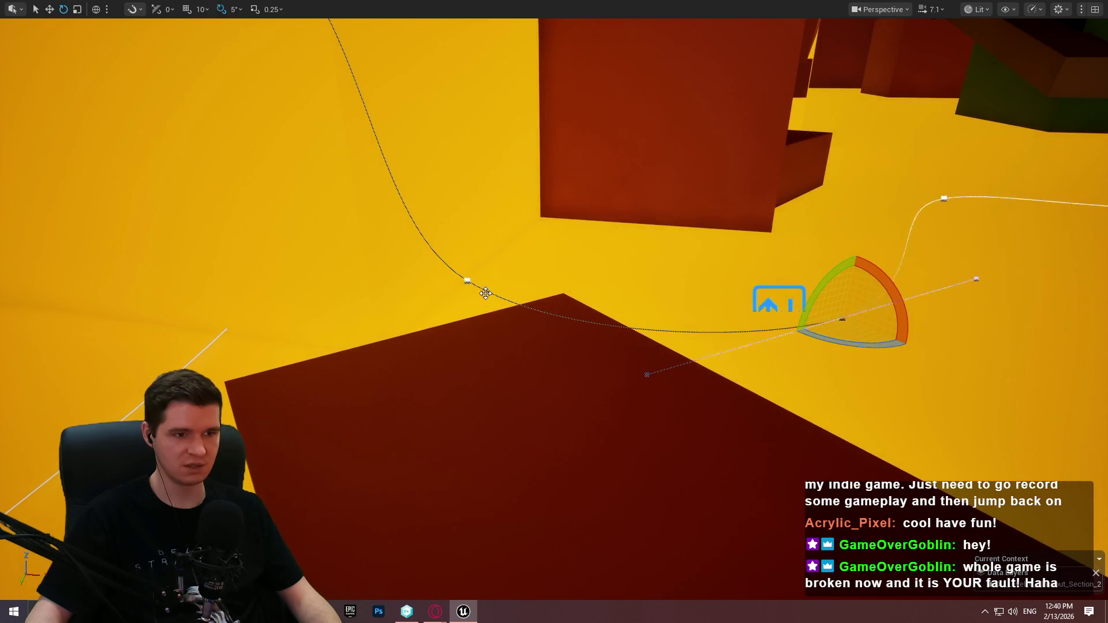
pyautogui.click(468, 282)
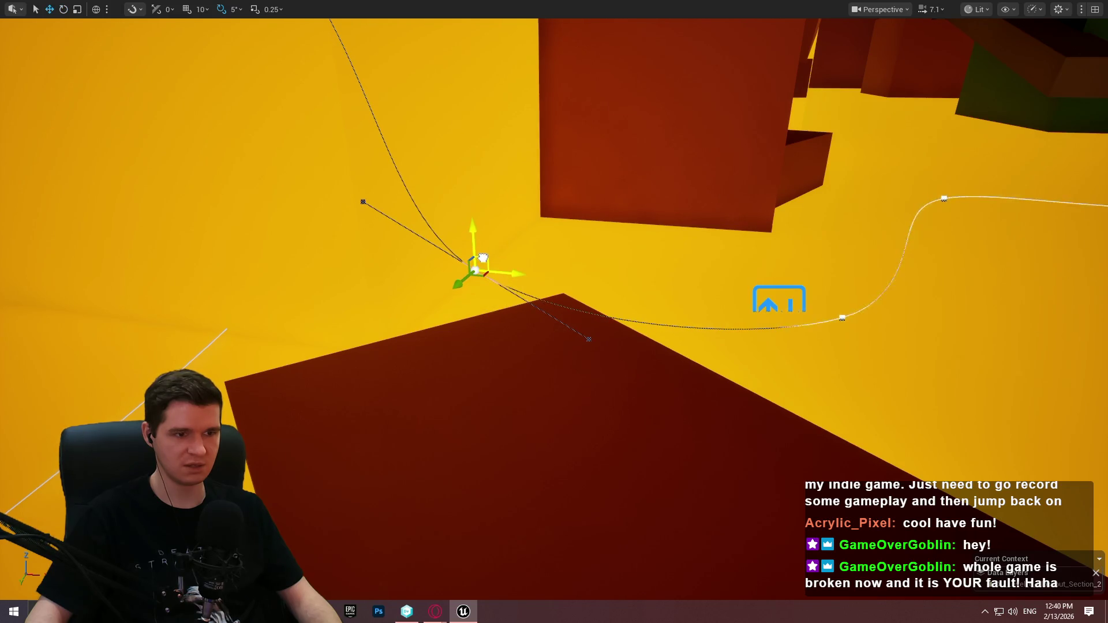
# Select the spline, frame it, and rotate using a spline point's tangent handle.
pyautogui.rightClick(509, 331)
pyautogui.moveTo(546, 404)
pyautogui.click(475, 270)
pyautogui.press('e')
pyautogui.press('f')
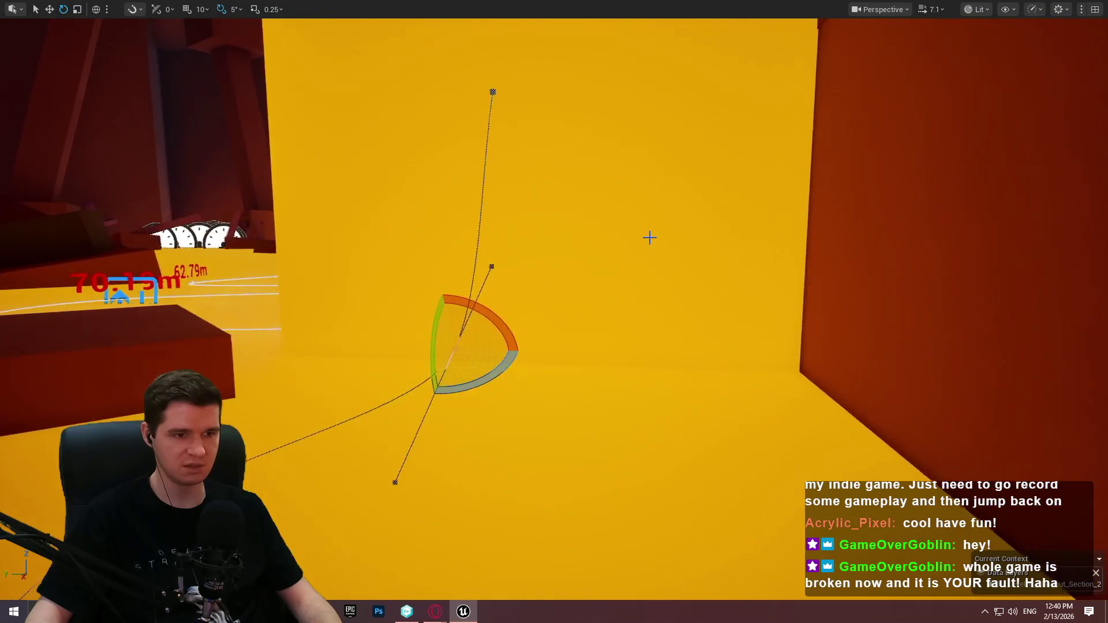
pyautogui.scroll(-2, 554, 312)
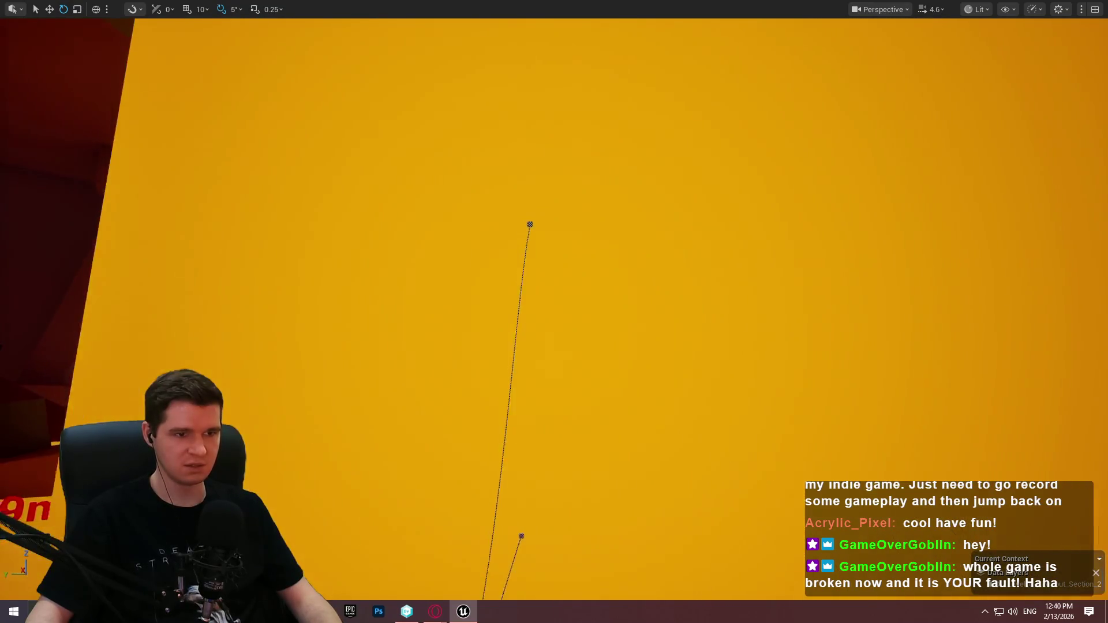
pyautogui.press('f')
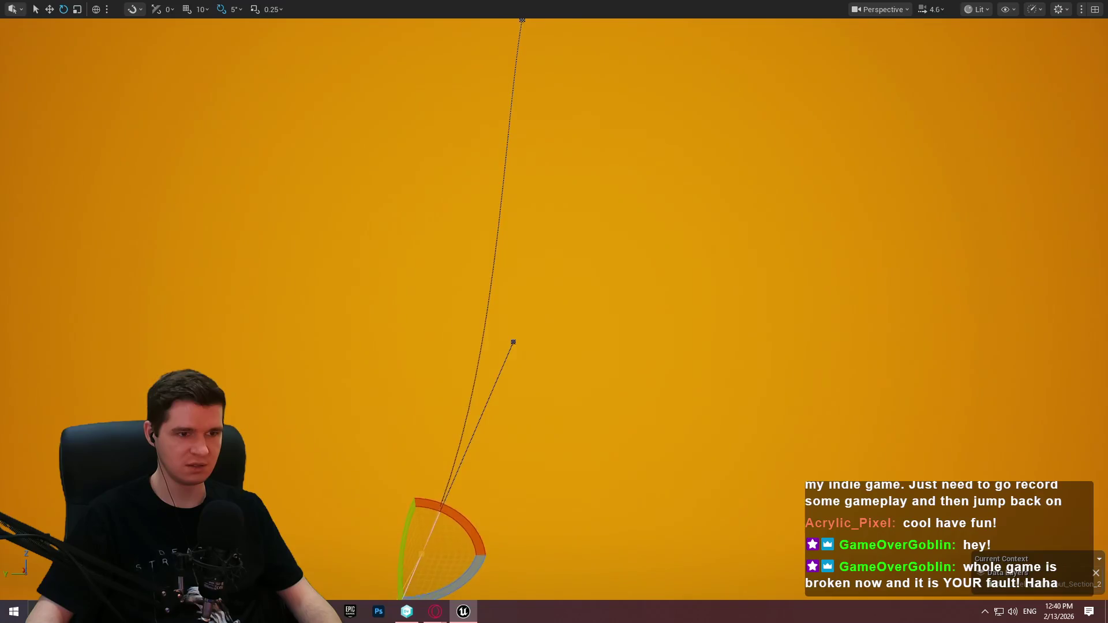
pyautogui.scroll(-1, 530, 174)
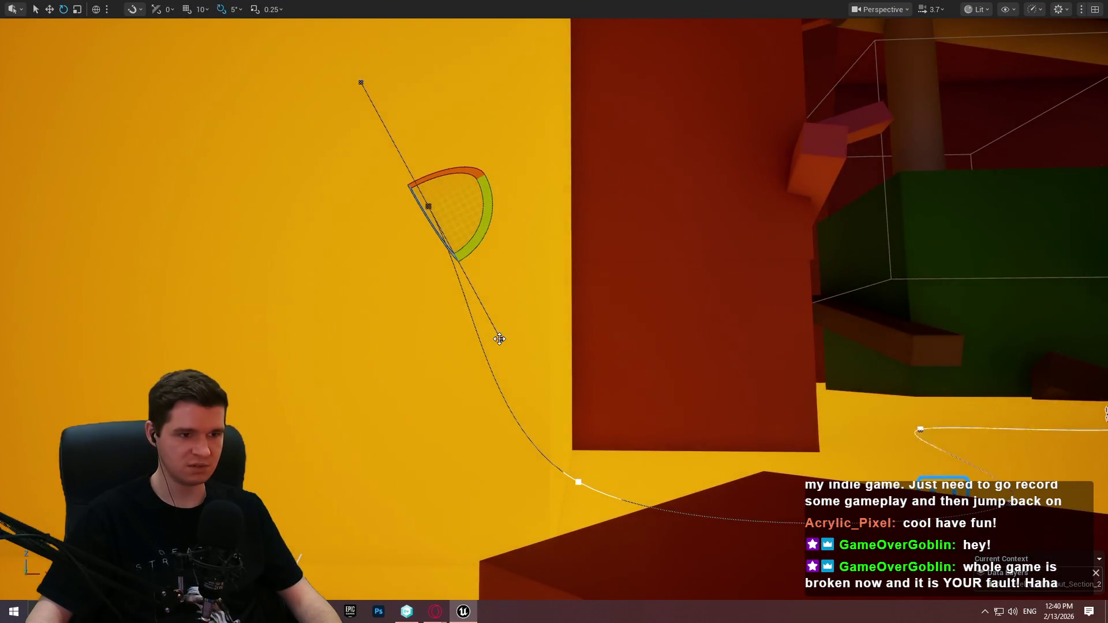
pyautogui.click(499, 338)
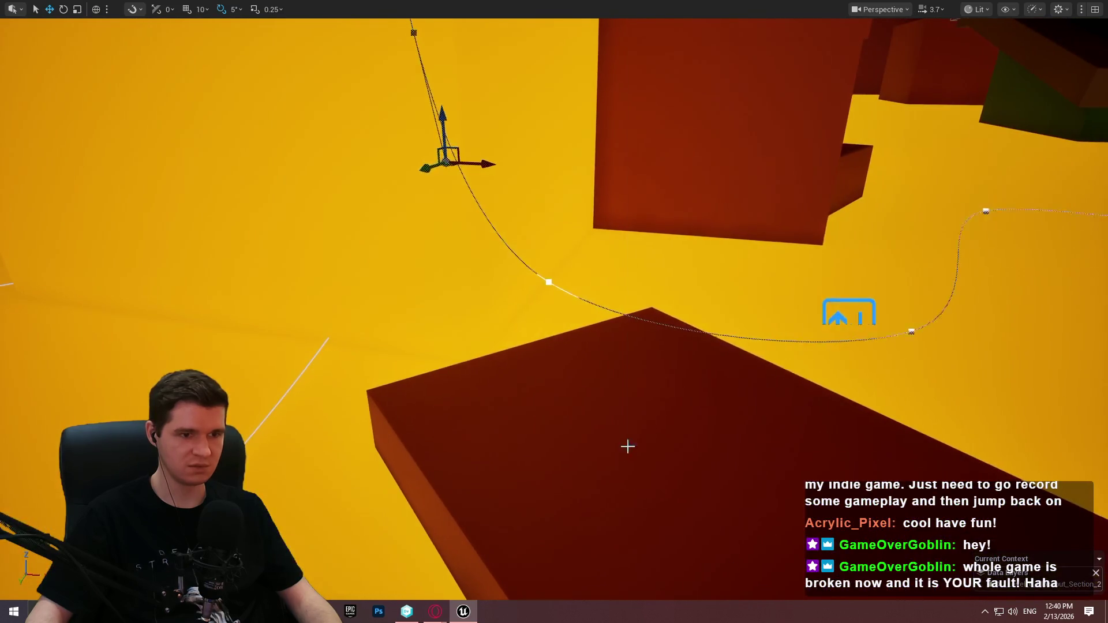
# Start a playtest from Cube1693 on the red platform.
pyautogui.rightClick(627, 445)
pyautogui.click(700, 435)
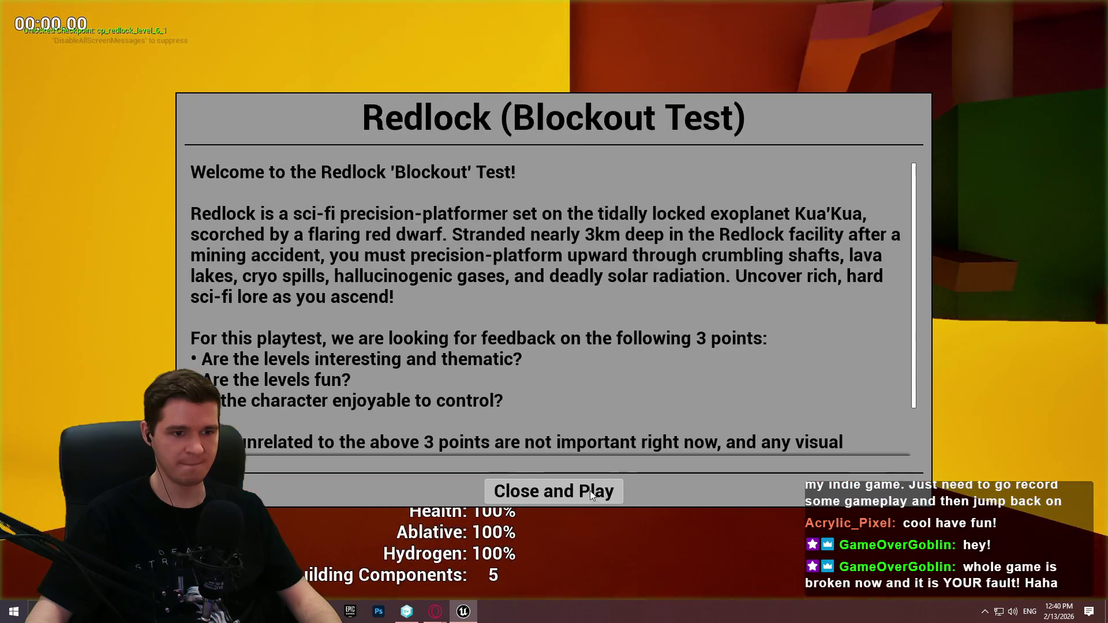
pyautogui.click(590, 491)
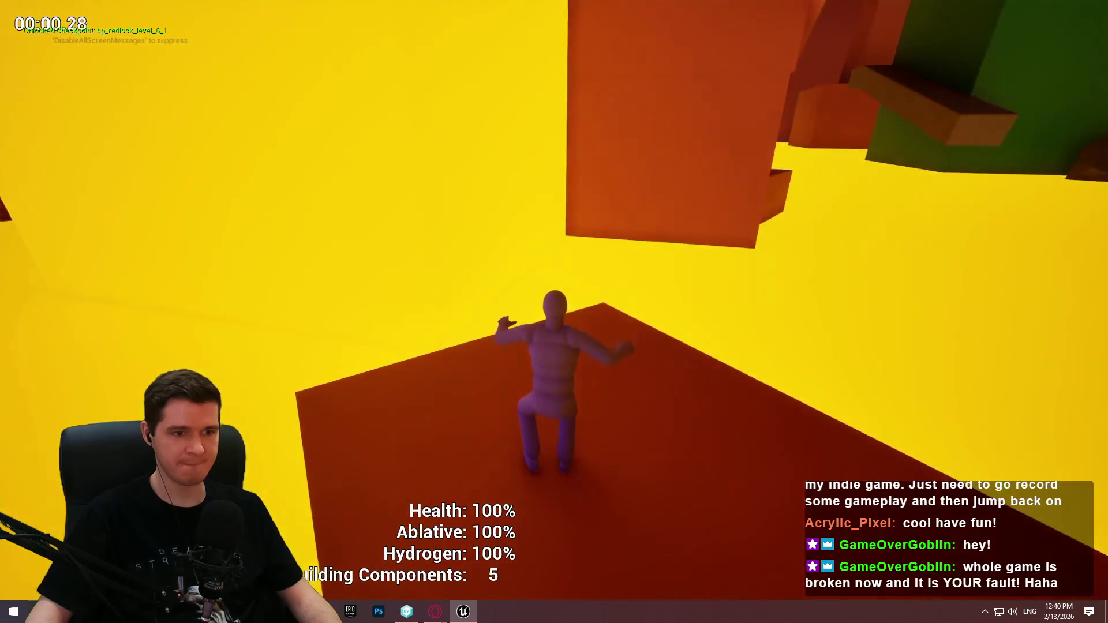
# Jump onto the outlined box, climb the ledge, walk toward the yellow corridor, then stop playing.
pyautogui.press('w')
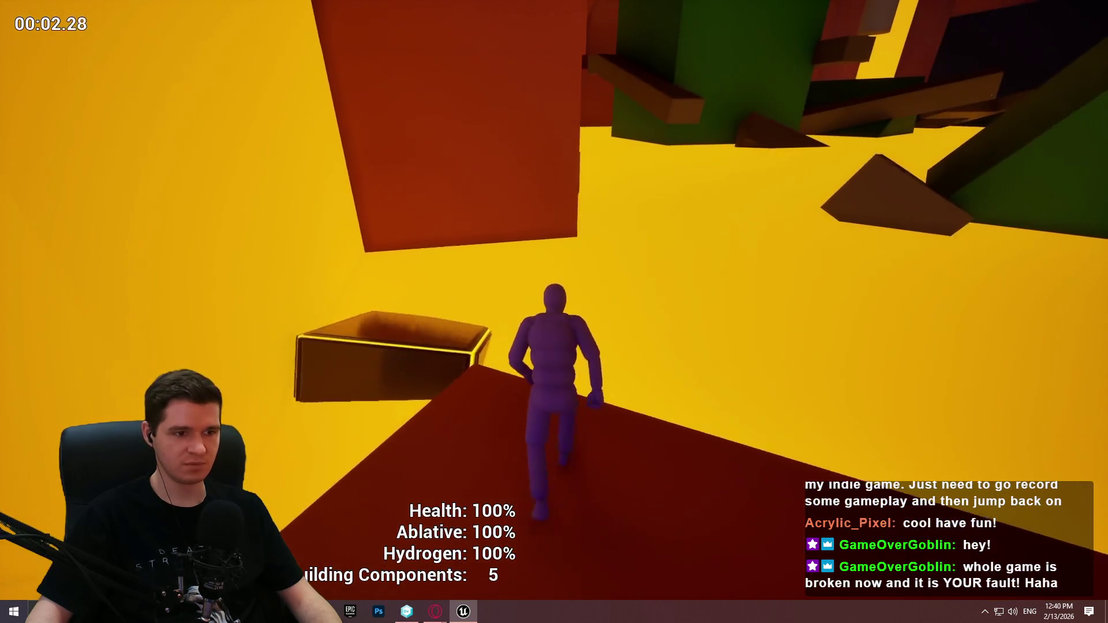
pyautogui.press('space')
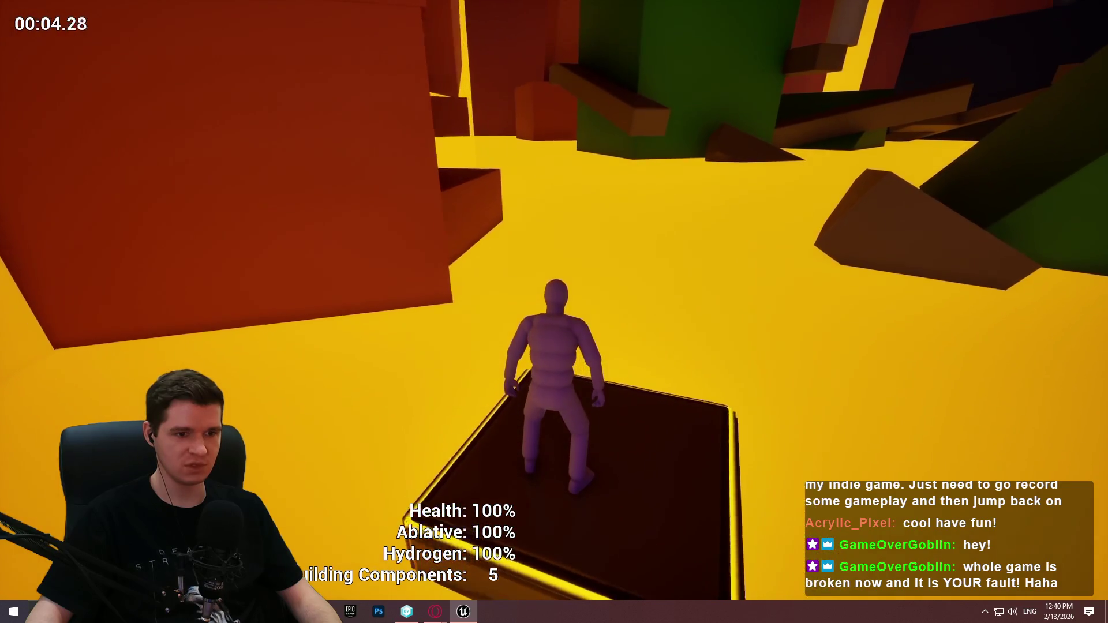
pyautogui.press('w')
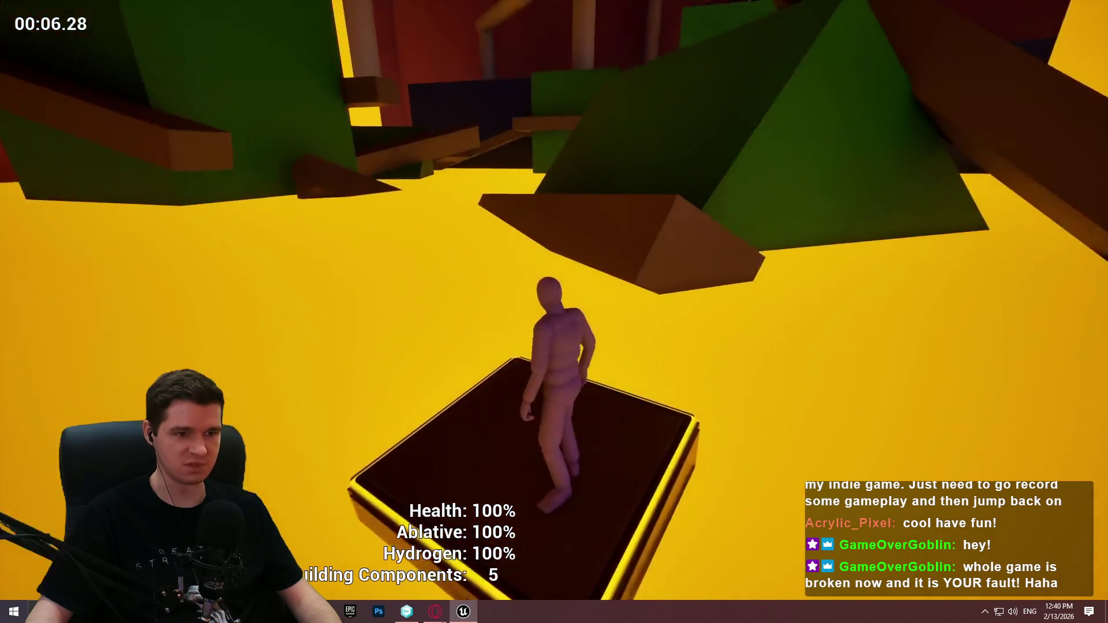
pyautogui.press('w')
pyautogui.press('space')
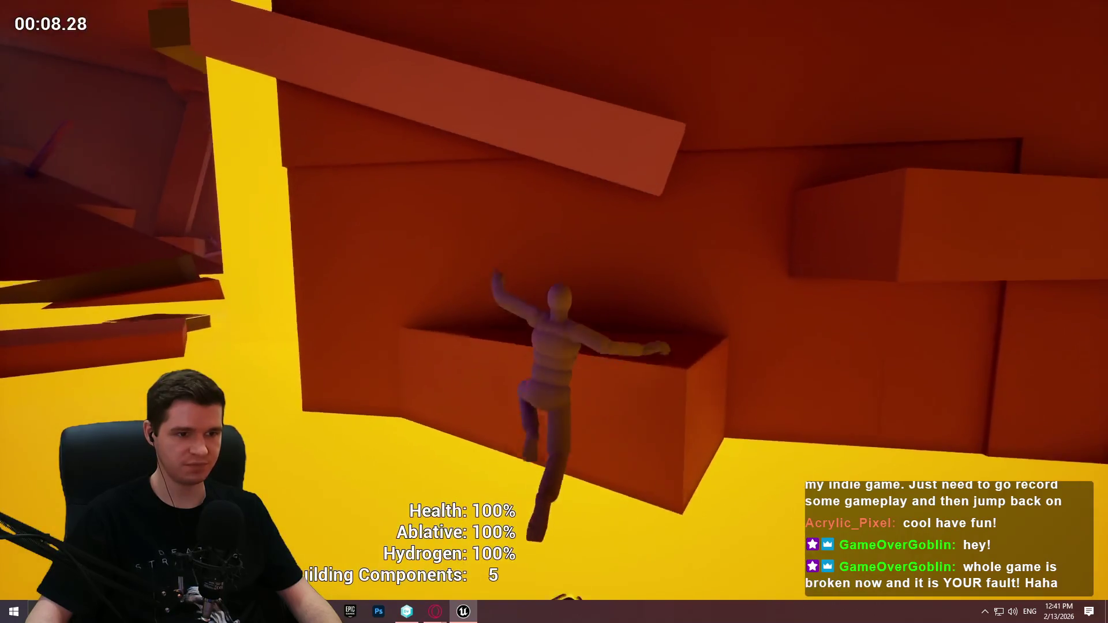
pyautogui.press('w')
pyautogui.press('w')
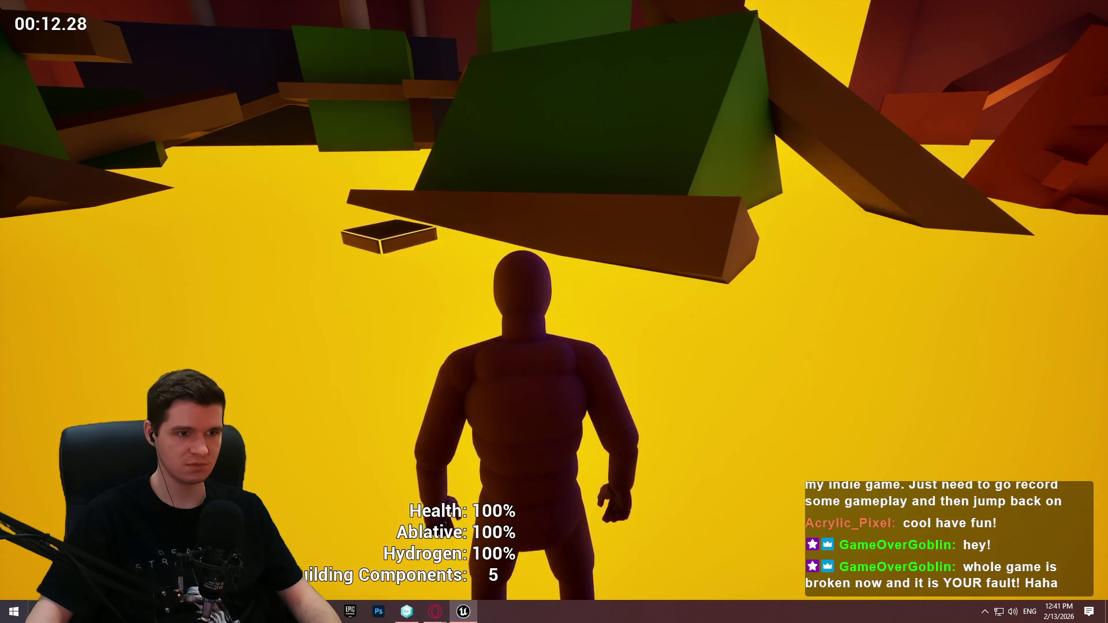
pyautogui.press('w')
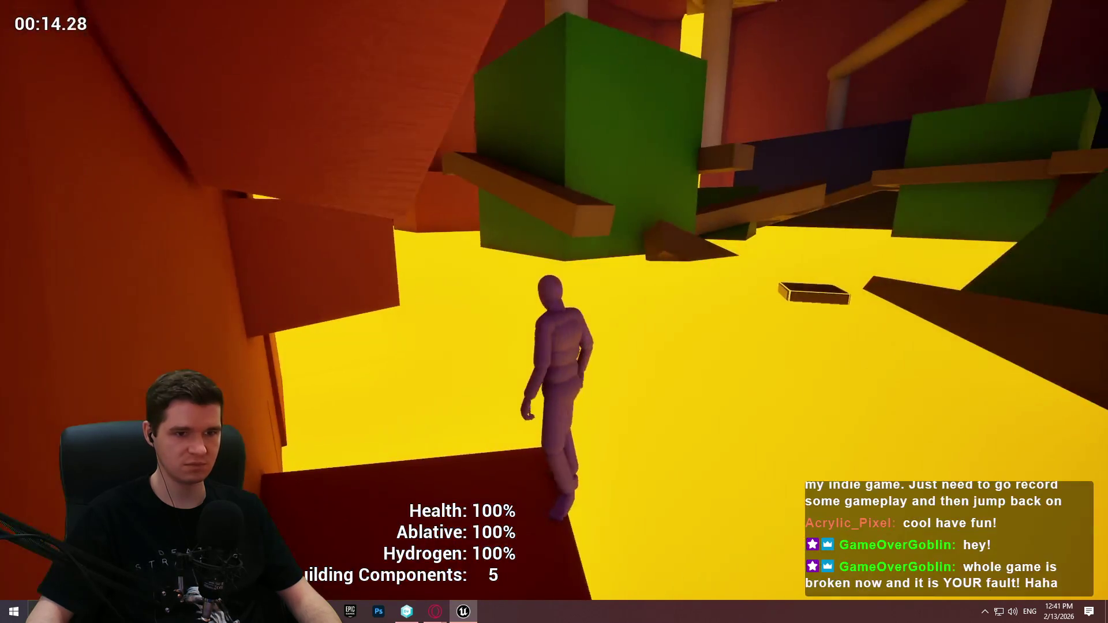
pyautogui.press('w')
pyautogui.press('Escape')
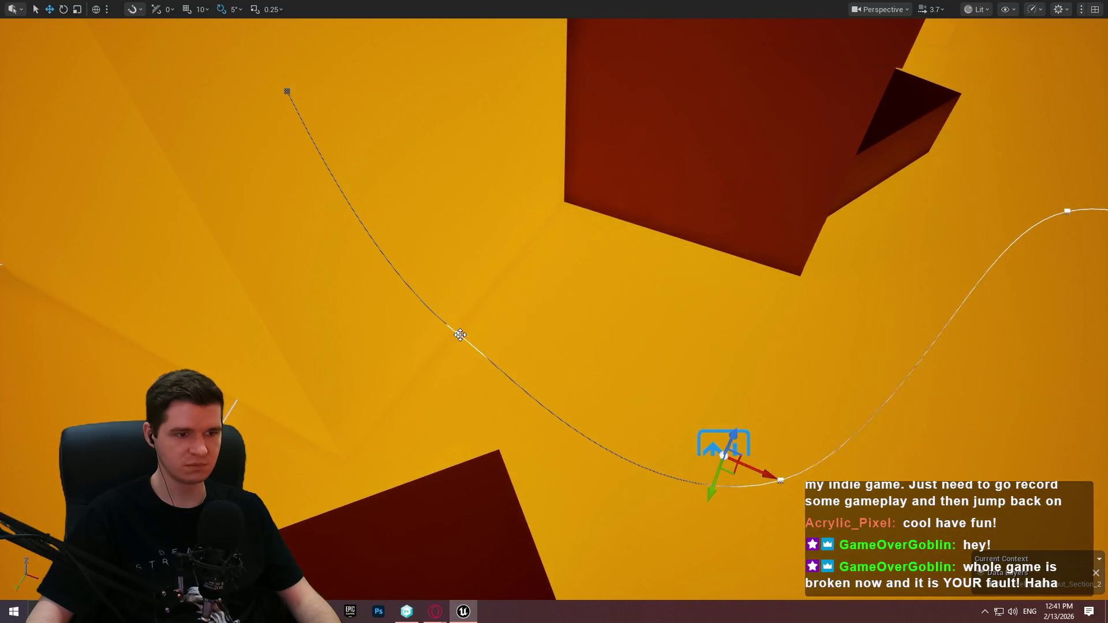
# Rotate the lower spline point 5 degrees and move it down and to the right.
pyautogui.click(460, 334)
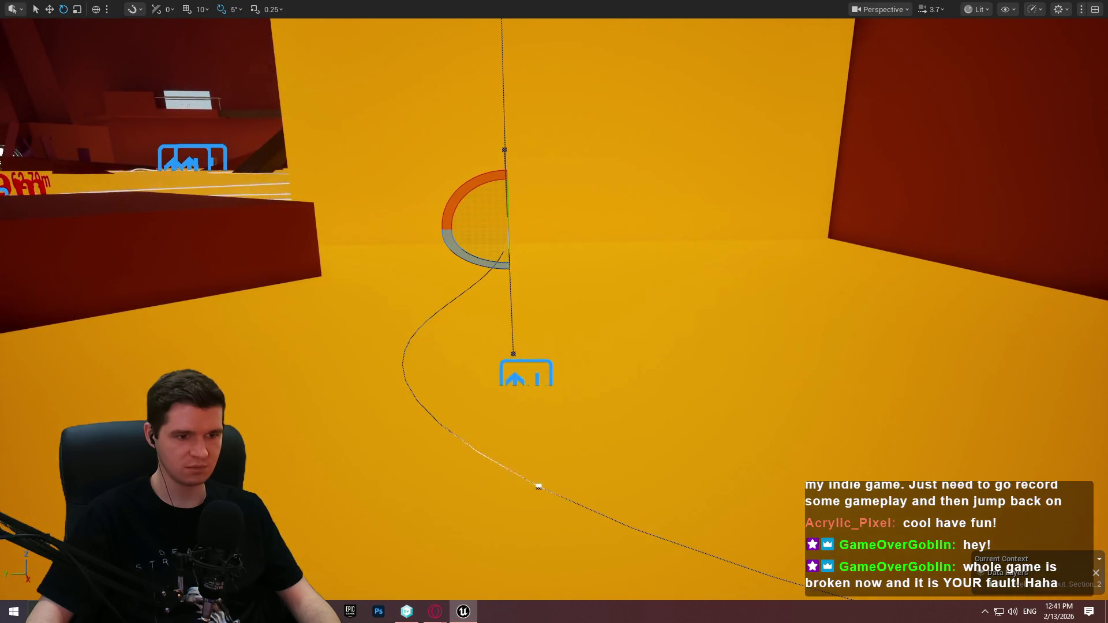
pyautogui.click(538, 487)
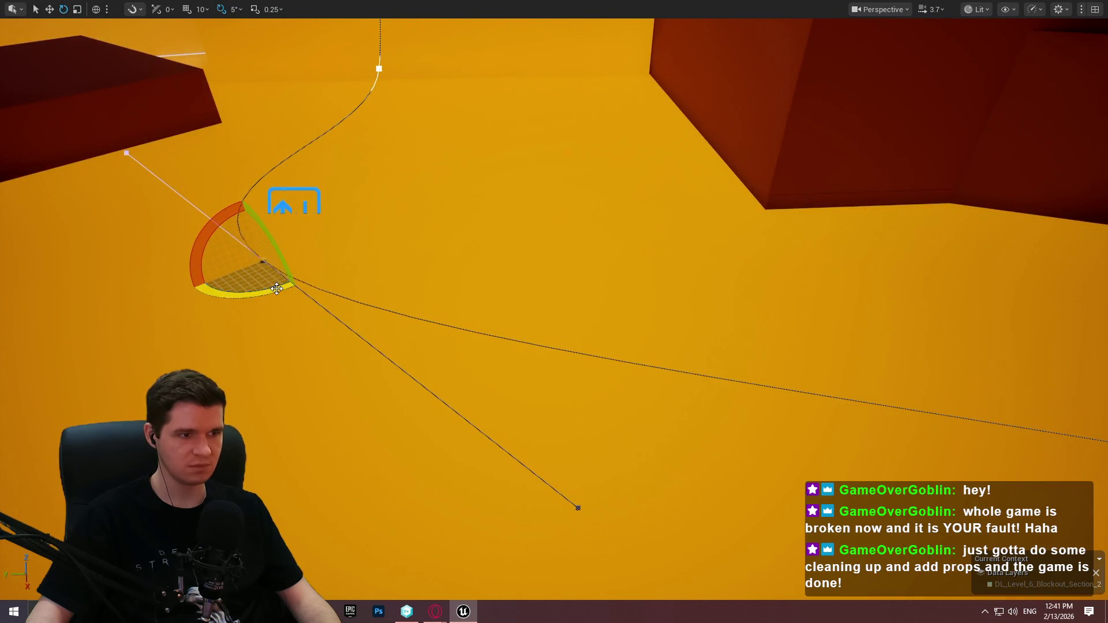
pyautogui.moveTo(276, 289); pyautogui.dragTo(284, 290)
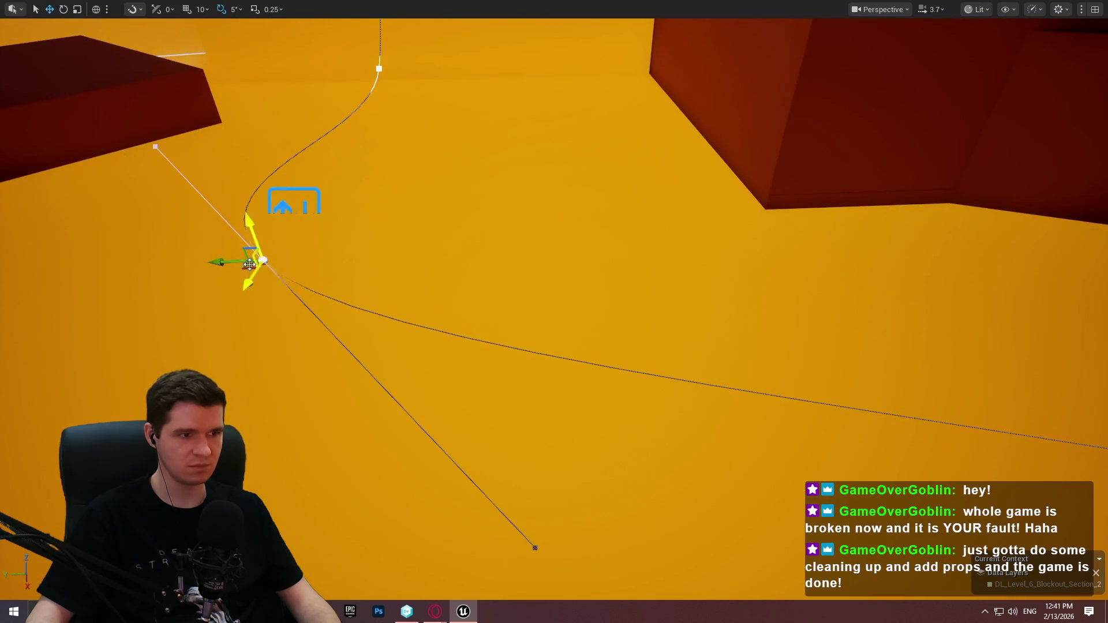
pyautogui.moveTo(264, 259); pyautogui.dragTo(281, 267)
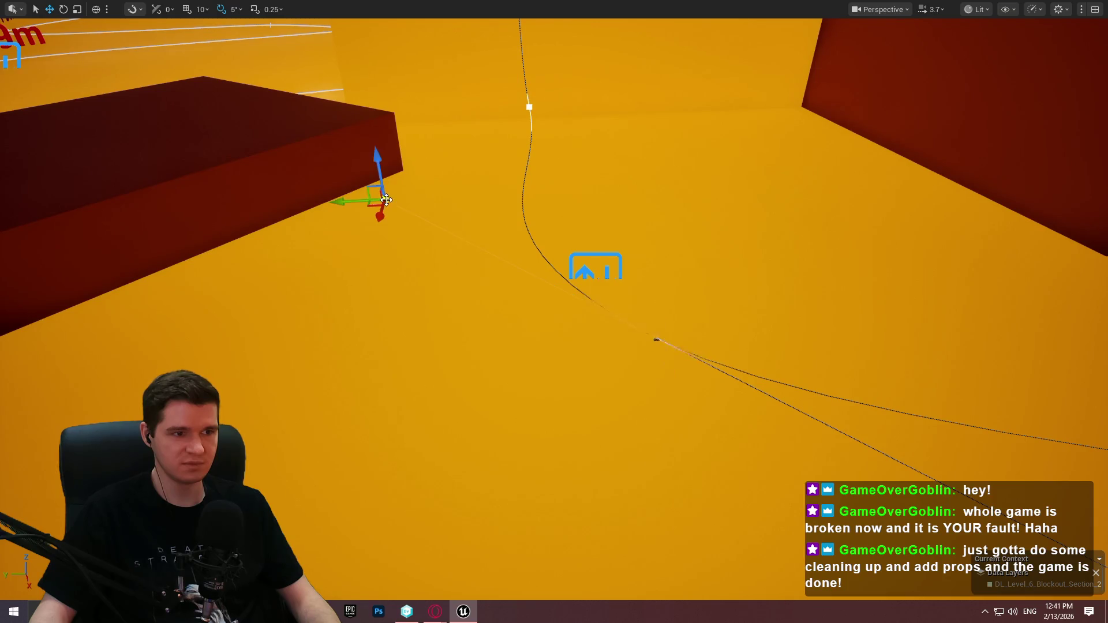
pyautogui.scroll(2, 384, 206)
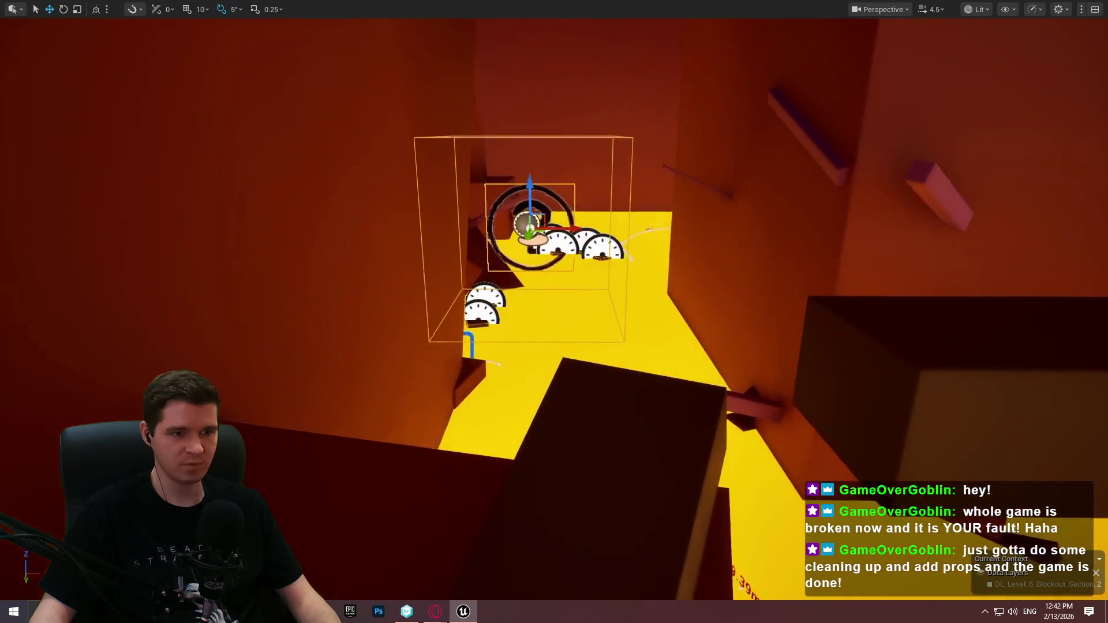
# Replace the helper's Description with a message about the shortcut unlocked by going left.
pyautogui.press('F11')
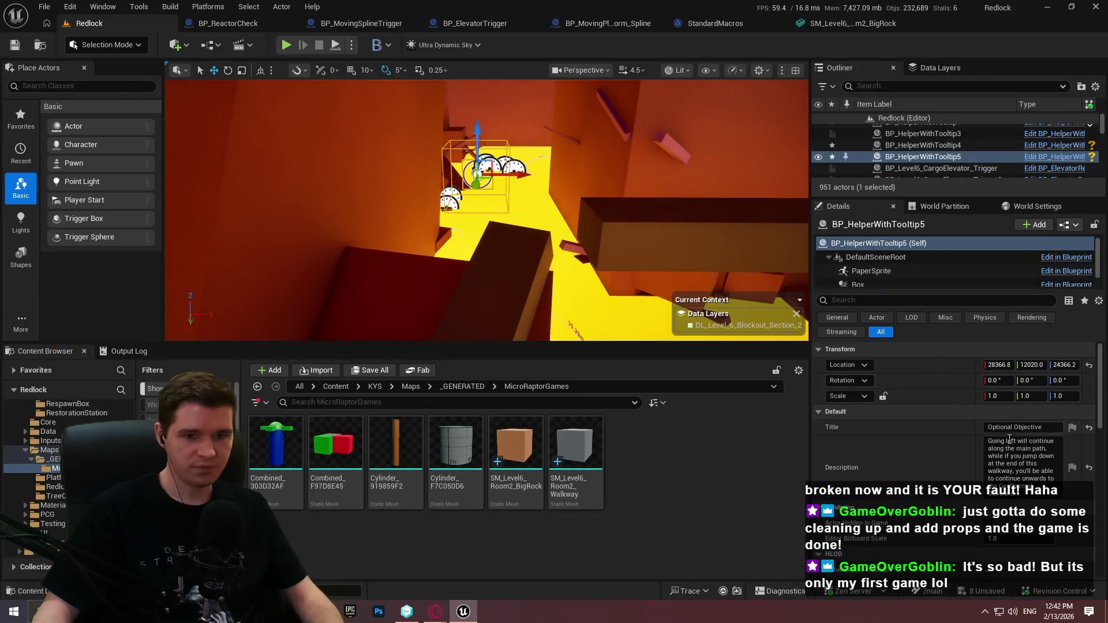
pyautogui.write("If you go left here, you'll be able to unl")
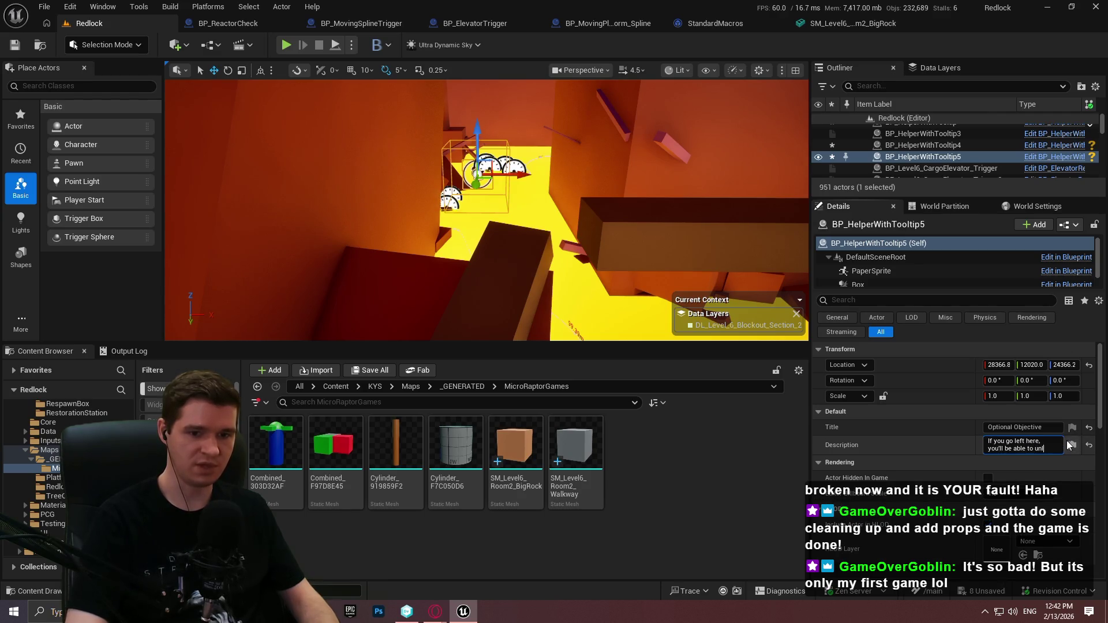
pyautogui.write('ock a shortcut that')
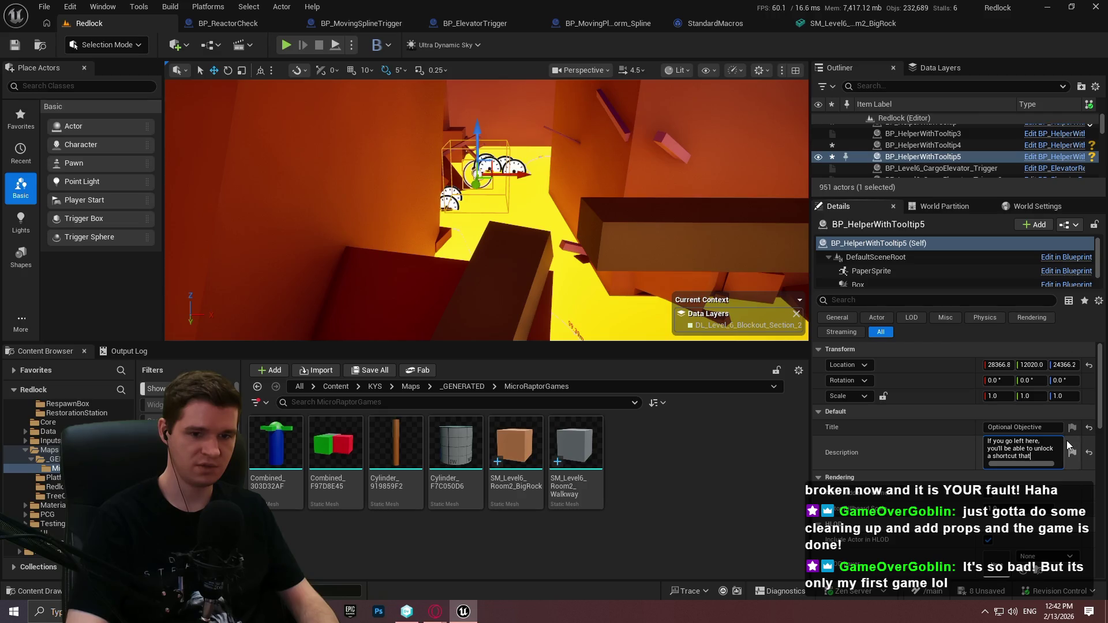
pyautogui.write(' will save you a lot of headache if you should fall in the future. It will')
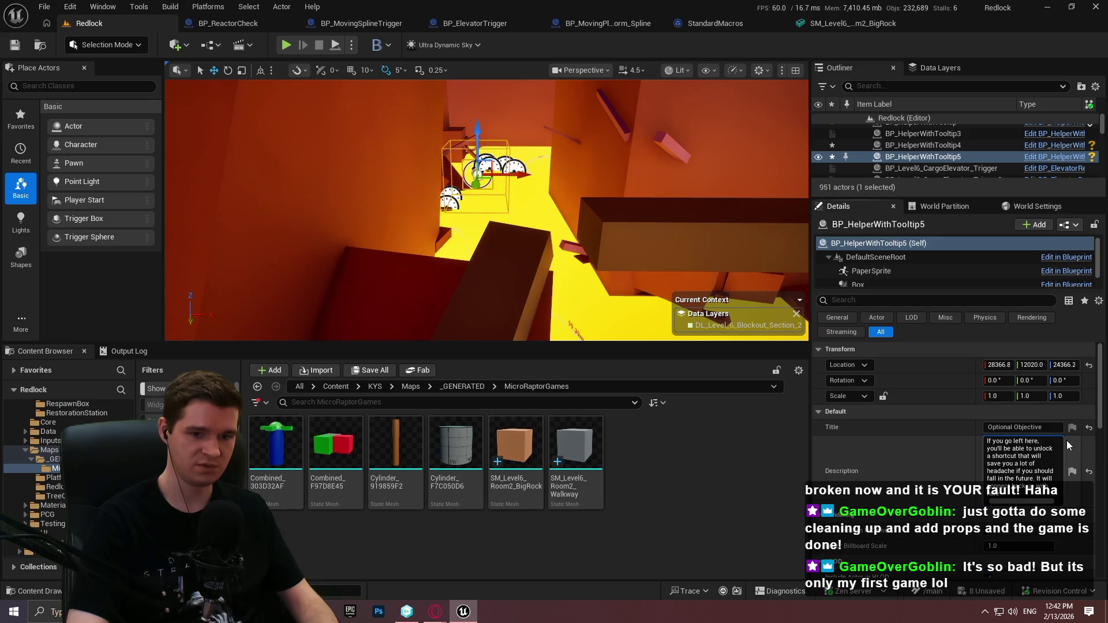
# End the helper's Description with 'this location' and confirm it.
pyautogui.write('this location')
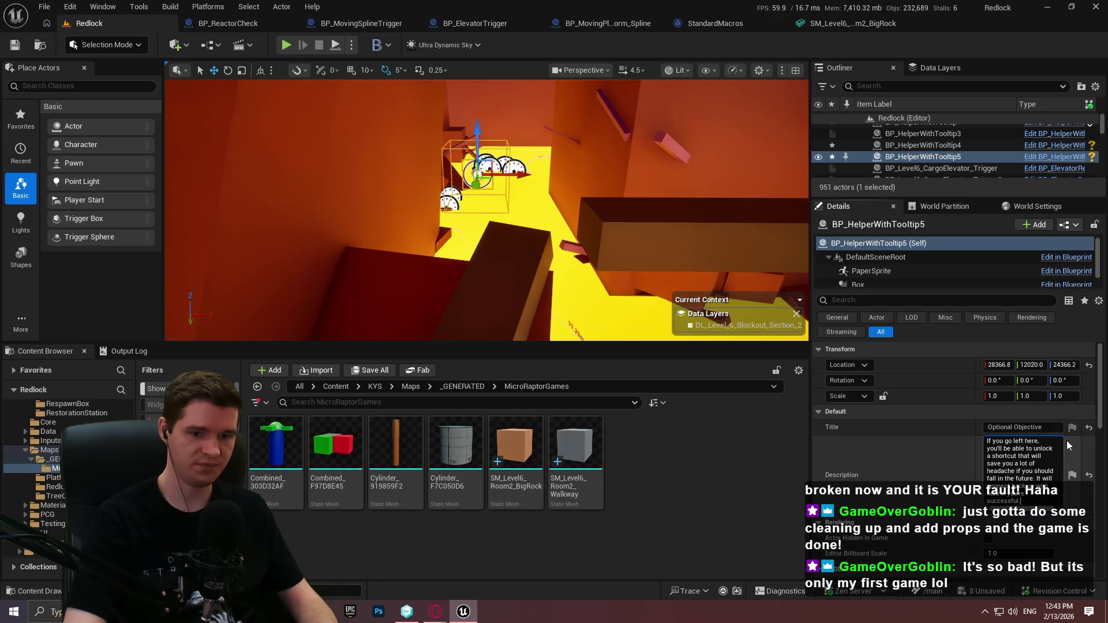
pyautogui.moveTo(698, 248)
pyautogui.mouseDown()
pyautogui.moveTo(721, 254)
pyautogui.moveTo(609, 230)
pyautogui.mouseUp()
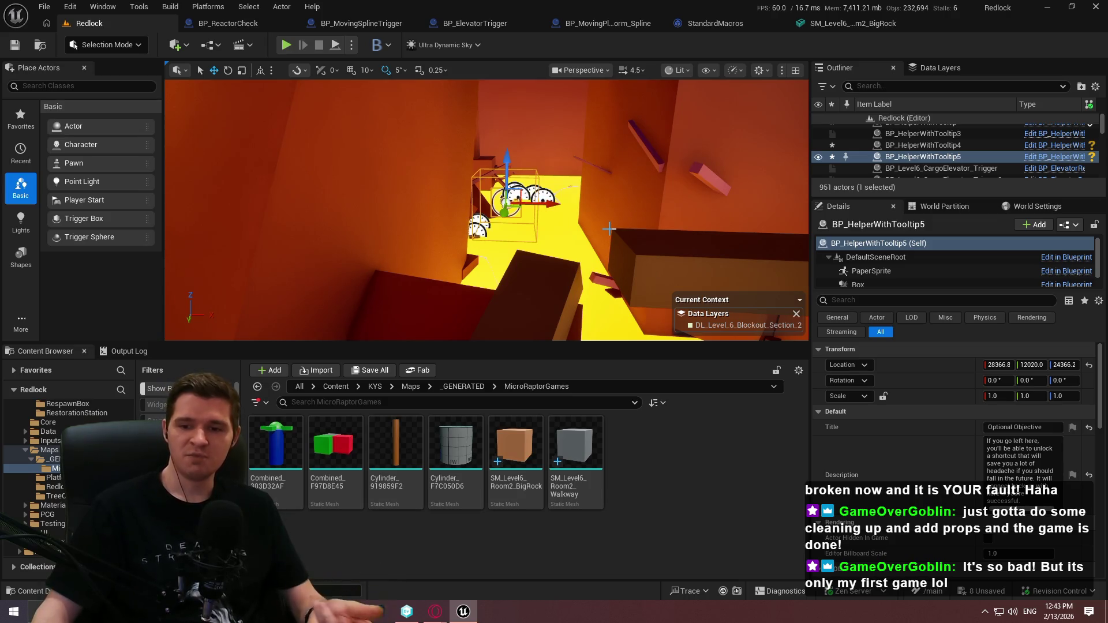
pyautogui.moveTo(613, 231)
pyautogui.mouseDown()
pyautogui.moveTo(615, 214)
pyautogui.moveTo(635, 251)
pyautogui.moveTo(750, 254)
pyautogui.moveTo(664, 248)
pyautogui.moveTo(635, 231)
pyautogui.moveTo(743, 164)
pyautogui.mouseUp()
# Lower the helper actor straight down along Z in immersive view.
pyautogui.press('F11')
pyautogui.moveTo(799, 101); pyautogui.dragTo(808, 193)
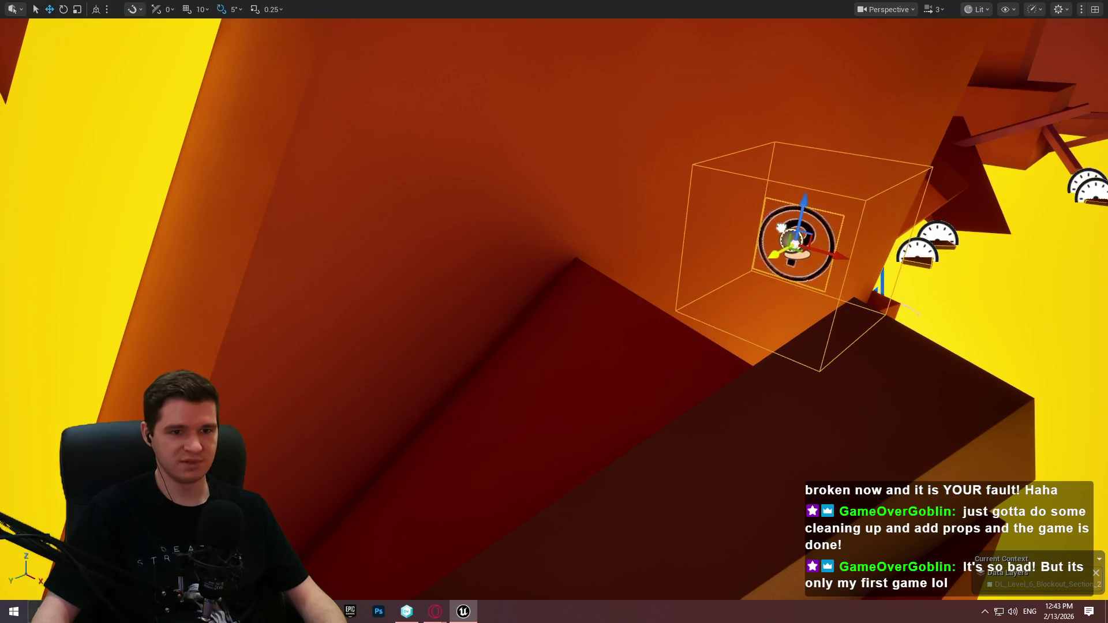
pyautogui.moveTo(834, 227)
pyautogui.mouseDown()
pyautogui.moveTo(912, 205)
pyautogui.moveTo(773, 209)
pyautogui.moveTo(837, 199)
pyautogui.moveTo(785, 231)
pyautogui.moveTo(762, 213)
pyautogui.moveTo(819, 199)
pyautogui.moveTo(779, 217)
pyautogui.moveTo(698, 219)
pyautogui.mouseUp()
pyautogui.rightClick(586, 577)
# Playtest from Cube227, running across the red platform, then stop.
pyautogui.click(662, 583)
pyautogui.click(554, 491)
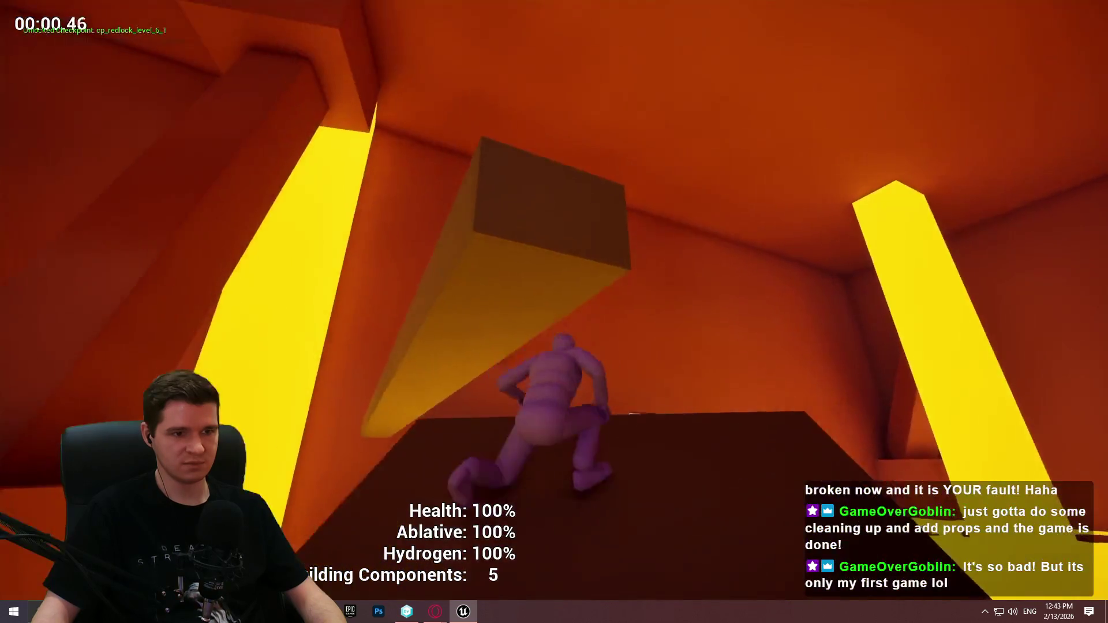
pyautogui.press('w')
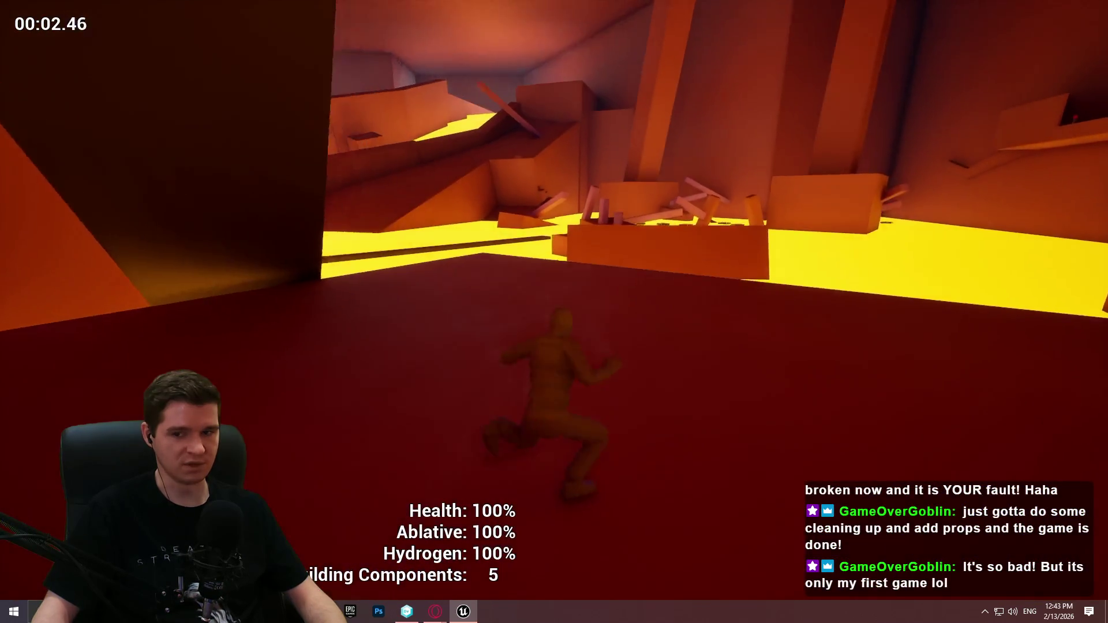
pyautogui.press('Escape')
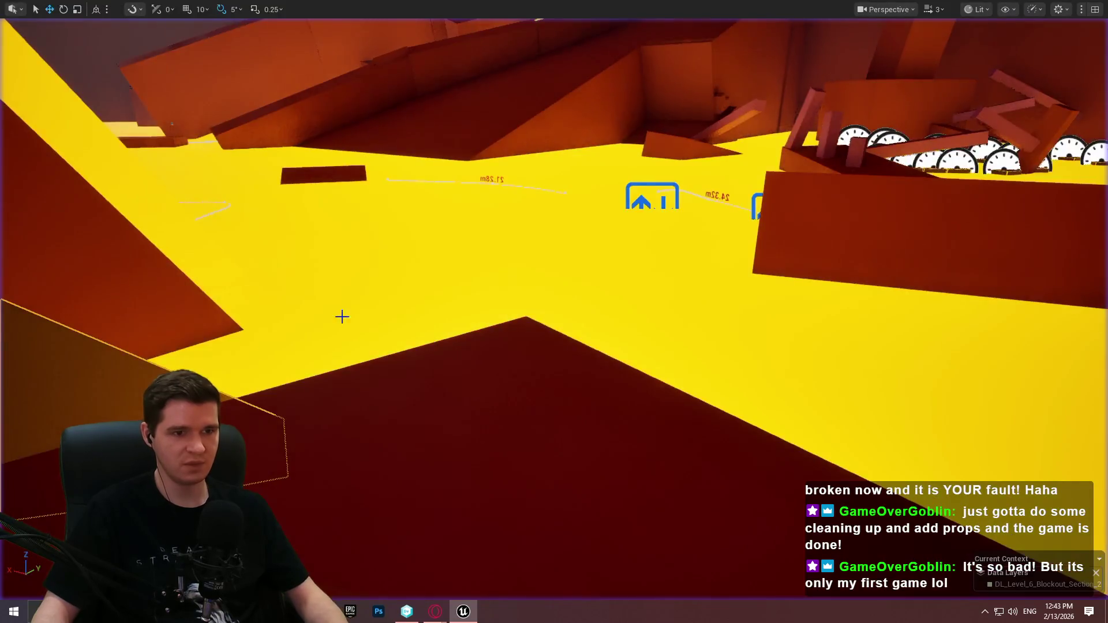
# Fly the editor view past the yellow floor and wall to the sound marker.
pyautogui.press('w')
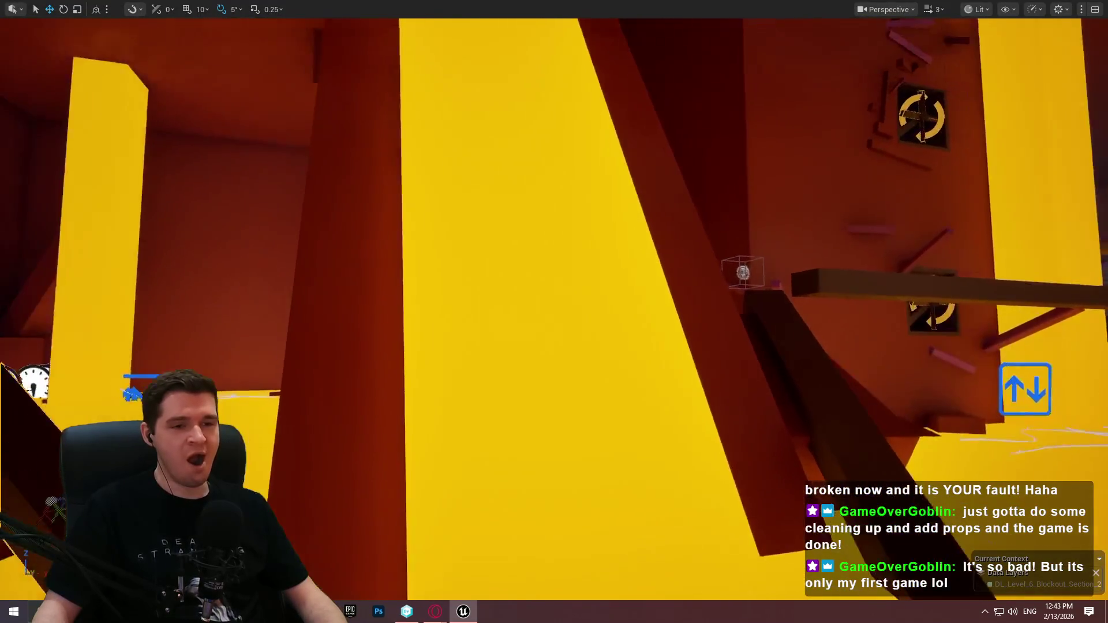
pyautogui.press('w')
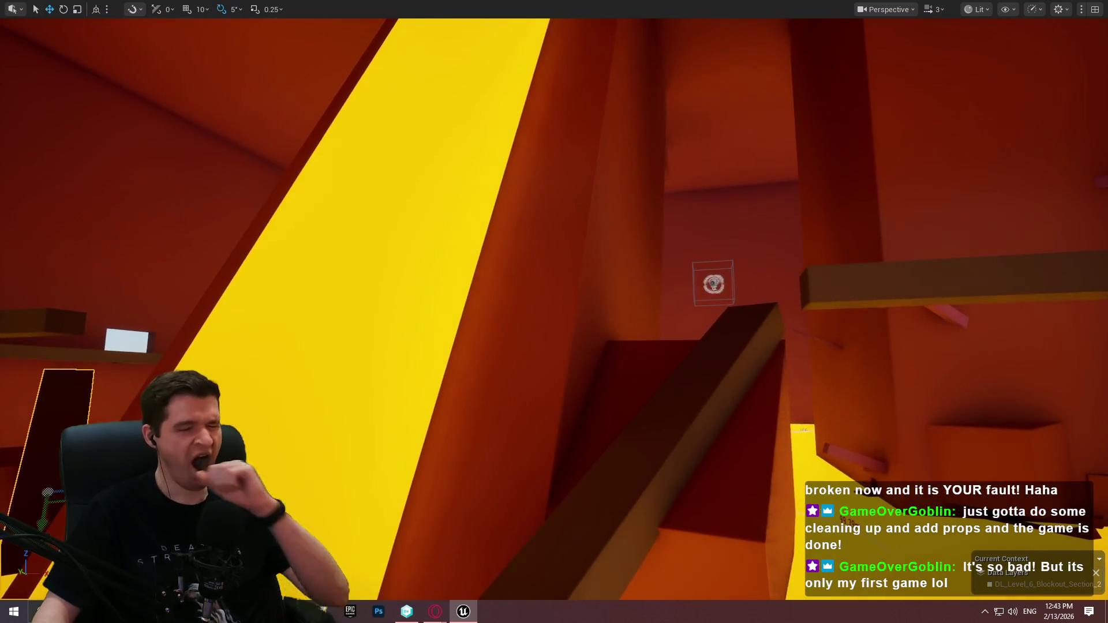
pyautogui.press('w')
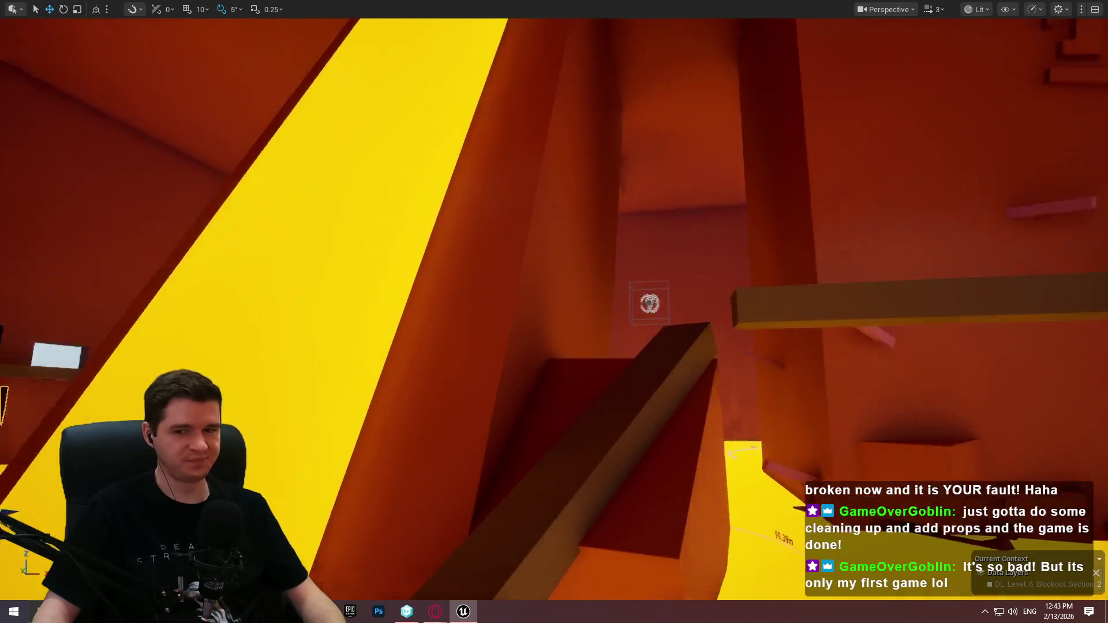
pyautogui.press('w')
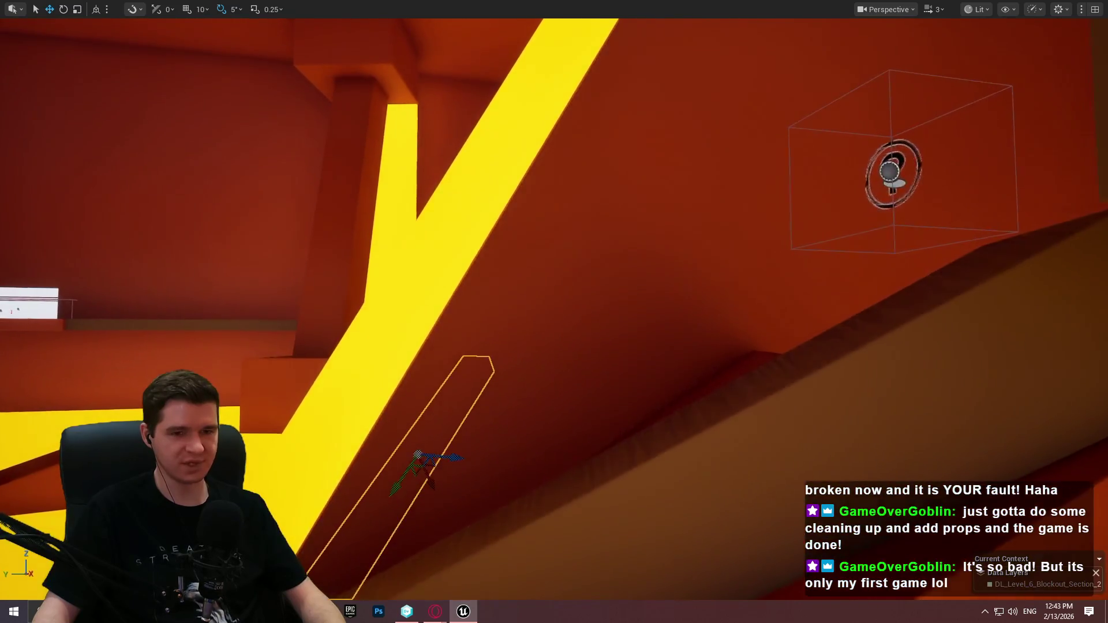
pyautogui.press('w')
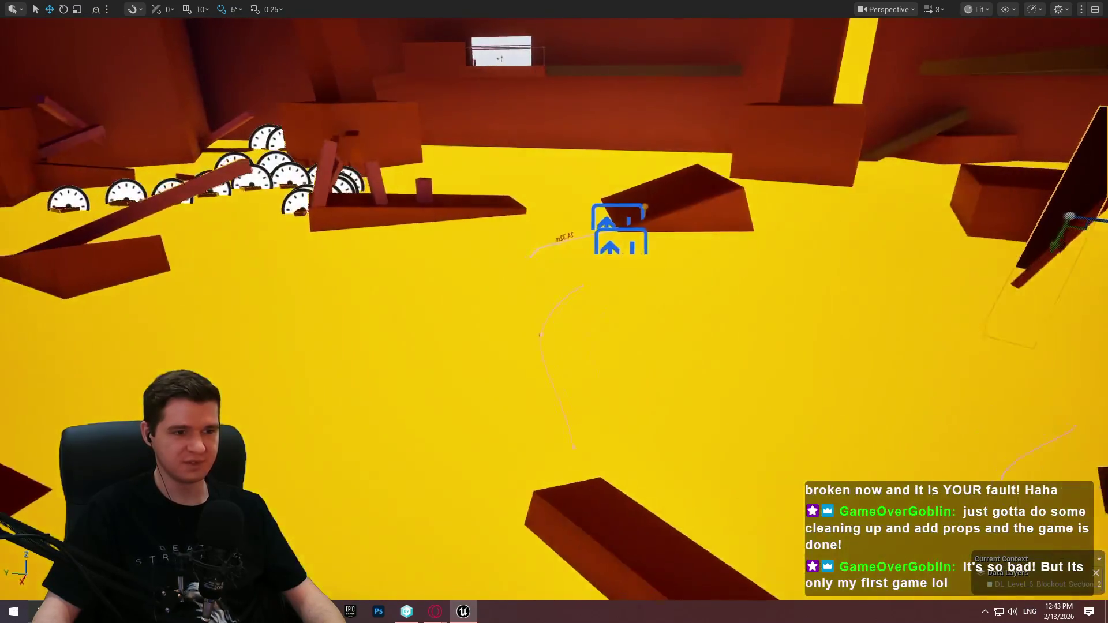
pyautogui.press('w')
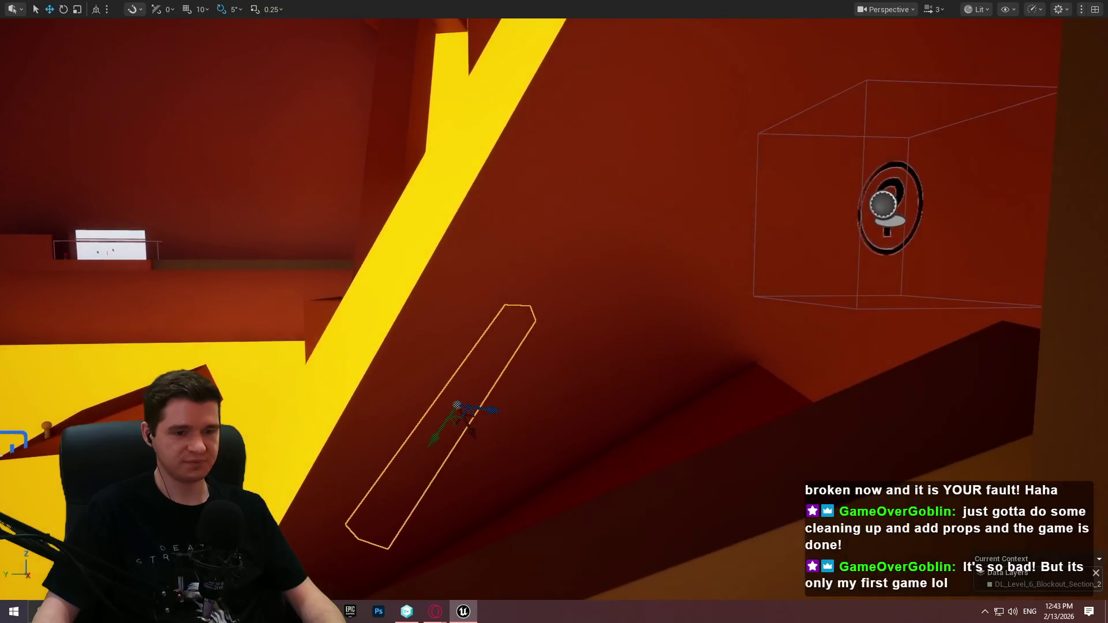
pyautogui.press('w')
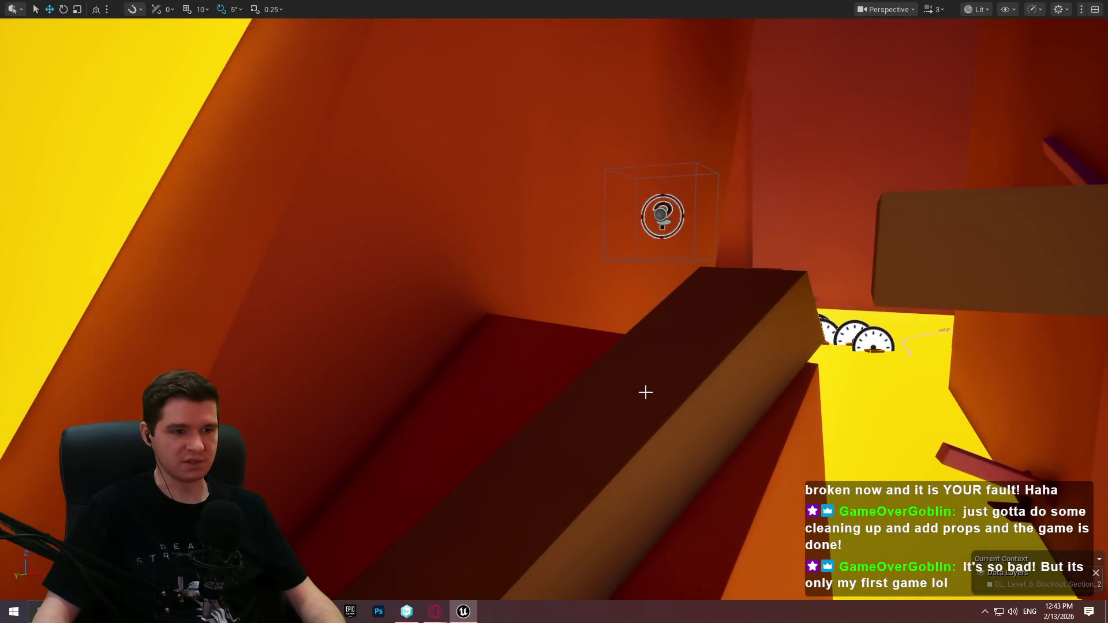
pyautogui.moveTo(499, 294)
pyautogui.mouseDown()
pyautogui.moveTo(399, 272)
pyautogui.moveTo(369, 254)
pyautogui.moveTo(364, 231)
pyautogui.moveTo(381, 265)
pyautogui.moveTo(462, 263)
pyautogui.moveTo(407, 263)
pyautogui.moveTo(421, 263)
pyautogui.moveTo(404, 260)
pyautogui.moveTo(401, 242)
pyautogui.moveTo(396, 288)
pyautogui.moveTo(306, 246)
pyautogui.moveTo(492, 297)
pyautogui.mouseUp()
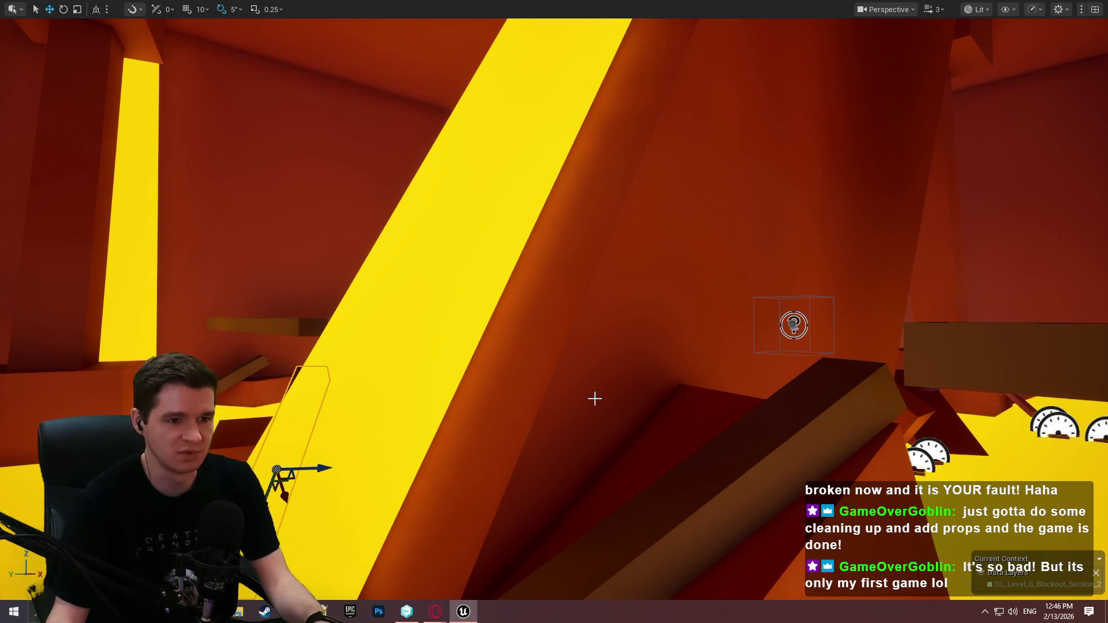
# Lower camera speed to 1.6 and fly up close to the selected capsule on the wall.
pyautogui.moveTo(594, 397); pyautogui.dragTo(594, 352)
pyautogui.moveTo(630, 397)
pyautogui.mouseDown()
pyautogui.moveTo(612, 397)
pyautogui.moveTo(629, 396)
pyautogui.mouseUp()
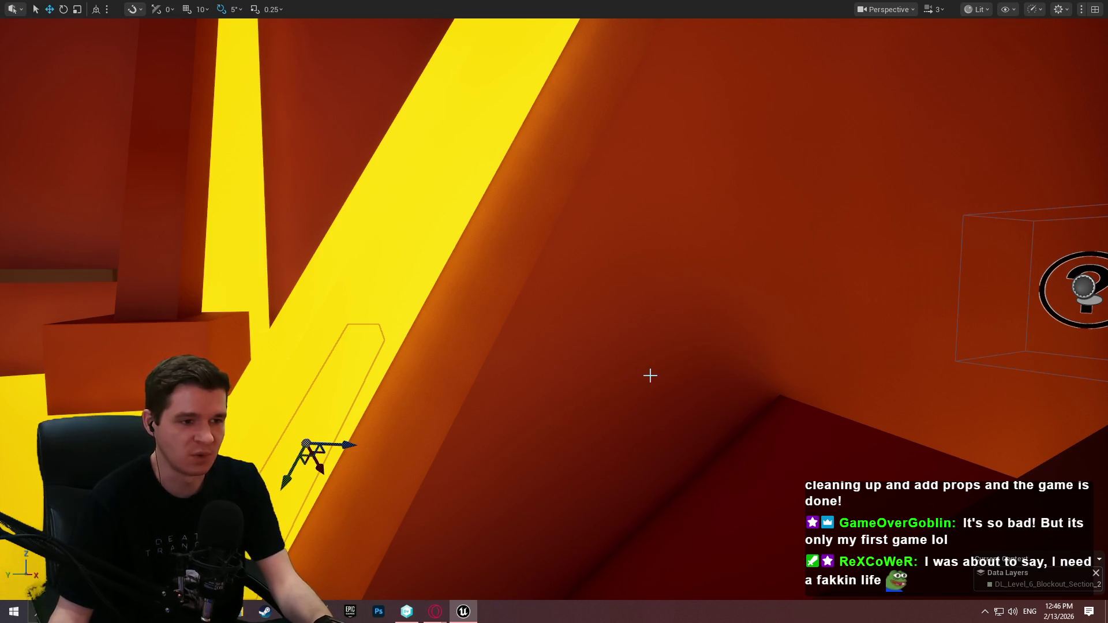
pyautogui.press('a')
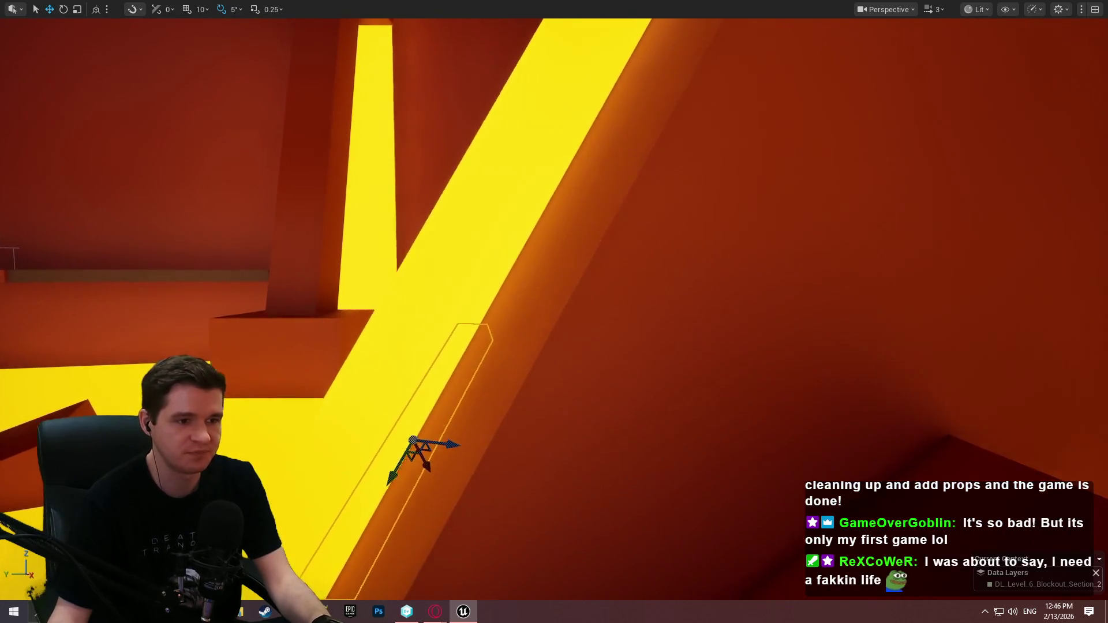
pyautogui.scroll(-2, 554, 311)
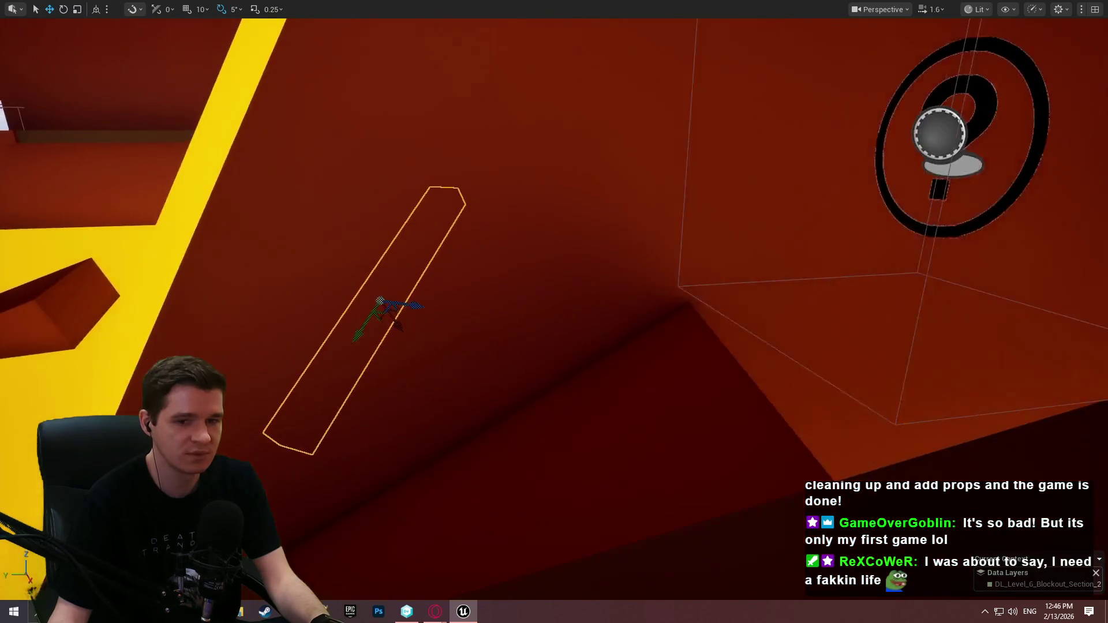
pyautogui.press('w')
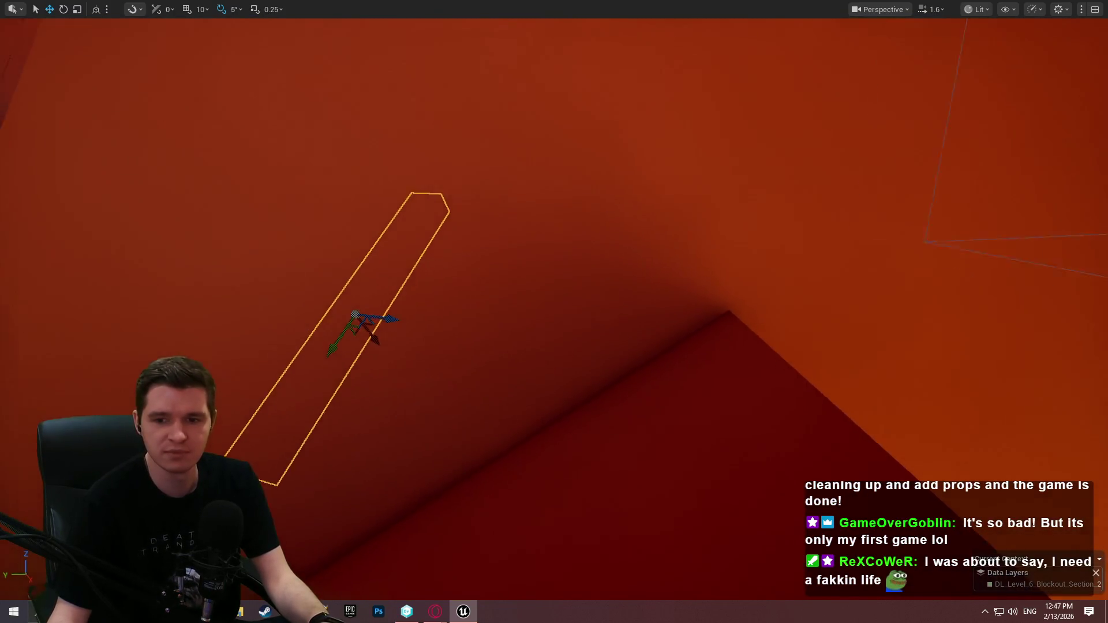
pyautogui.press('a')
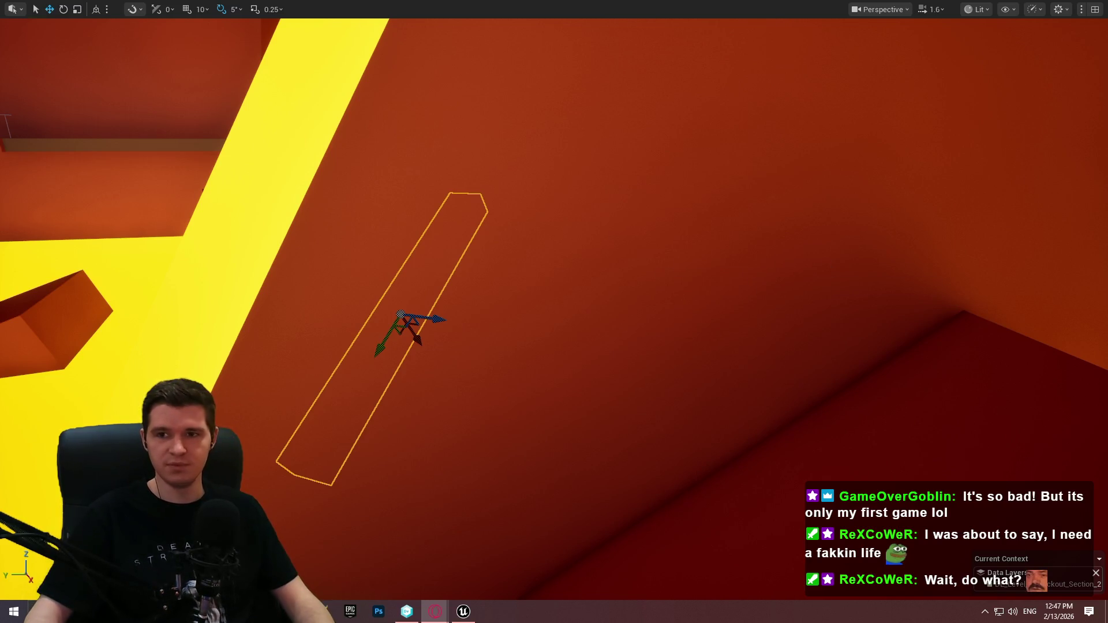
pyautogui.hotkey('alt', 'Tab')
# Scroll scytheeditor.com past the feature sections to the developer testimonials, then return to the level.
pyautogui.scroll(-8, 775, 306)
pyautogui.scroll(-9, 620, 332)
pyautogui.scroll(-3, 511, 338)
pyautogui.scroll(1, 512, 338)
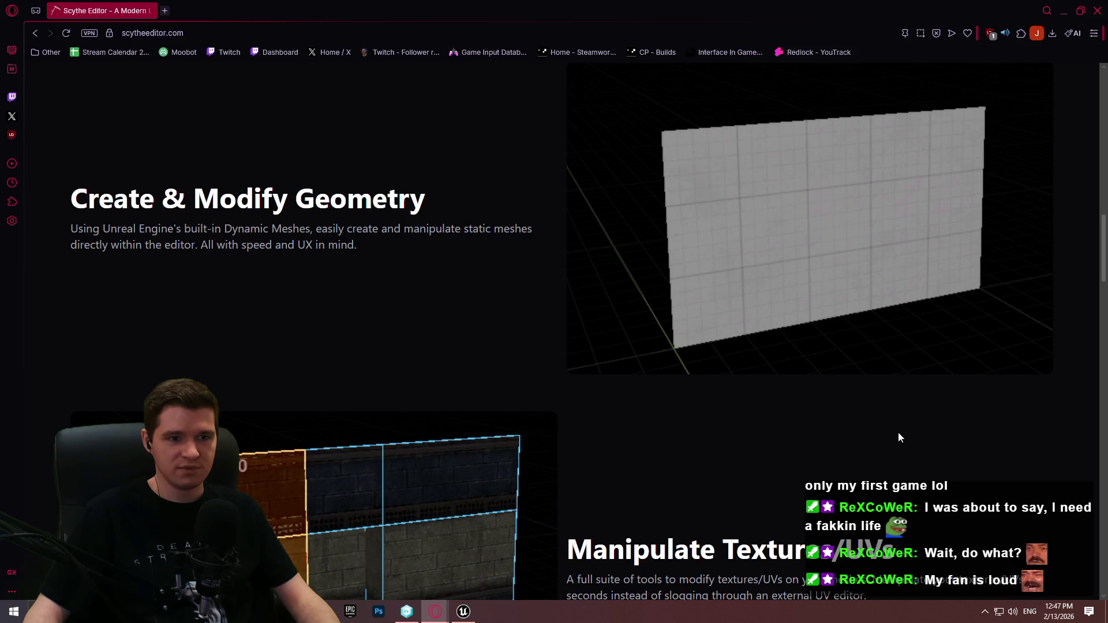
pyautogui.scroll(-4, 898, 430)
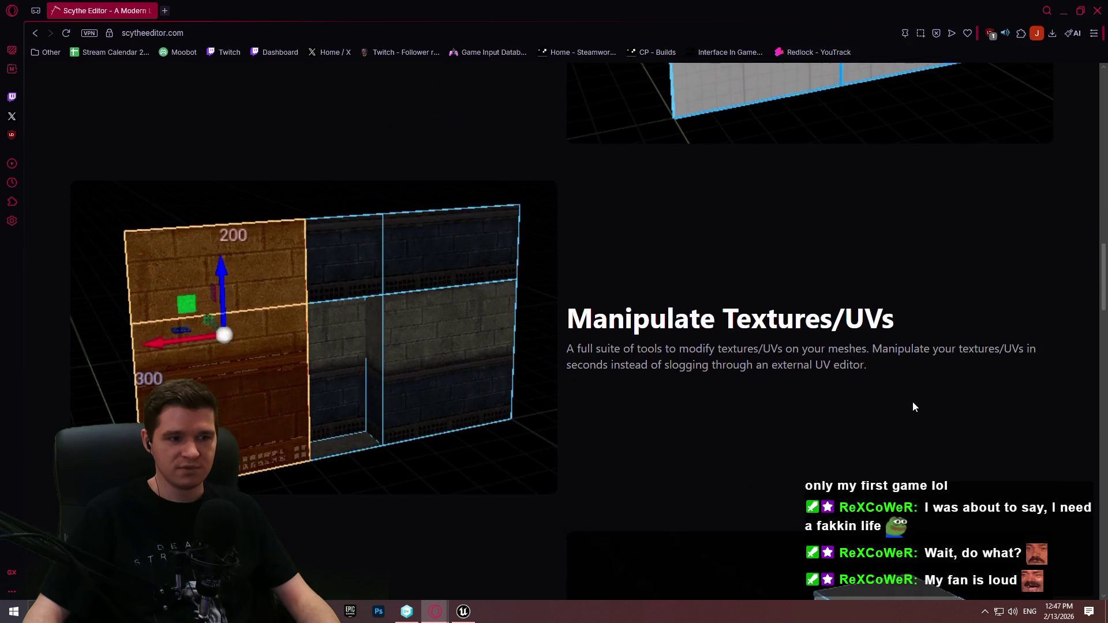
pyautogui.scroll(-6, 912, 401)
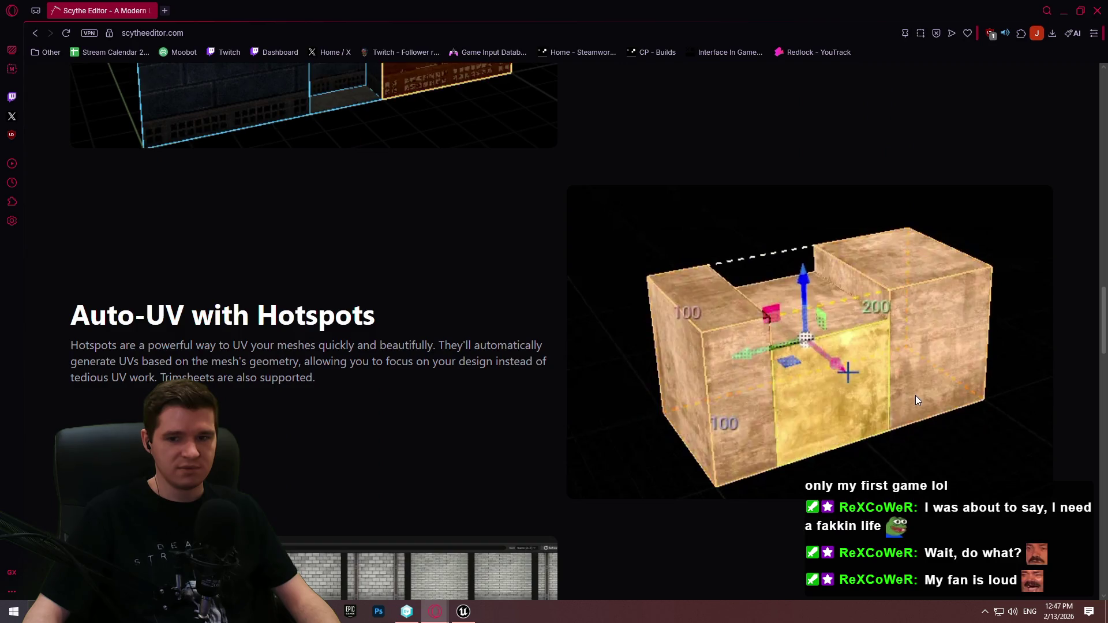
pyautogui.scroll(-3, 915, 396)
pyautogui.scroll(-7, 913, 397)
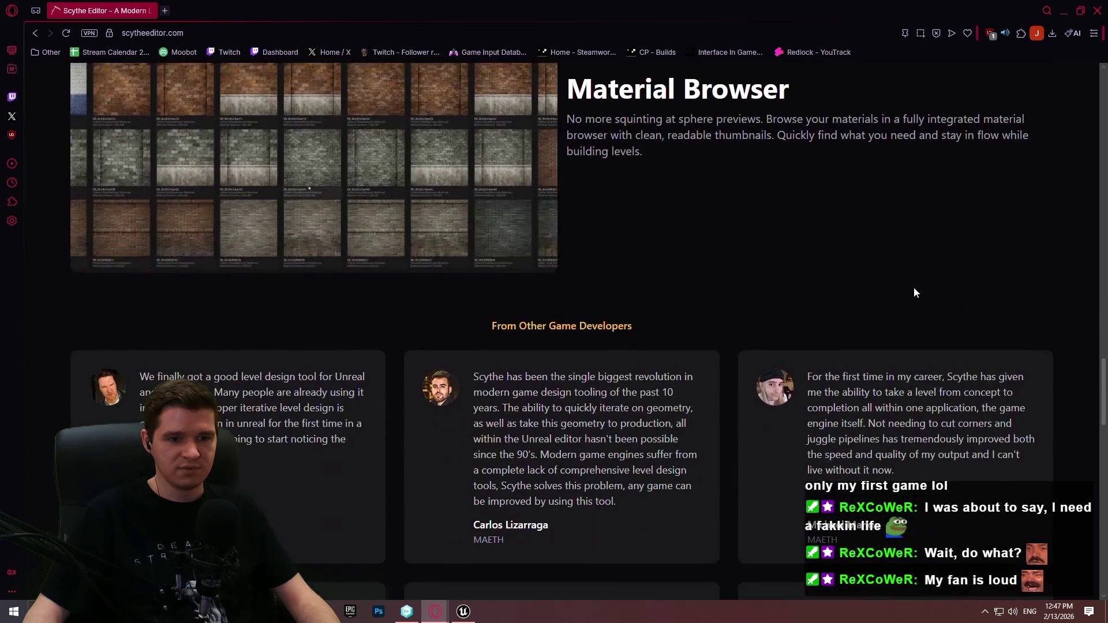
pyautogui.scroll(-5, 952, 249)
pyautogui.scroll(3, 1024, 117)
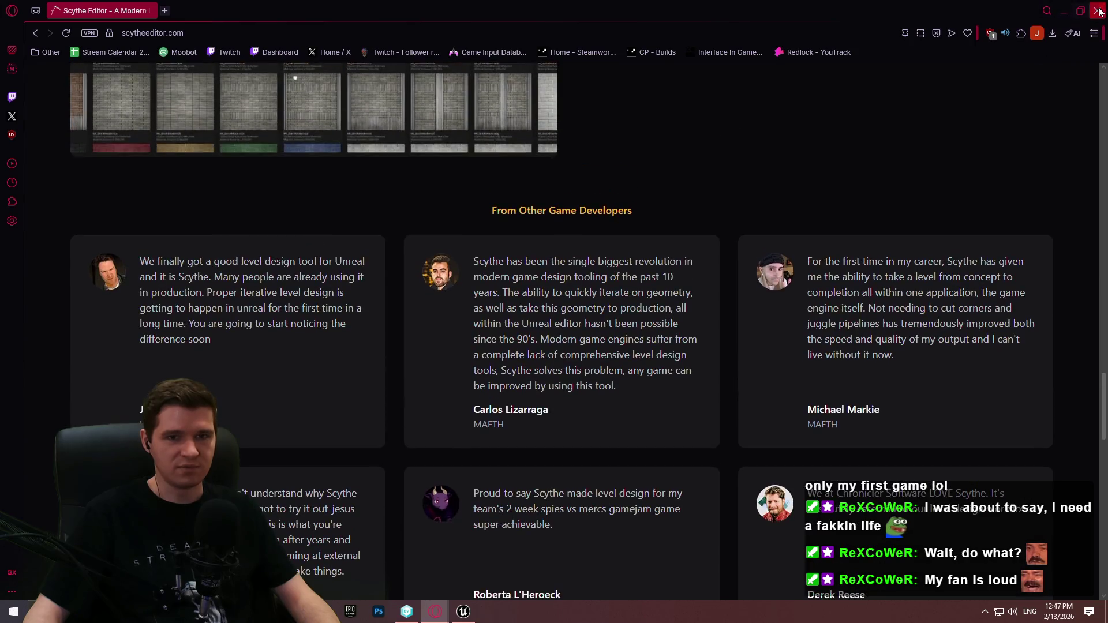
pyautogui.hotkey('alt', 'Tab')
pyautogui.moveTo(554, 312)
pyautogui.mouseDown()
pyautogui.moveTo(450, 300)
pyautogui.moveTo(403, 254)
pyautogui.moveTo(358, 231)
pyautogui.moveTo(257, 231)
pyautogui.moveTo(240, 199)
pyautogui.moveTo(214, 193)
pyautogui.mouseUp()
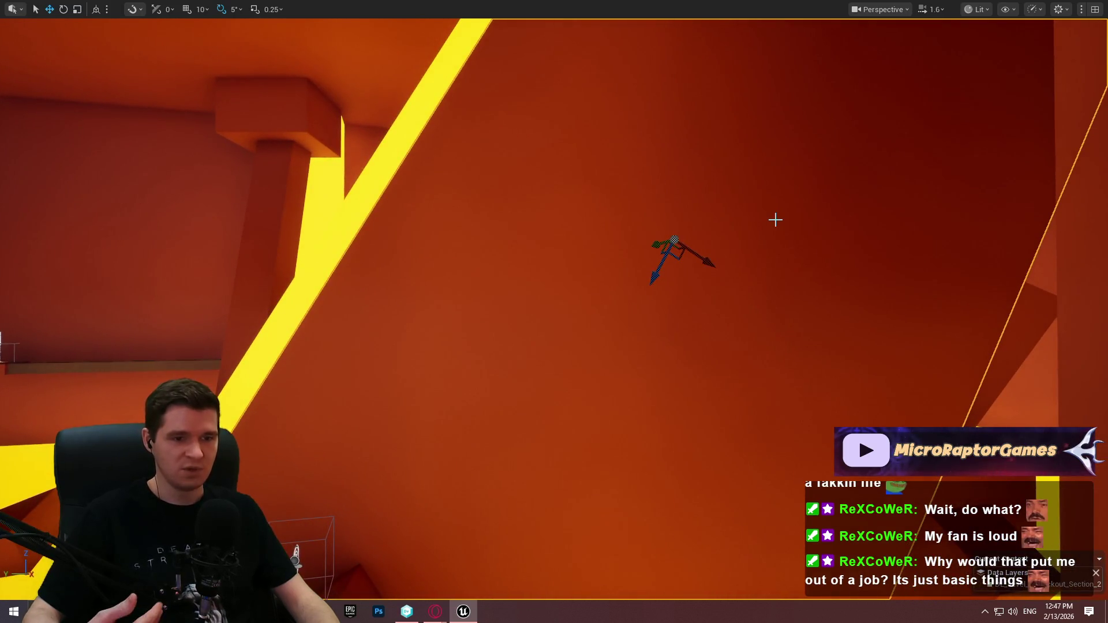
# Fly the view back over the tunnel gaps to see the capsule volume against the beams.
pyautogui.moveTo(712, 229)
pyautogui.mouseDown()
pyautogui.moveTo(718, 246)
pyautogui.moveTo(689, 234)
pyautogui.mouseUp()
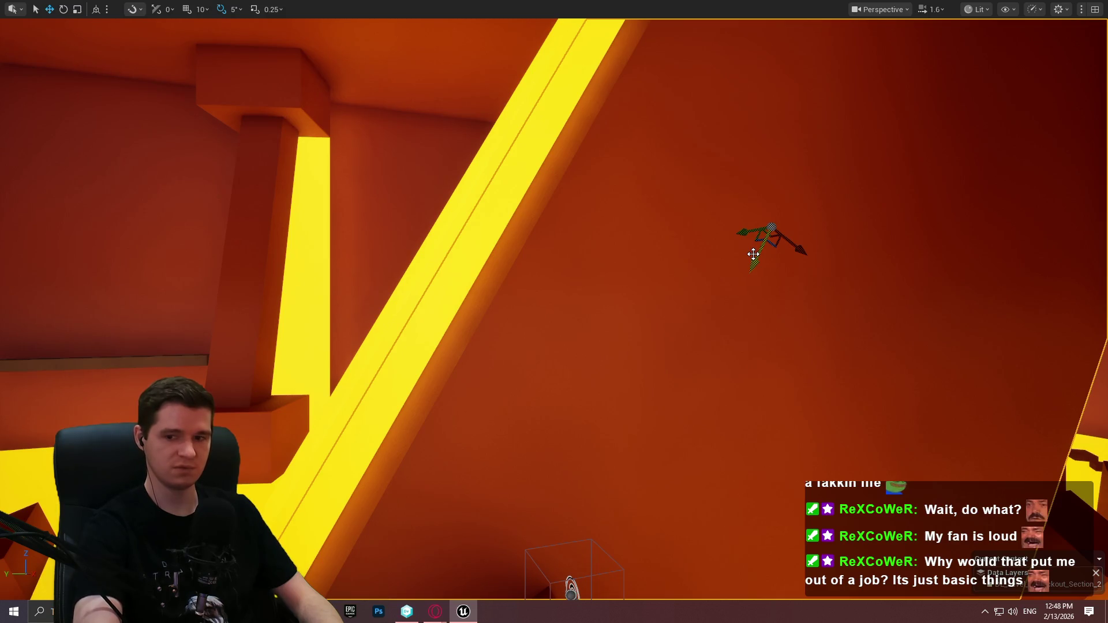
pyautogui.moveTo(759, 250)
pyautogui.mouseDown()
pyautogui.moveTo(670, 283)
pyautogui.moveTo(600, 289)
pyautogui.moveTo(565, 260)
pyautogui.moveTo(635, 263)
pyautogui.moveTo(646, 300)
pyautogui.mouseUp()
pyautogui.rightClick(570, 194)
pyautogui.click(638, 584)
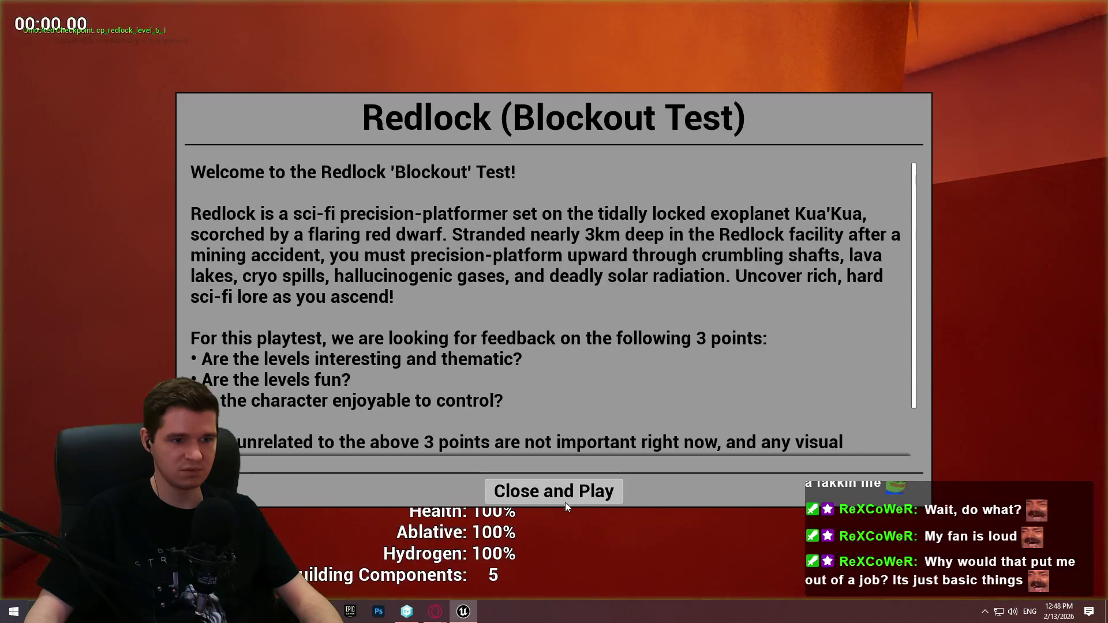
pyautogui.click(566, 500)
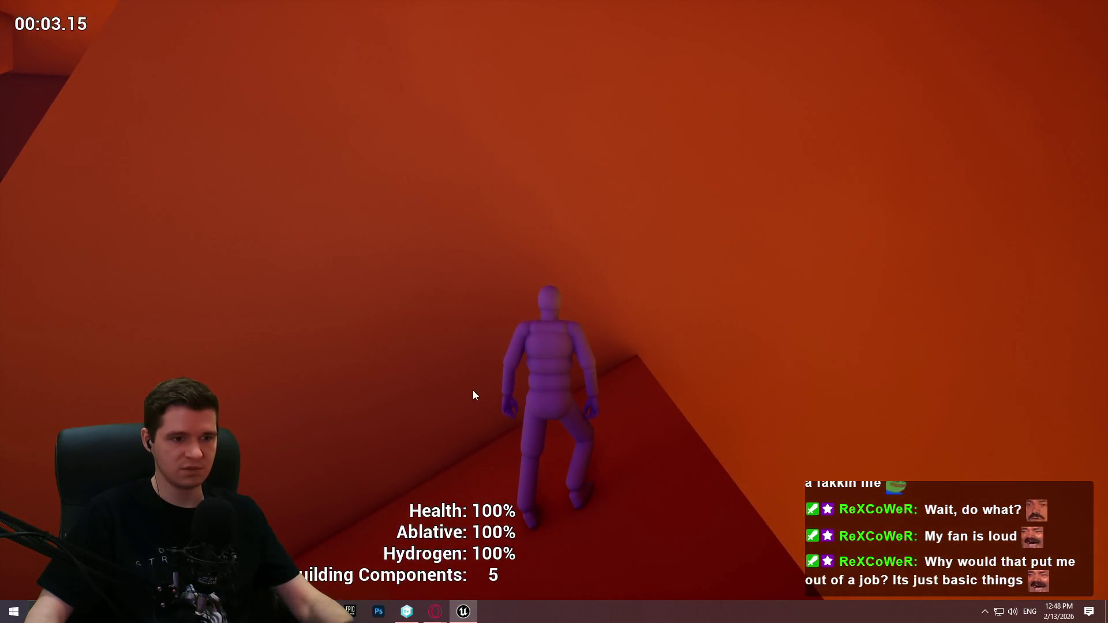
pyautogui.press('Escape')
pyautogui.rightClick(629, 324)
pyautogui.click(569, 221)
pyautogui.moveTo(568, 222); pyautogui.dragTo(568, 222)
# Slide the selected volume up and left along the yellow beam until it covers it.
pyautogui.moveTo(750, 189); pyautogui.dragTo(749, 189)
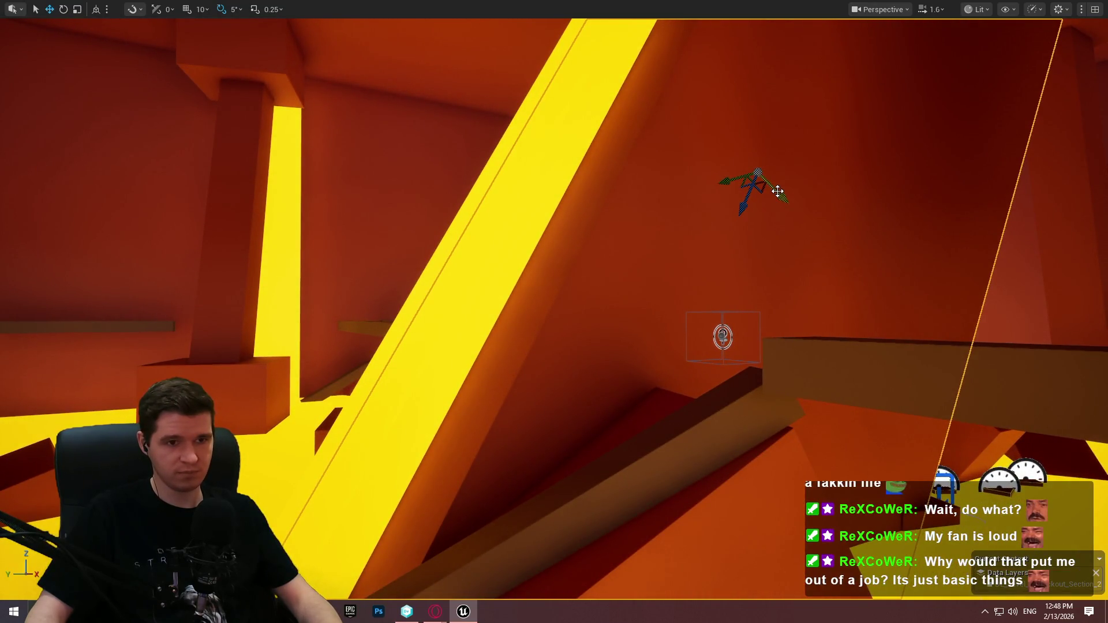
pyautogui.moveTo(750, 184)
pyautogui.mouseDown()
pyautogui.moveTo(566, 121)
pyautogui.moveTo(685, 176)
pyautogui.moveTo(570, 176)
pyautogui.mouseUp()
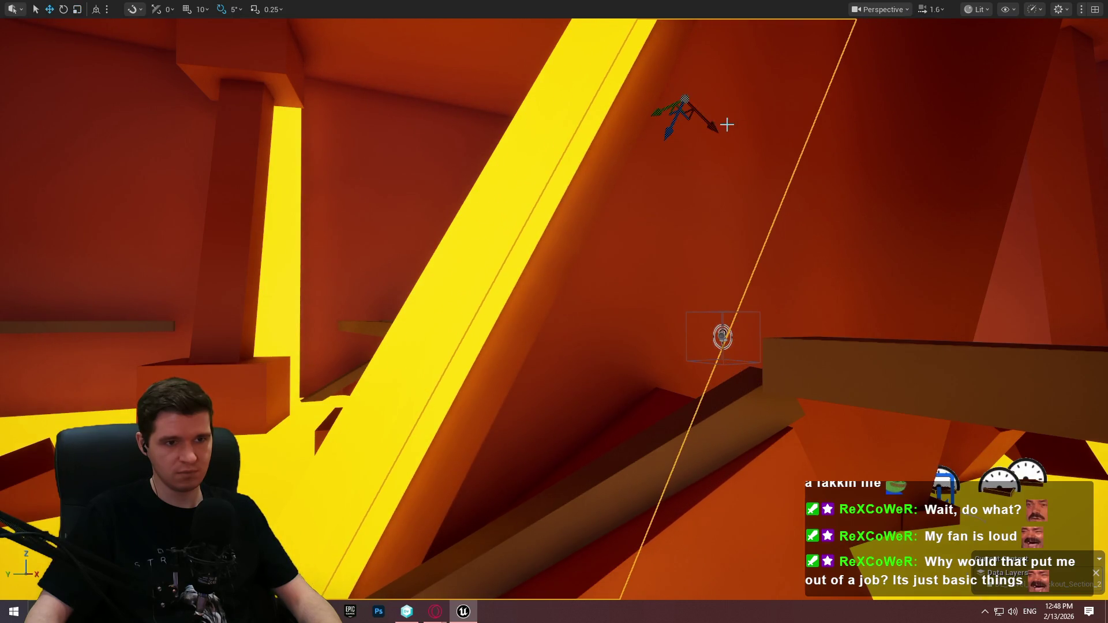
pyautogui.moveTo(714, 125)
pyautogui.mouseDown()
pyautogui.moveTo(648, 99)
pyautogui.moveTo(690, 109)
pyautogui.moveTo(665, 109)
pyautogui.moveTo(680, 91)
pyautogui.moveTo(671, 87)
pyautogui.moveTo(741, 106)
pyautogui.mouseUp()
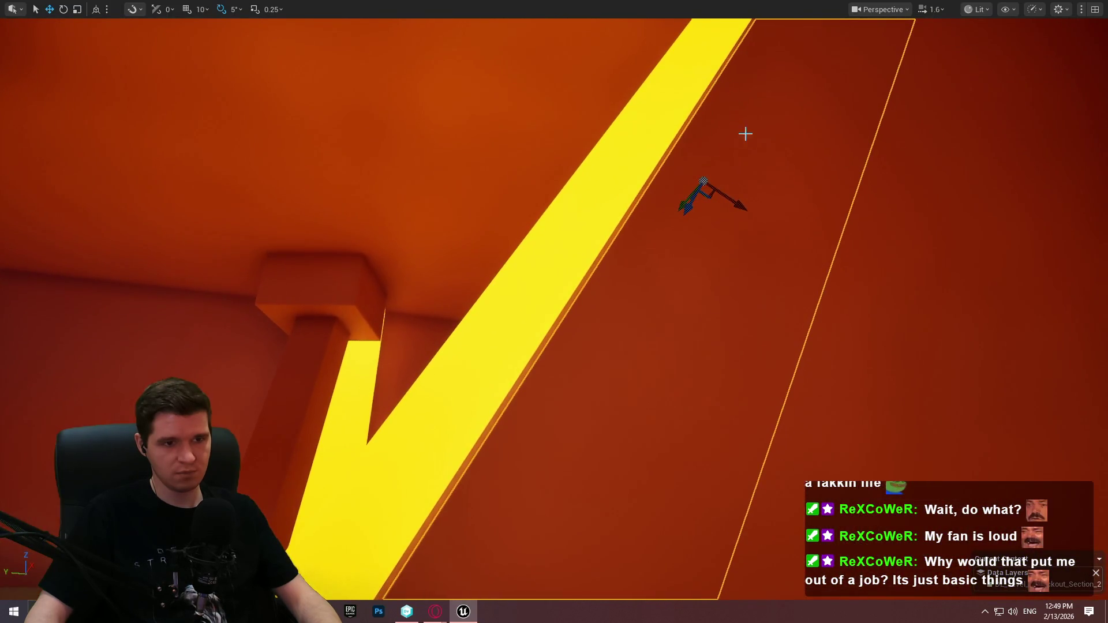
pyautogui.moveTo(744, 206); pyautogui.dragTo(715, 188)
pyautogui.moveTo(596, 167); pyautogui.dragTo(603, 169)
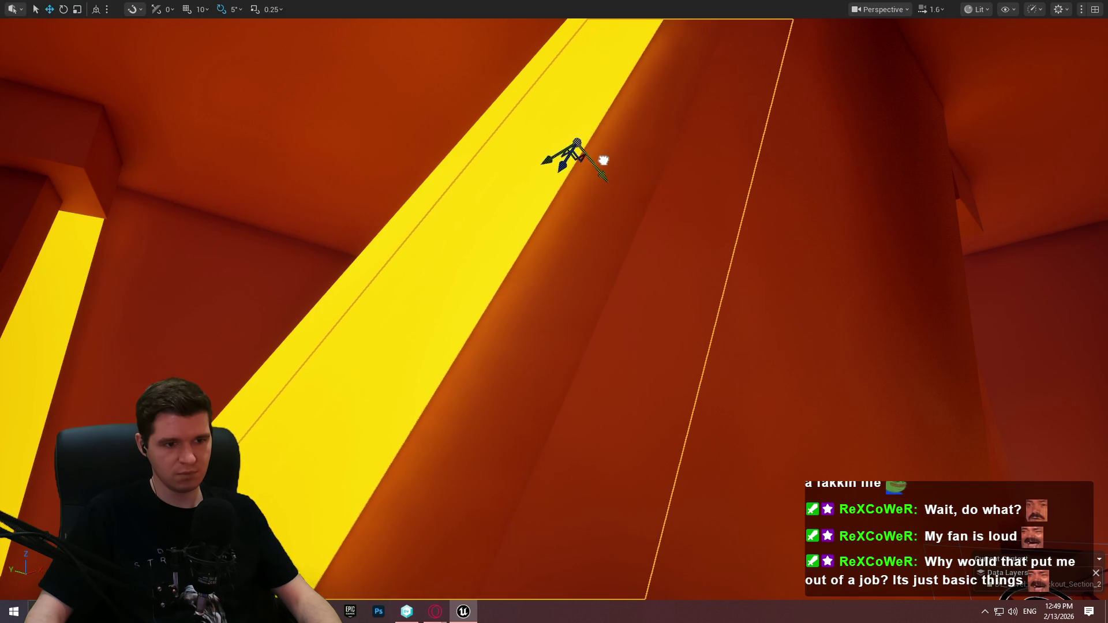
pyautogui.moveTo(603, 169); pyautogui.dragTo(603, 169)
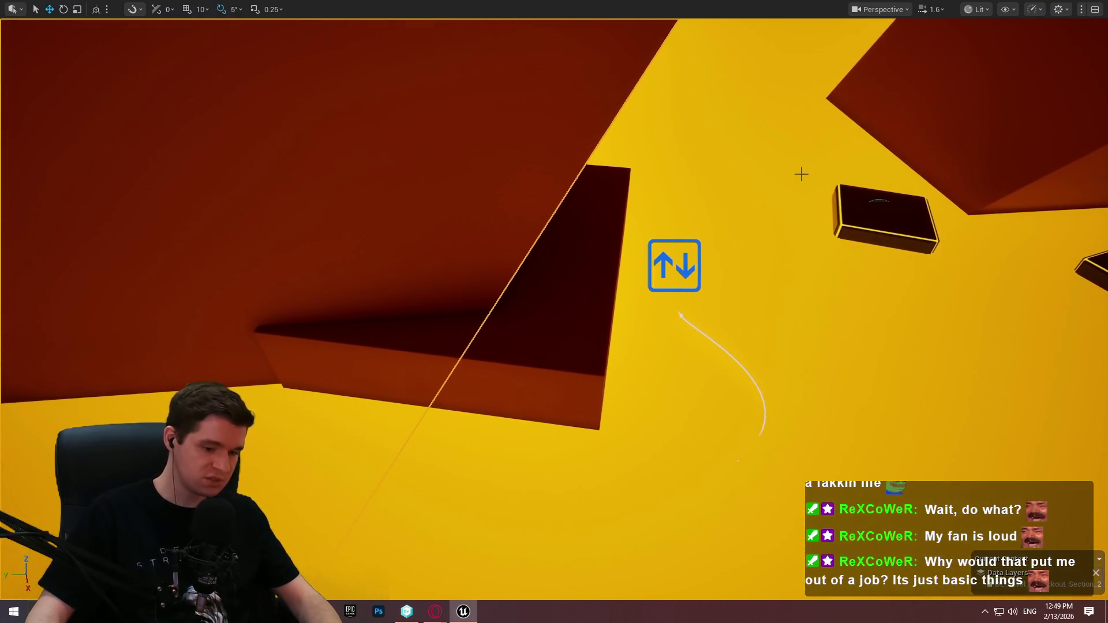
# Nudge the small point light sideways into the dark wedge corner of the tunnel.
pyautogui.click(497, 297)
pyautogui.moveTo(472, 302)
pyautogui.mouseDown()
pyautogui.moveTo(491, 306)
pyautogui.moveTo(499, 289)
pyautogui.mouseUp()
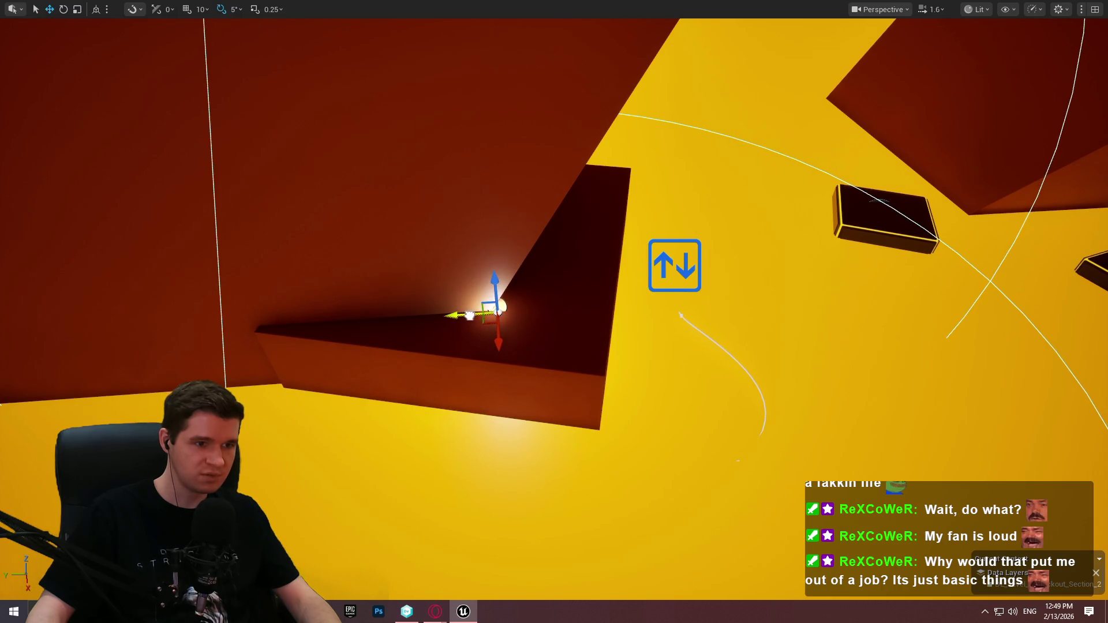
pyautogui.moveTo(469, 315); pyautogui.dragTo(477, 316)
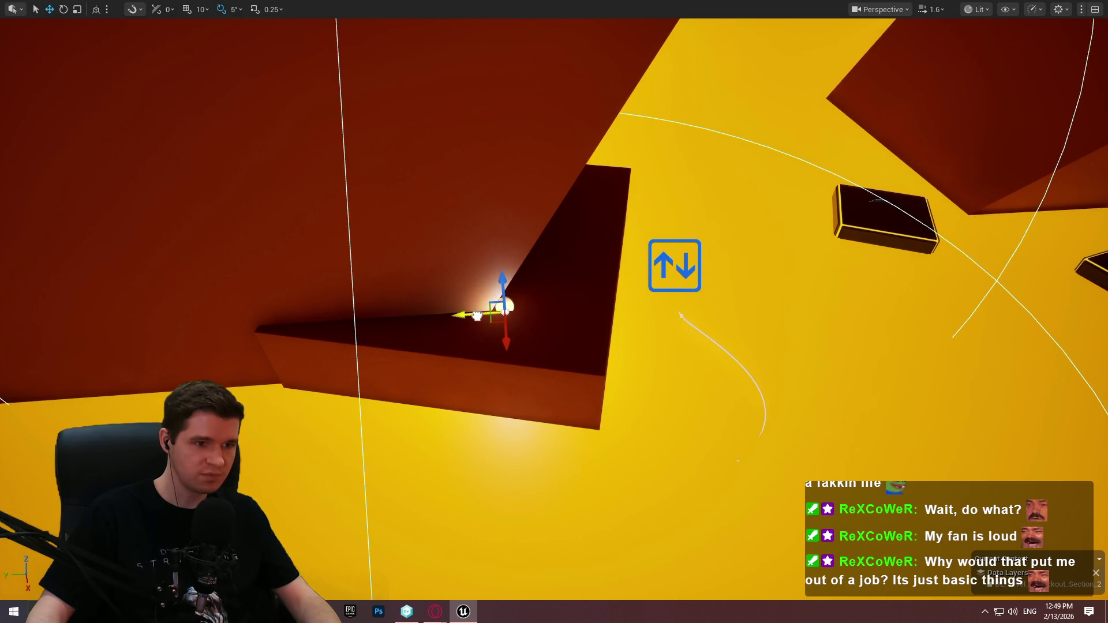
pyautogui.moveTo(677, 280)
pyautogui.mouseDown()
pyautogui.moveTo(670, 271)
pyautogui.moveTo(709, 274)
pyautogui.moveTo(606, 271)
pyautogui.moveTo(663, 268)
pyautogui.moveTo(646, 260)
pyautogui.moveTo(763, 293)
pyautogui.mouseUp()
# Select the large orange tunnel wall and frame it in the viewport.
pyautogui.click(762, 293)
pyautogui.press('f')
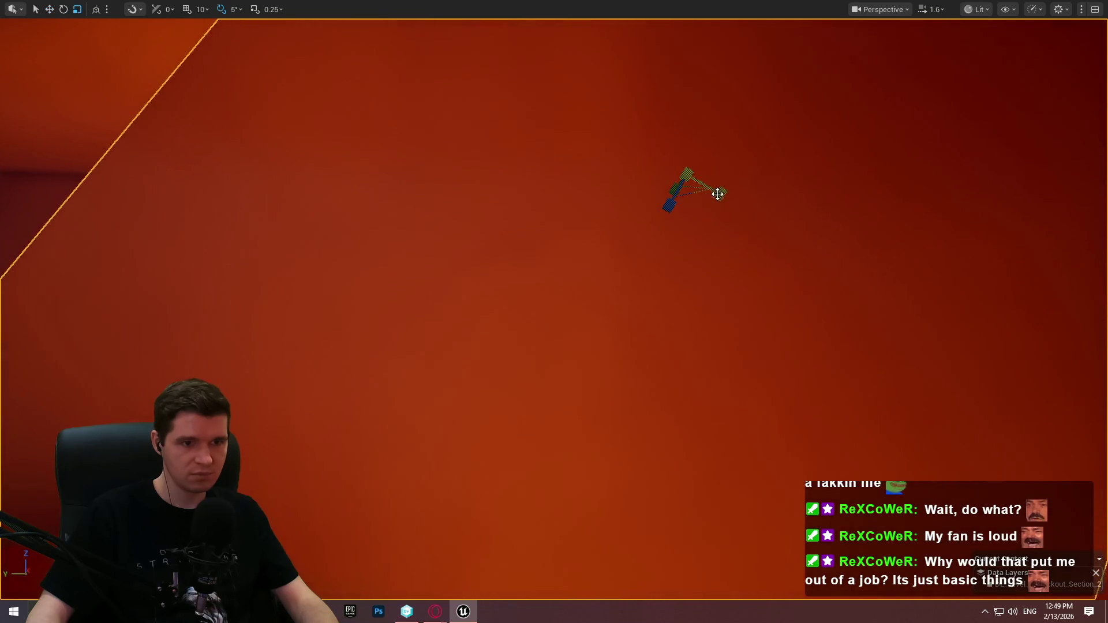
pyautogui.moveTo(717, 194)
pyautogui.mouseDown()
pyautogui.moveTo(762, 195)
pyautogui.moveTo(727, 199)
pyautogui.moveTo(822, 257)
pyautogui.mouseUp()
pyautogui.moveTo(684, 64); pyautogui.dragTo(689, 60)
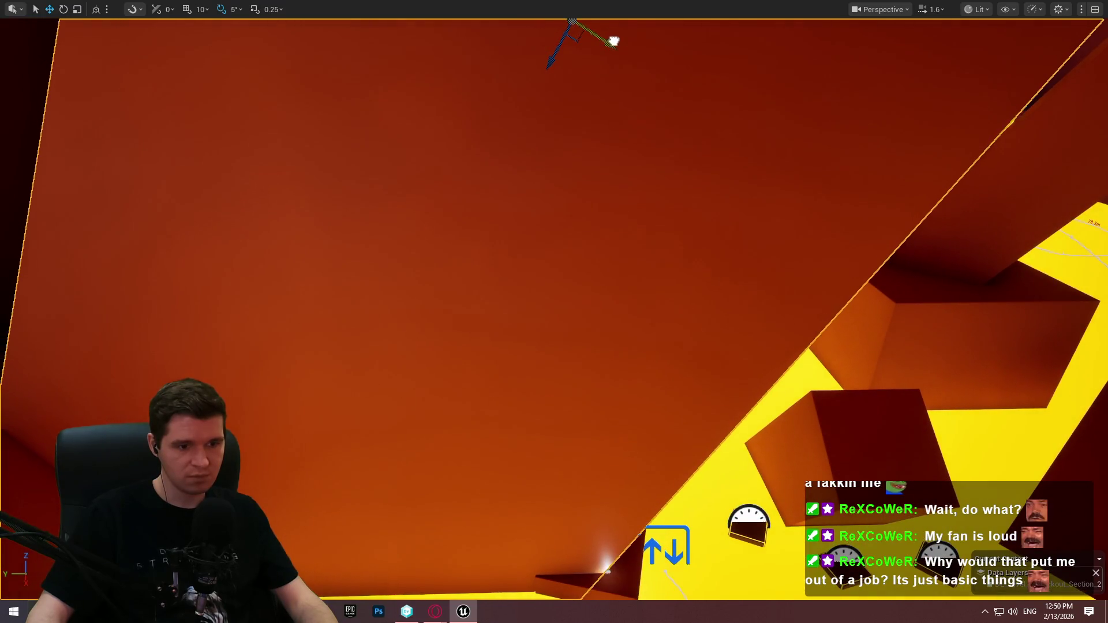
pyautogui.moveTo(689, 60); pyautogui.dragTo(724, 83)
# Nudge the orange wall slightly up-left, then switch to the Scythe Editor website in Opera.
pyautogui.press('a')
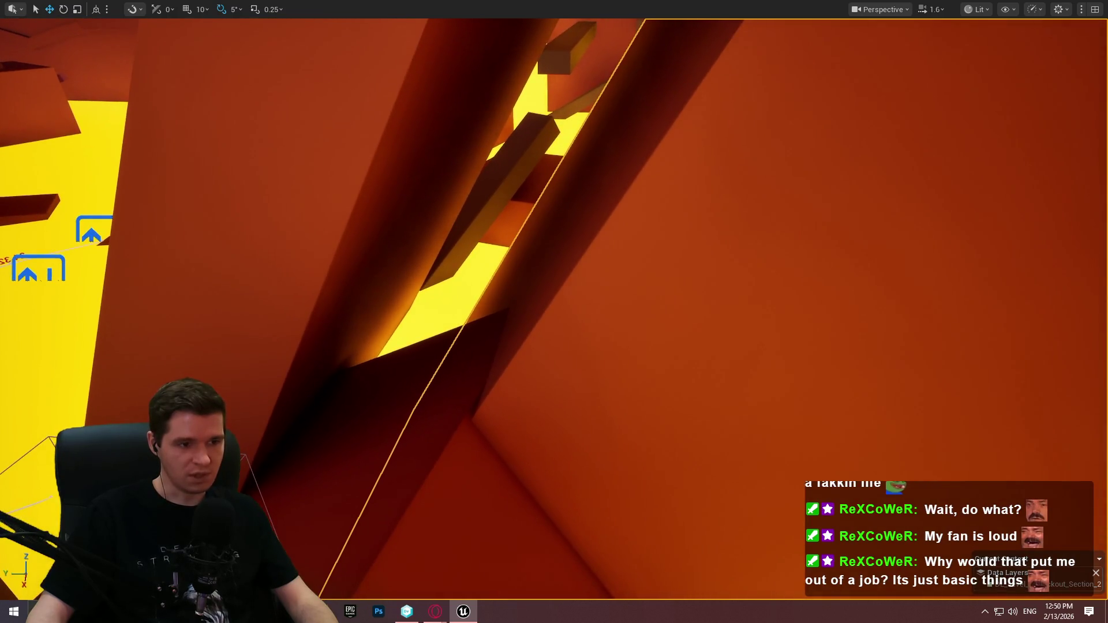
pyautogui.press('a')
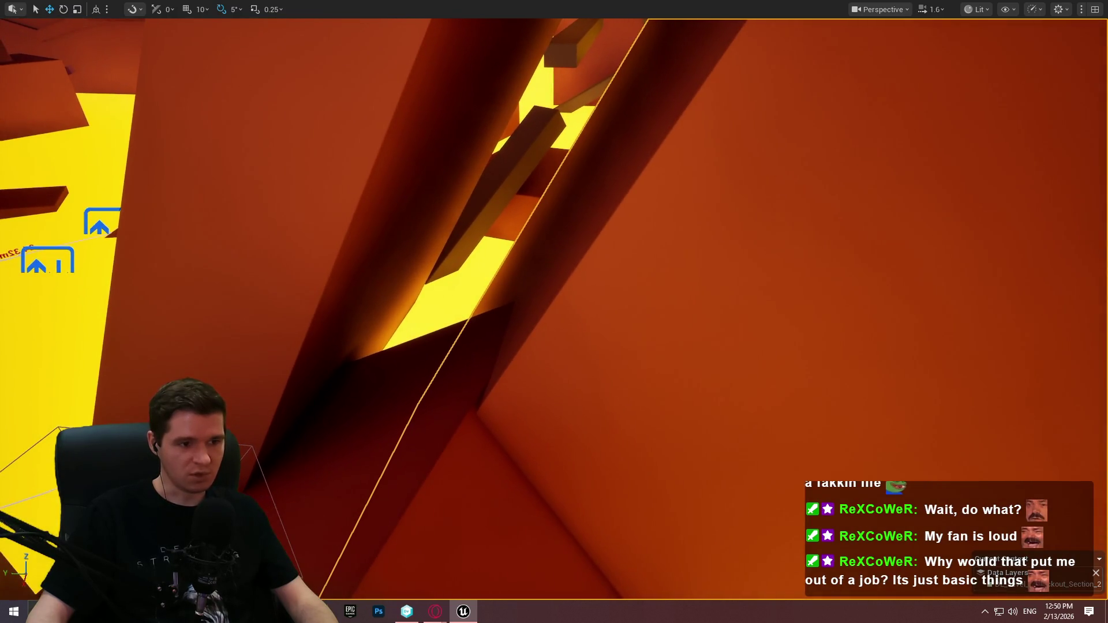
pyautogui.press('s')
pyautogui.press('w')
pyautogui.press('w')
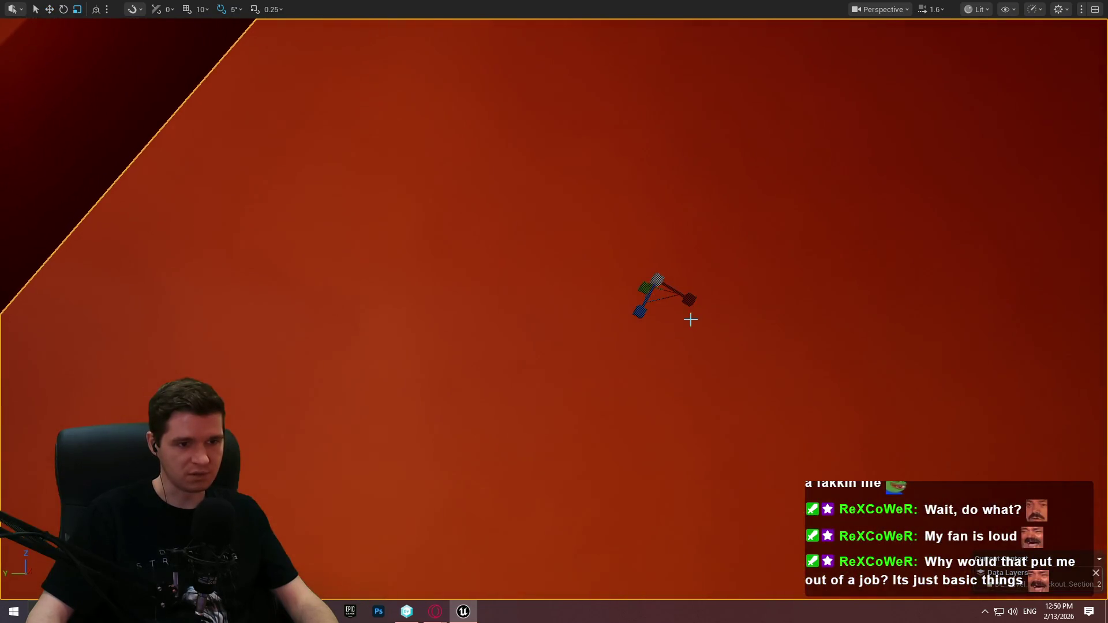
pyautogui.press('w')
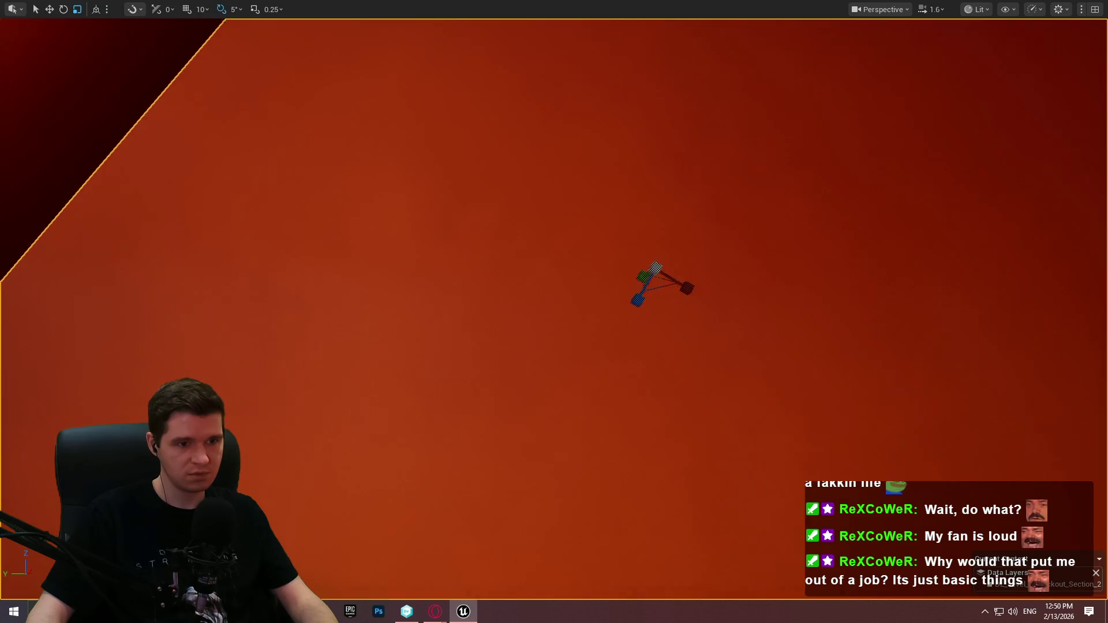
pyautogui.press('q')
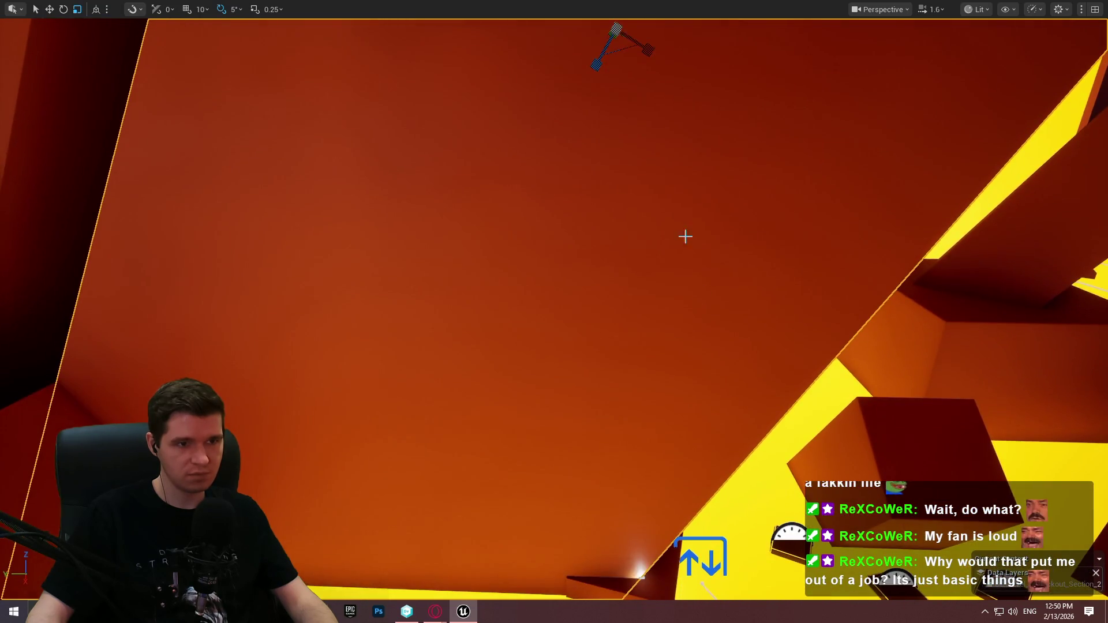
pyautogui.moveTo(649, 53); pyautogui.dragTo(648, 52)
pyautogui.moveTo(742, 206); pyautogui.dragTo(742, 207)
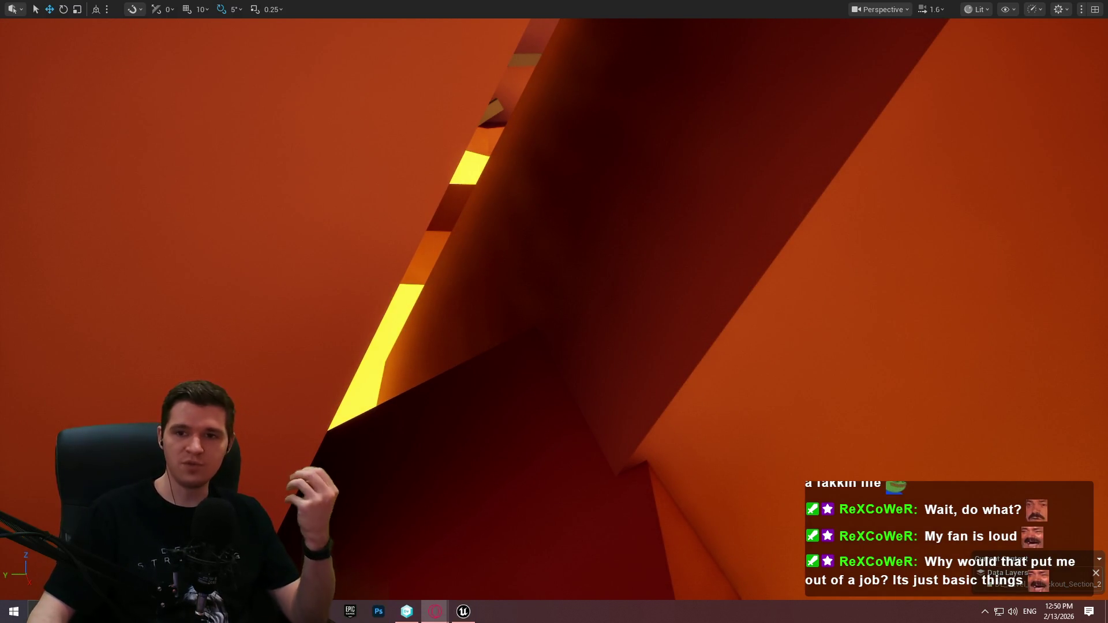
pyautogui.hotkey('alt', 'Tab')
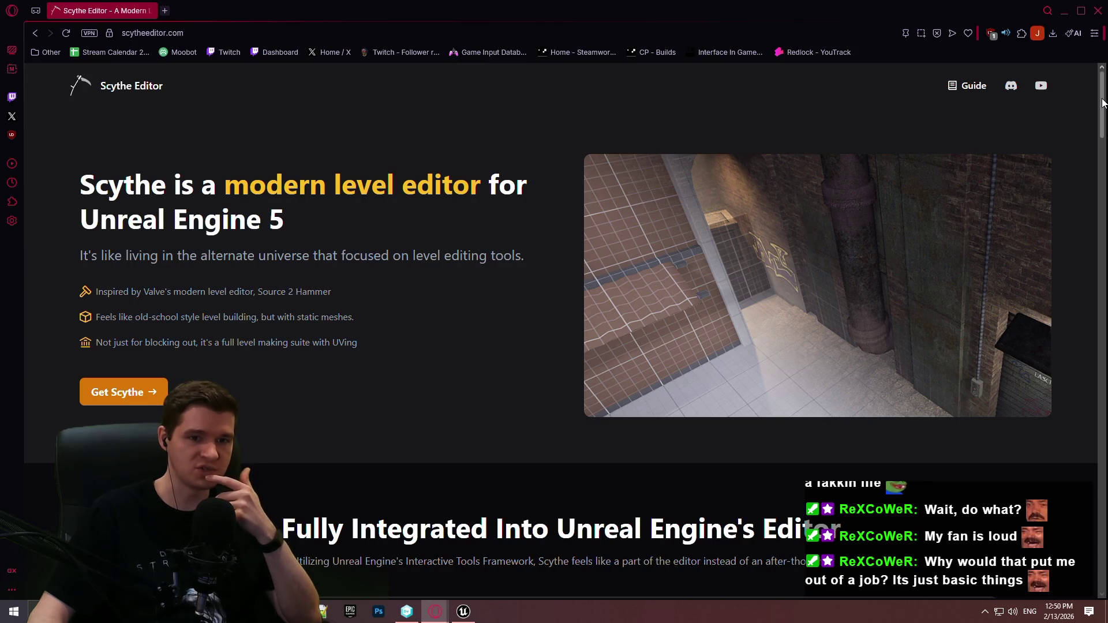
# Scroll through the feature sections of the Scythe Editor homepage.
pyautogui.moveTo(1102, 103)
pyautogui.mouseDown()
pyautogui.moveTo(1093, 233)
pyautogui.moveTo(1088, 160)
pyautogui.mouseUp()
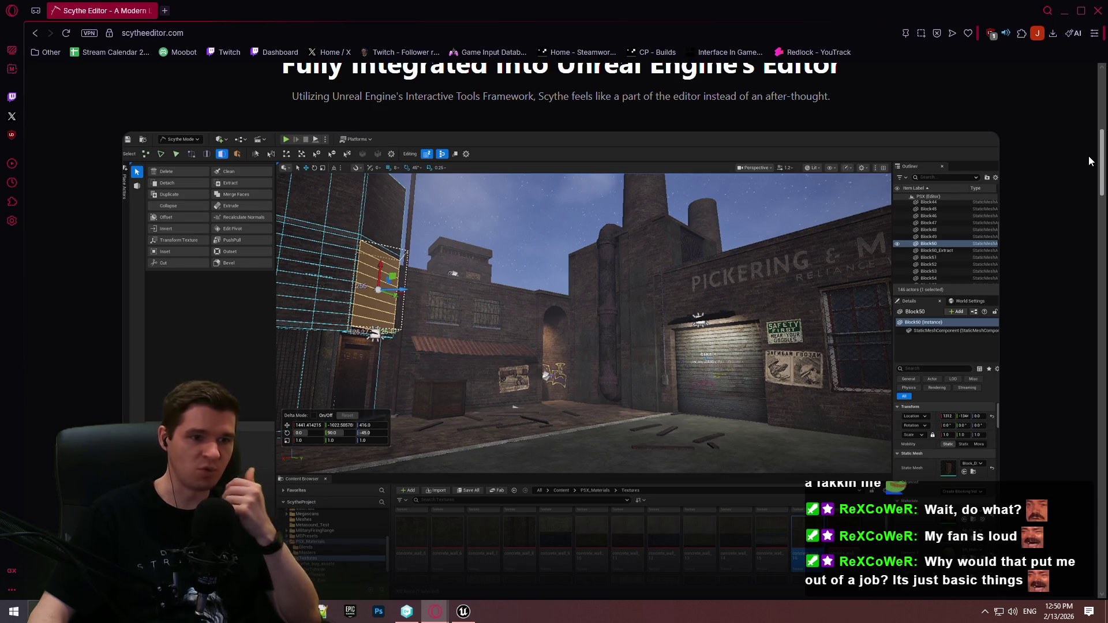
pyautogui.scroll(-1, 1089, 155)
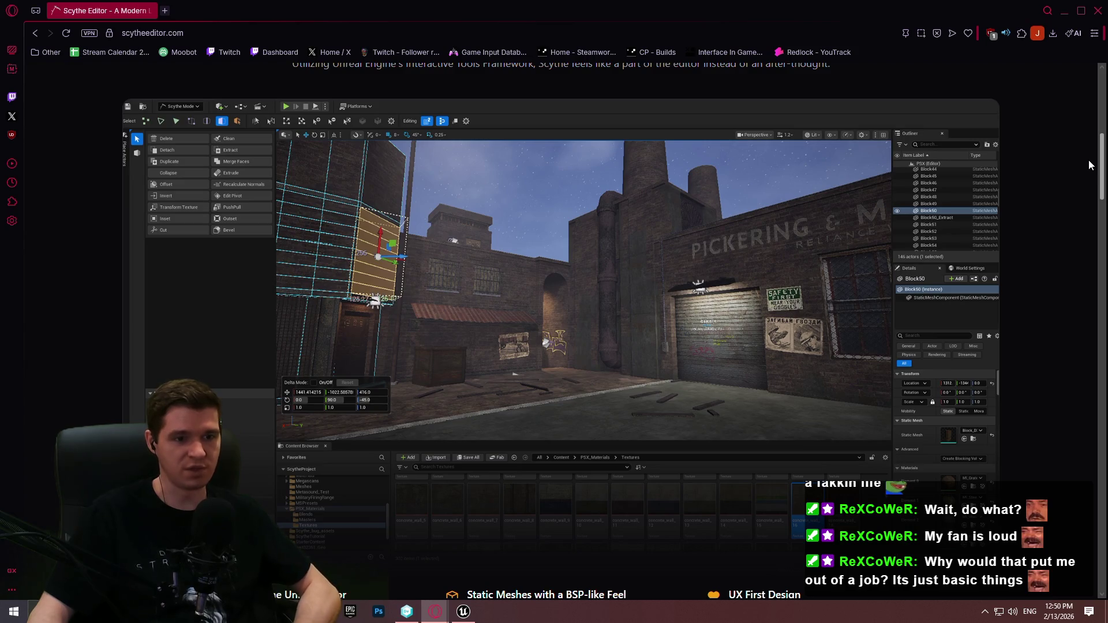
pyautogui.scroll(1, 1088, 165)
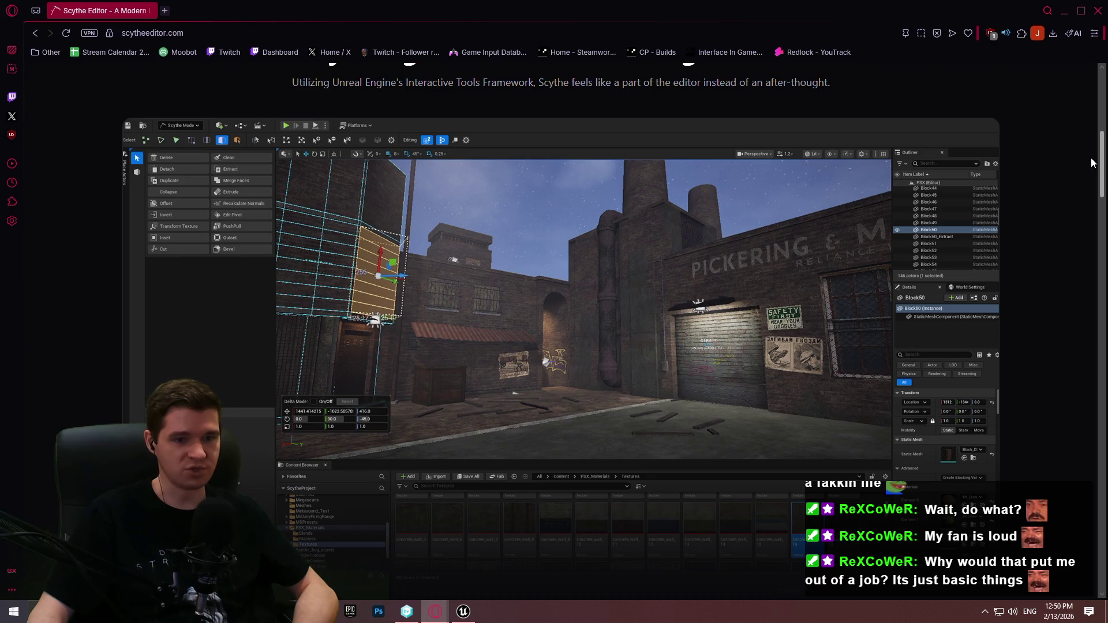
pyautogui.scroll(-3, 1091, 170)
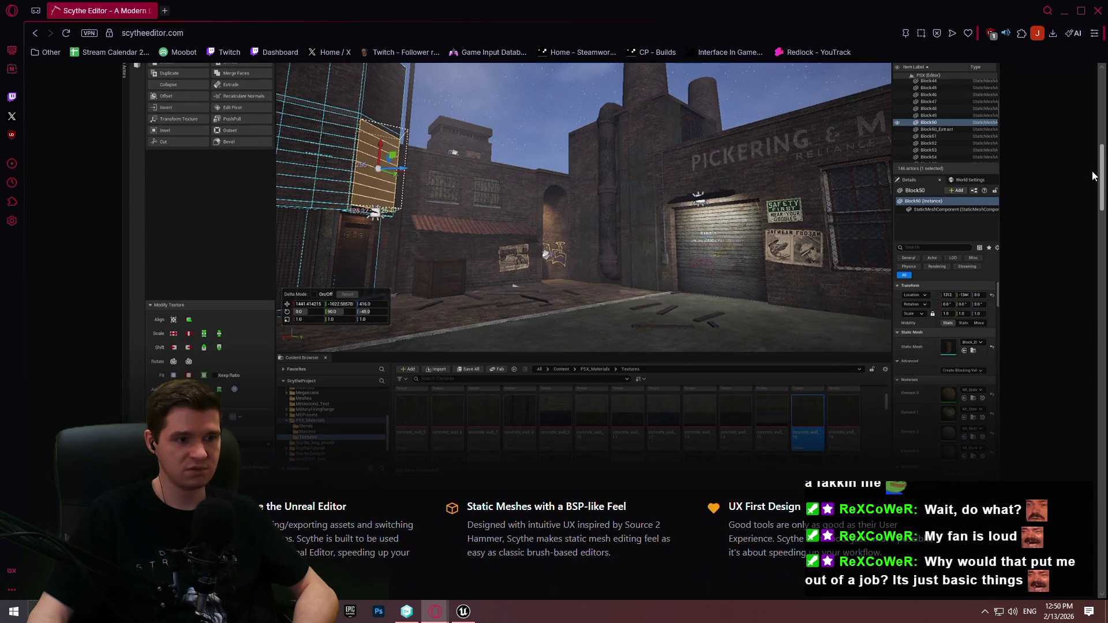
pyautogui.scroll(-15, 1092, 176)
pyautogui.scroll(-20, 1087, 252)
pyautogui.scroll(-5, 1075, 407)
pyautogui.scroll(20, 1082, 469)
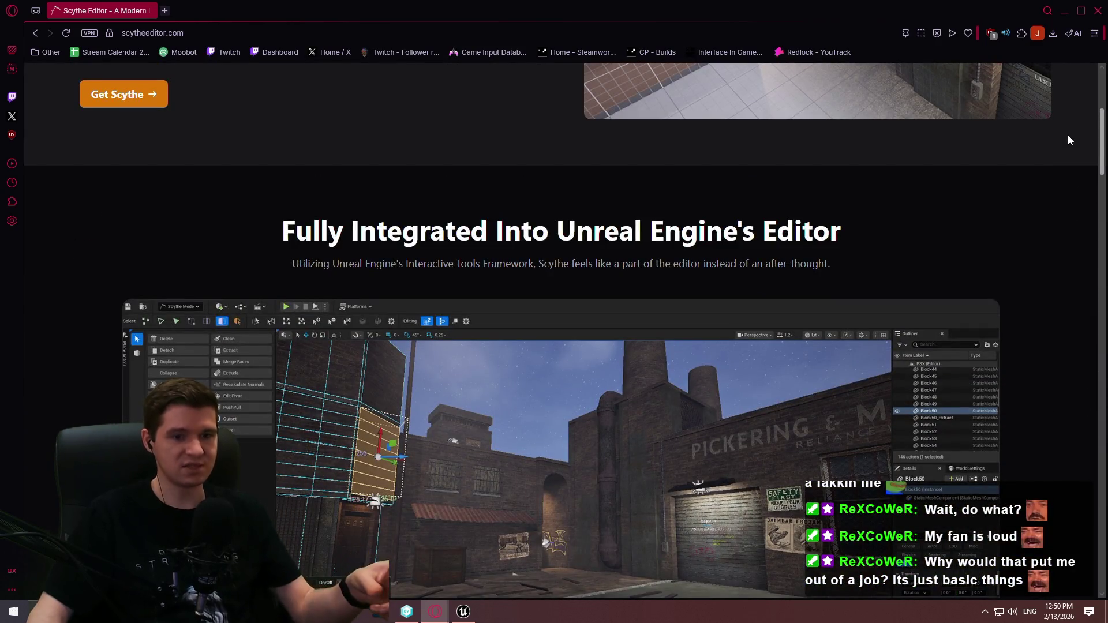
pyautogui.scroll(-3, 1067, 139)
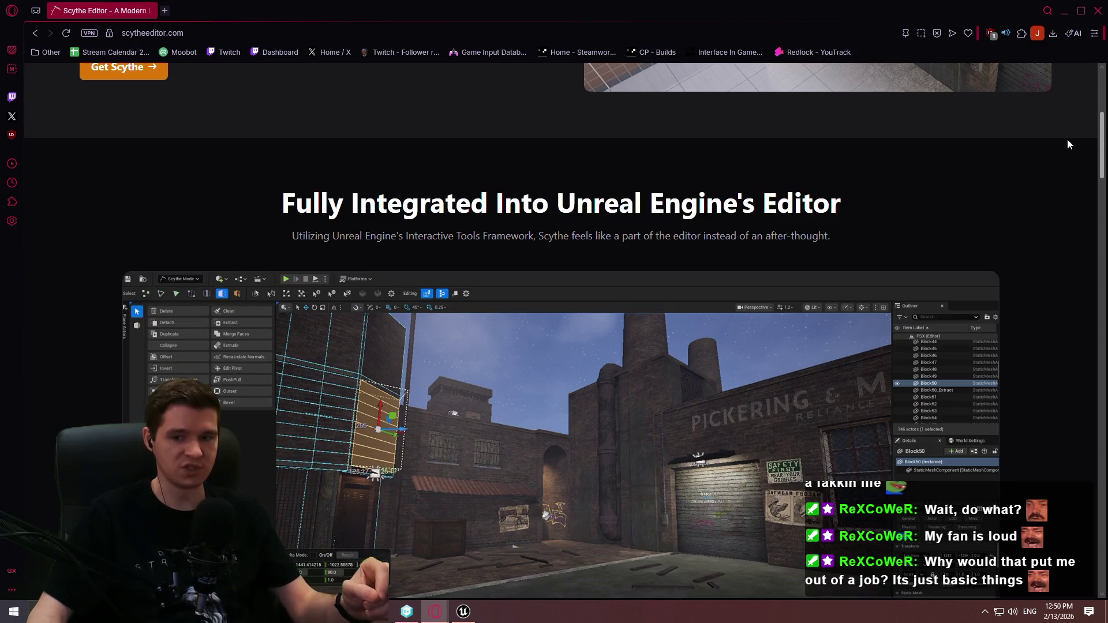
pyautogui.scroll(-2, 1065, 149)
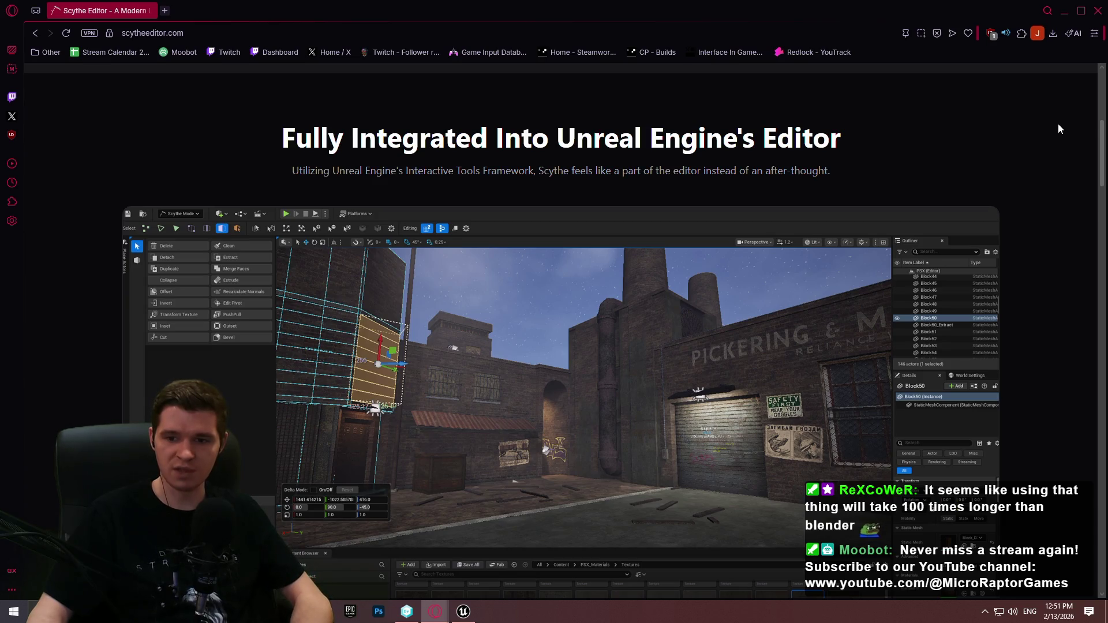
# Read the geometry and UV feature sections, then close Opera to return to Unreal.
pyautogui.moveTo(1102, 130)
pyautogui.mouseDown()
pyautogui.moveTo(1104, 166)
pyautogui.moveTo(1098, 128)
pyautogui.mouseUp()
pyautogui.scroll(-1, 1096, 129)
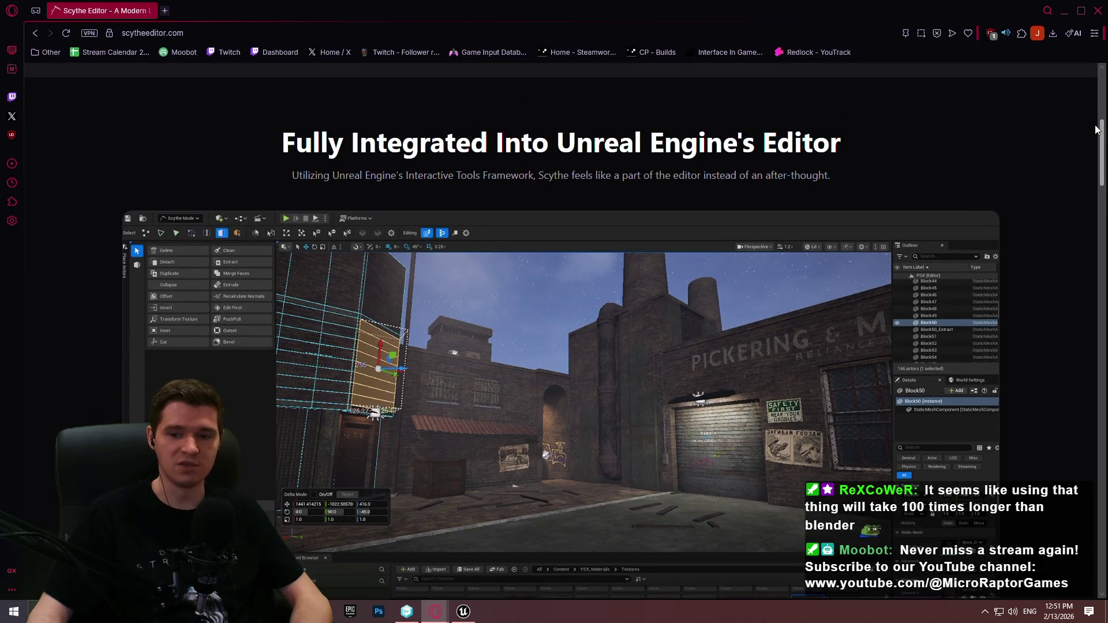
pyautogui.moveTo(1096, 131); pyautogui.dragTo(1102, 243)
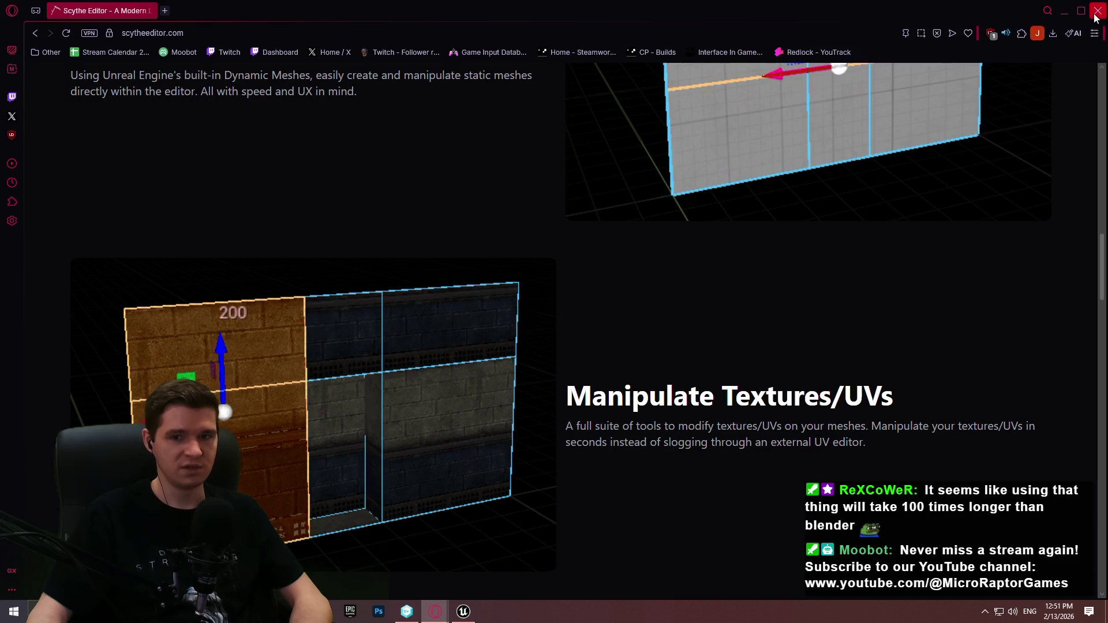
pyautogui.click(1096, 12)
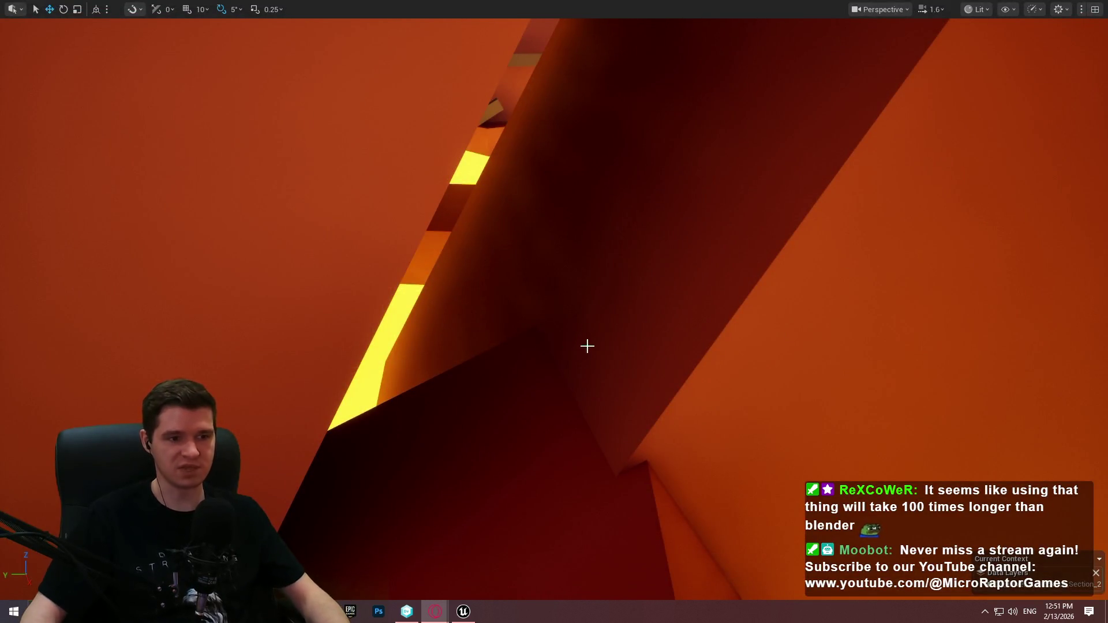
# Select Cube232, frame it, and move it down-left across the tunnel.
pyautogui.moveTo(633, 316)
pyautogui.mouseDown()
pyautogui.moveTo(571, 306)
pyautogui.moveTo(569, 323)
pyautogui.mouseUp()
pyautogui.moveTo(543, 273); pyautogui.dragTo(542, 273)
pyautogui.click(519, 289)
pyautogui.press('f')
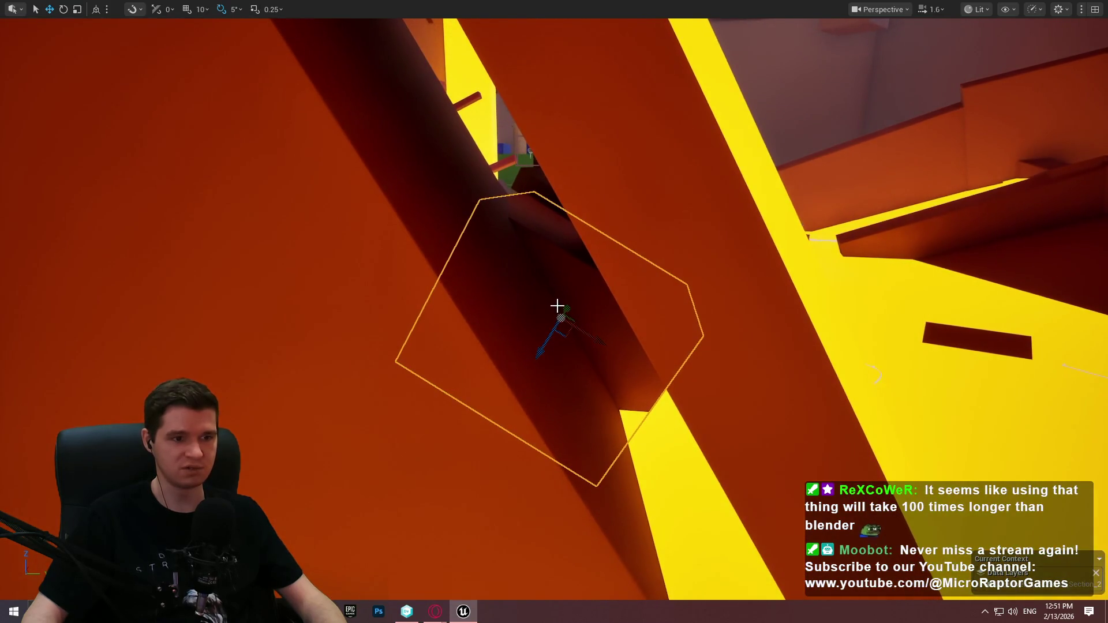
pyautogui.moveTo(569, 310); pyautogui.dragTo(505, 383)
# Rotate Cube232 to 540, -30, 270 and exit immersive mode.
pyautogui.press('e')
pyautogui.moveTo(551, 447)
pyautogui.mouseDown()
pyautogui.moveTo(561, 393)
pyautogui.moveTo(535, 409)
pyautogui.moveTo(396, 285)
pyautogui.mouseUp()
pyautogui.press('r')
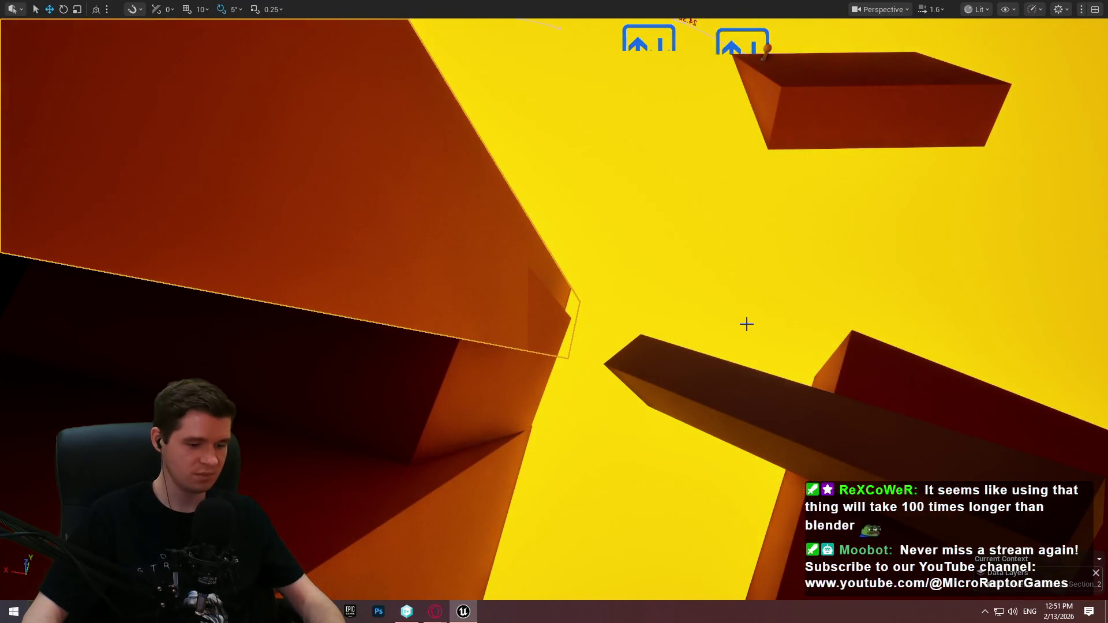
pyautogui.press('F11')
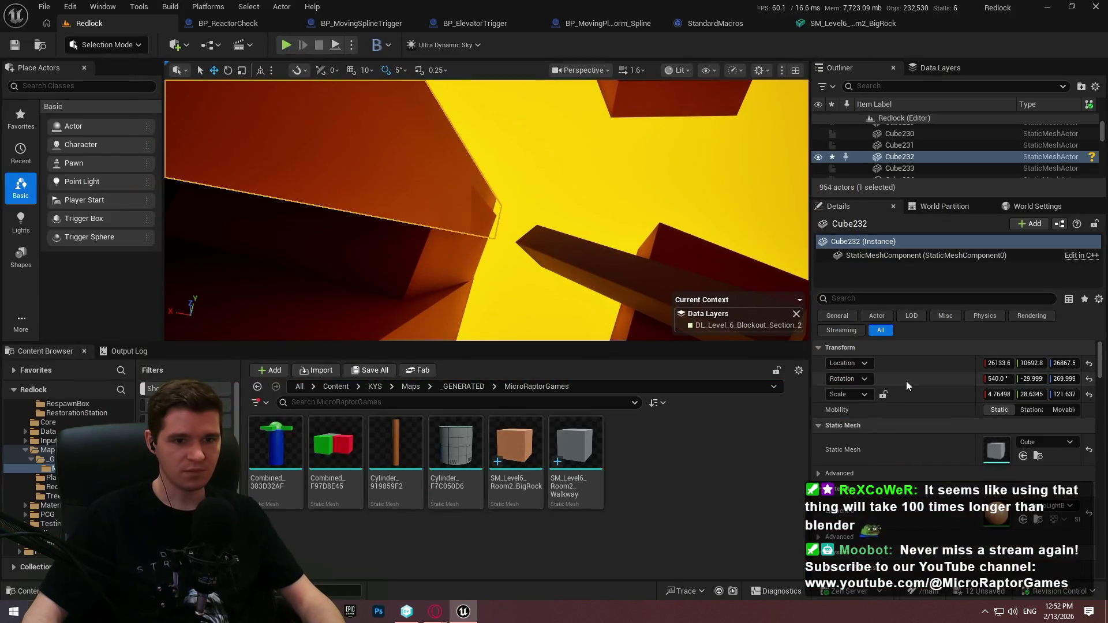
# Select Cube1694 and paste the 540 / -29.999 / 269.999 rotation into its Details.
pyautogui.click(326, 280)
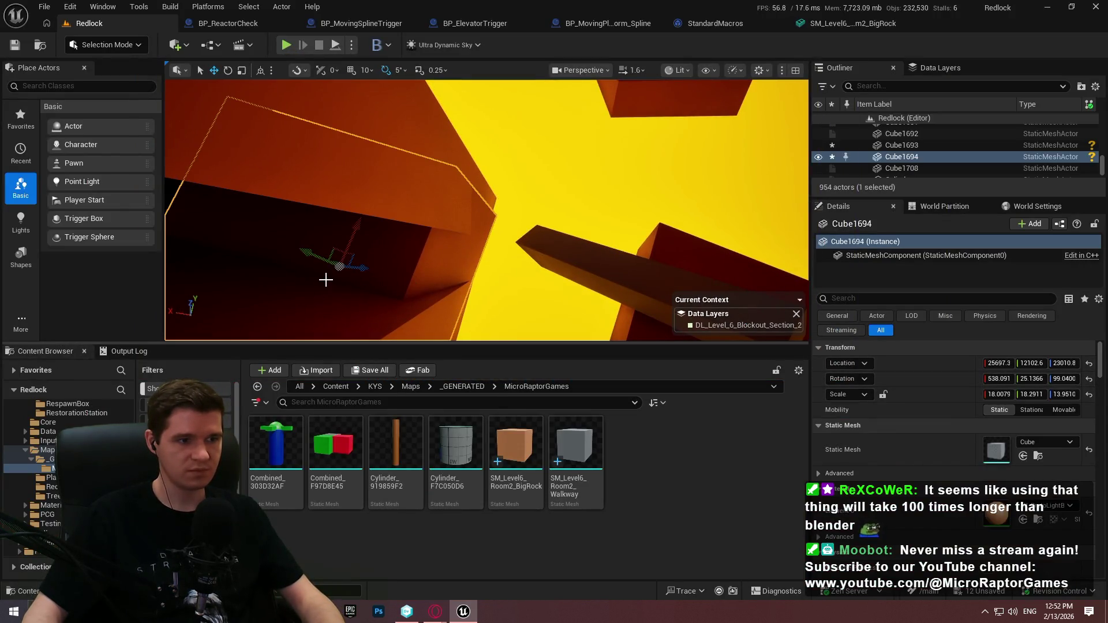
pyautogui.keyDown('shift'); pyautogui.click(842, 379); pyautogui.keyUp('shift')
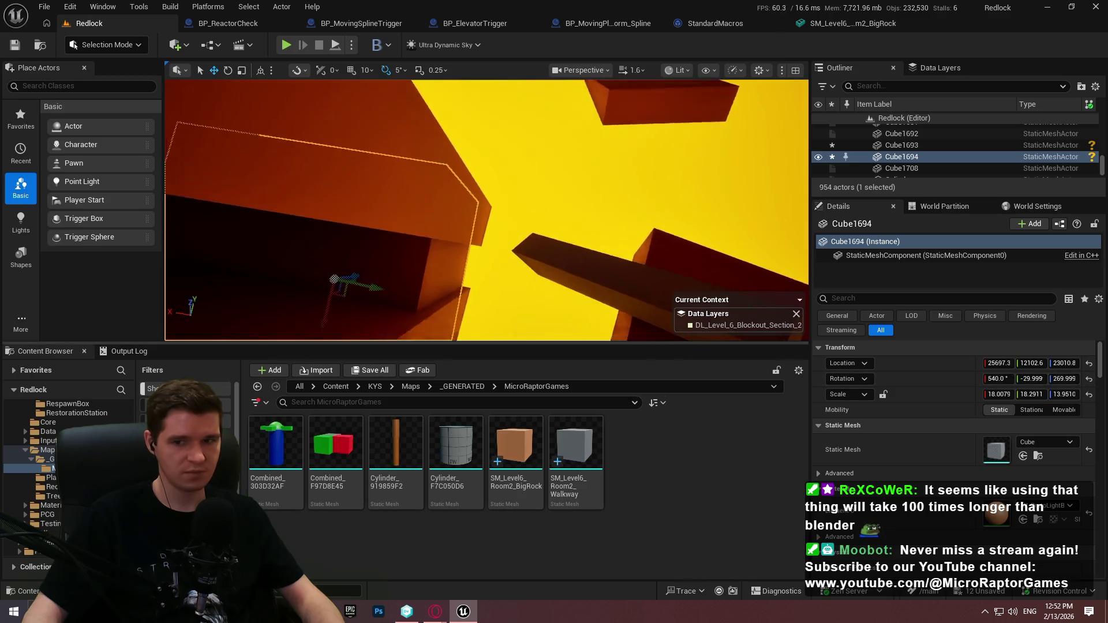
pyautogui.press('f')
pyautogui.press('F11')
# Slide Cube1694 down-right into position in the tunnel, checking it from several angles.
pyautogui.moveTo(613, 271)
pyautogui.mouseDown()
pyautogui.moveTo(613, 196)
pyautogui.moveTo(571, 344)
pyautogui.mouseUp()
pyautogui.moveTo(434, 331); pyautogui.dragTo(438, 333)
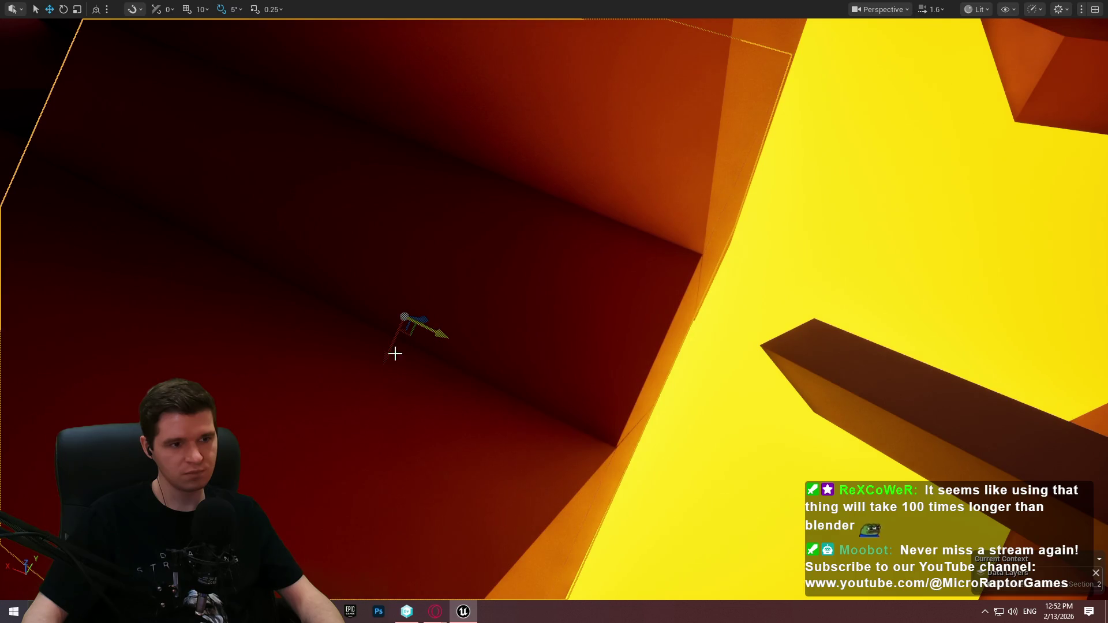
pyautogui.moveTo(383, 358)
pyautogui.mouseDown()
pyautogui.moveTo(383, 260)
pyautogui.moveTo(500, 415)
pyautogui.mouseUp()
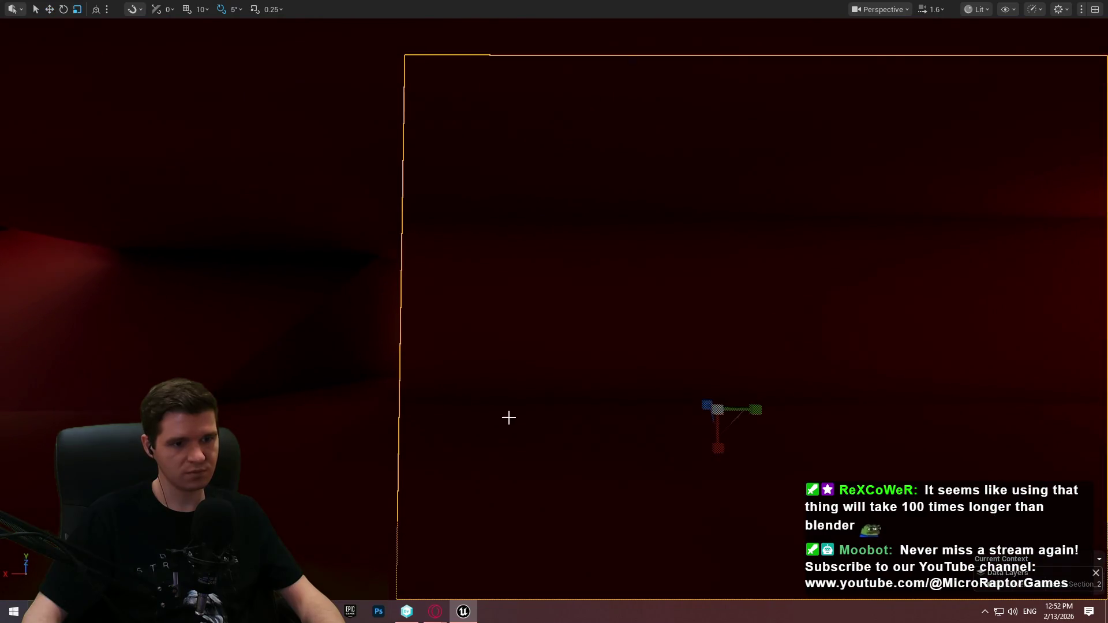
pyautogui.moveTo(745, 404); pyautogui.dragTo(676, 372)
pyautogui.moveTo(577, 370)
pyautogui.mouseDown()
pyautogui.moveTo(553, 323)
pyautogui.moveTo(383, 396)
pyautogui.mouseUp()
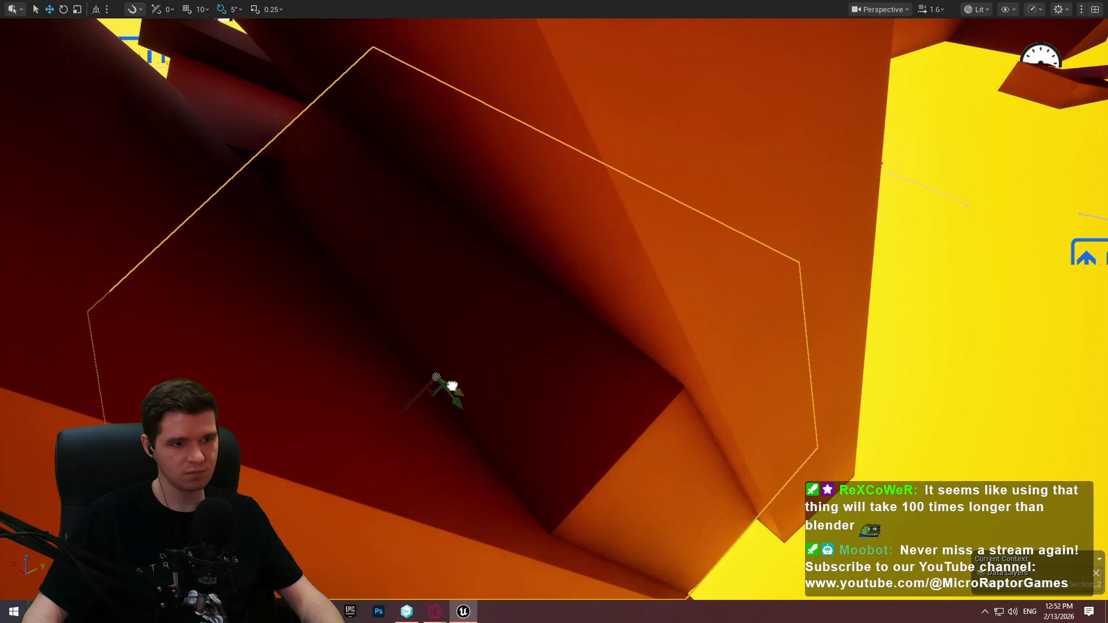
pyautogui.moveTo(449, 397)
pyautogui.mouseDown()
pyautogui.moveTo(466, 408)
pyautogui.moveTo(260, 389)
pyautogui.moveTo(527, 381)
pyautogui.moveTo(527, 354)
pyautogui.mouseUp()
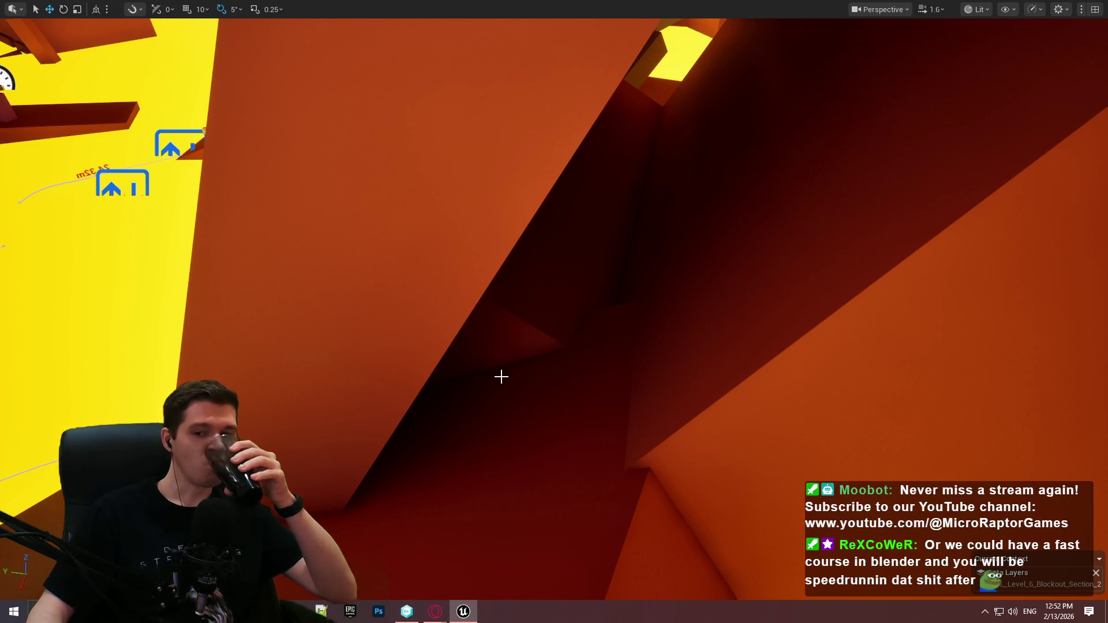
pyautogui.moveTo(512, 391); pyautogui.dragTo(511, 391)
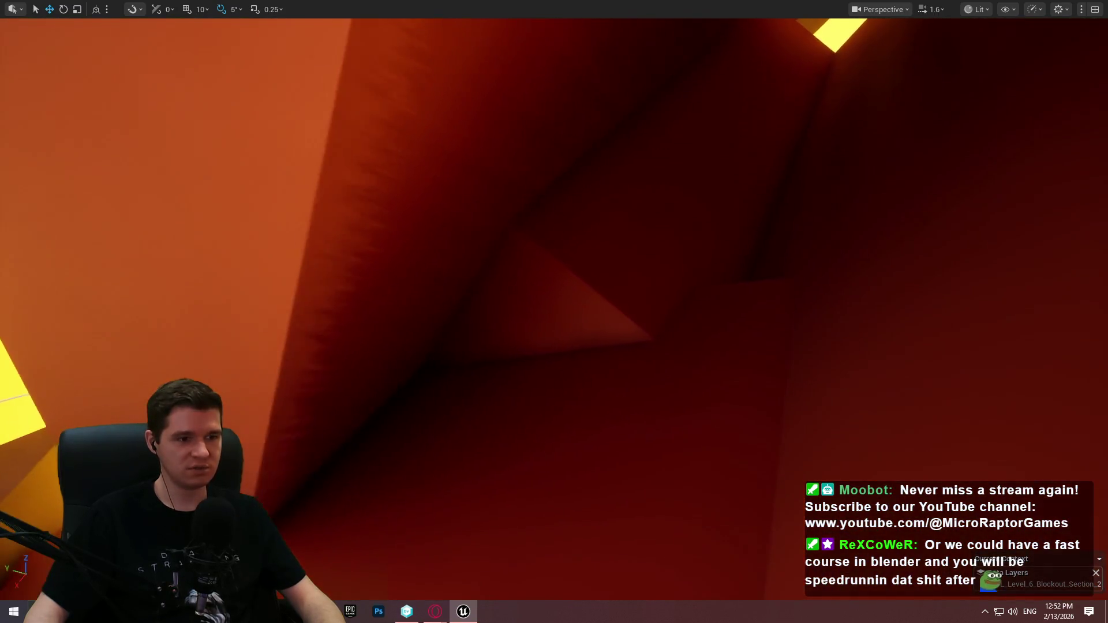
pyautogui.moveTo(675, 322)
pyautogui.mouseDown()
pyautogui.moveTo(828, 264)
pyautogui.moveTo(633, 364)
pyautogui.mouseUp()
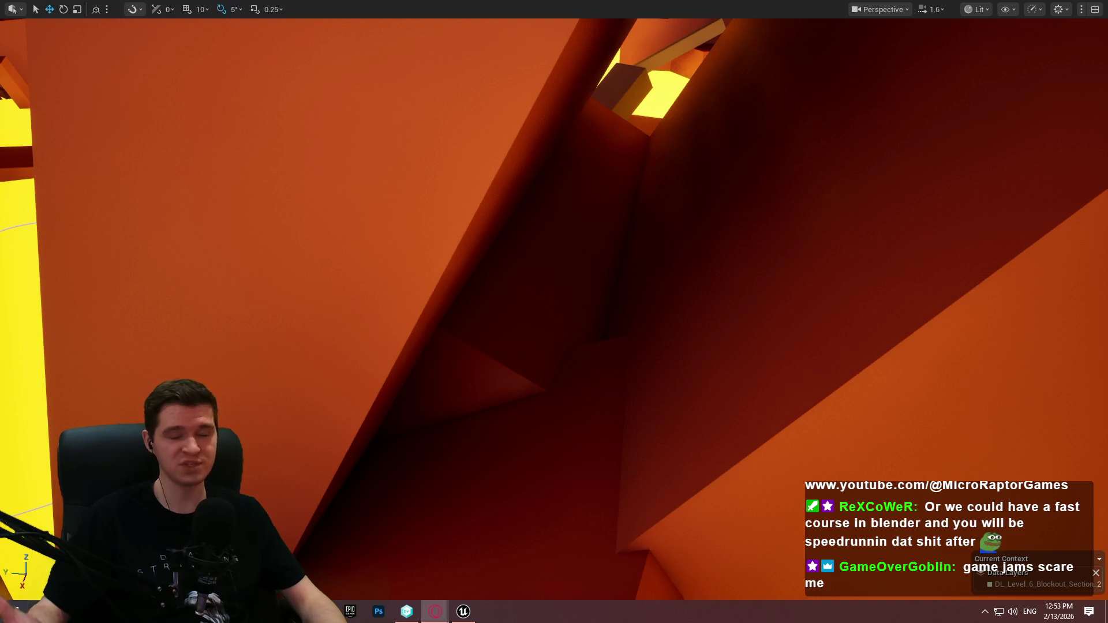
# Look along the yellow tunnel wall, then exit immersive mode to restore the editor panels.
pyautogui.moveTo(760, 226); pyautogui.dragTo(606, 236)
pyautogui.press('d')
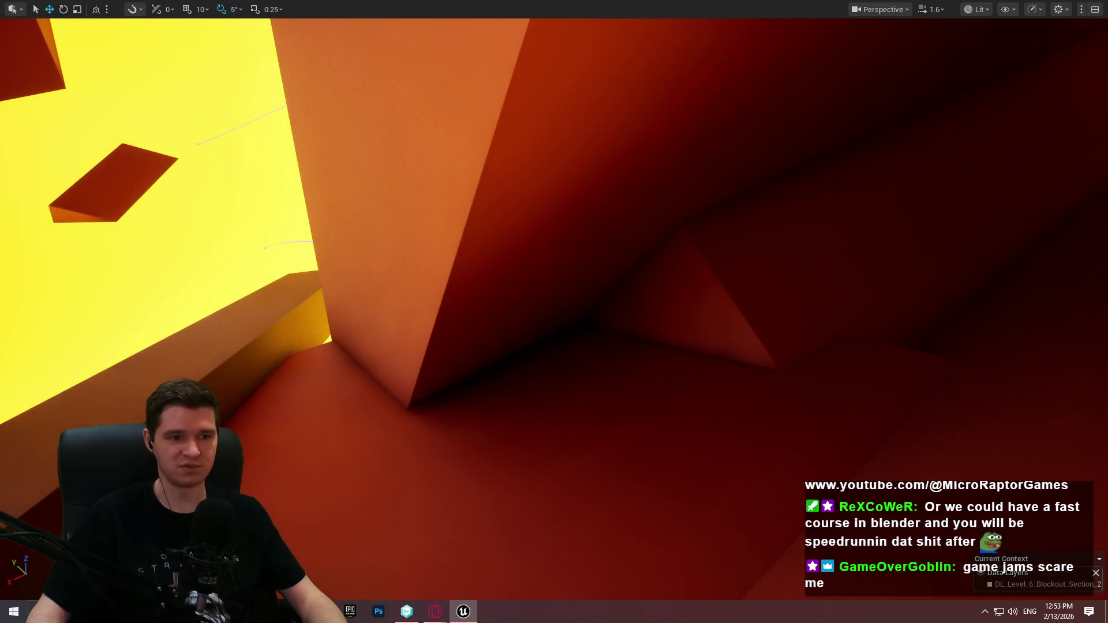
pyautogui.press('d')
pyautogui.press('d')
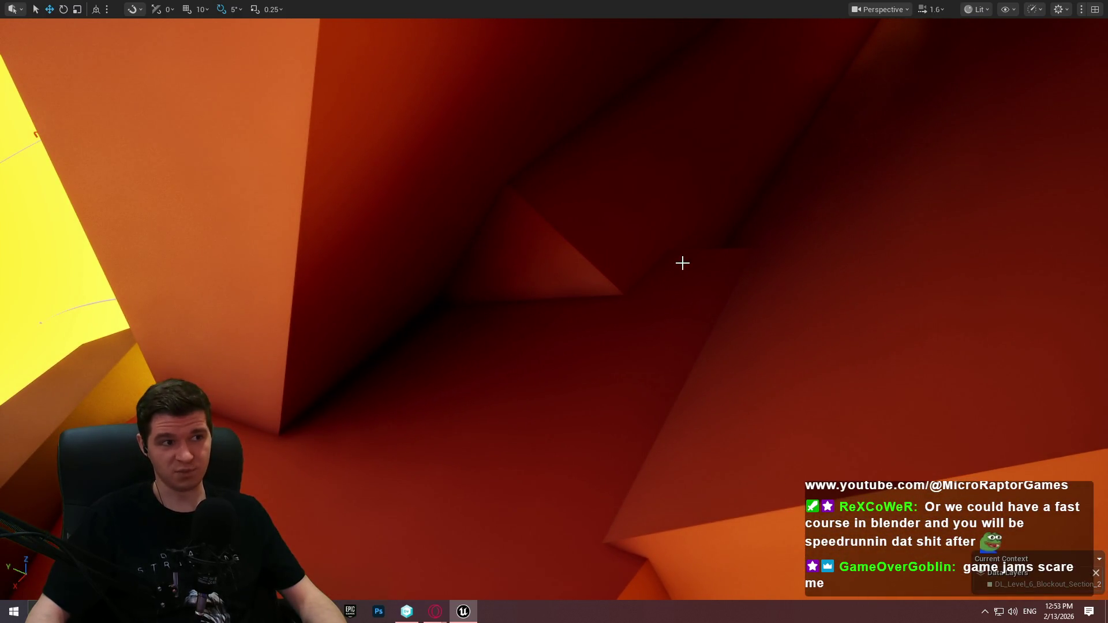
pyautogui.press('d')
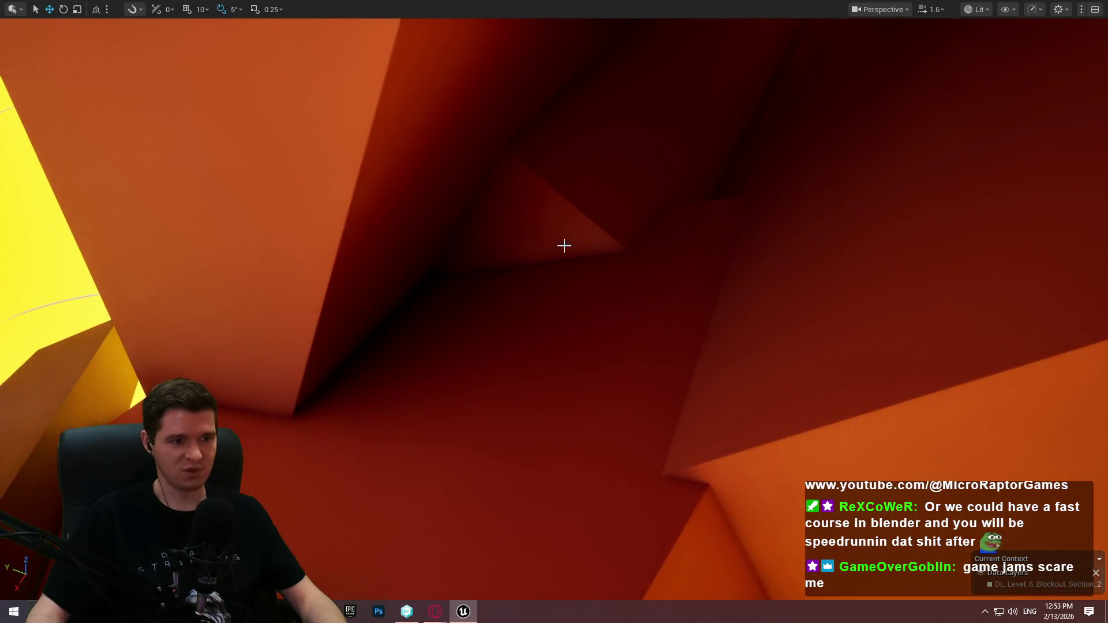
pyautogui.press('a')
pyautogui.press('F11')
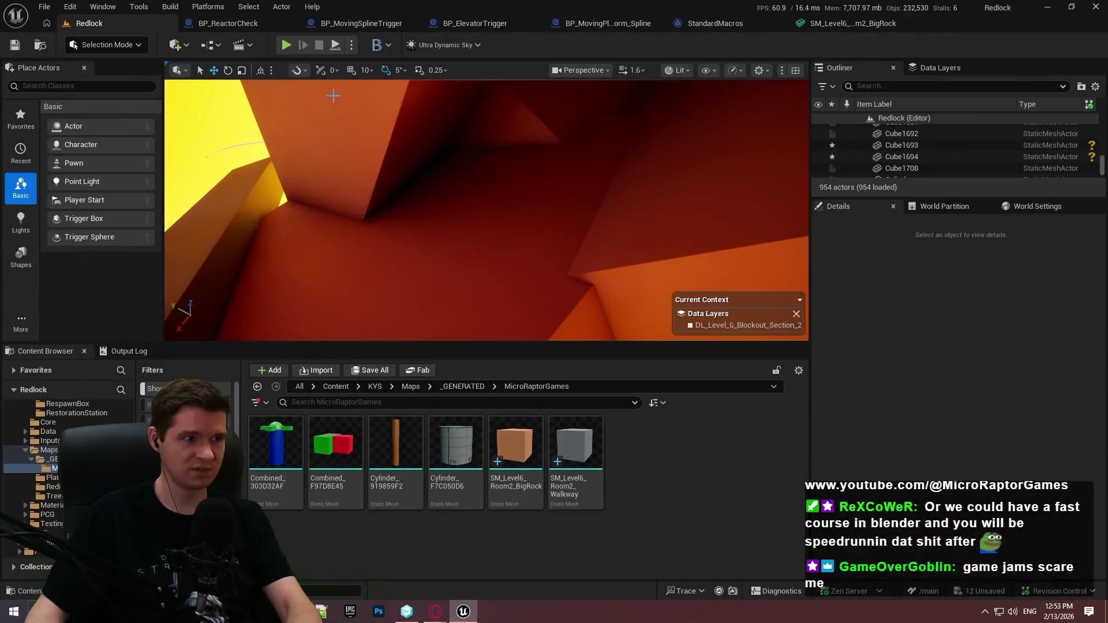
# Go up from the generated maps and open the KYS folder in the Content Browser.
pyautogui.click(463, 386)
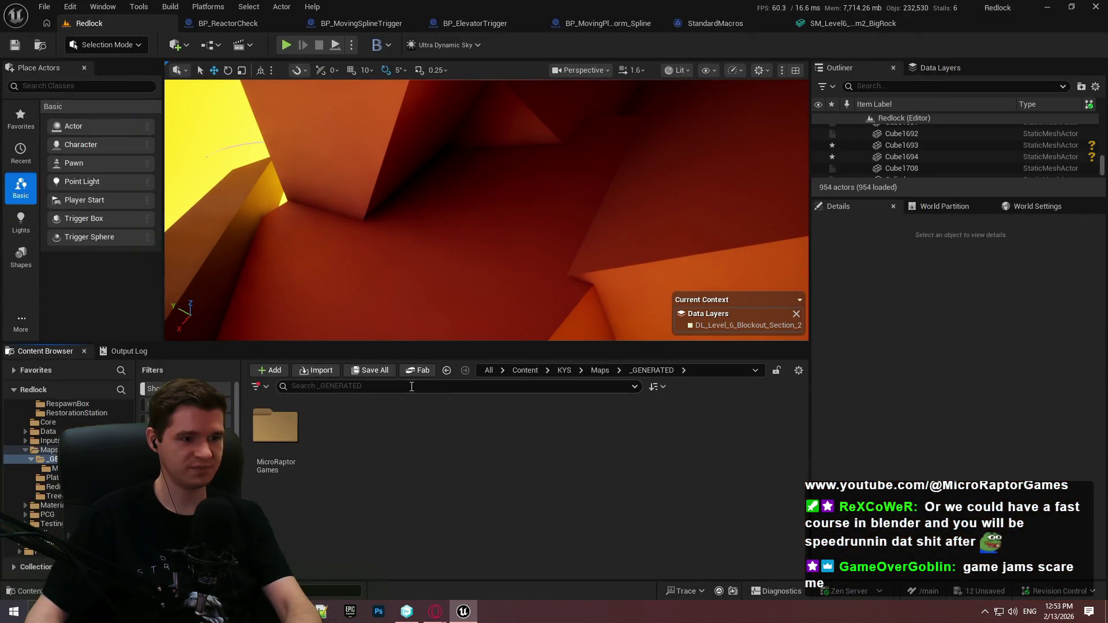
pyautogui.click(555, 372)
pyautogui.moveTo(609, 254)
pyautogui.mouseDown()
pyautogui.moveTo(571, 249)
pyautogui.moveTo(594, 253)
pyautogui.moveTo(583, 253)
pyautogui.mouseUp()
# Play From Here in the tunnel, run up the ramp and jump, then stop with Esc.
pyautogui.rightClick(430, 190)
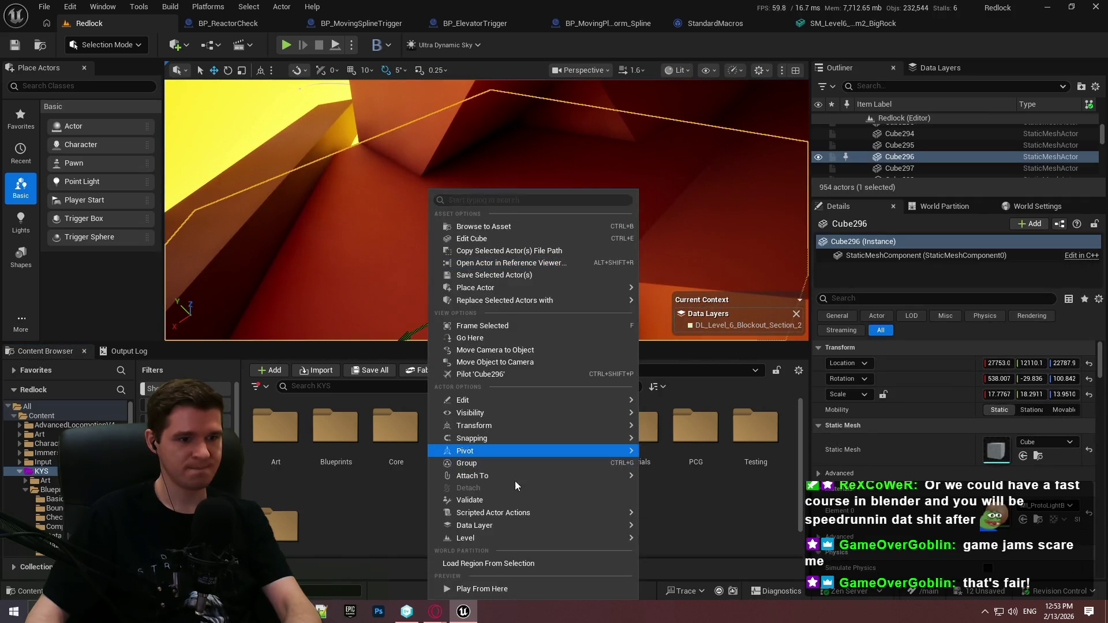
pyautogui.click(511, 589)
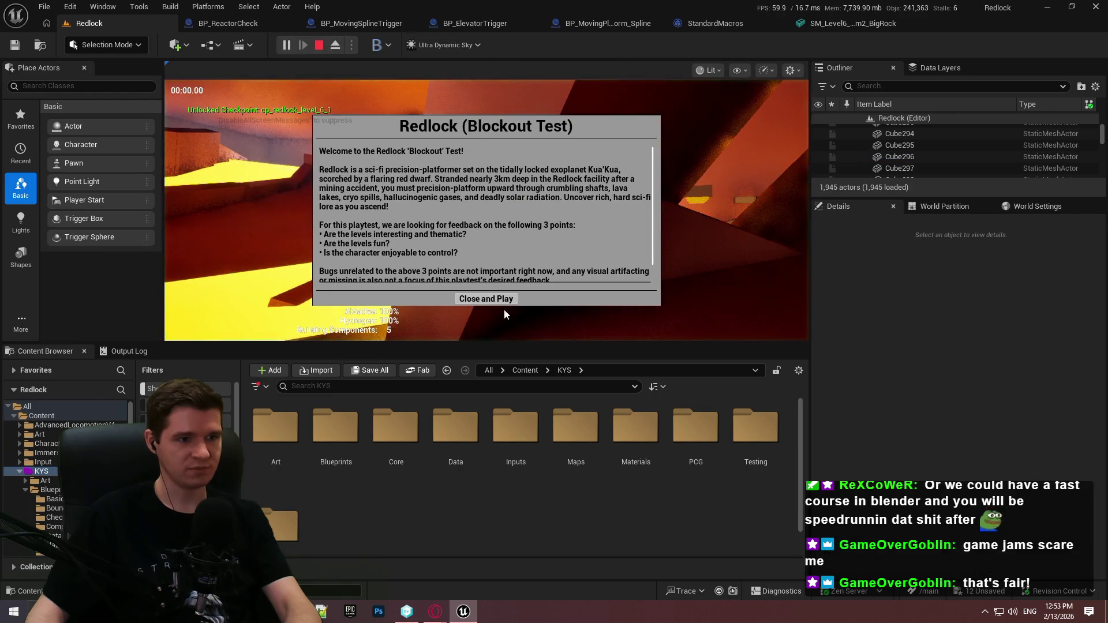
pyautogui.press('F11')
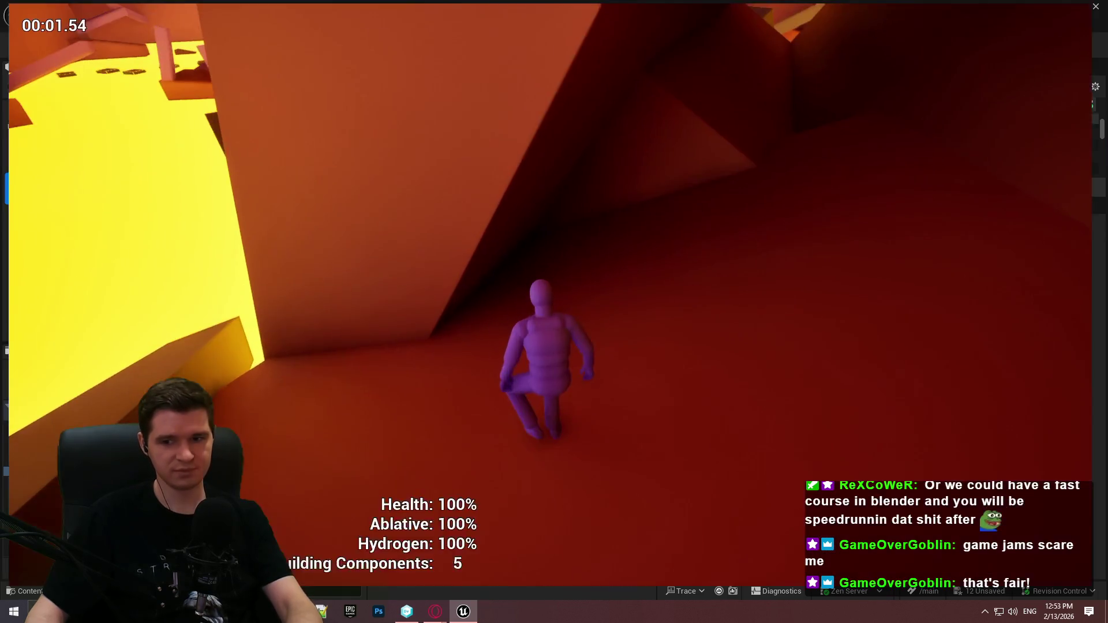
pyautogui.press('w')
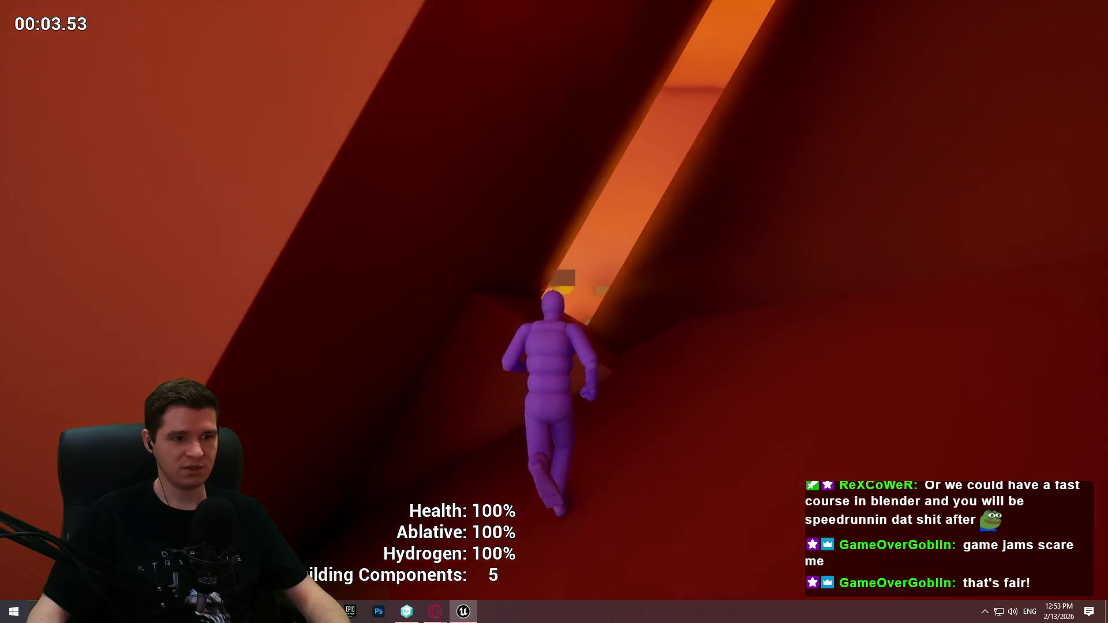
pyautogui.press('space')
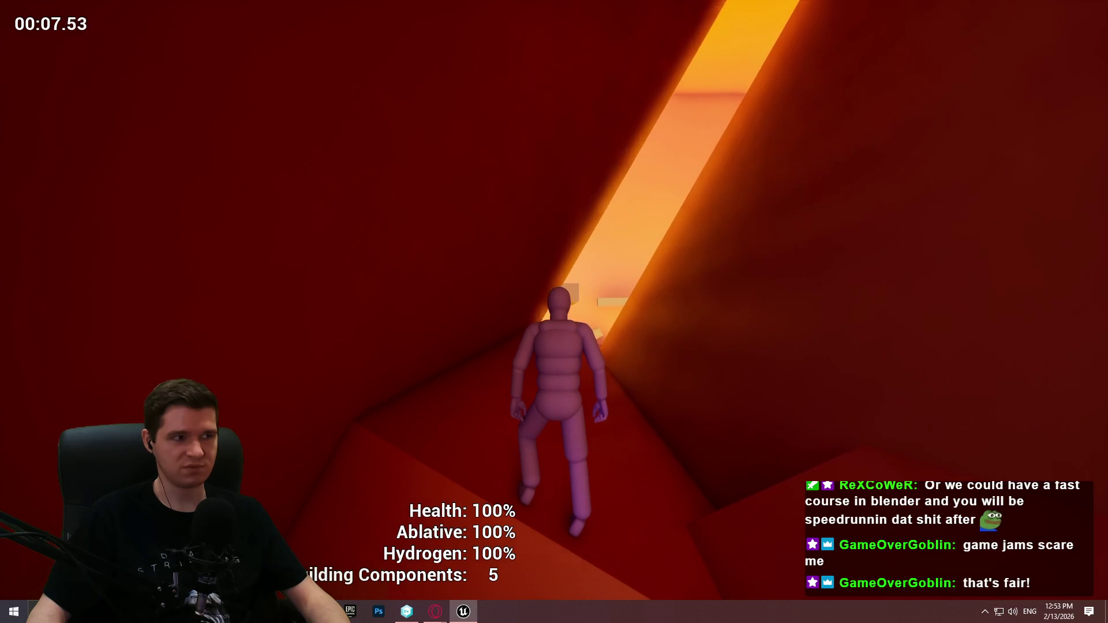
pyautogui.press('Escape')
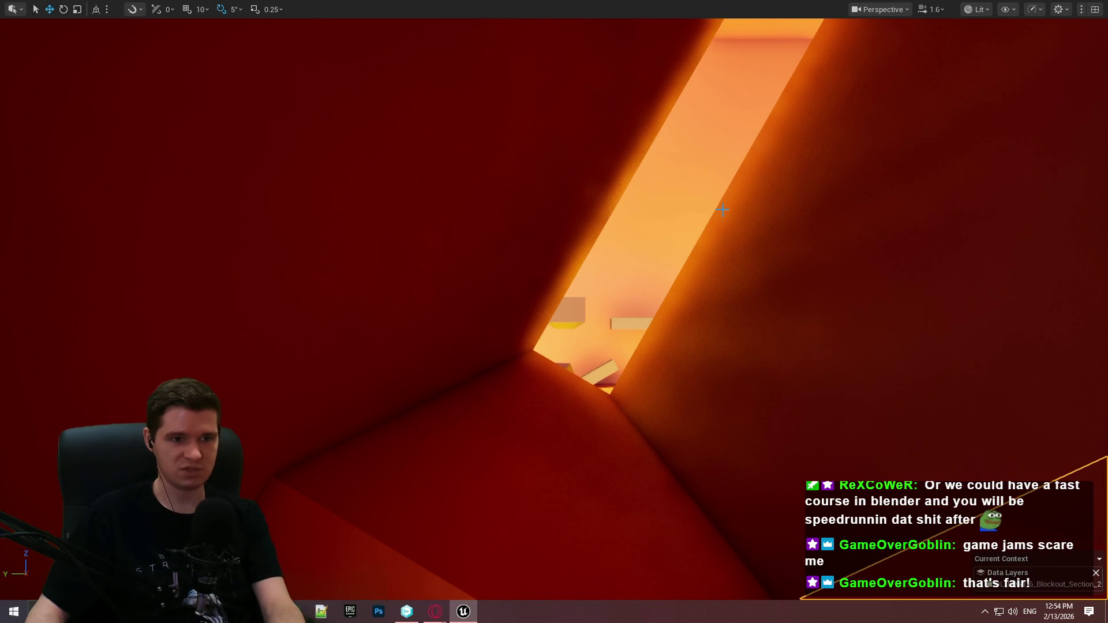
# Fly along the orange corridor to bring the orange wall piece into view.
pyautogui.moveTo(731, 195); pyautogui.dragTo(764, 203)
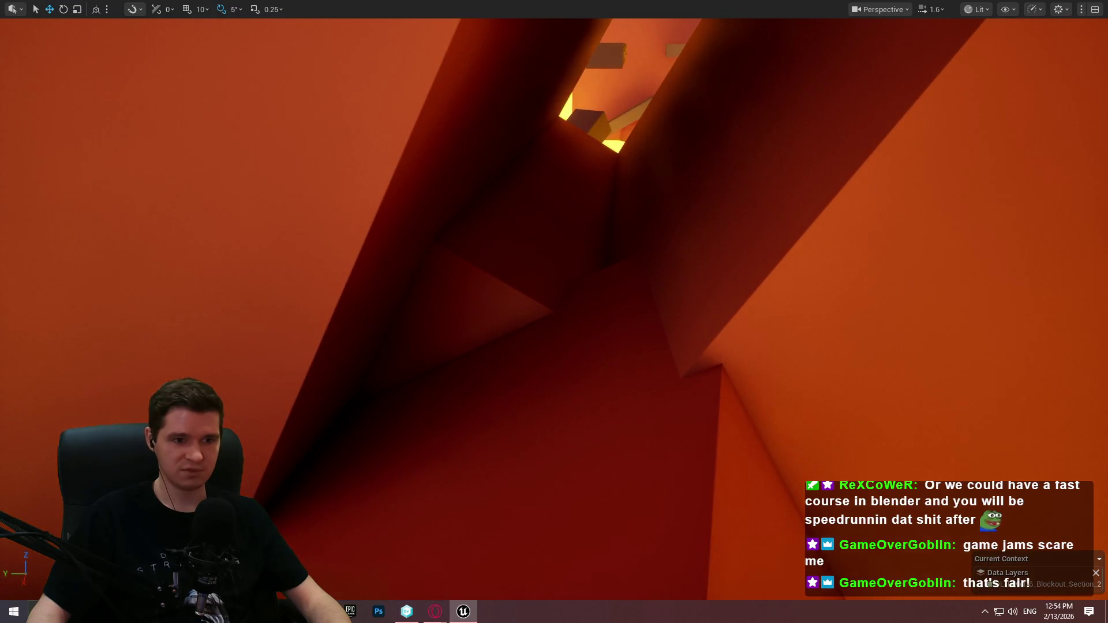
pyautogui.moveTo(764, 202)
pyautogui.mouseDown()
pyautogui.moveTo(814, 192)
pyautogui.moveTo(778, 187)
pyautogui.mouseUp()
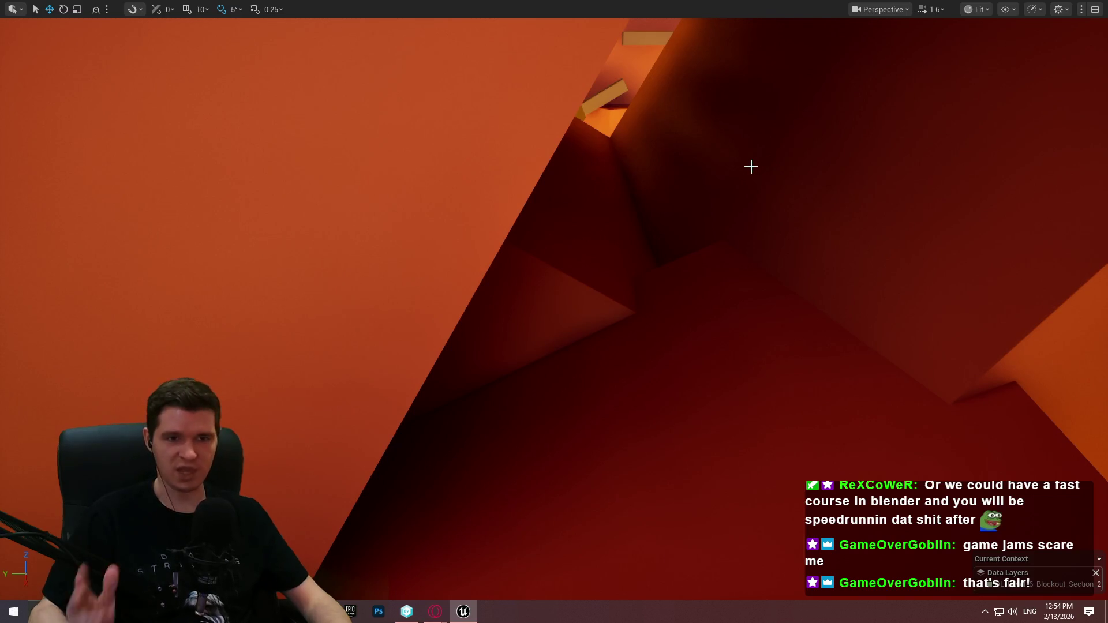
pyautogui.moveTo(752, 203); pyautogui.dragTo(753, 203)
pyautogui.moveTo(577, 171); pyautogui.dragTo(697, 172)
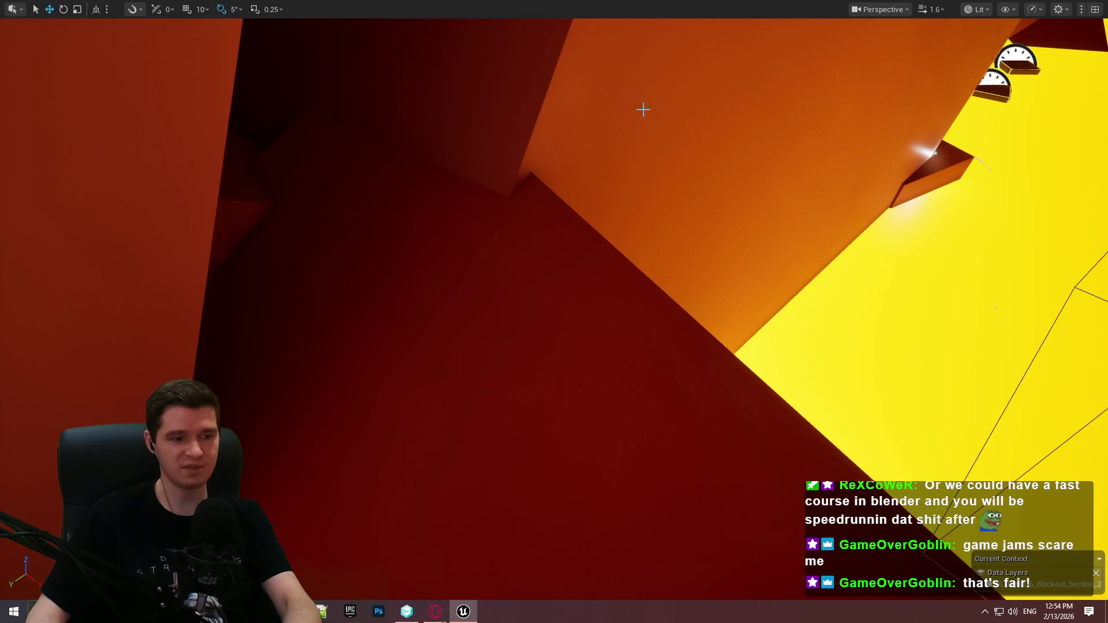
pyautogui.press('F11')
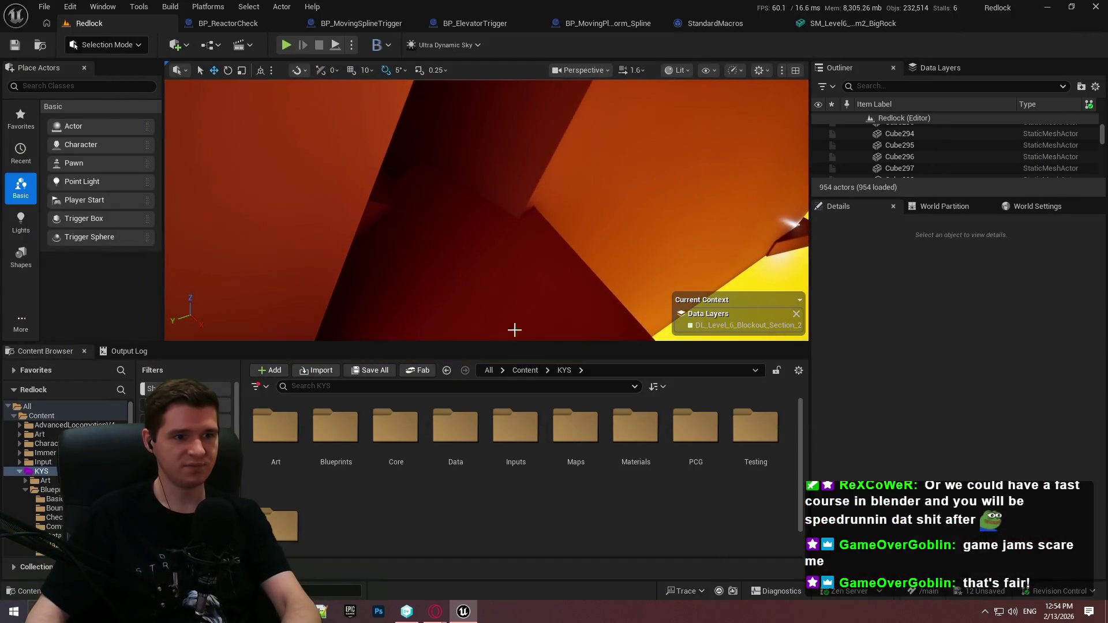
pyautogui.moveTo(577, 171); pyautogui.dragTo(577, 172)
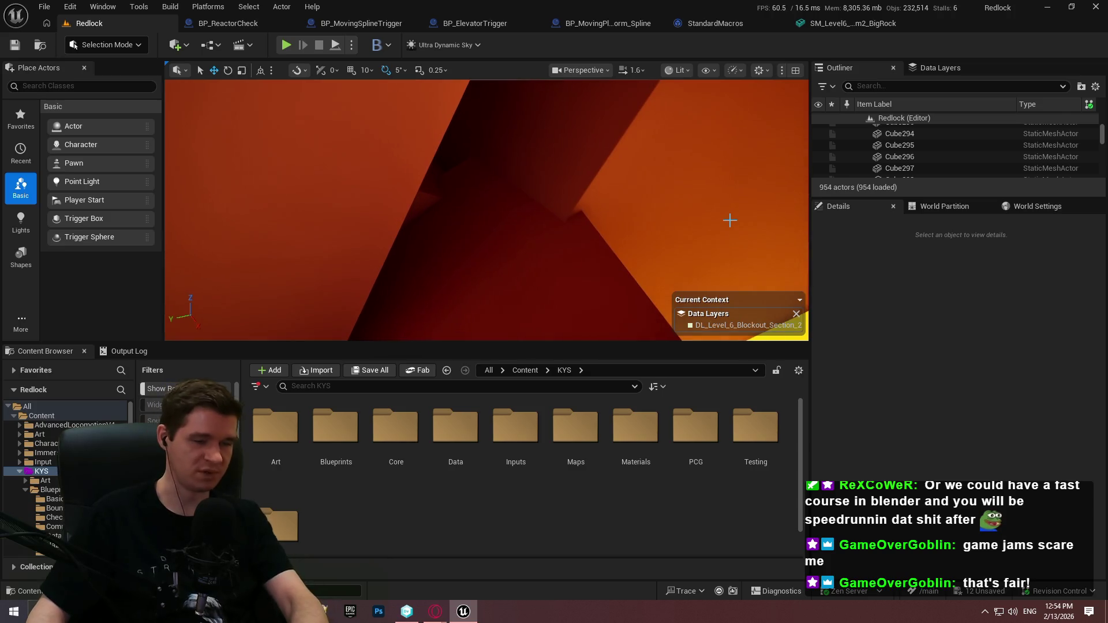
pyautogui.press('F11')
pyautogui.moveTo(729, 220); pyautogui.dragTo(758, 190)
pyautogui.moveTo(823, 240); pyautogui.dragTo(750, 236)
pyautogui.moveTo(690, 317); pyautogui.dragTo(690, 316)
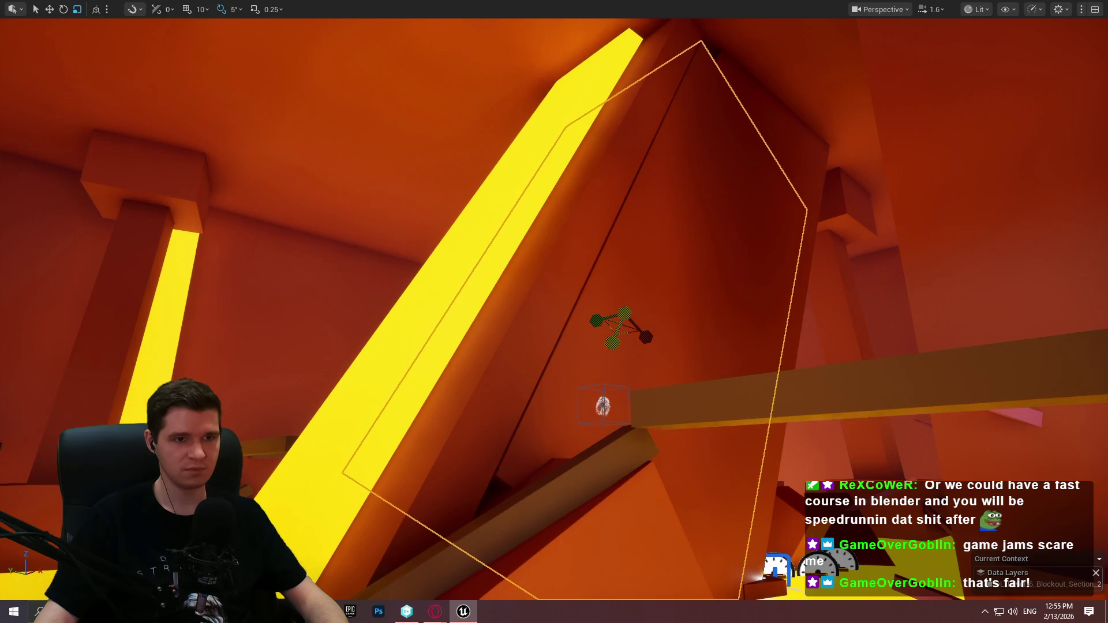
# Raise the orange wall piece, then Play From Here and dismiss the Redlock welcome screen.
pyautogui.moveTo(610, 342)
pyautogui.mouseDown()
pyautogui.moveTo(617, 301)
pyautogui.moveTo(635, 279)
pyautogui.moveTo(644, 286)
pyautogui.moveTo(560, 245)
pyautogui.moveTo(771, 94)
pyautogui.mouseUp()
pyautogui.scroll(2, 757, 143)
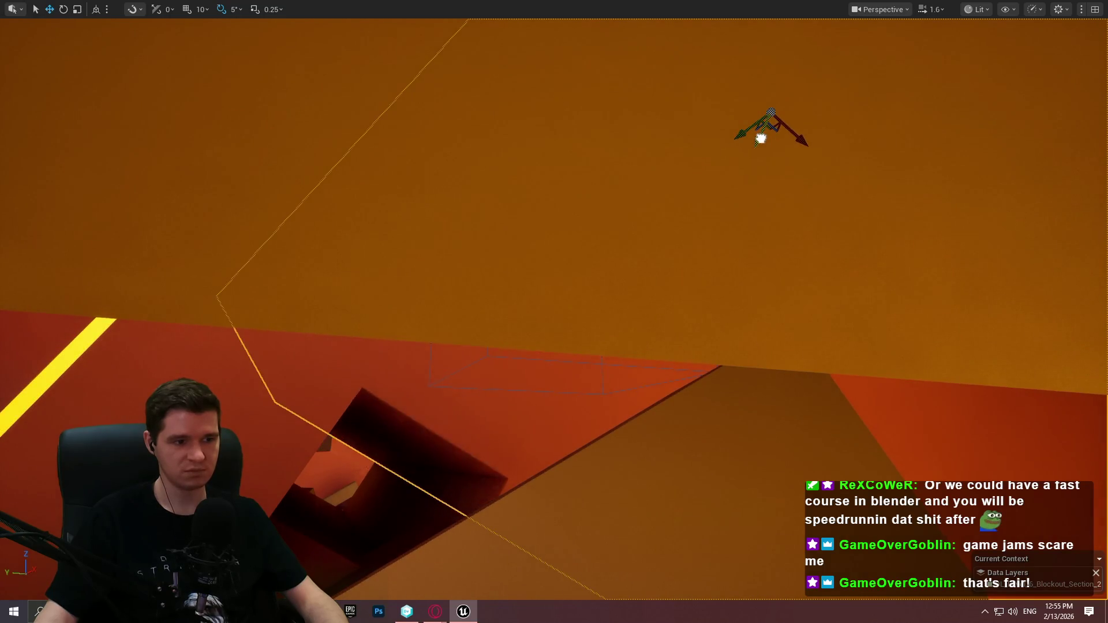
pyautogui.moveTo(648, 230); pyautogui.dragTo(487, 414)
pyautogui.rightClick(487, 414)
pyautogui.click(576, 409)
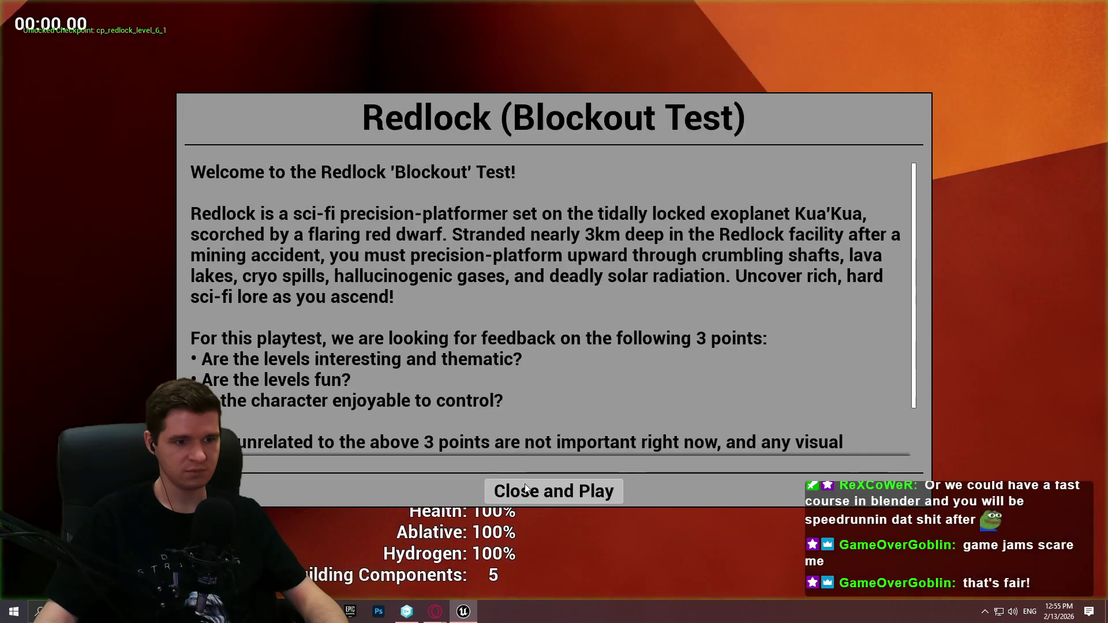
pyautogui.click(554, 490)
# Run the character up the tunnel toward the glowing exit, then stop the playtest.
pyautogui.press('w')
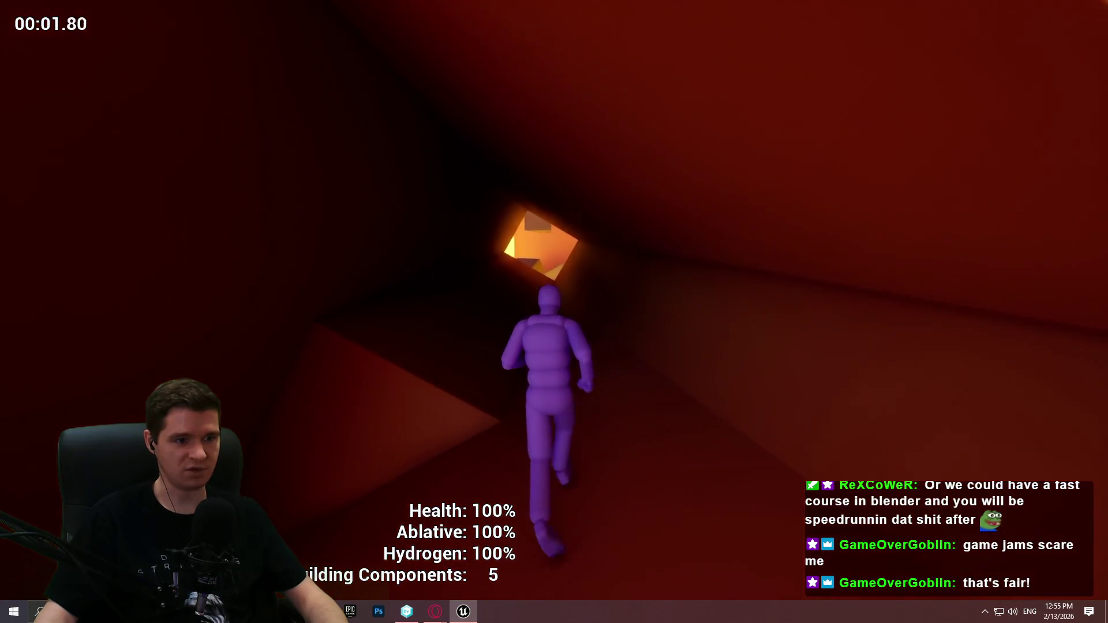
pyautogui.press('w')
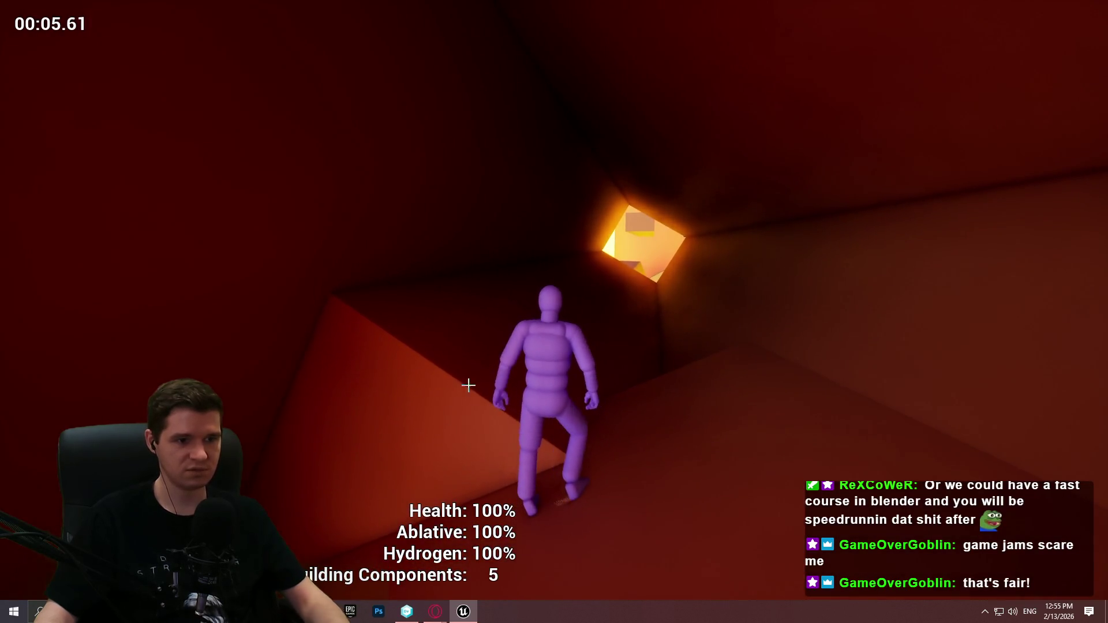
pyautogui.press('Escape')
pyautogui.moveTo(592, 397); pyautogui.dragTo(592, 397)
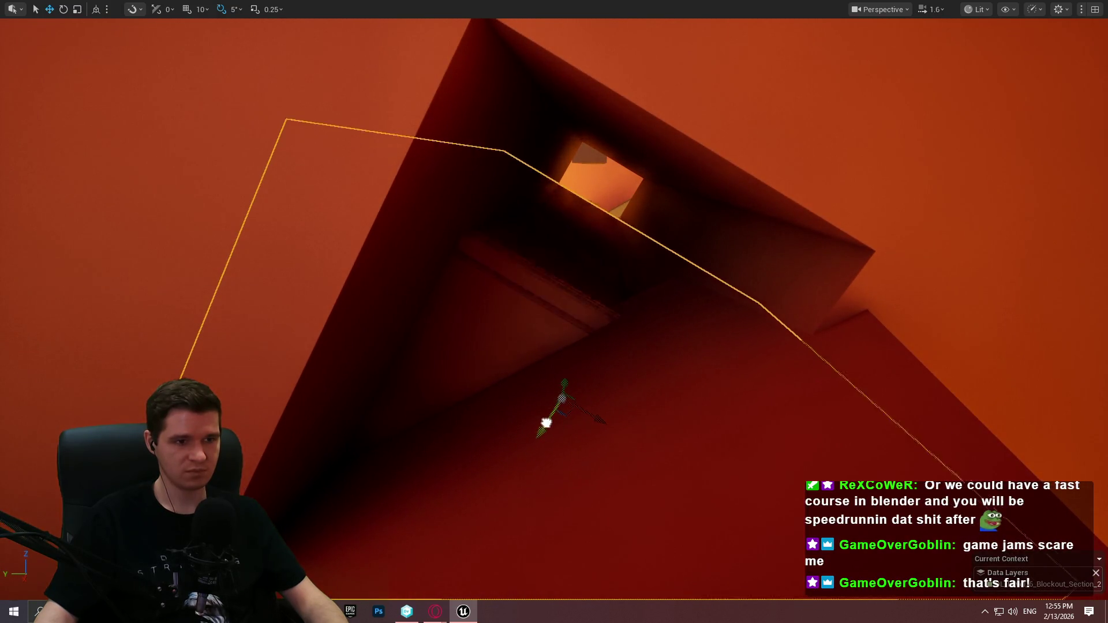
# Tilt the Cube296 slab -20 degrees and lift it higher over the tunnel opening.
pyautogui.press('e')
pyautogui.moveTo(578, 338)
pyautogui.mouseDown()
pyautogui.moveTo(629, 424)
pyautogui.moveTo(633, 408)
pyautogui.mouseUp()
pyautogui.moveTo(565, 424)
pyautogui.mouseDown()
pyautogui.moveTo(577, 390)
pyautogui.moveTo(544, 400)
pyautogui.moveTo(528, 440)
pyautogui.moveTo(596, 188)
pyautogui.mouseUp()
# Fine-tune the slab's tilt from a new angle and open the viewport context menu on the floor.
pyautogui.press('Right')
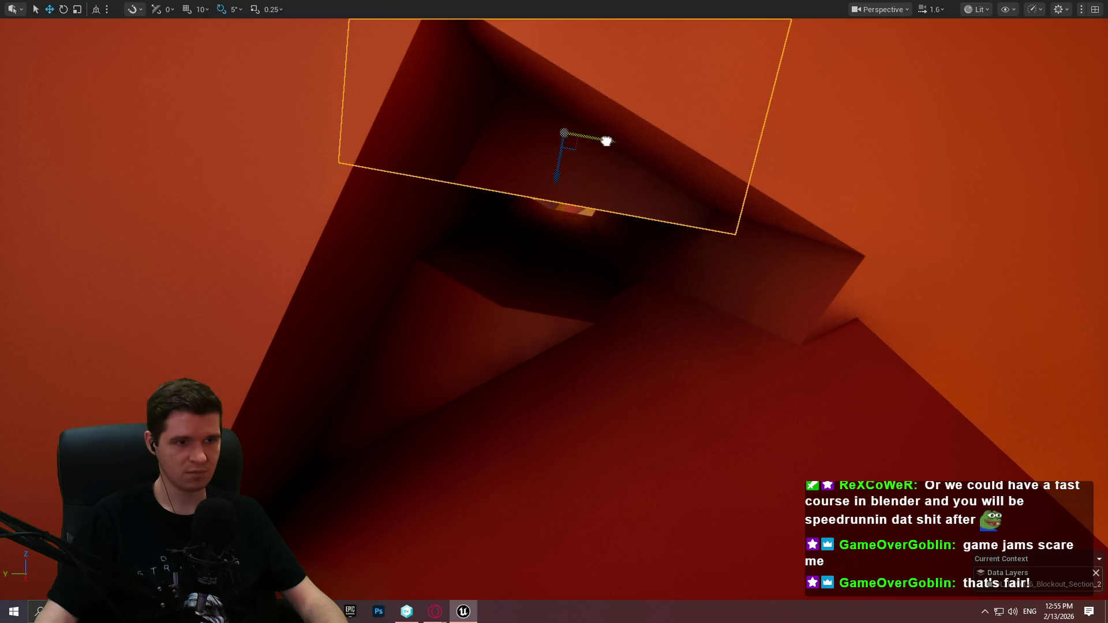
pyautogui.moveTo(580, 147)
pyautogui.mouseDown()
pyautogui.moveTo(687, 225)
pyautogui.moveTo(708, 283)
pyautogui.moveTo(681, 248)
pyautogui.moveTo(692, 279)
pyautogui.moveTo(611, 264)
pyautogui.mouseUp()
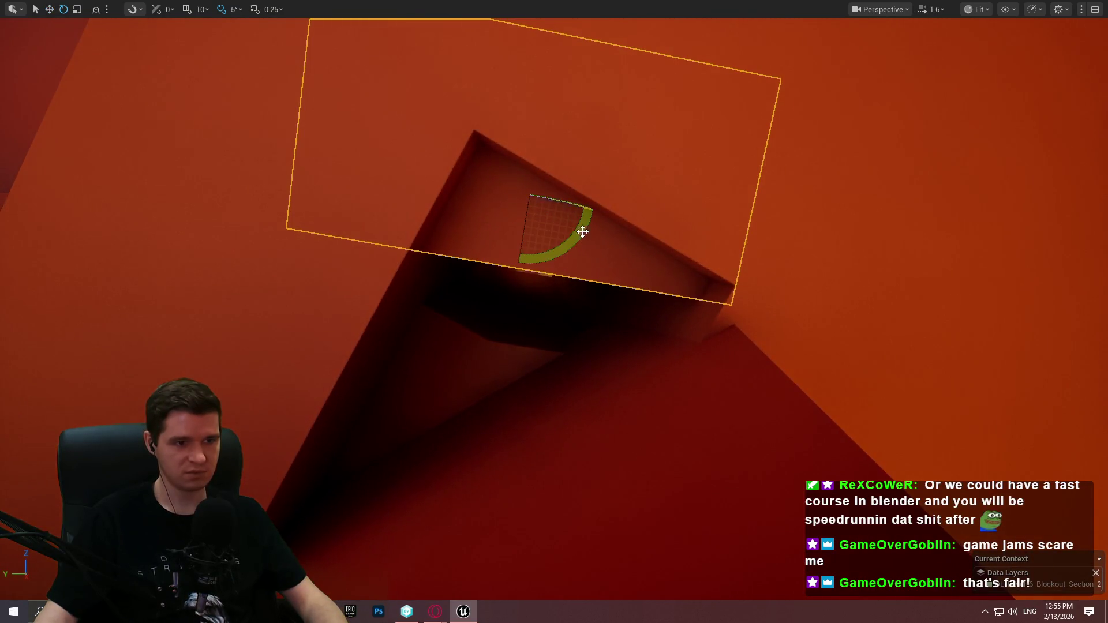
pyautogui.moveTo(597, 212)
pyautogui.mouseDown()
pyautogui.moveTo(579, 227)
pyautogui.moveTo(534, 220)
pyautogui.moveTo(523, 197)
pyautogui.mouseUp()
pyautogui.press('w')
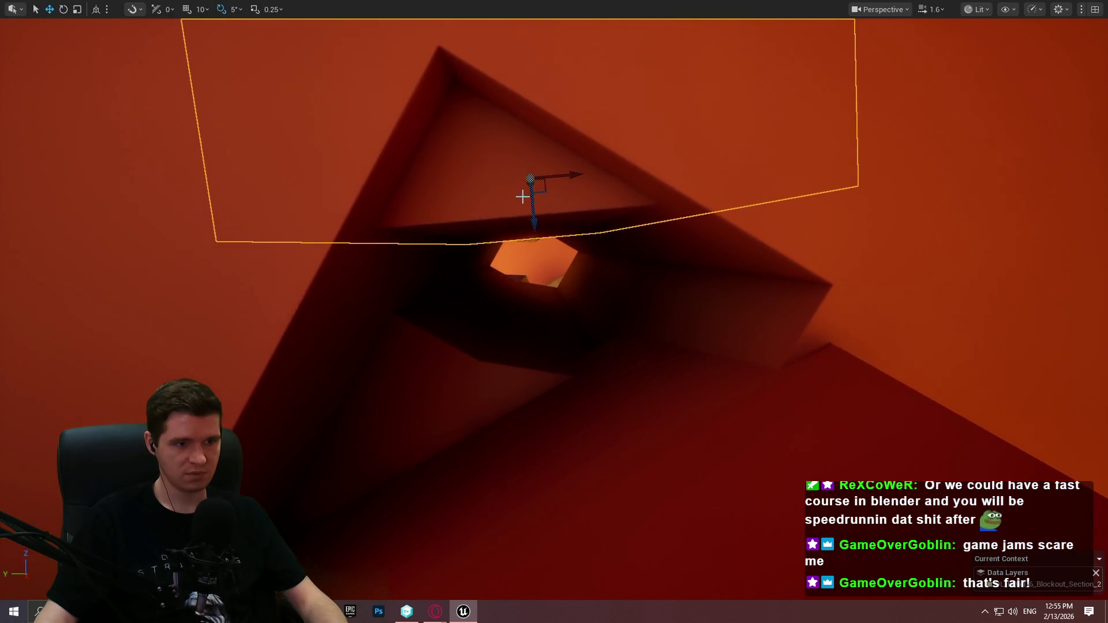
pyautogui.rightClick(549, 402)
pyautogui.rightClick(545, 504)
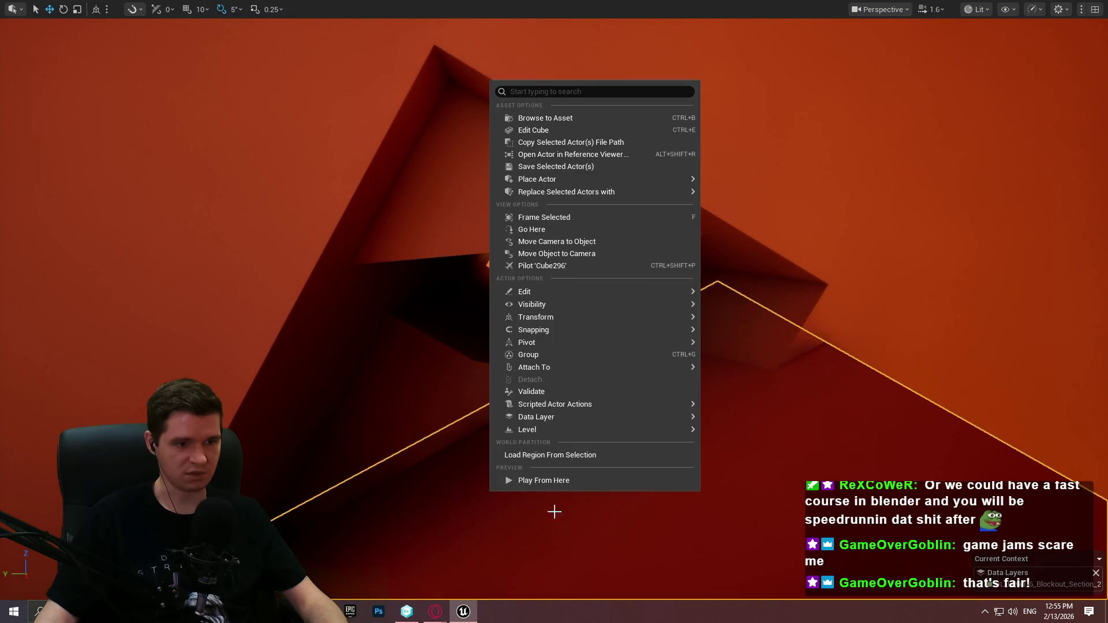
# Play From Here on the floor, run up past the adjusted slab, then stop the session.
pyautogui.click(552, 482)
pyautogui.click(539, 484)
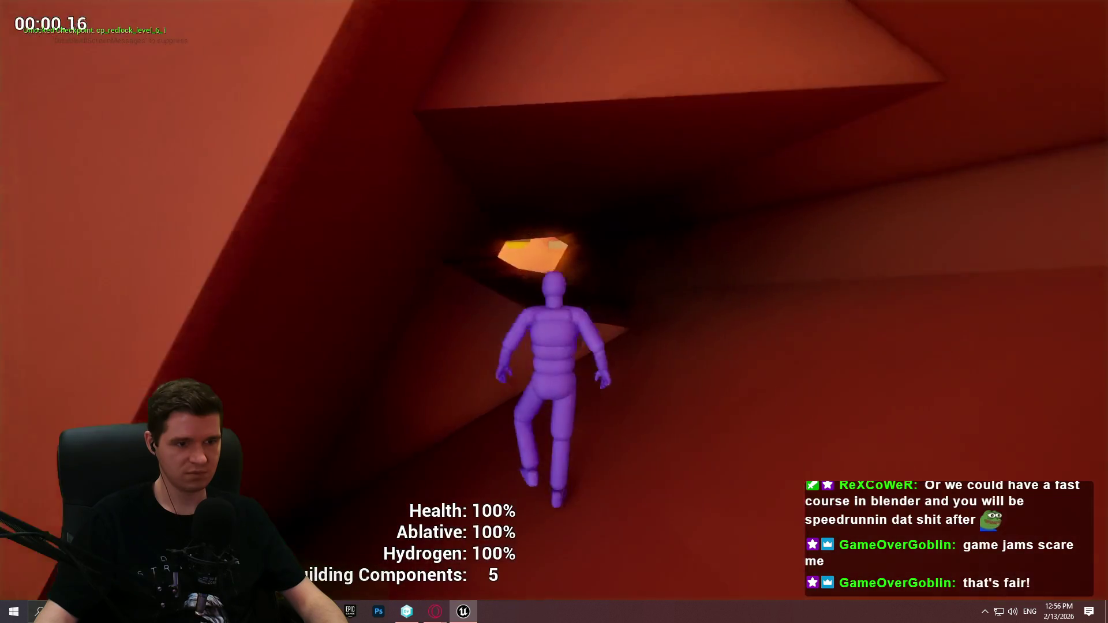
pyautogui.press('w')
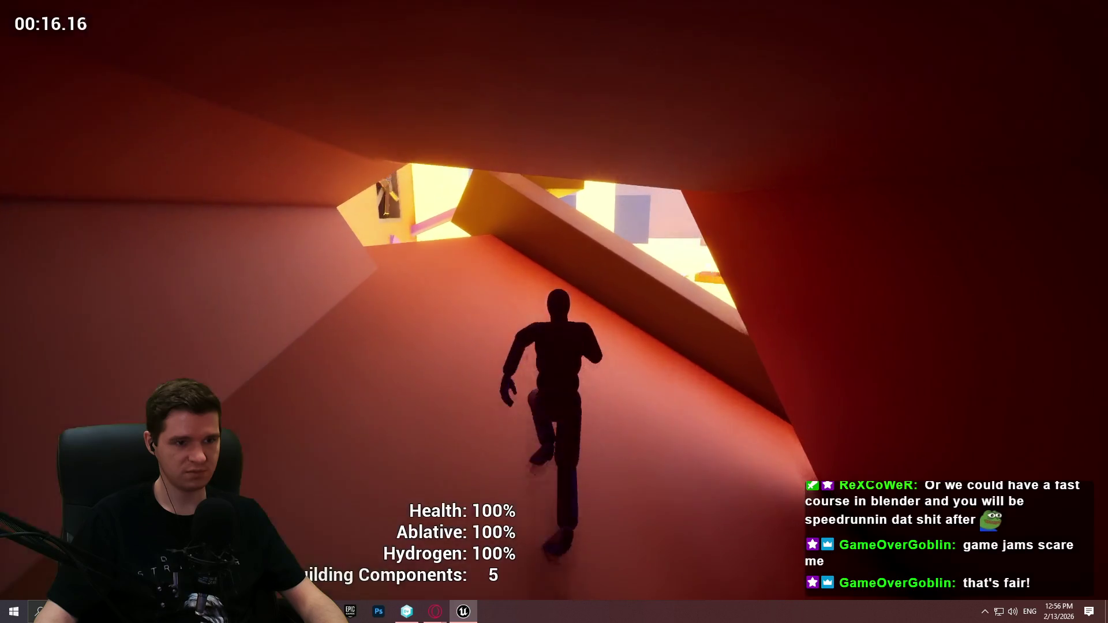
pyautogui.press('Escape')
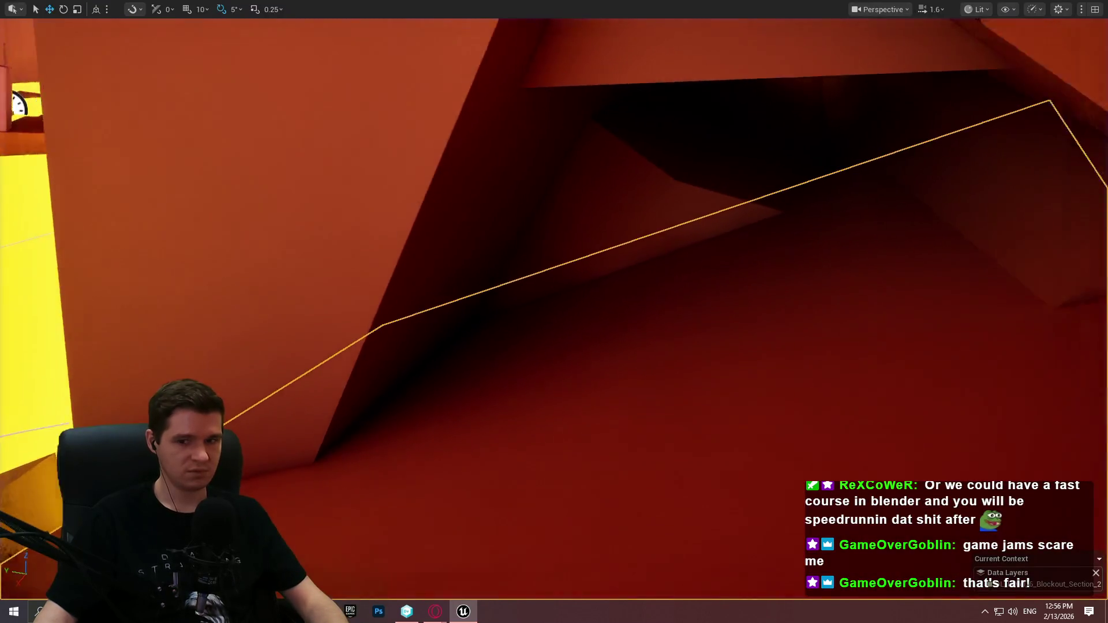
# Frame the slab, pull it toward the camera and resize and shift it down-left.
pyautogui.press('f')
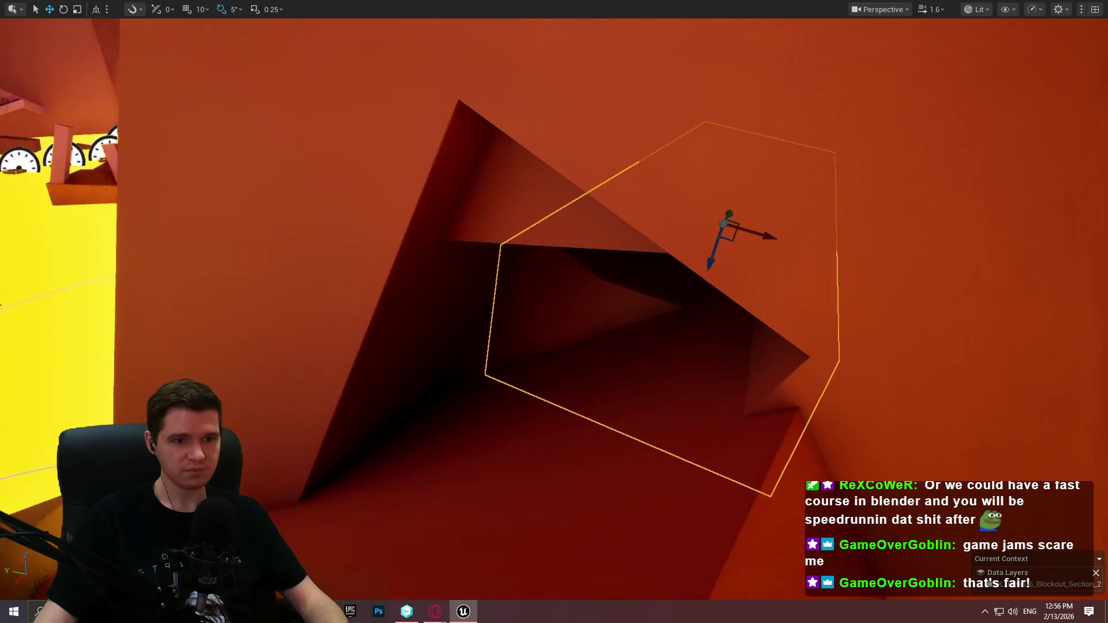
pyautogui.moveTo(729, 213); pyautogui.dragTo(608, 361)
pyautogui.press('r')
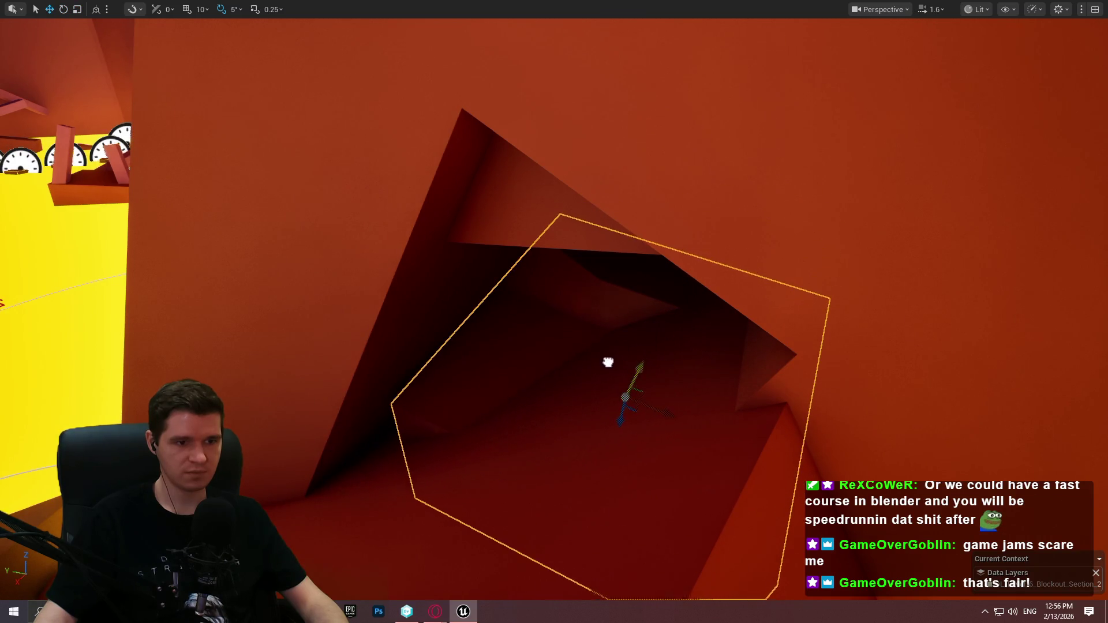
pyautogui.moveTo(624, 423); pyautogui.dragTo(632, 408)
pyautogui.moveTo(646, 362)
pyautogui.mouseDown()
pyautogui.moveTo(576, 430)
pyautogui.moveTo(456, 360)
pyautogui.mouseUp()
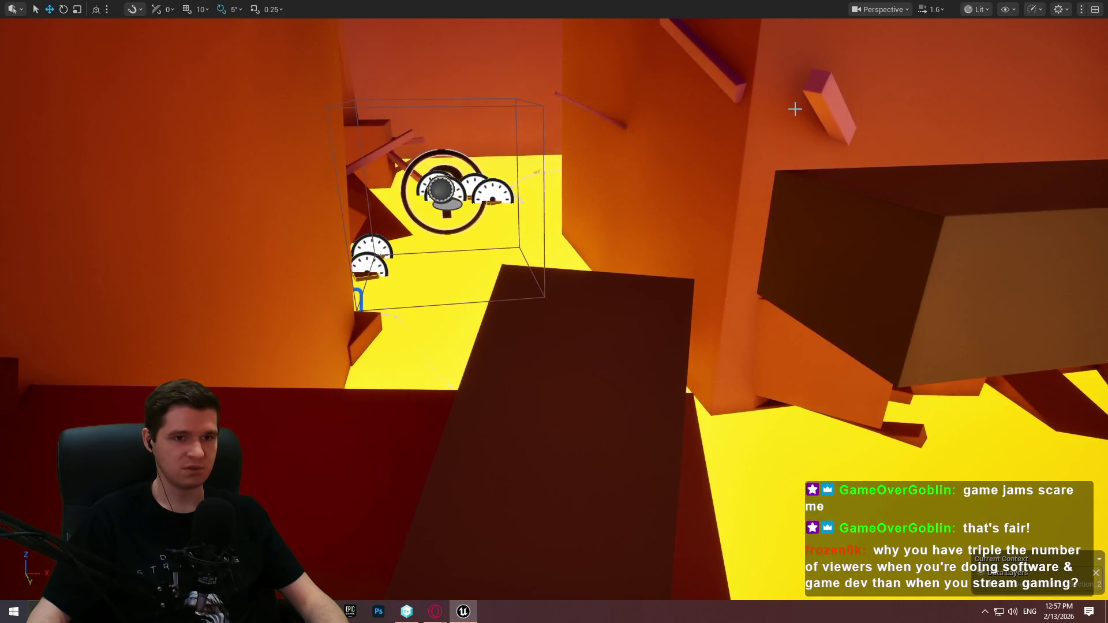
# Duplicate the pink beam and place the copy beside the ring marker.
pyautogui.click(831, 88)
pyautogui.moveTo(831, 88); pyautogui.dragTo(1027, 49)
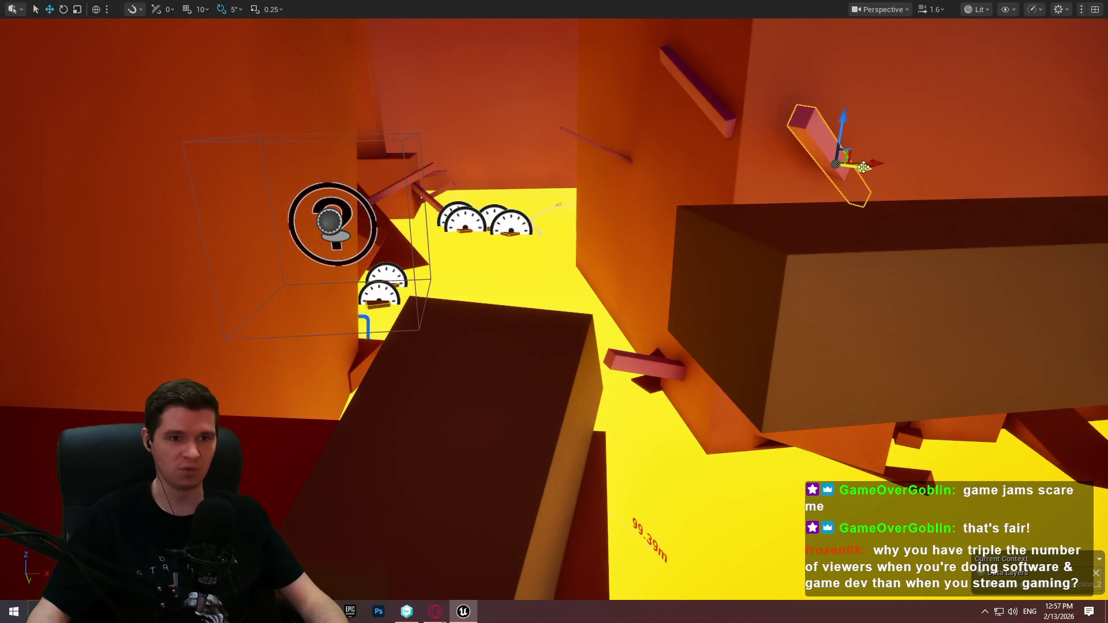
pyautogui.moveTo(870, 160)
pyautogui.mouseDown()
pyautogui.moveTo(369, 164)
pyautogui.moveTo(346, 185)
pyautogui.moveTo(370, 190)
pyautogui.mouseUp()
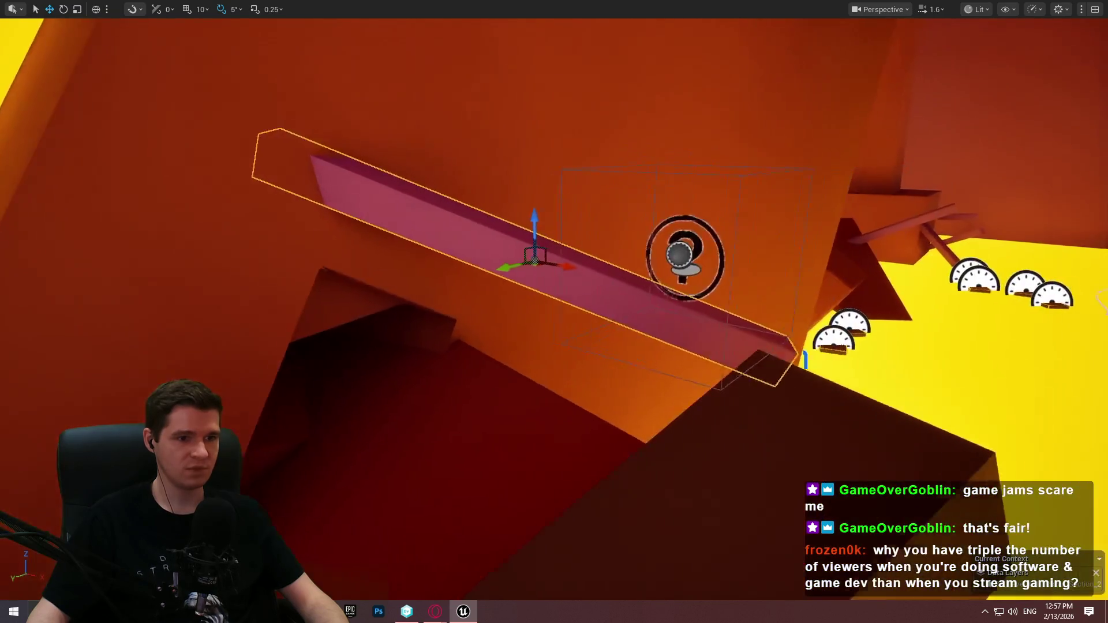
pyautogui.moveTo(674, 258)
pyautogui.mouseDown()
pyautogui.moveTo(793, 173)
pyautogui.moveTo(462, 184)
pyautogui.moveTo(545, 219)
pyautogui.moveTo(621, 215)
pyautogui.moveTo(606, 196)
pyautogui.moveTo(662, 202)
pyautogui.mouseUp()
# Rotate the beam copy -45 degrees and push it up-left into the tunnel wall.
pyautogui.click(619, 256)
pyautogui.moveTo(625, 235)
pyautogui.mouseDown()
pyautogui.moveTo(642, 225)
pyautogui.moveTo(583, 245)
pyautogui.moveTo(591, 266)
pyautogui.mouseUp()
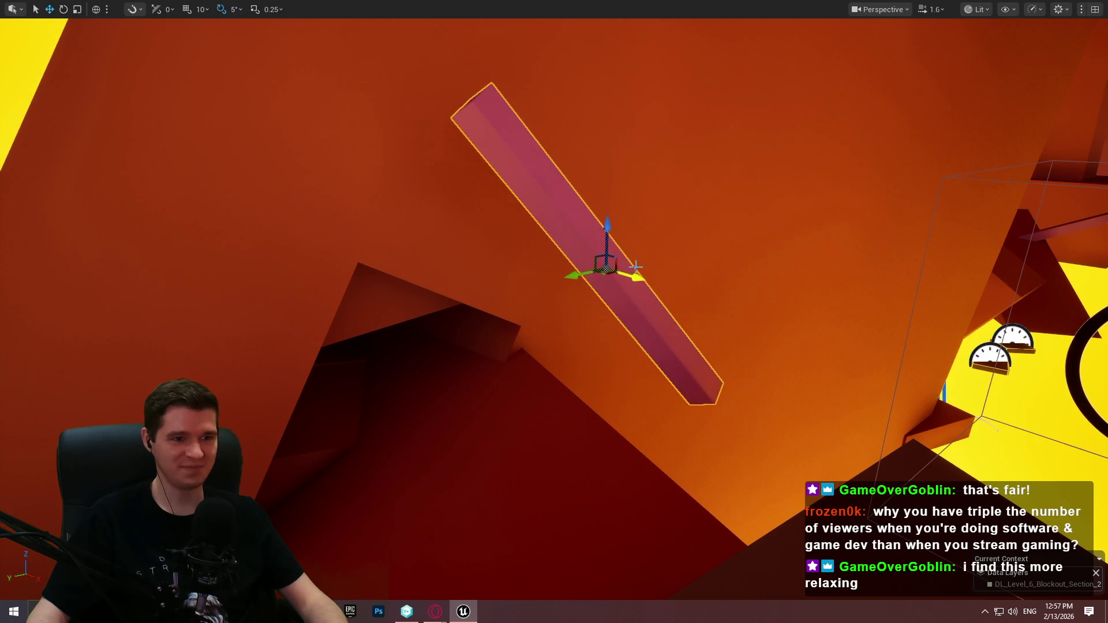
pyautogui.moveTo(613, 213)
pyautogui.mouseDown()
pyautogui.moveTo(415, 173)
pyautogui.moveTo(438, 190)
pyautogui.mouseUp()
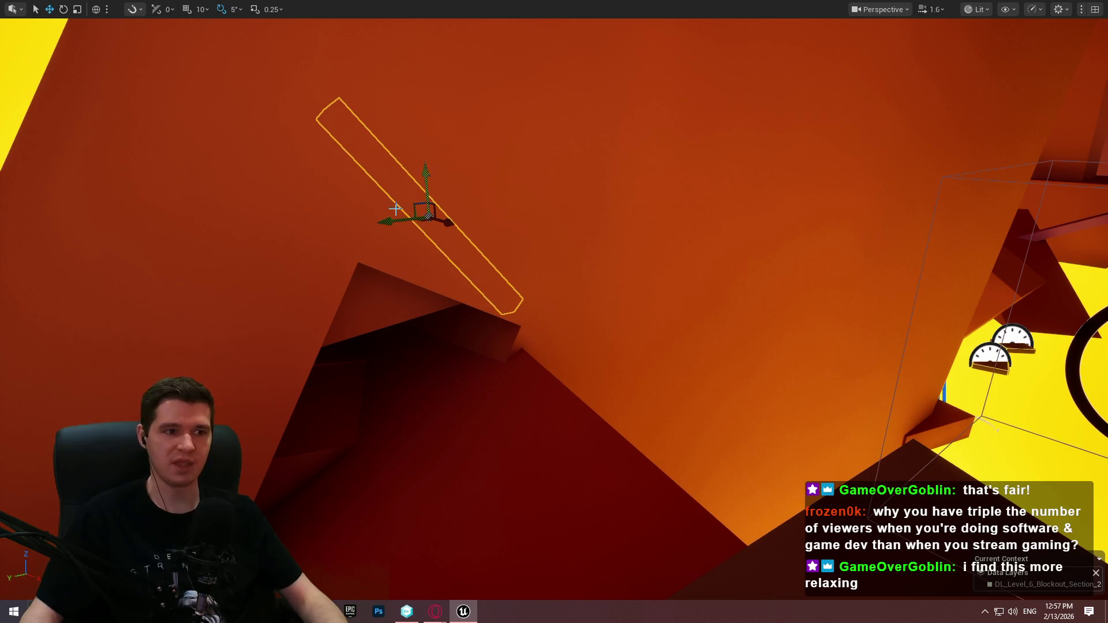
pyautogui.moveTo(429, 165); pyautogui.dragTo(436, 222)
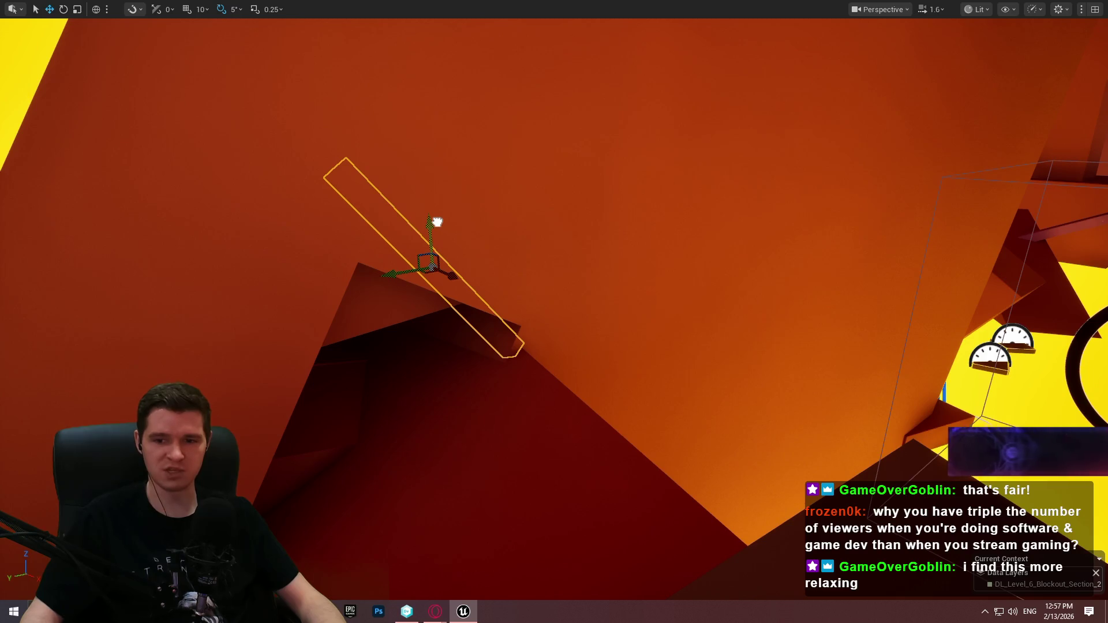
pyautogui.scroll(5, 400, 284)
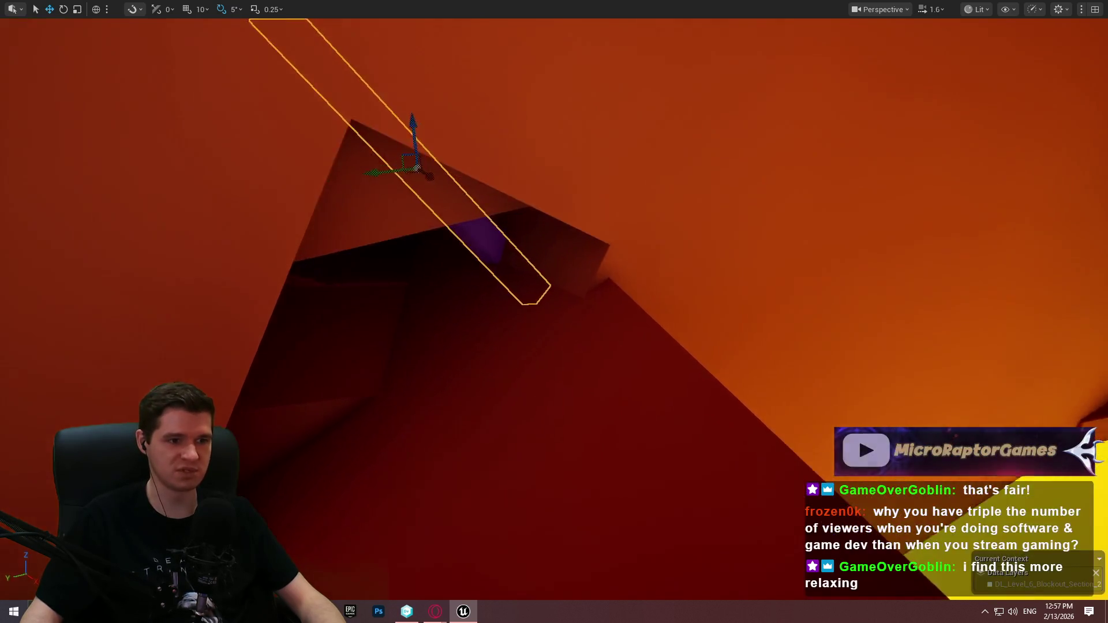
pyautogui.scroll(2, 396, 283)
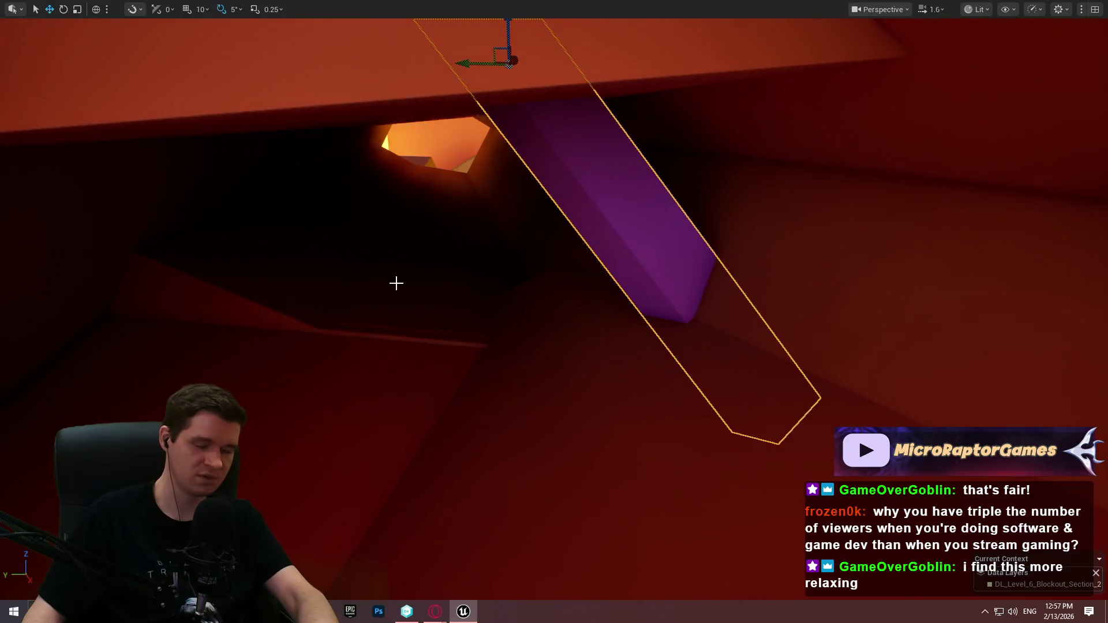
pyautogui.press('F11')
# Give the new beam the MI_ProtoPurpleGlowing material and lower it slightly.
pyautogui.click(1027, 509)
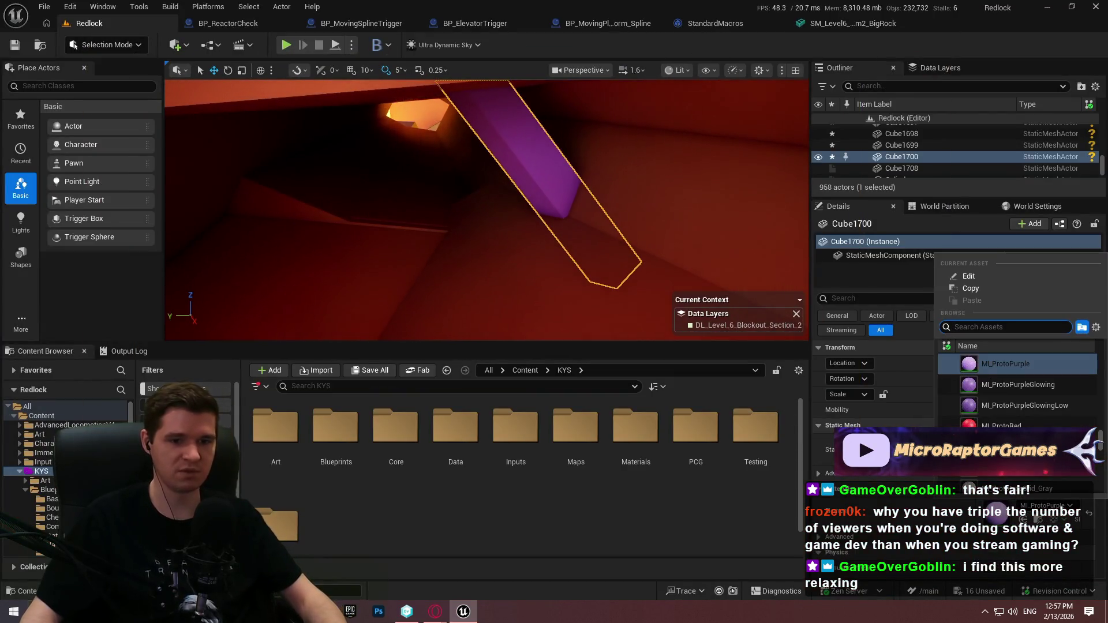
pyautogui.click(1037, 386)
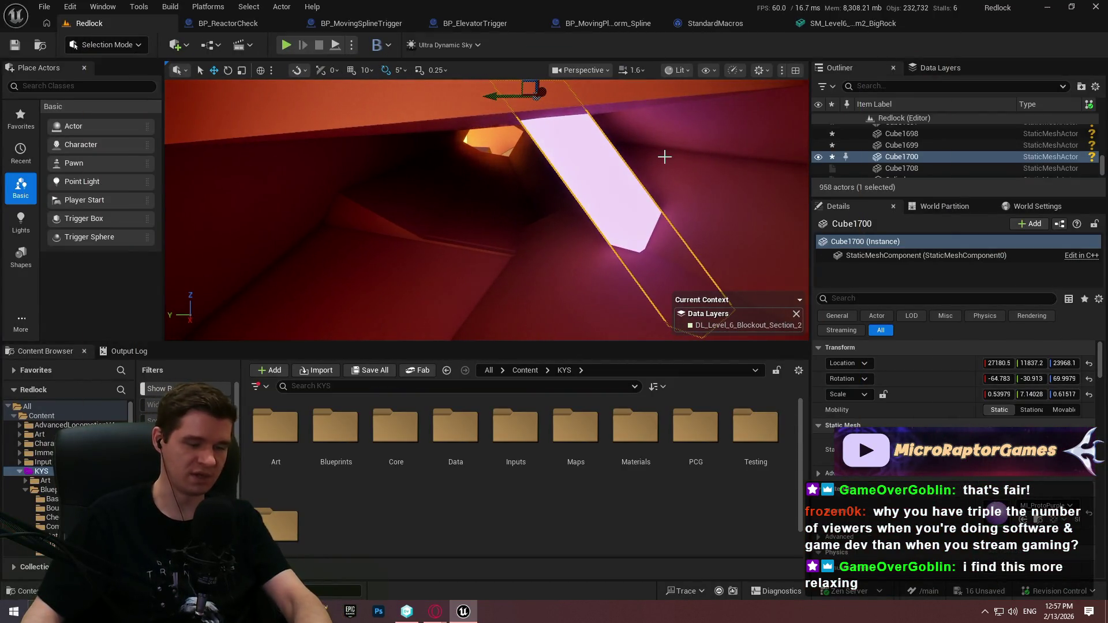
pyautogui.press('F11')
pyautogui.moveTo(560, 56); pyautogui.dragTo(558, 127)
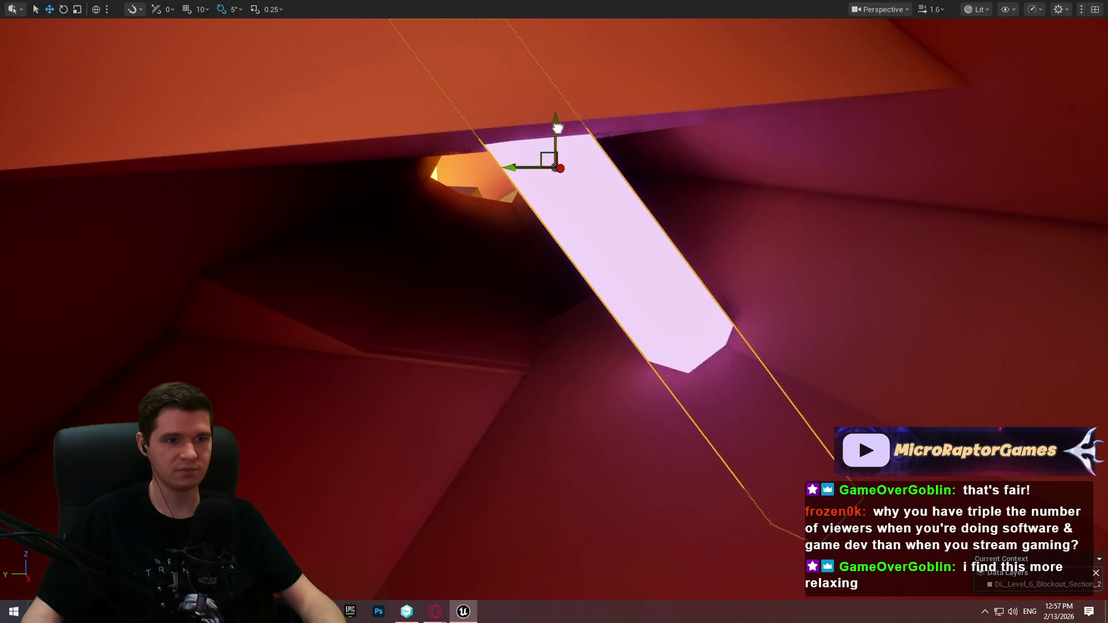
# Lower the glowing beam further and slide it sideways into position in the tunnel.
pyautogui.moveTo(657, 163)
pyautogui.mouseDown()
pyautogui.moveTo(890, 168)
pyautogui.moveTo(873, 179)
pyautogui.moveTo(470, 193)
pyautogui.moveTo(317, 173)
pyautogui.mouseUp()
pyautogui.moveTo(544, 190)
pyautogui.mouseDown()
pyautogui.moveTo(544, 207)
pyautogui.moveTo(544, 190)
pyautogui.mouseUp()
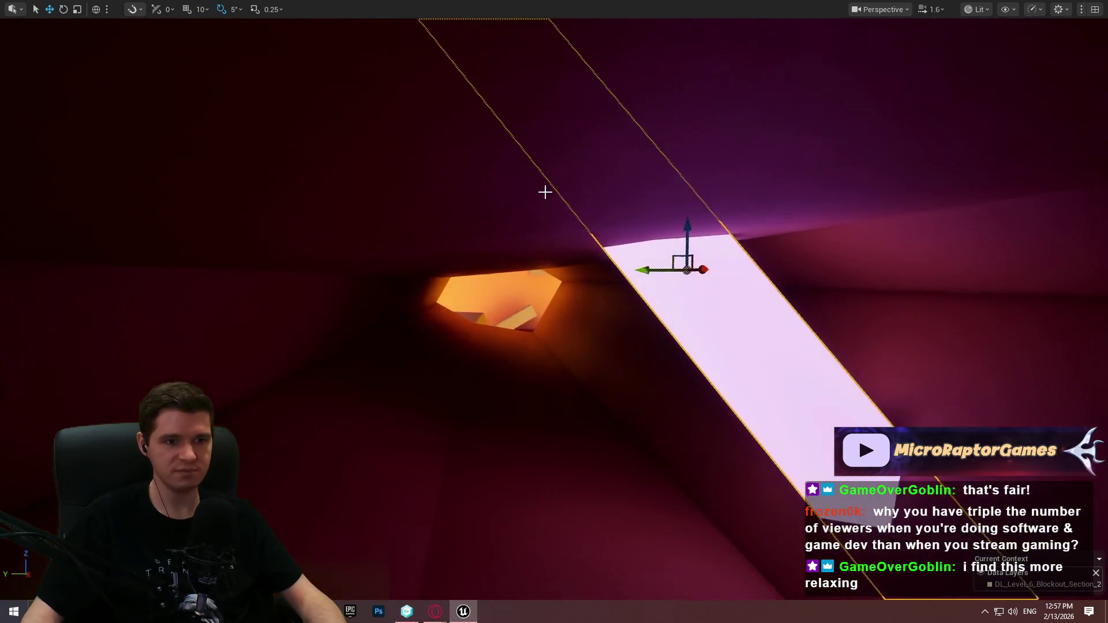
pyautogui.moveTo(693, 243); pyautogui.dragTo(685, 294)
pyautogui.moveTo(696, 340)
pyautogui.mouseDown()
pyautogui.moveTo(568, 296)
pyautogui.moveTo(582, 300)
pyautogui.moveTo(572, 304)
pyautogui.moveTo(546, 214)
pyautogui.moveTo(625, 306)
pyautogui.mouseUp()
pyautogui.moveTo(818, 375)
pyautogui.mouseDown()
pyautogui.moveTo(460, 287)
pyautogui.moveTo(469, 299)
pyautogui.moveTo(925, 365)
pyautogui.mouseUp()
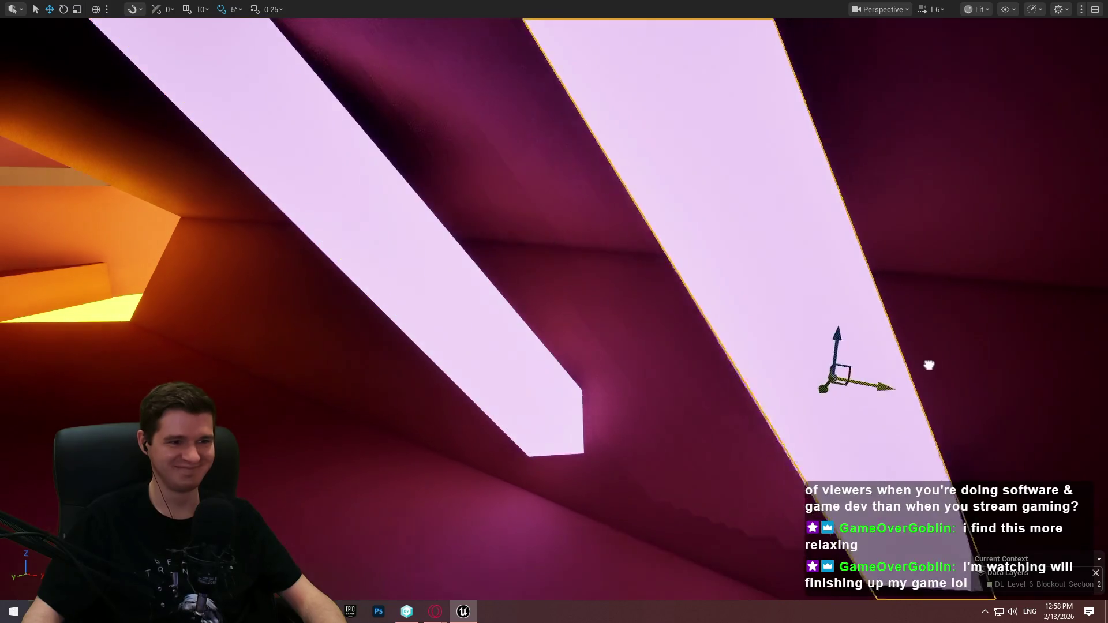
pyautogui.press('f')
pyautogui.moveTo(425, 341)
pyautogui.mouseDown()
pyautogui.moveTo(547, 346)
pyautogui.moveTo(1058, 297)
pyautogui.mouseUp()
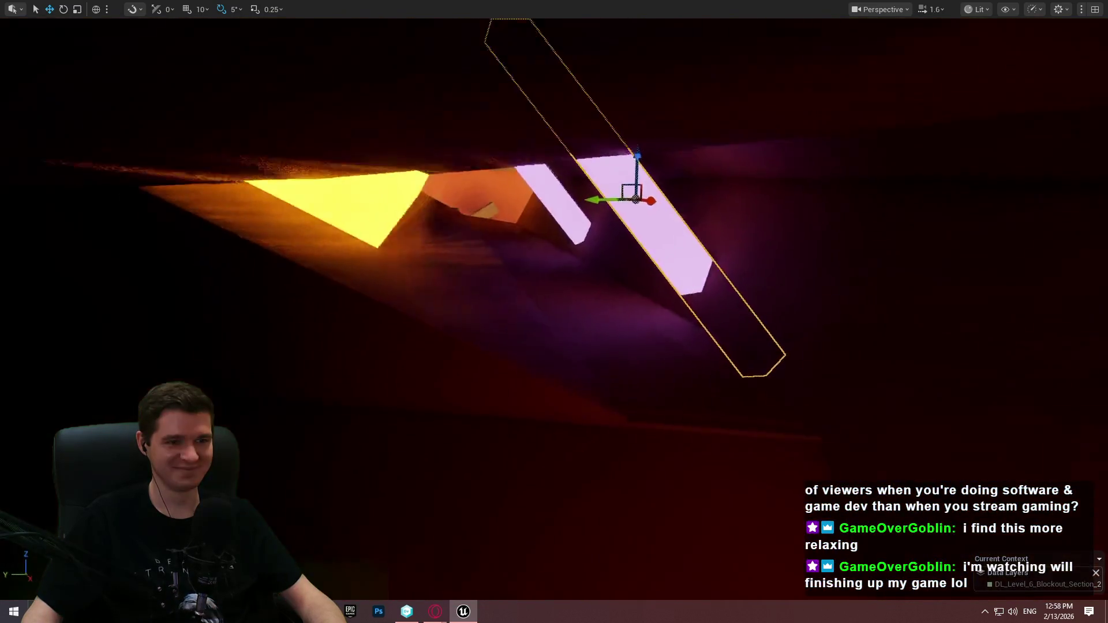
# Rotate the beam about -75 degrees and inspect it from several angles.
pyautogui.press('e')
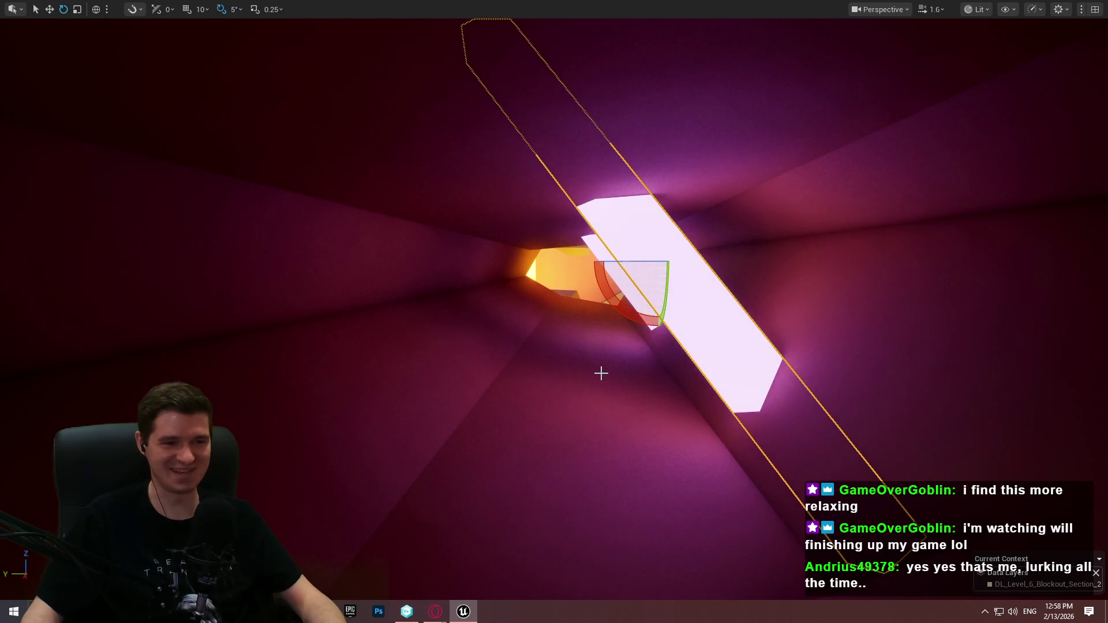
pyautogui.moveTo(626, 317); pyautogui.dragTo(531, 329)
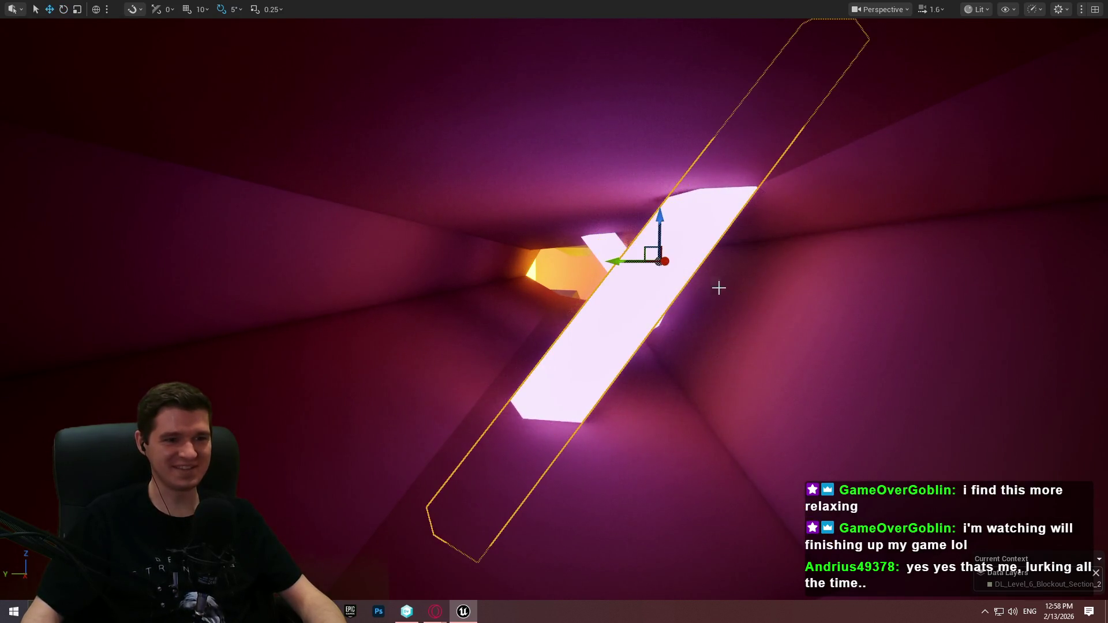
pyautogui.press('d')
pyautogui.moveTo(611, 238); pyautogui.dragTo(612, 239)
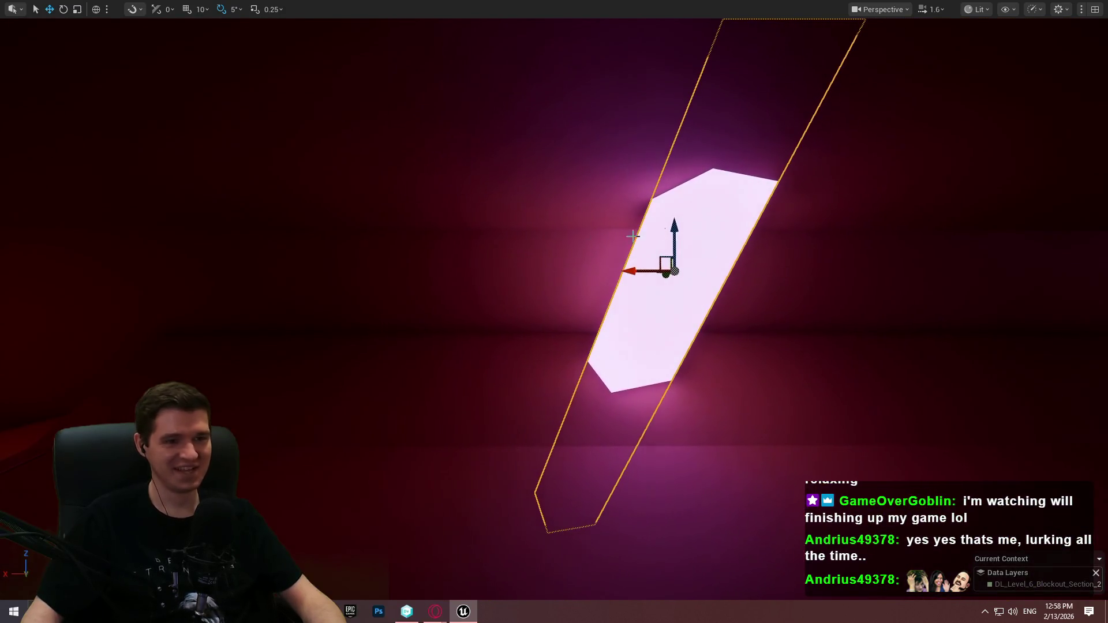
pyautogui.moveTo(639, 275); pyautogui.dragTo(696, 272)
pyautogui.moveTo(789, 259)
pyautogui.mouseDown()
pyautogui.moveTo(425, 151)
pyautogui.moveTo(405, 132)
pyautogui.mouseUp()
# Select the smaller beam deeper in the tunnel and pull back to see both beams.
pyautogui.press('r')
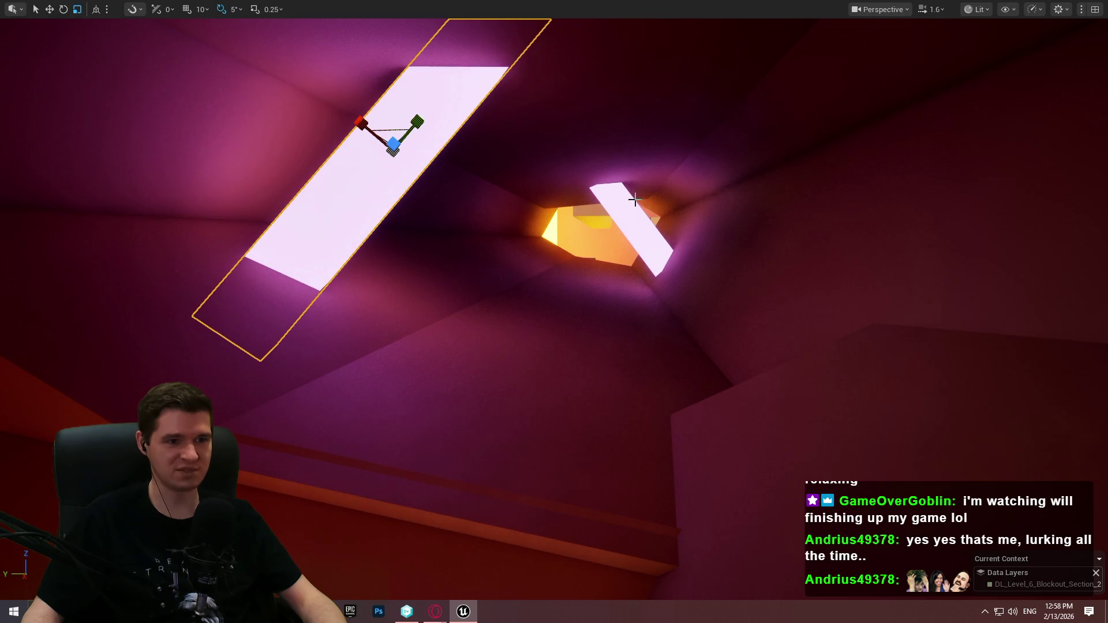
pyautogui.click(635, 199)
pyautogui.click(630, 200)
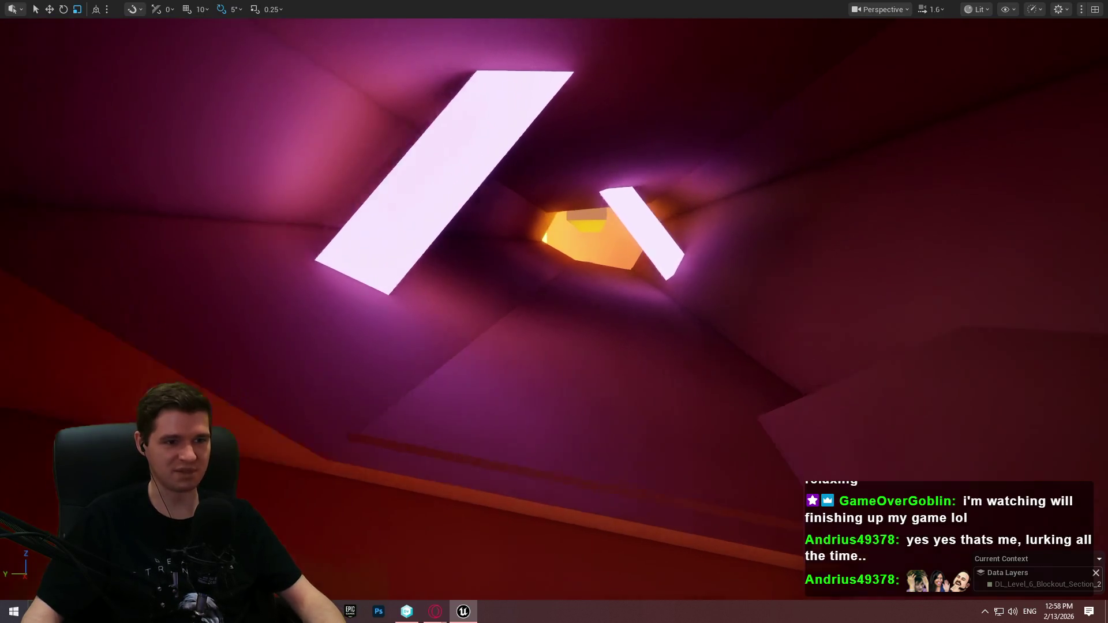
pyautogui.moveTo(698, 179); pyautogui.dragTo(687, 177)
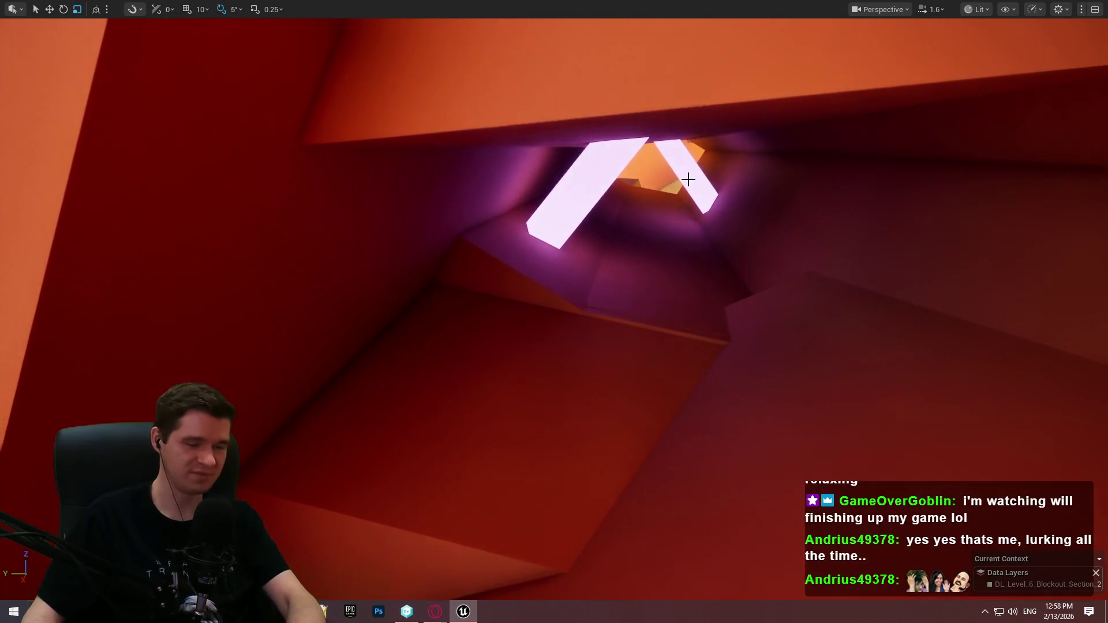
pyautogui.press('F11')
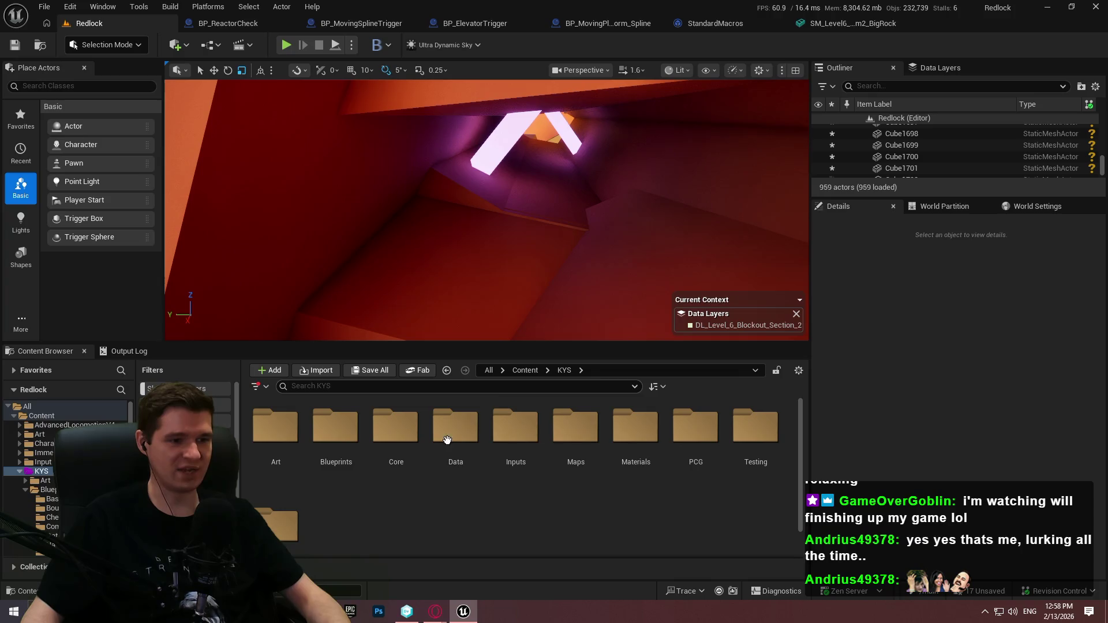
# Drag a BP_Hazard_Capsule from Blueprints > Hazards into the tunnel below the beams.
pyautogui.doubleClick(339, 445)
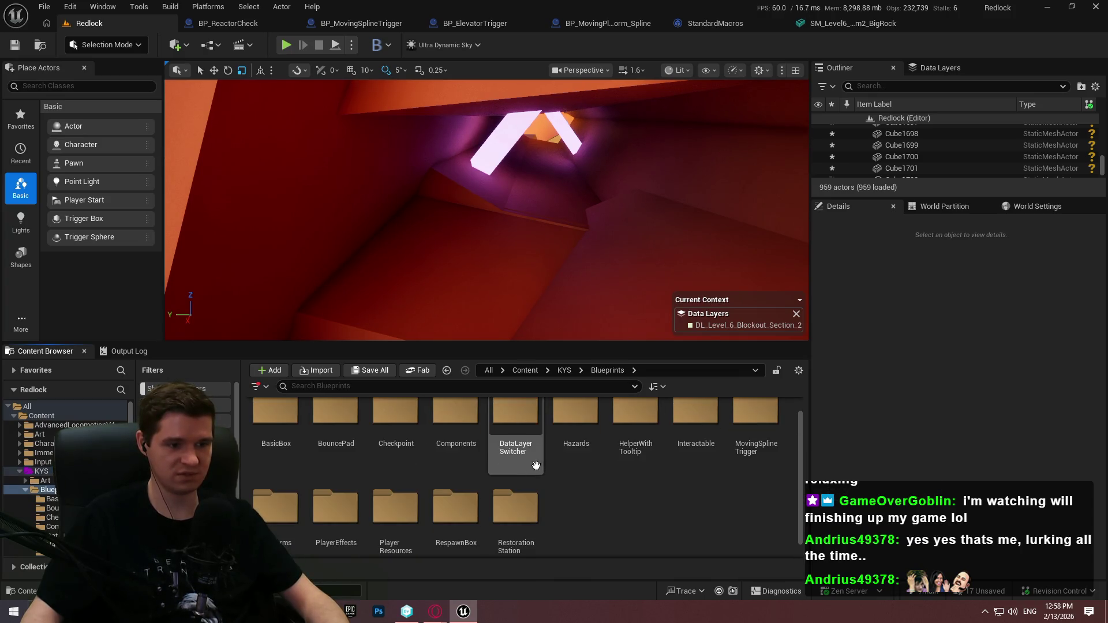
pyautogui.doubleClick(575, 418)
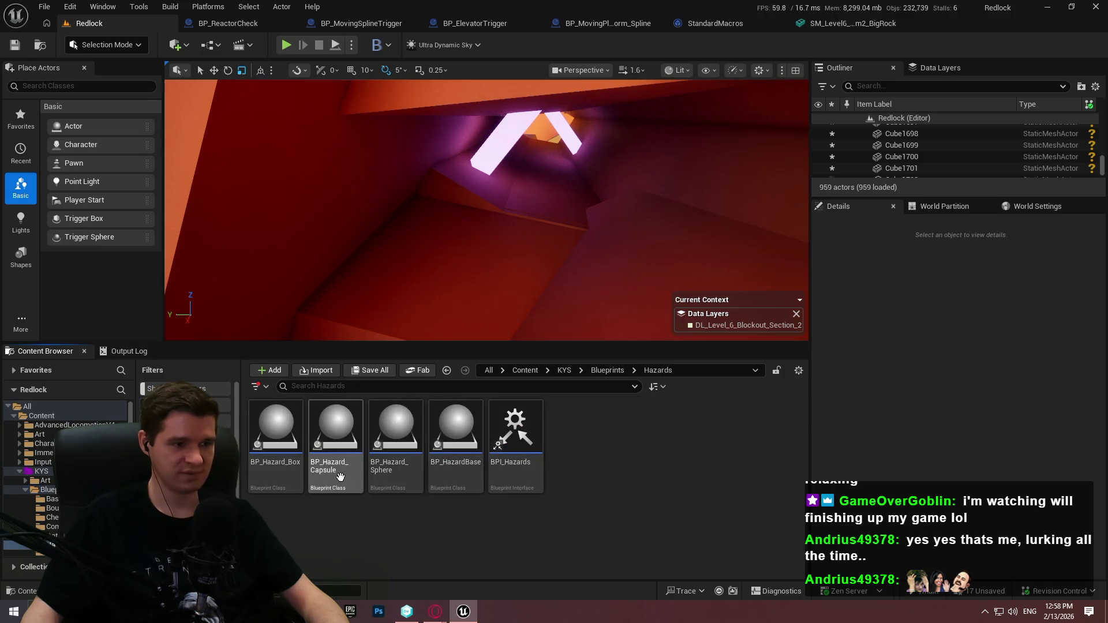
pyautogui.moveTo(346, 490); pyautogui.dragTo(547, 174)
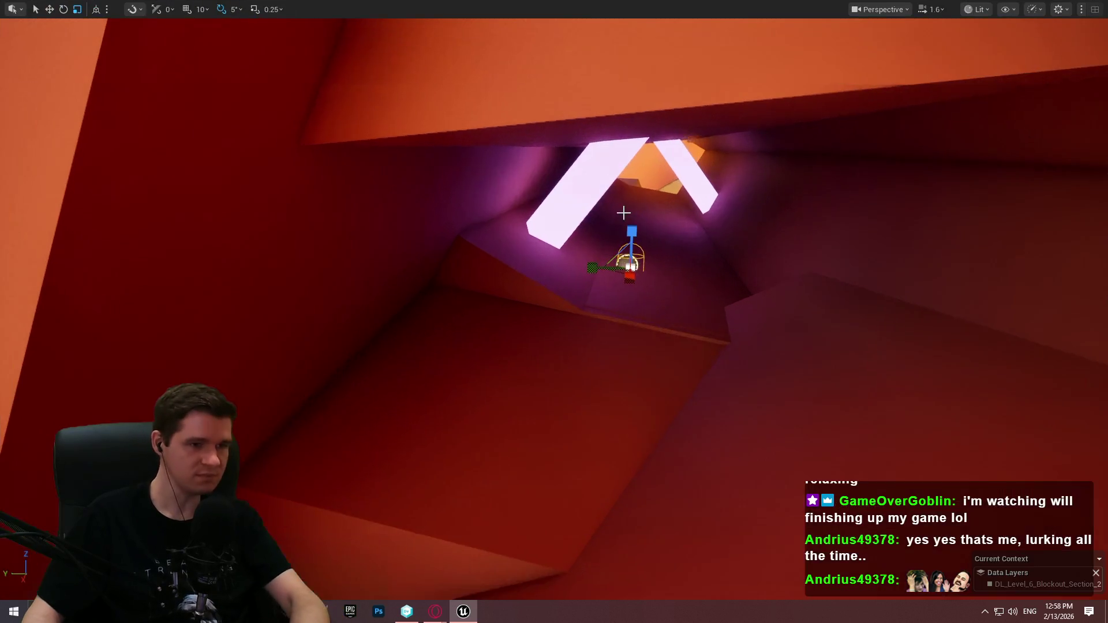
pyautogui.press('F11')
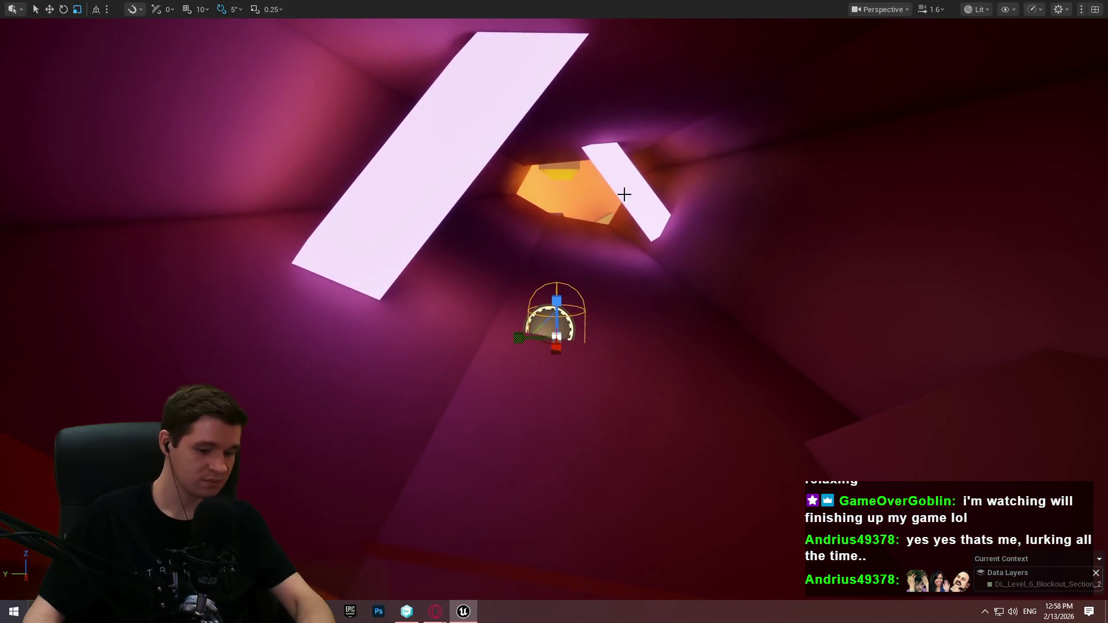
pyautogui.press('F11')
# Set the hazard's Data Table to DT_HazardConfig, row haz_radioactive_mineral_default, Ticks to Apply 5.
pyautogui.scroll(-2, 985, 462)
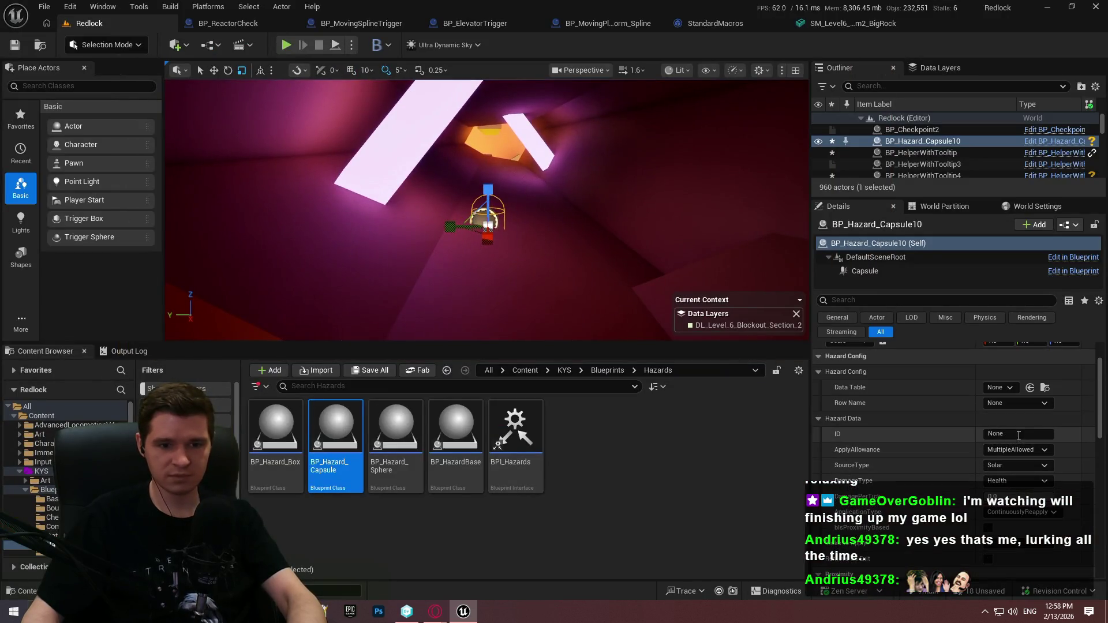
pyautogui.click(1008, 387)
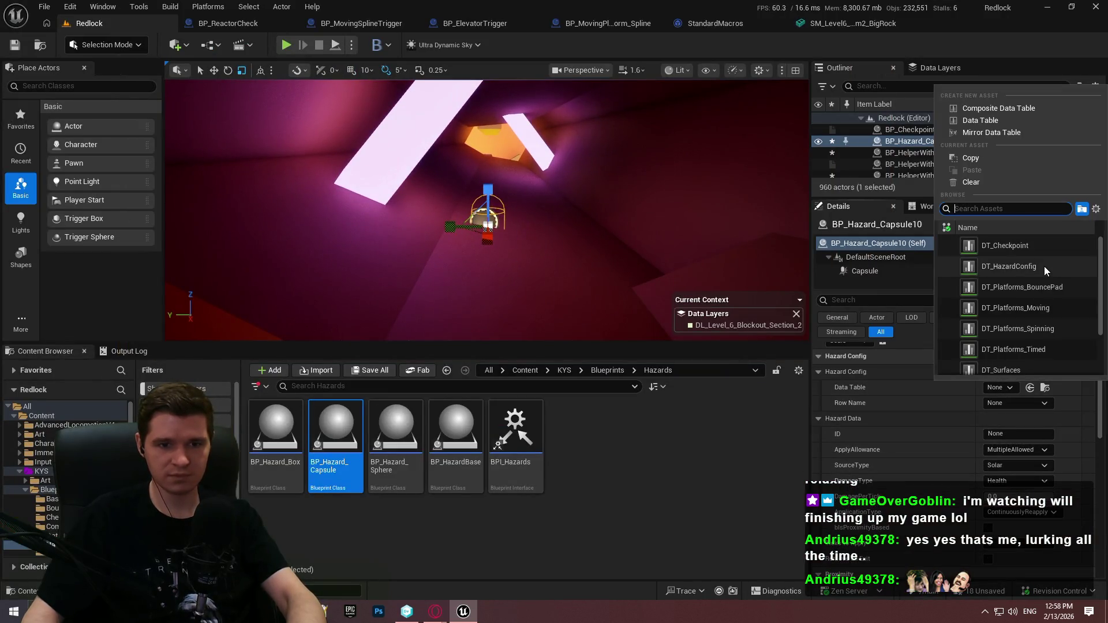
pyautogui.click(1009, 266)
pyautogui.click(1016, 403)
pyautogui.click(1033, 427)
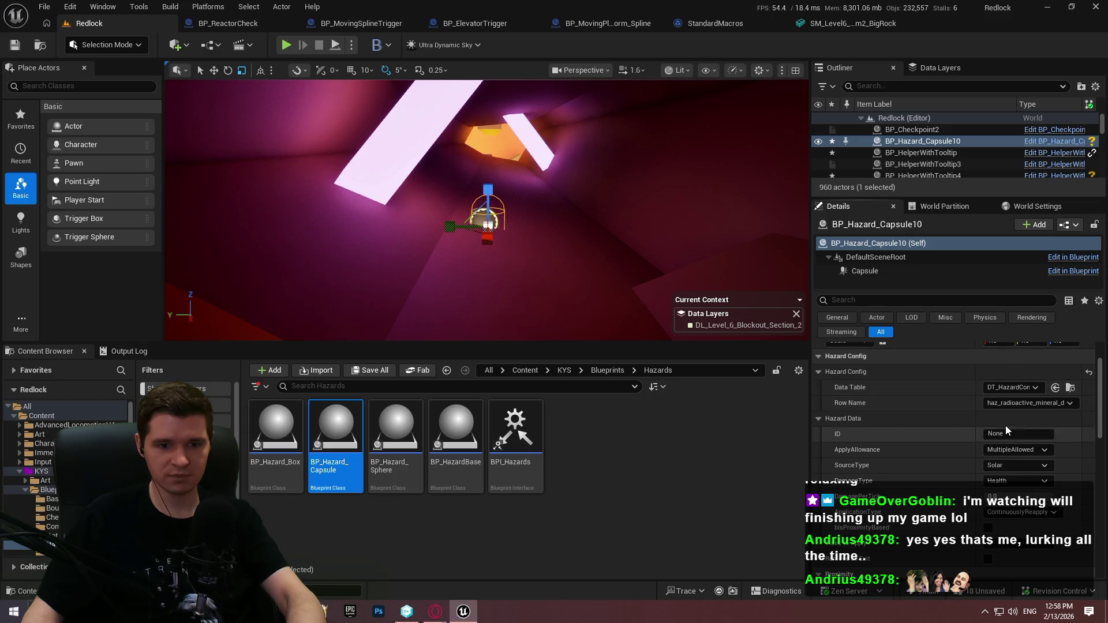
pyautogui.scroll(-3, 996, 425)
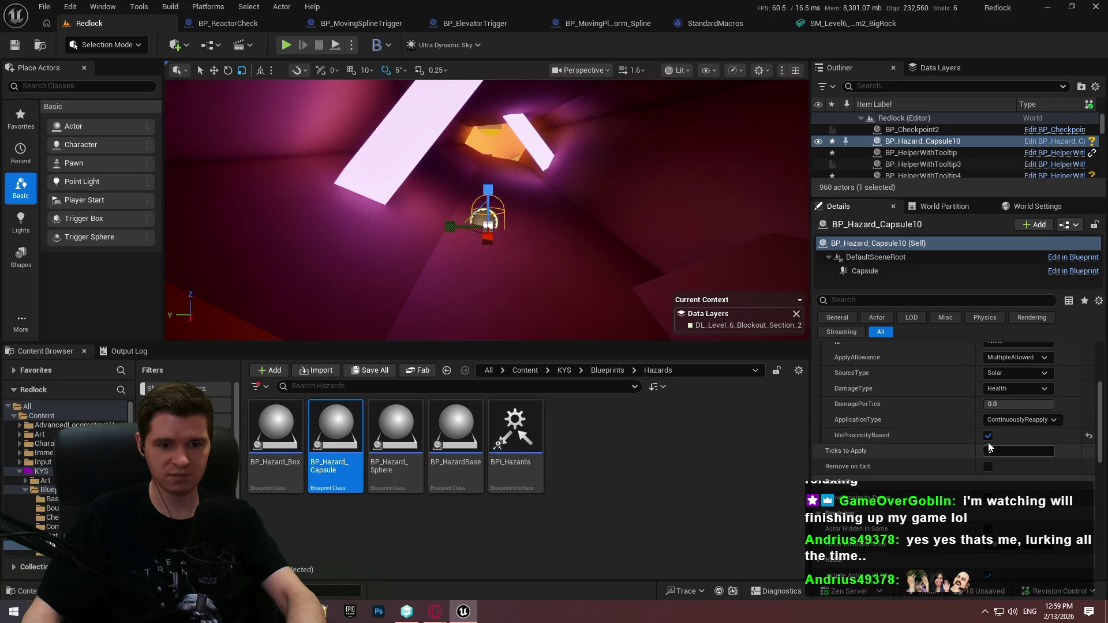
pyautogui.click(989, 450)
pyautogui.write('5')
pyautogui.press('Return')
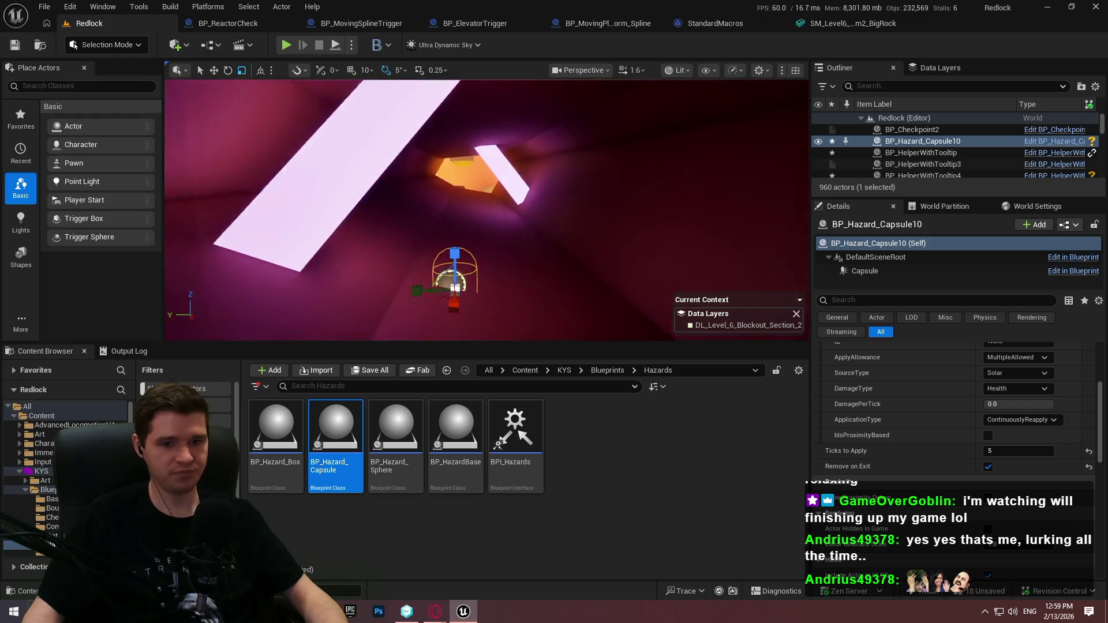
pyautogui.press('F11')
pyautogui.moveTo(525, 232); pyautogui.dragTo(530, 261)
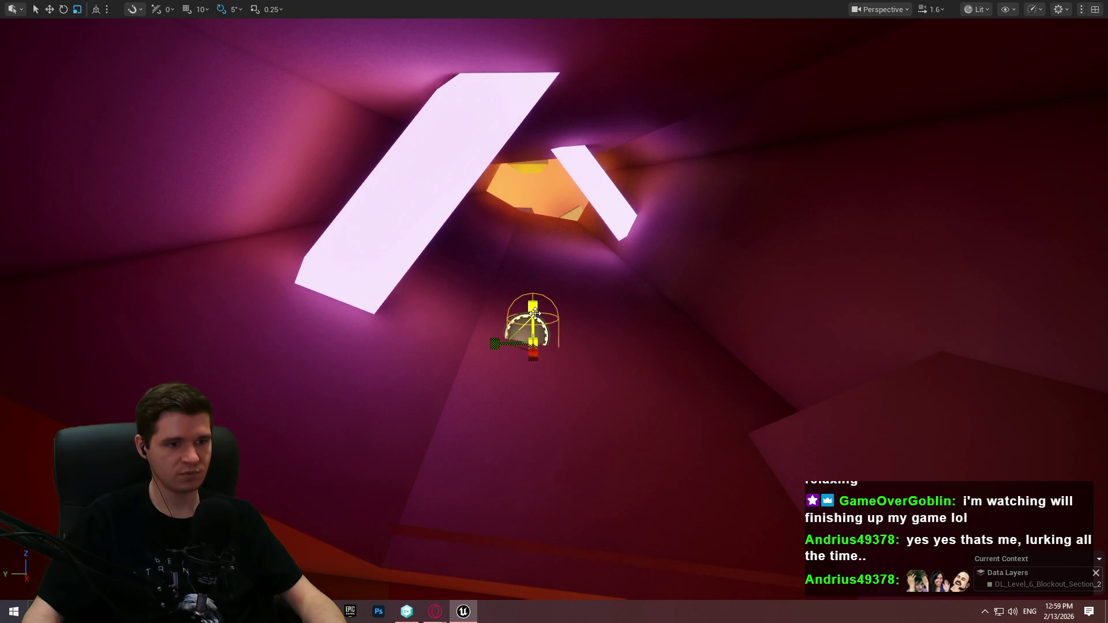
pyautogui.click(395, 134)
# Paste the large glowing beam's copied rotation onto the capsule hazard.
pyautogui.click(442, 161)
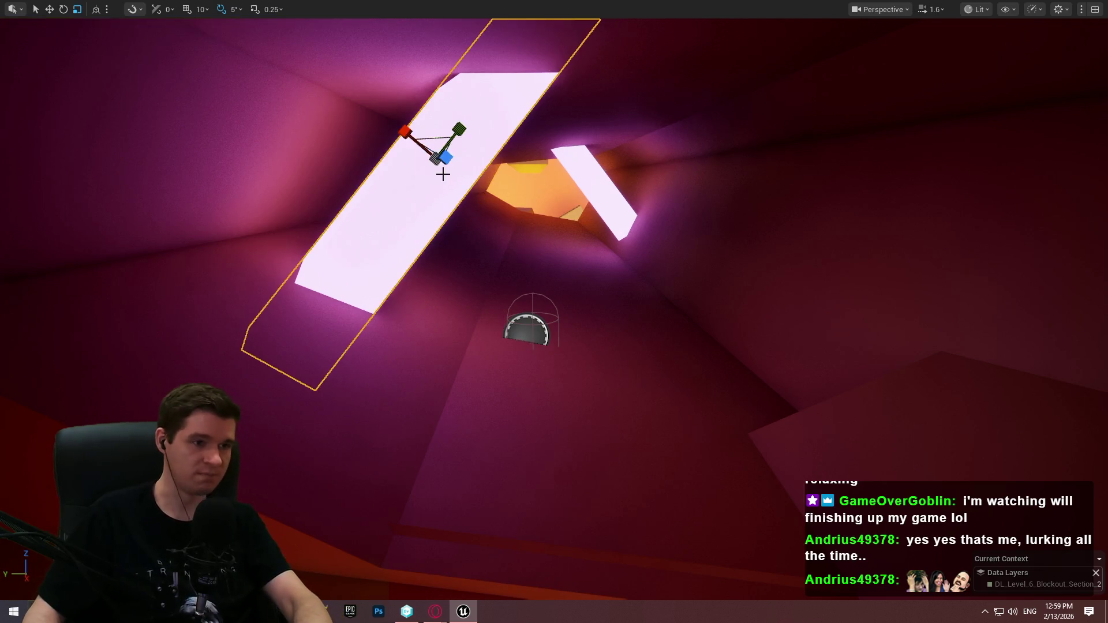
pyautogui.press('F11')
pyautogui.scroll(-2, 929, 369)
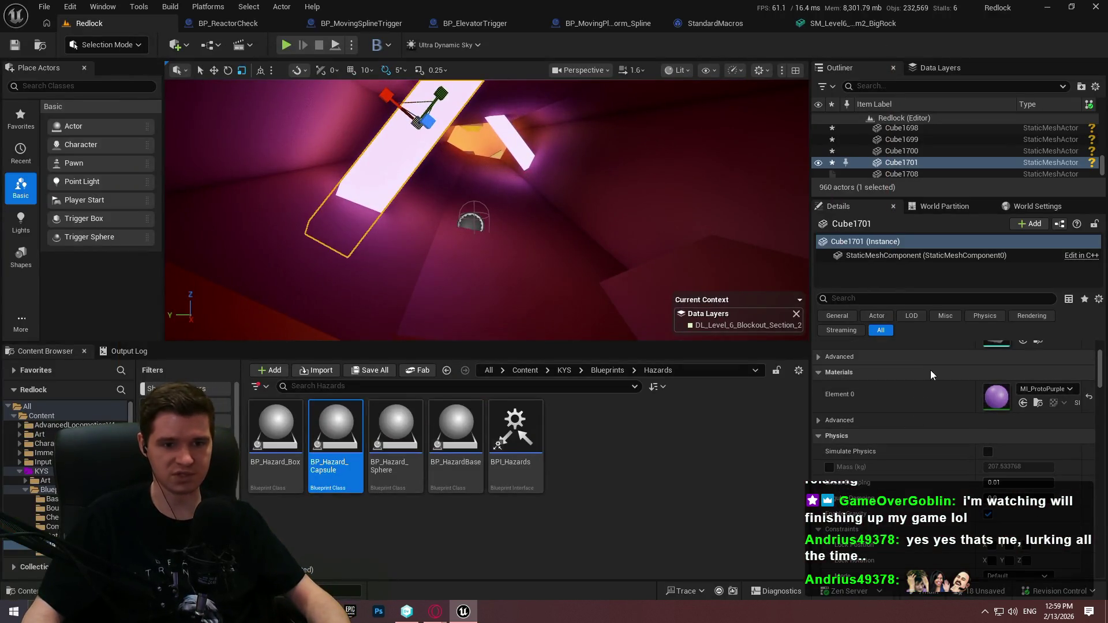
pyautogui.scroll(3, 919, 376)
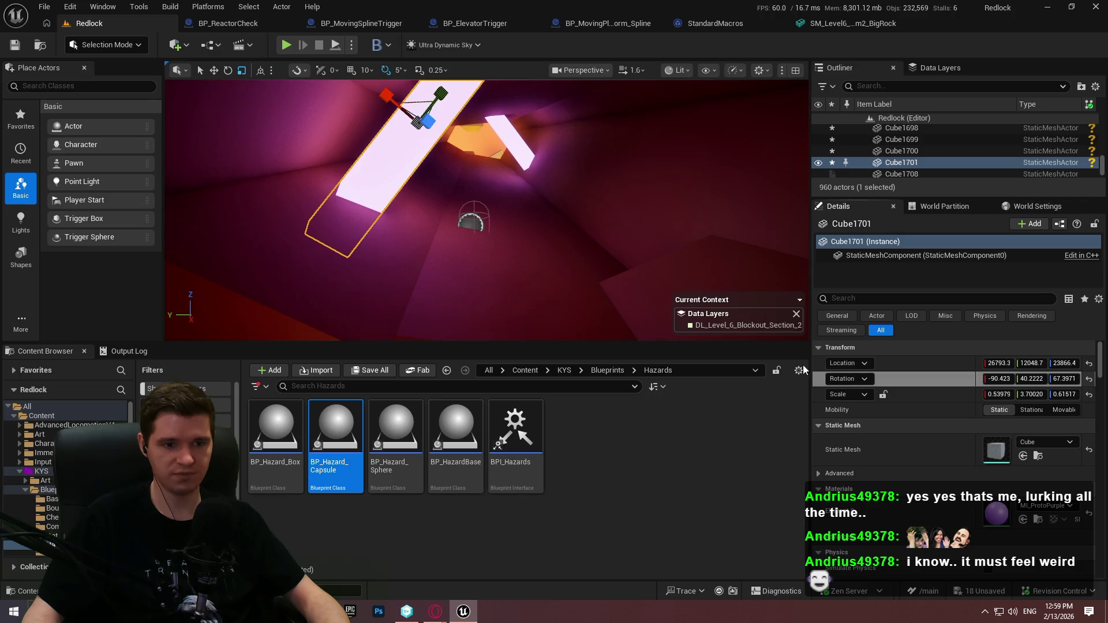
pyautogui.click(476, 227)
pyautogui.hotkey('ctrl', 'v')
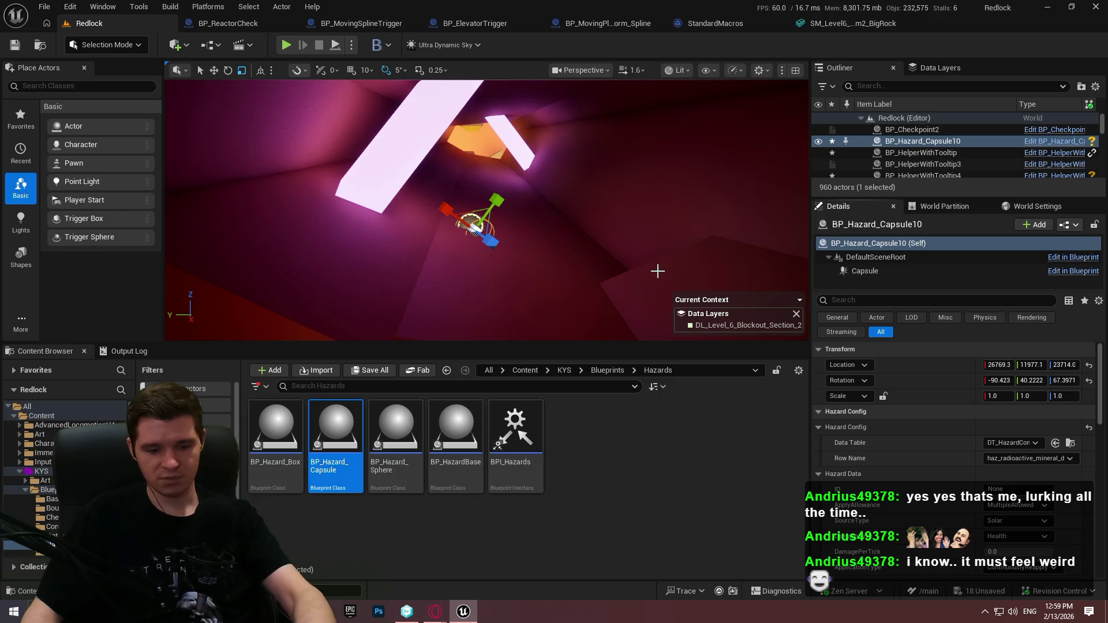
# Line the capsule up with the beam, re-applying rotation -90.42, 40.22, 67.40.
pyautogui.press('F11')
pyautogui.scroll(3, 657, 271)
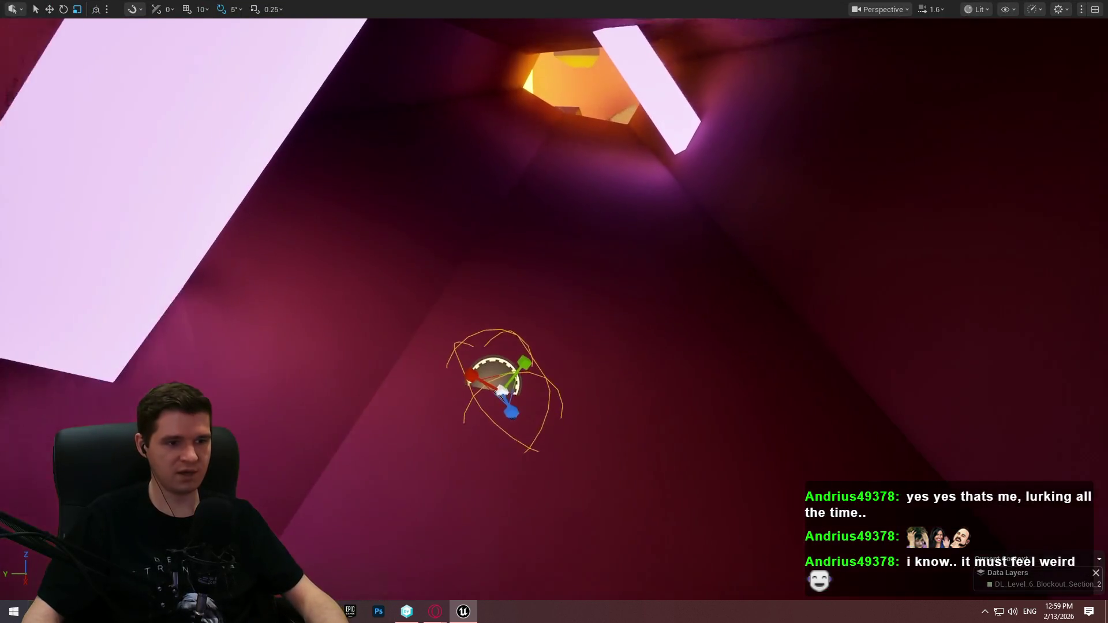
pyautogui.press('e')
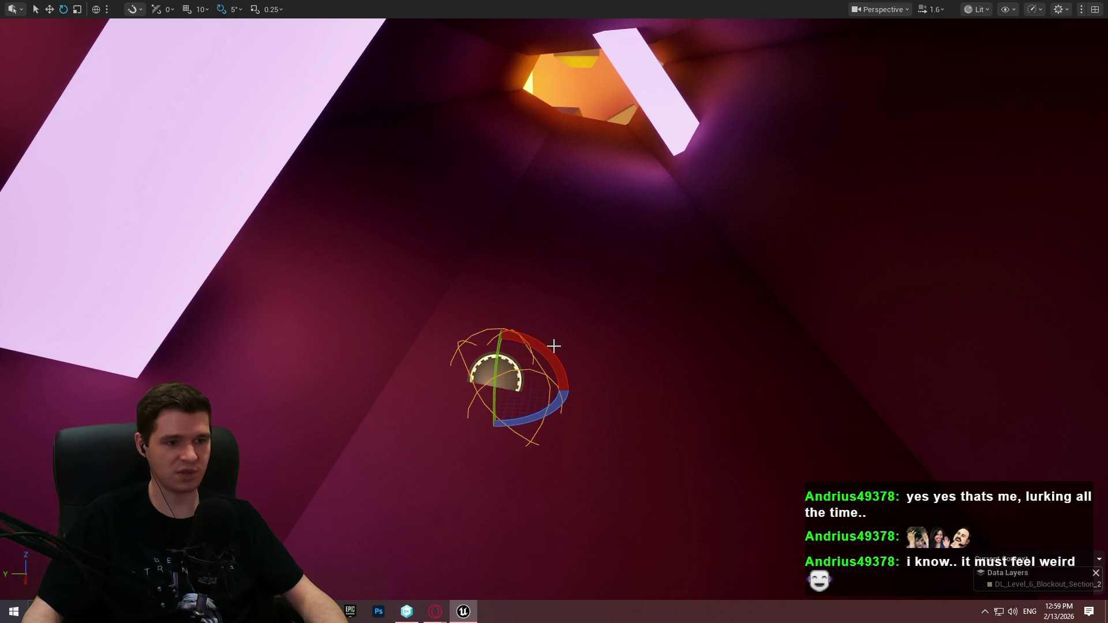
pyautogui.moveTo(496, 375)
pyautogui.mouseDown()
pyautogui.moveTo(506, 347)
pyautogui.moveTo(496, 319)
pyautogui.moveTo(511, 340)
pyautogui.moveTo(520, 323)
pyautogui.moveTo(513, 338)
pyautogui.moveTo(582, 330)
pyautogui.moveTo(566, 306)
pyautogui.moveTo(520, 346)
pyautogui.mouseUp()
pyautogui.moveTo(572, 369)
pyautogui.mouseDown()
pyautogui.moveTo(576, 358)
pyautogui.moveTo(573, 370)
pyautogui.mouseUp()
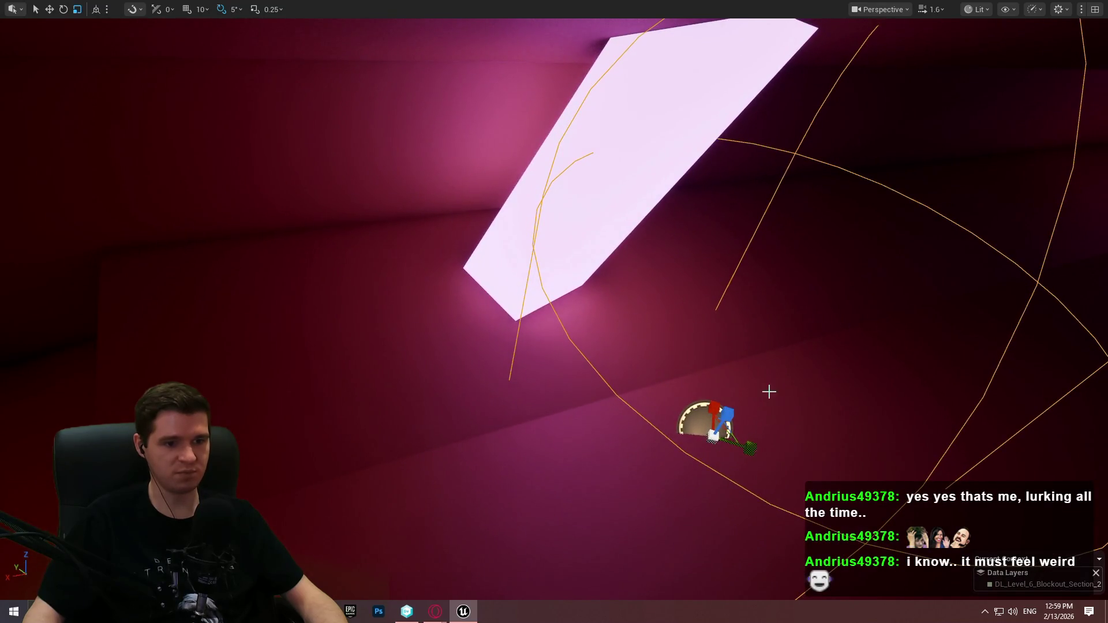
pyautogui.press('Left')
pyautogui.moveTo(735, 361); pyautogui.dragTo(662, 433)
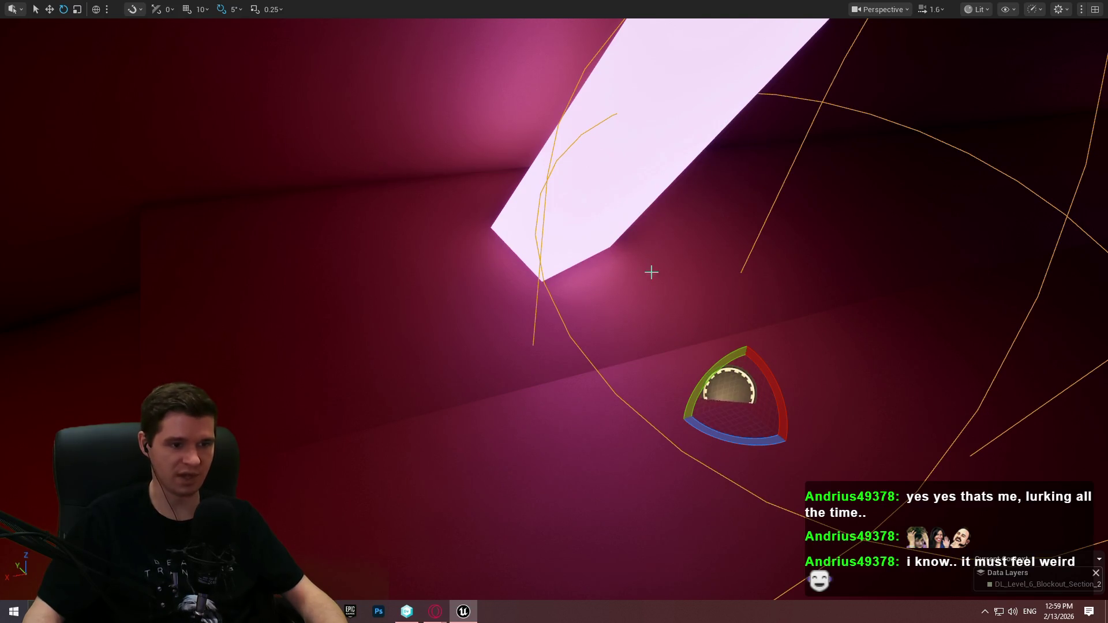
pyautogui.press('F11')
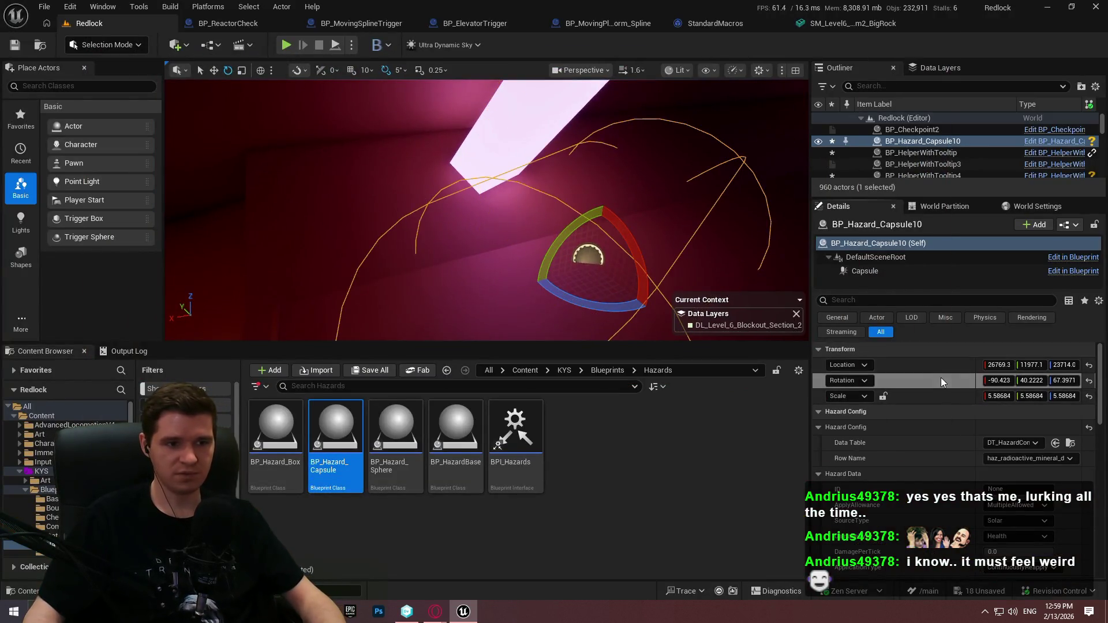
pyautogui.hotkey('ctrl', 'v')
# Zero the capsule's X rotation and move it onto the large glowing beam Cube1701.
pyautogui.moveTo(614, 271)
pyautogui.mouseDown()
pyautogui.moveTo(666, 230)
pyautogui.moveTo(534, 195)
pyautogui.mouseUp()
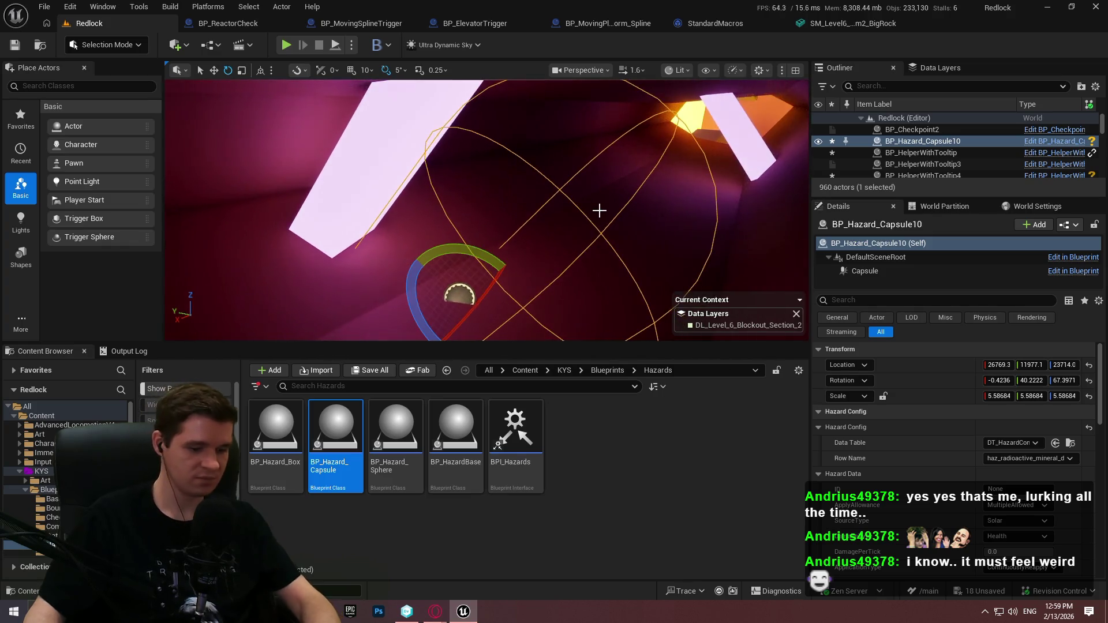
pyautogui.press('F11')
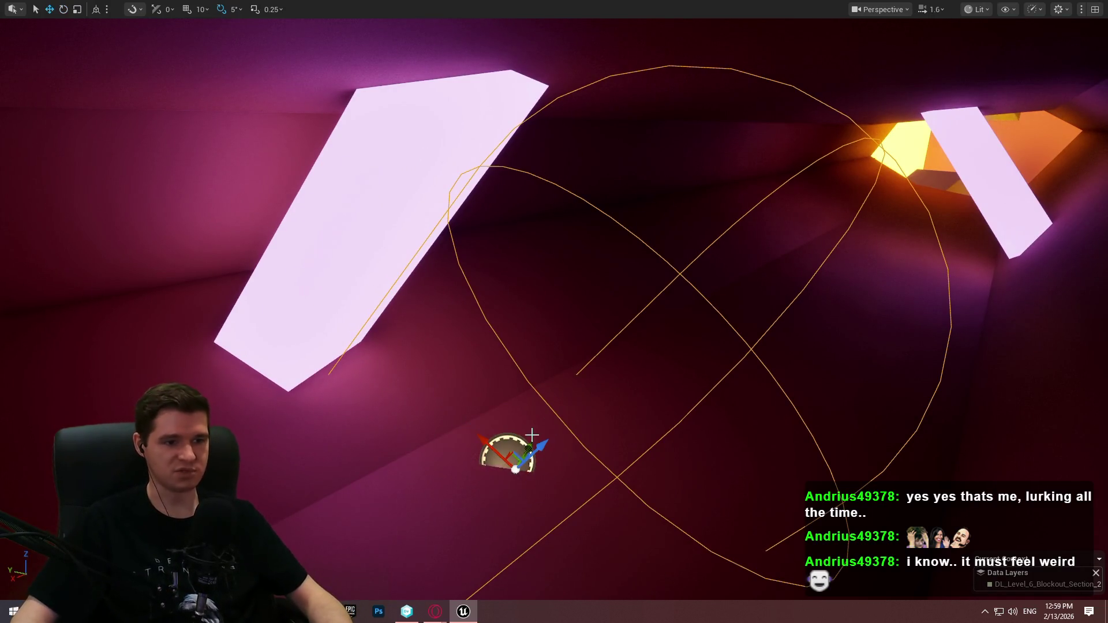
pyautogui.moveTo(545, 446); pyautogui.dragTo(605, 398)
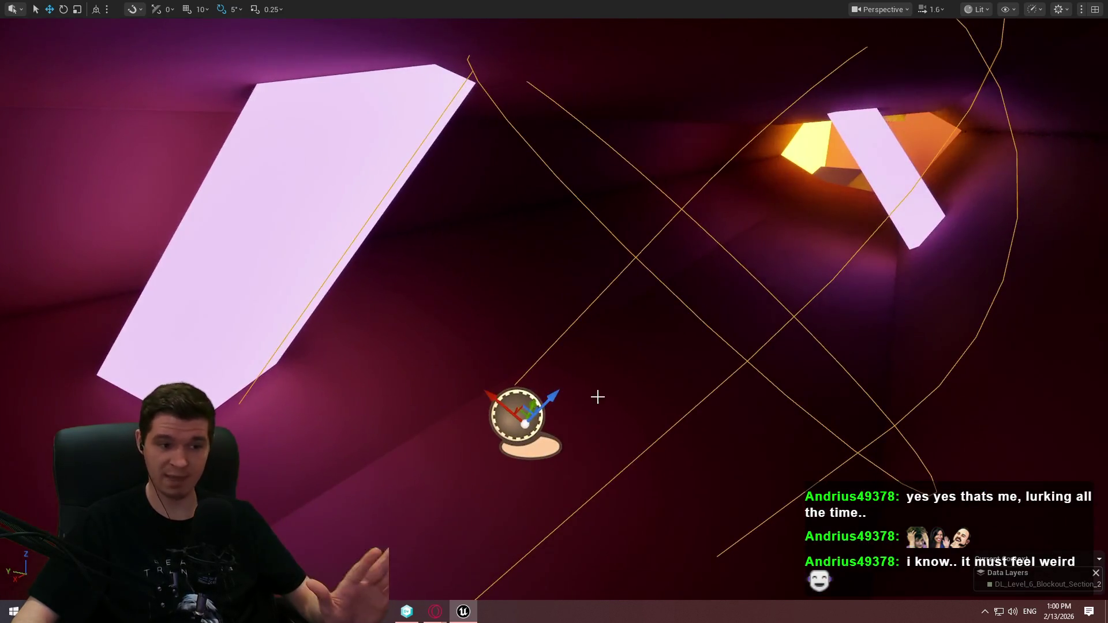
pyautogui.moveTo(503, 407)
pyautogui.mouseDown()
pyautogui.moveTo(329, 348)
pyautogui.moveTo(258, 306)
pyautogui.mouseUp()
pyautogui.press('f')
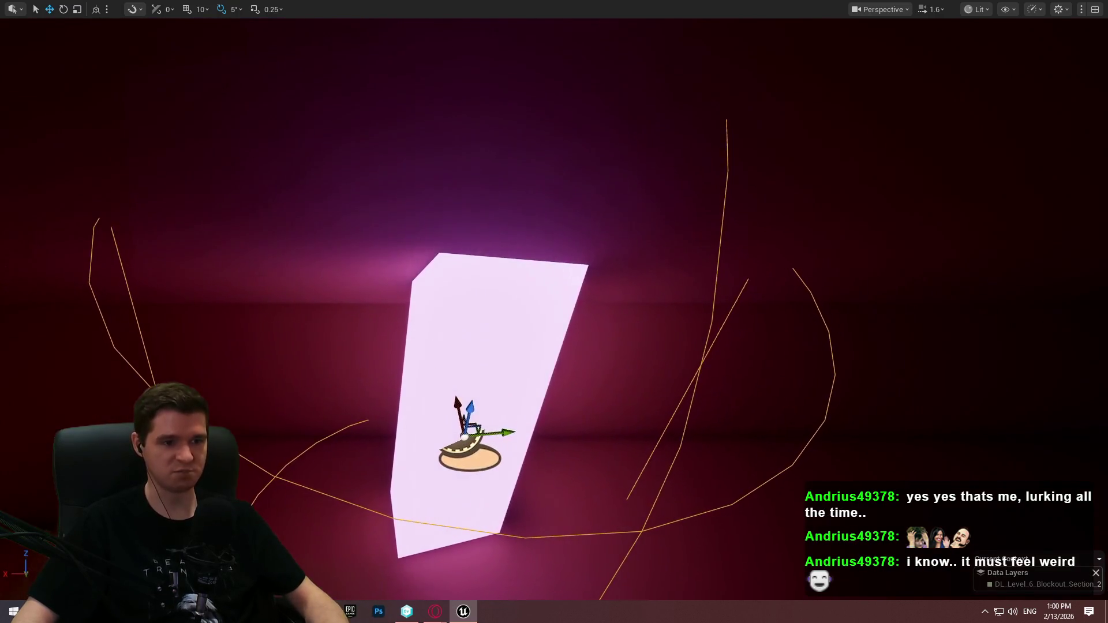
pyautogui.moveTo(472, 407)
pyautogui.mouseDown()
pyautogui.moveTo(487, 379)
pyautogui.moveTo(542, 364)
pyautogui.moveTo(568, 318)
pyautogui.mouseUp()
# Stretch the capsule along the beam's length in Z and check its transform and fit.
pyautogui.press('r')
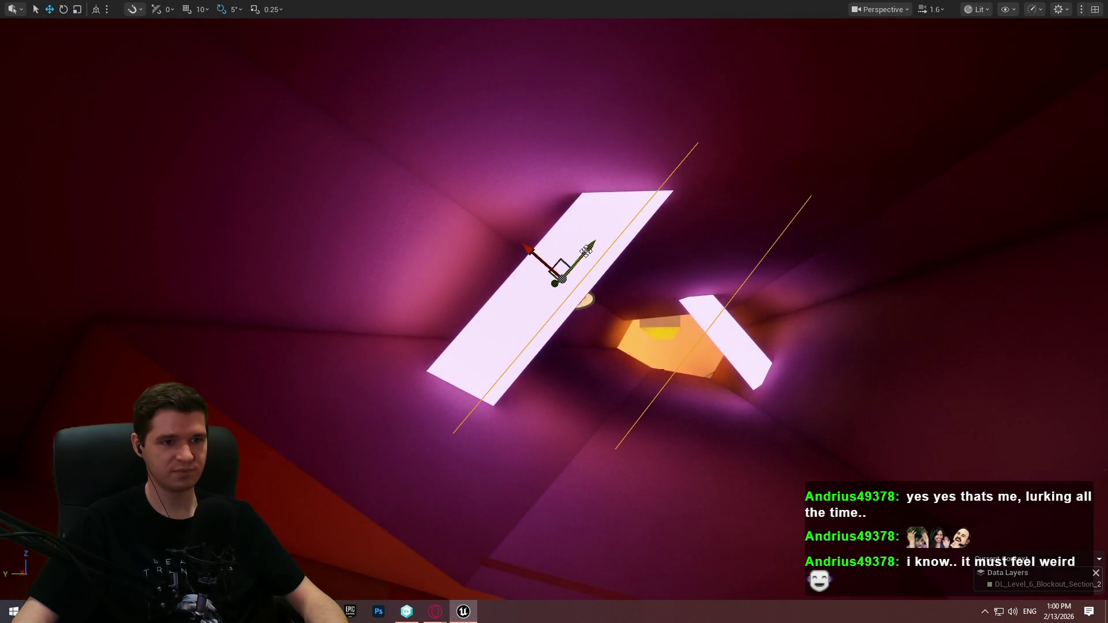
pyautogui.moveTo(550, 250); pyautogui.dragTo(536, 238)
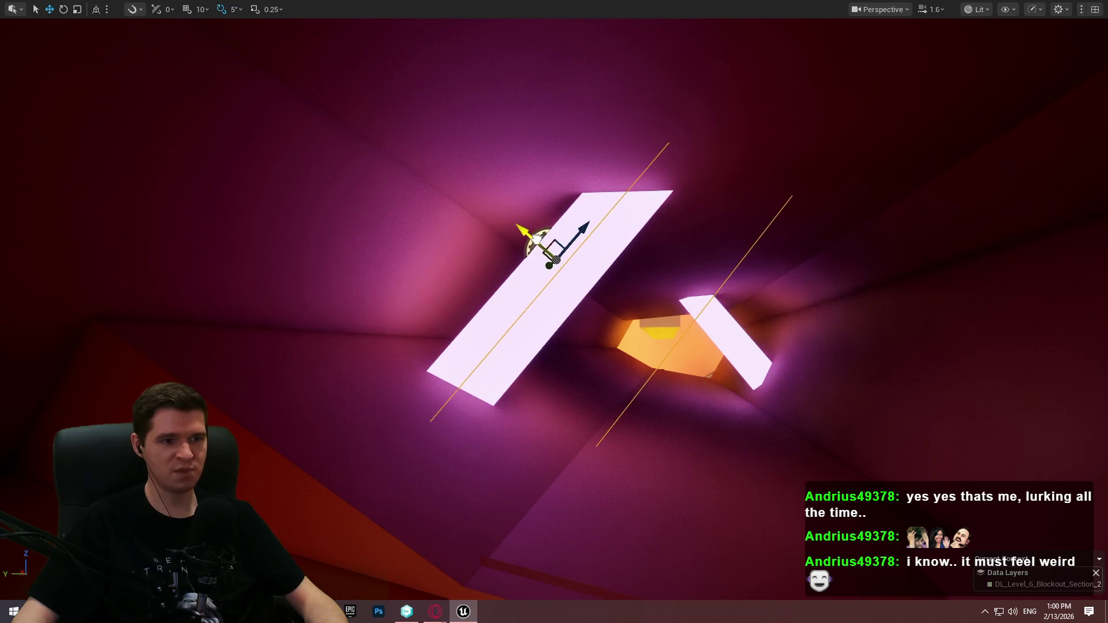
pyautogui.scroll(5, 519, 289)
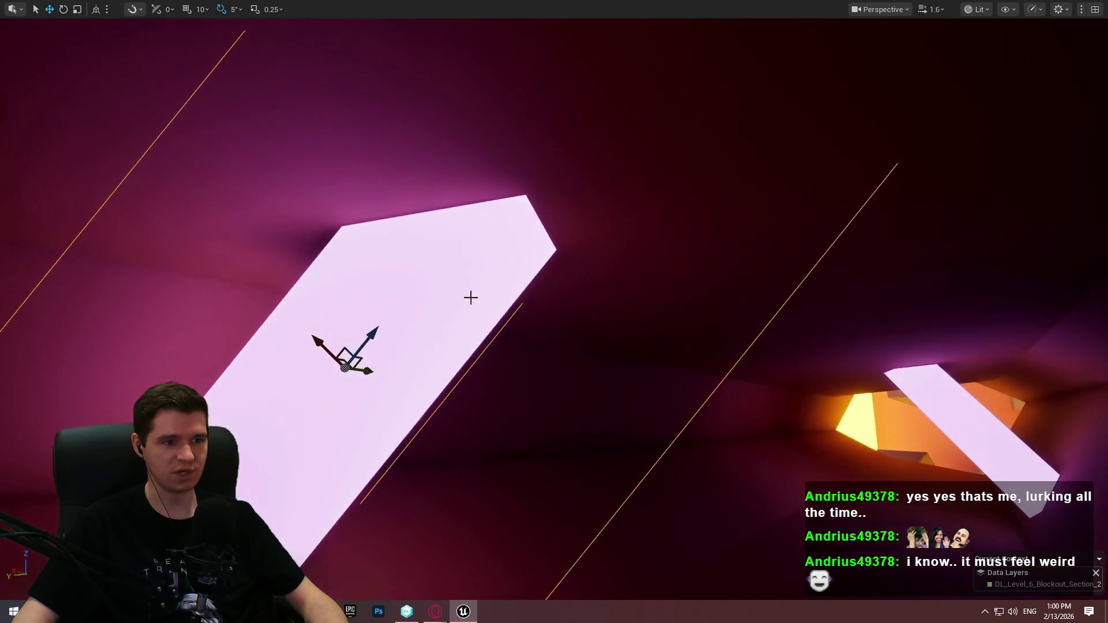
pyautogui.press('F11')
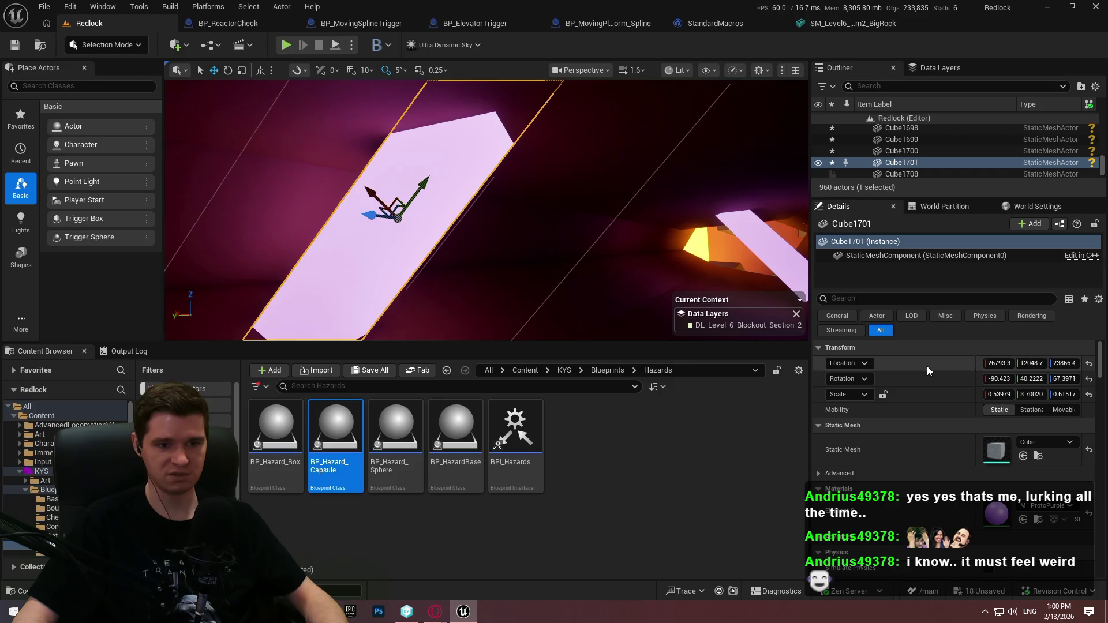
pyautogui.press('F11')
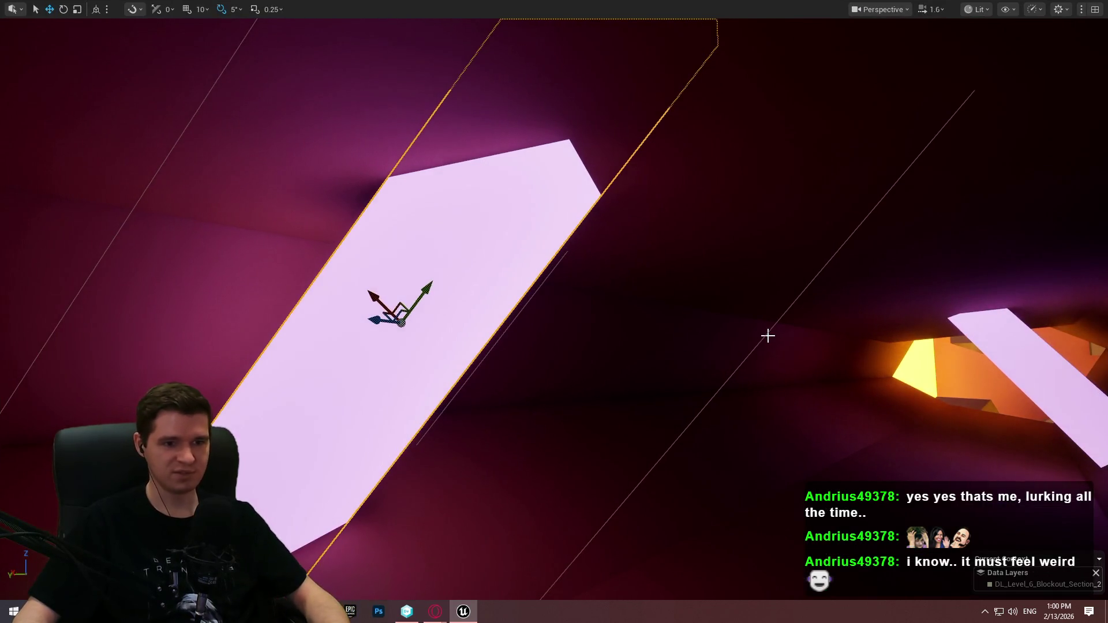
pyautogui.click(766, 334)
pyautogui.click(766, 332)
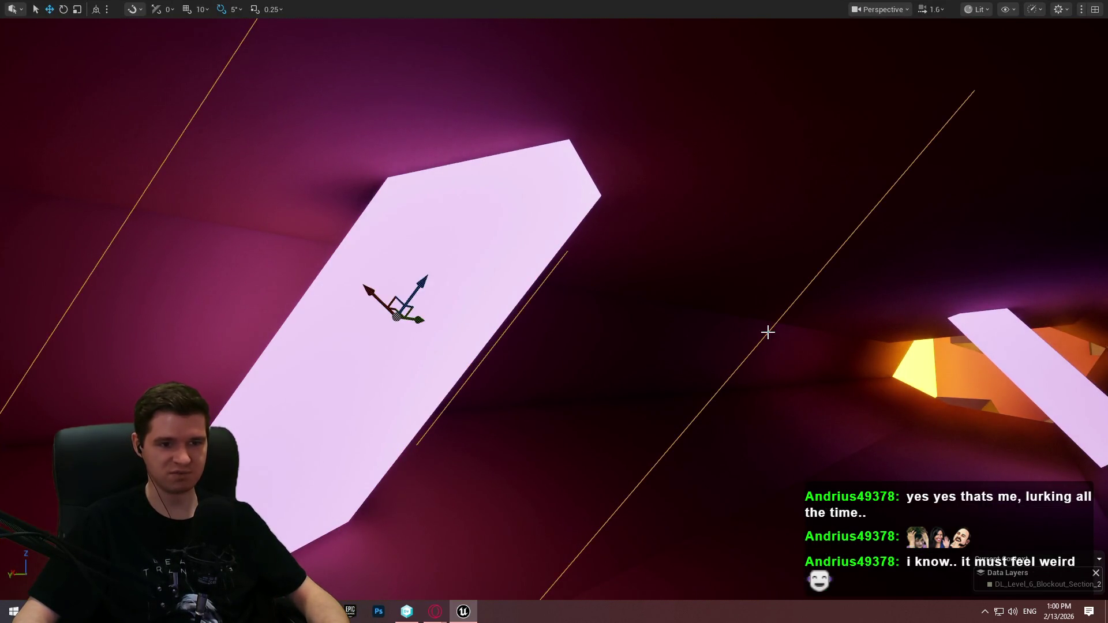
pyautogui.press('F11')
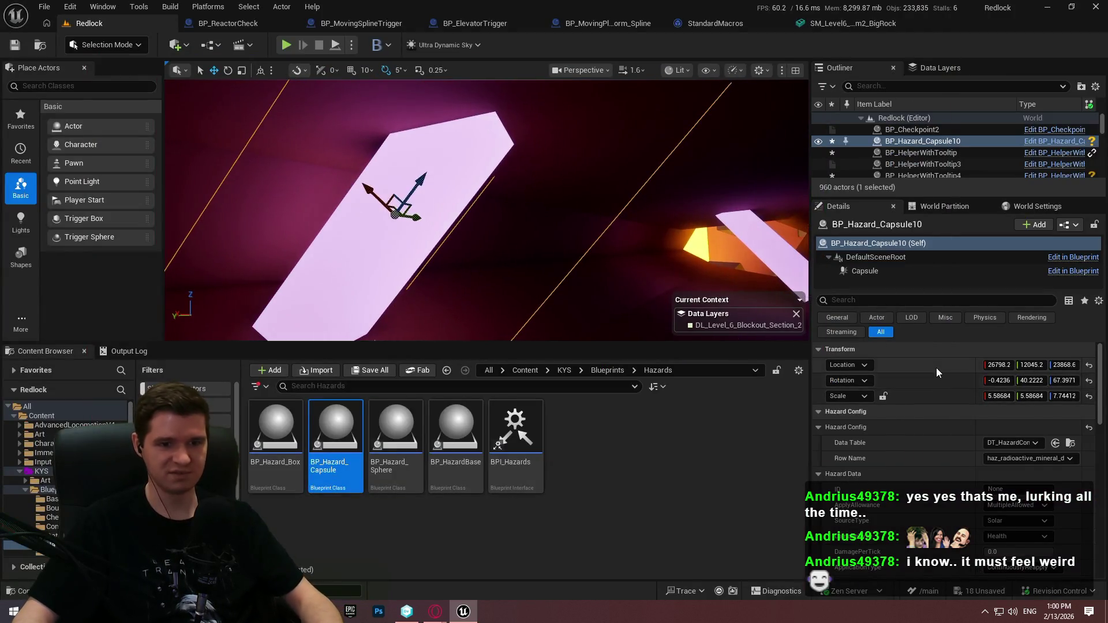
pyautogui.press('F11')
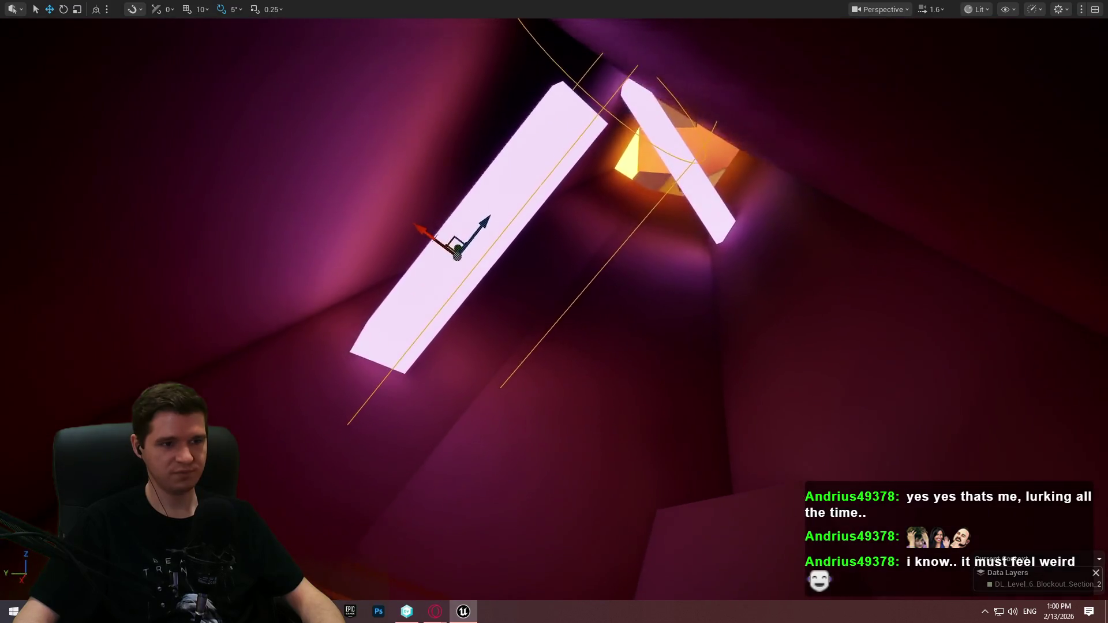
pyautogui.press('f')
pyautogui.moveTo(495, 348); pyautogui.dragTo(494, 348)
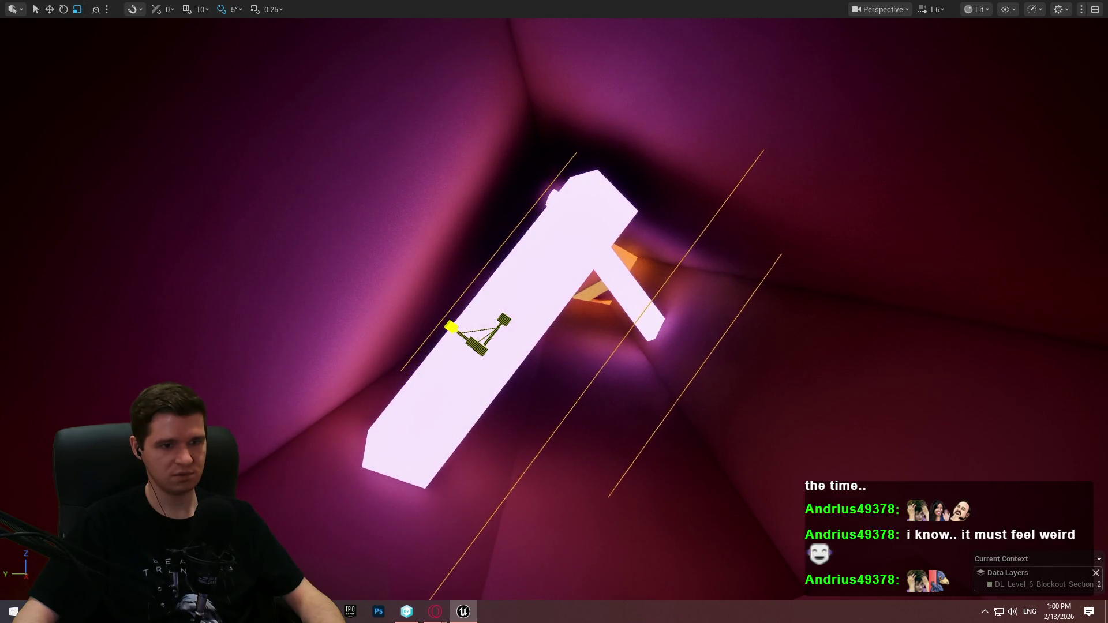
pyautogui.moveTo(495, 348); pyautogui.dragTo(494, 348)
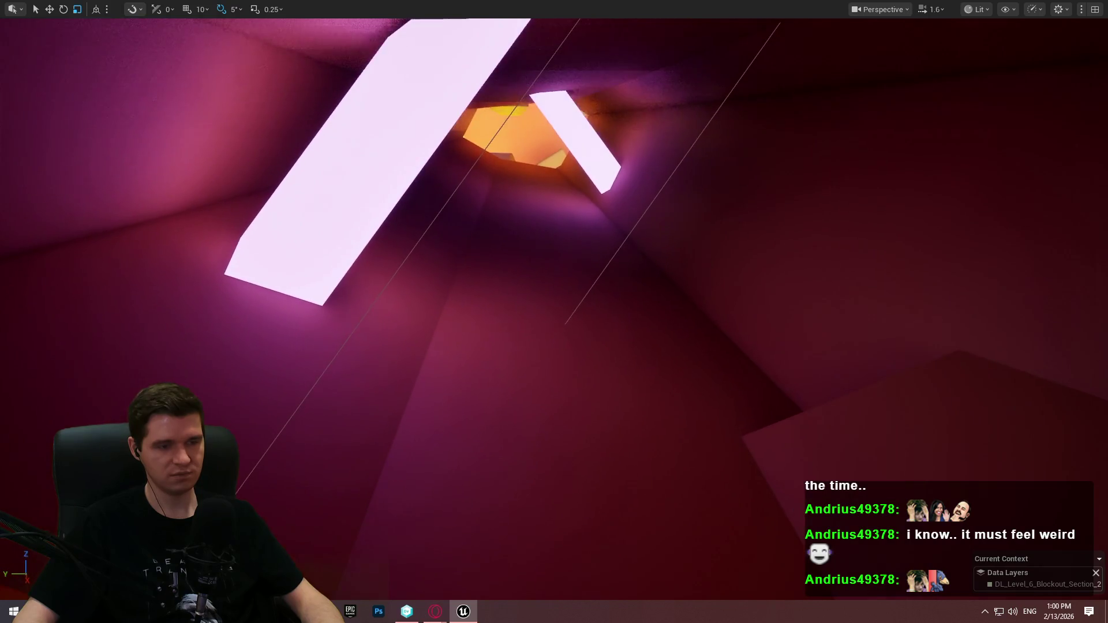
pyautogui.click(652, 204)
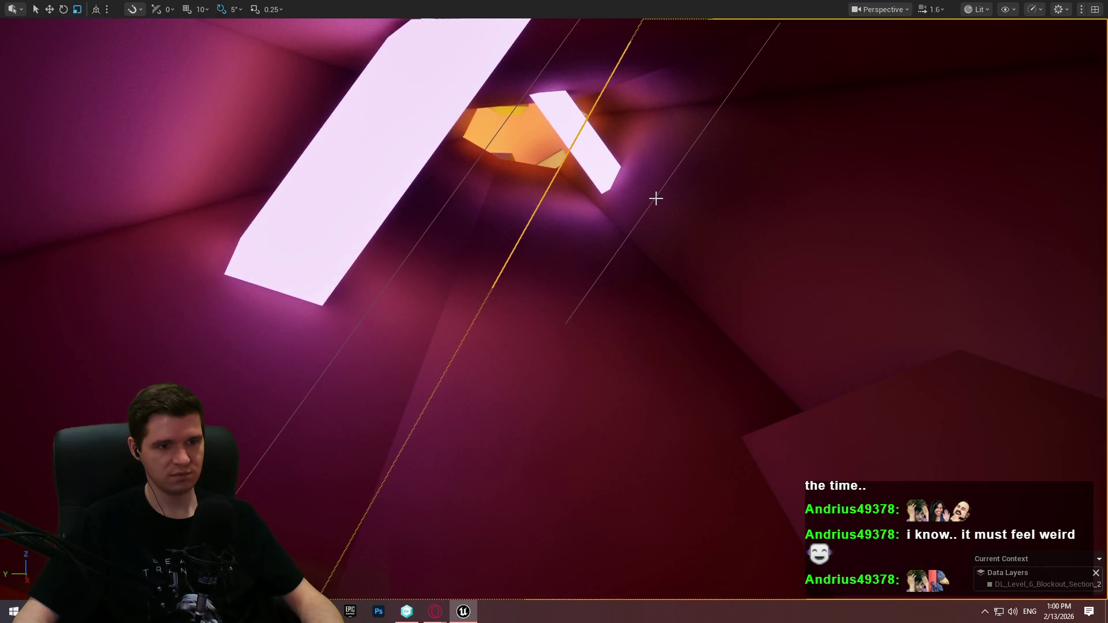
# Duplicate the capsule hazard as BP_Hazard_Capsule11 toward the second glowing beam Cube1700.
pyautogui.click(656, 197)
pyautogui.moveTo(651, 207); pyautogui.dragTo(649, 229)
pyautogui.press('w')
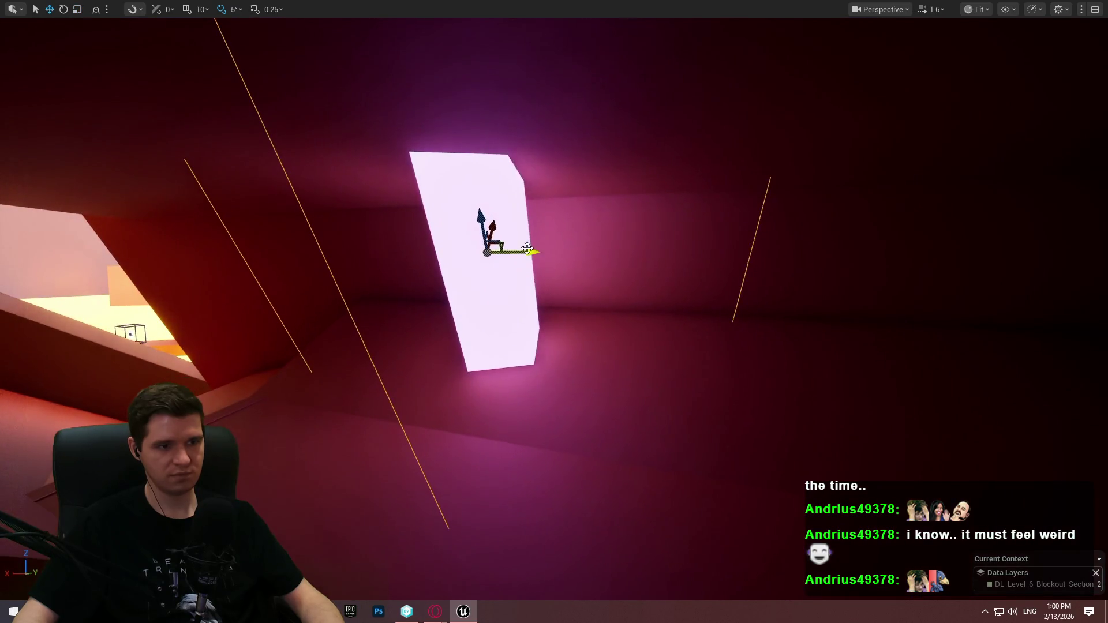
pyautogui.click(724, 243)
pyautogui.moveTo(823, 289); pyautogui.dragTo(863, 260)
pyautogui.click(861, 263)
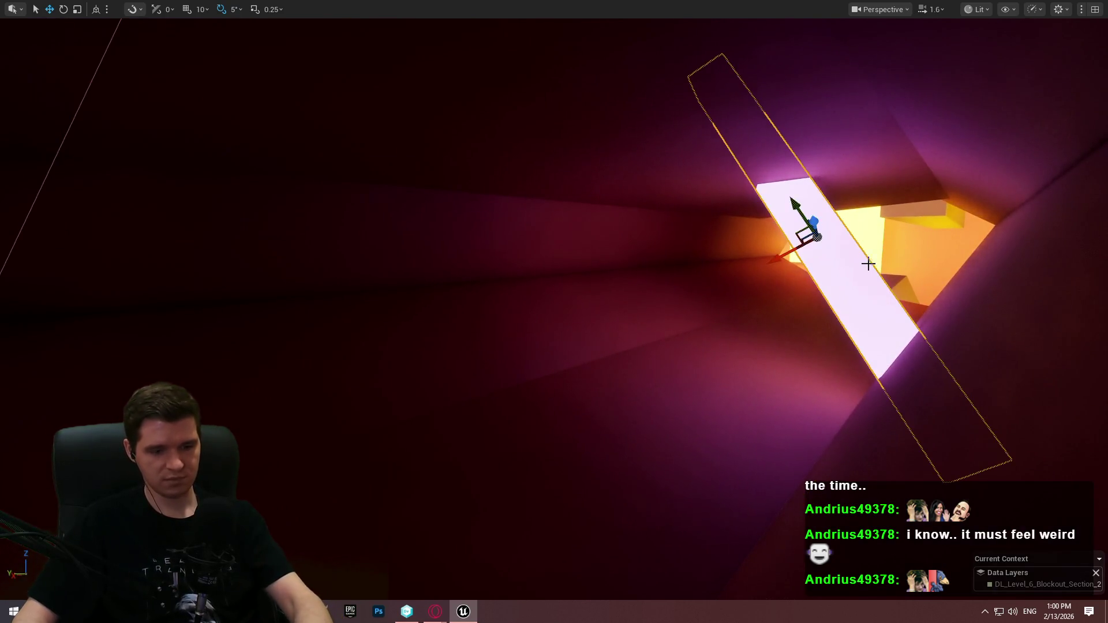
# Compare BP_Hazard_Capsule11's transform with the second beam's rotation in Details.
pyautogui.press('F11')
pyautogui.moveTo(762, 245)
pyautogui.mouseDown()
pyautogui.moveTo(491, 228)
pyautogui.moveTo(542, 211)
pyautogui.mouseUp()
pyautogui.click(397, 199)
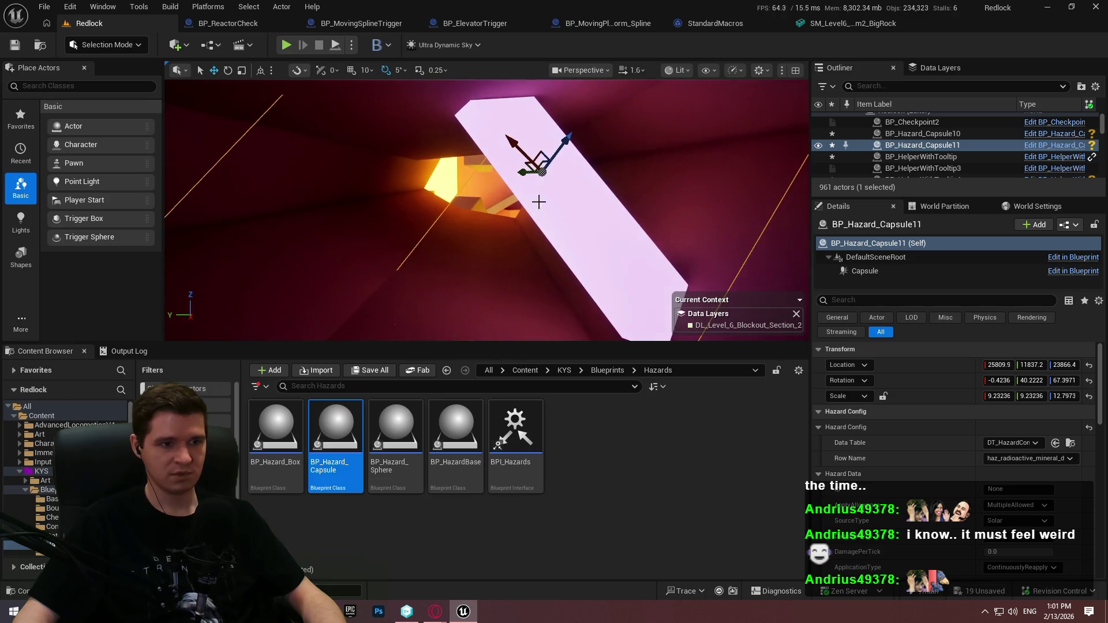
pyautogui.click(542, 211)
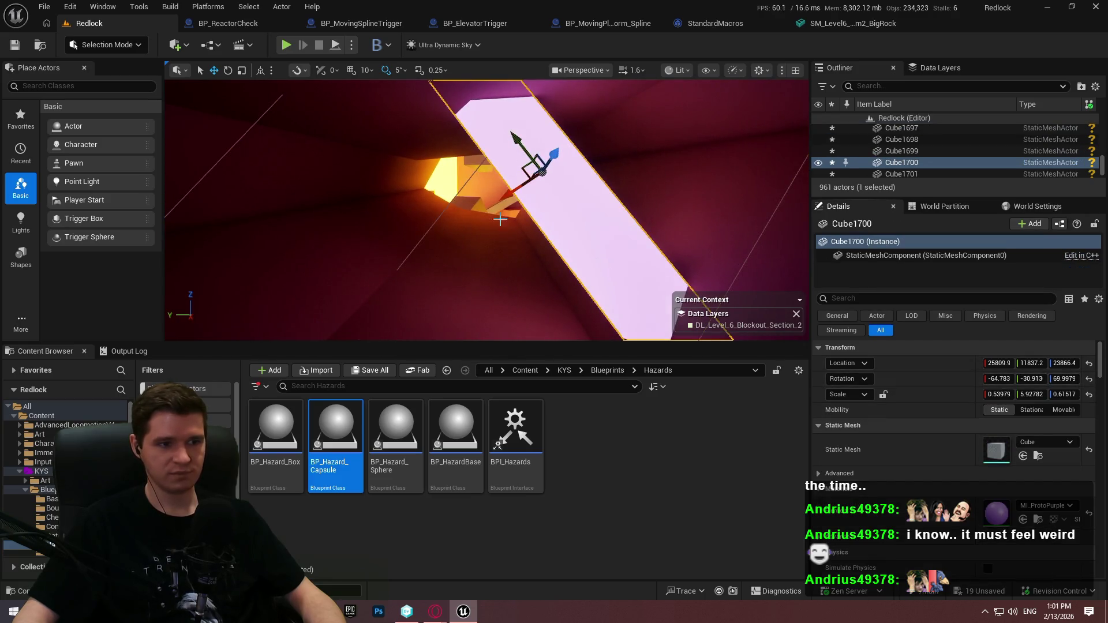
pyautogui.click(462, 186)
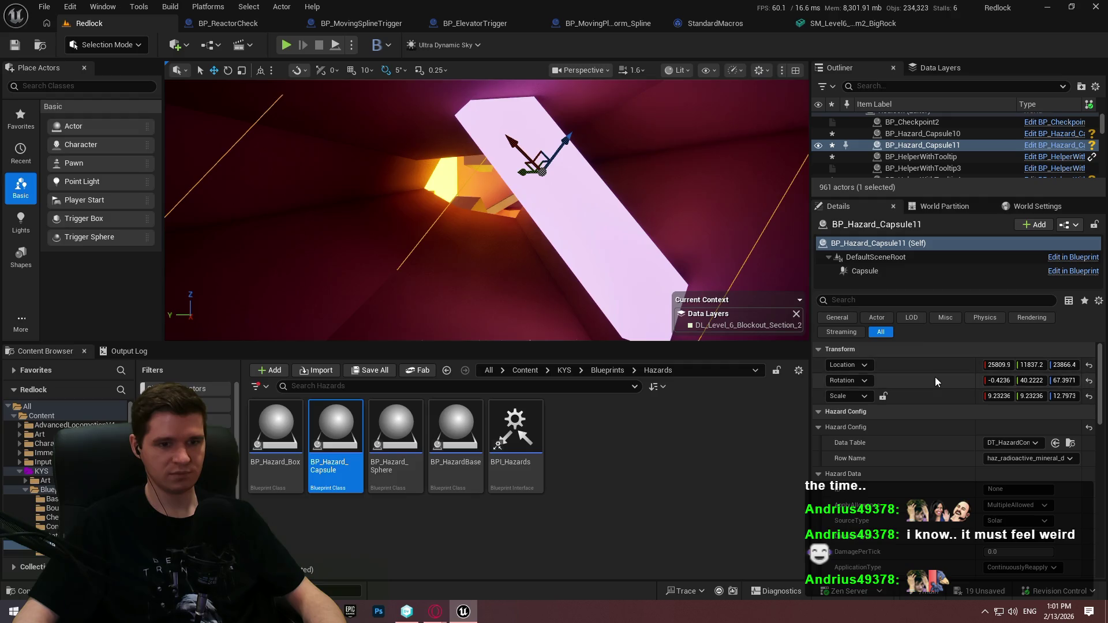
# Rotate BP_Hazard_Capsule11 85 degrees to lie along the second beam.
pyautogui.moveTo(485, 208); pyautogui.dragTo(473, 207)
pyautogui.press('F11')
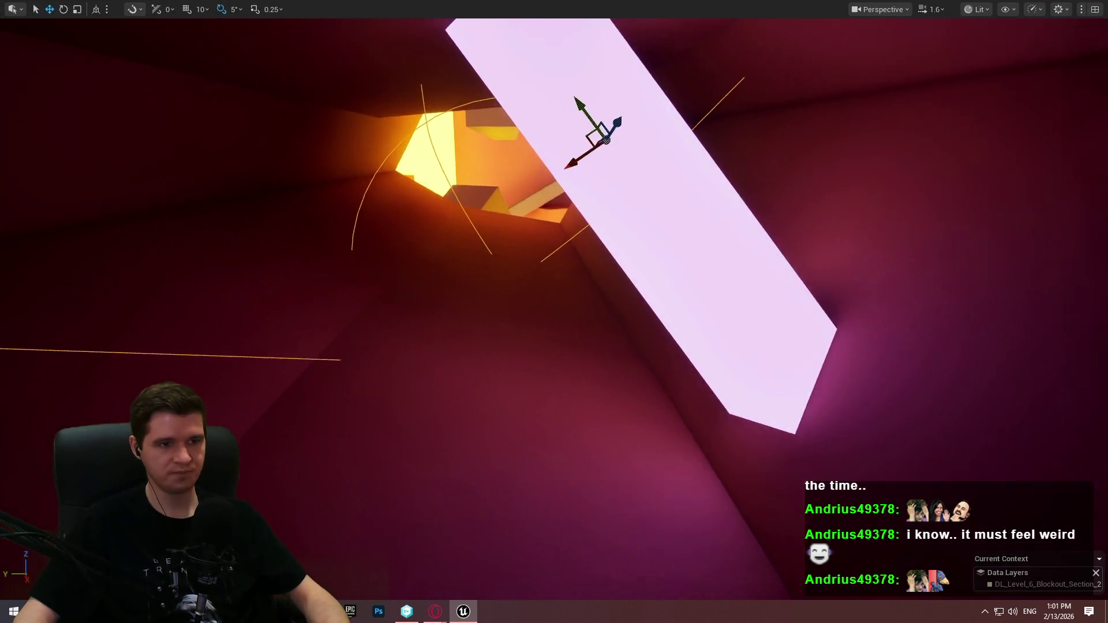
pyautogui.press('e')
pyautogui.moveTo(551, 164); pyautogui.dragTo(600, 148)
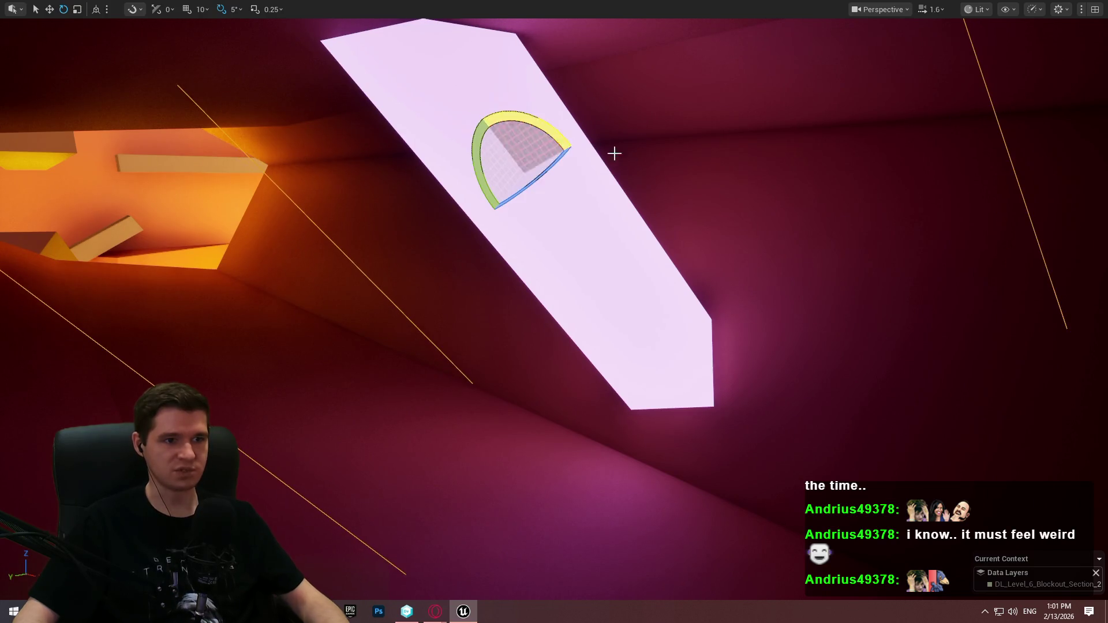
pyautogui.moveTo(675, 180); pyautogui.dragTo(675, 181)
pyautogui.moveTo(520, 243); pyautogui.dragTo(518, 246)
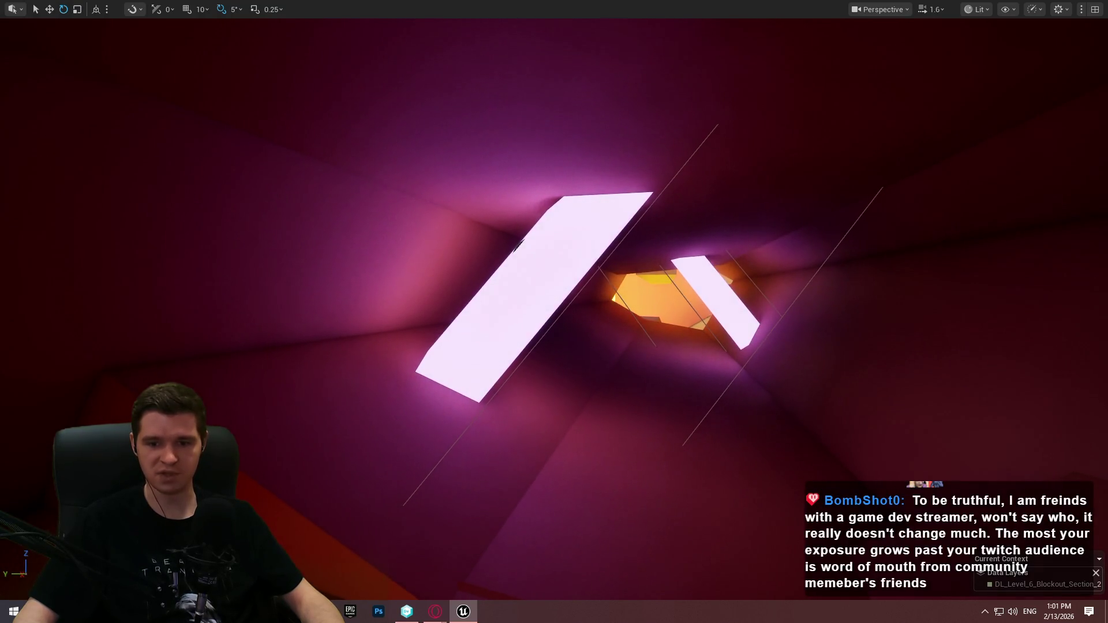
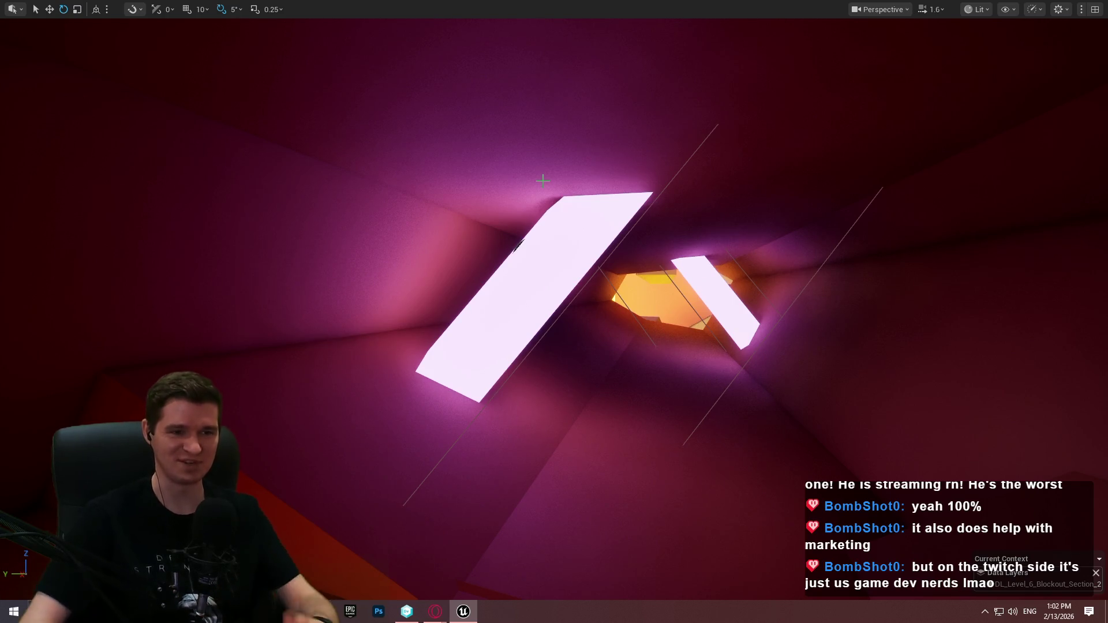
# Frame the tunnel and use Play From Here on the orange slope cube.
pyautogui.moveTo(517, 244); pyautogui.dragTo(725, 343)
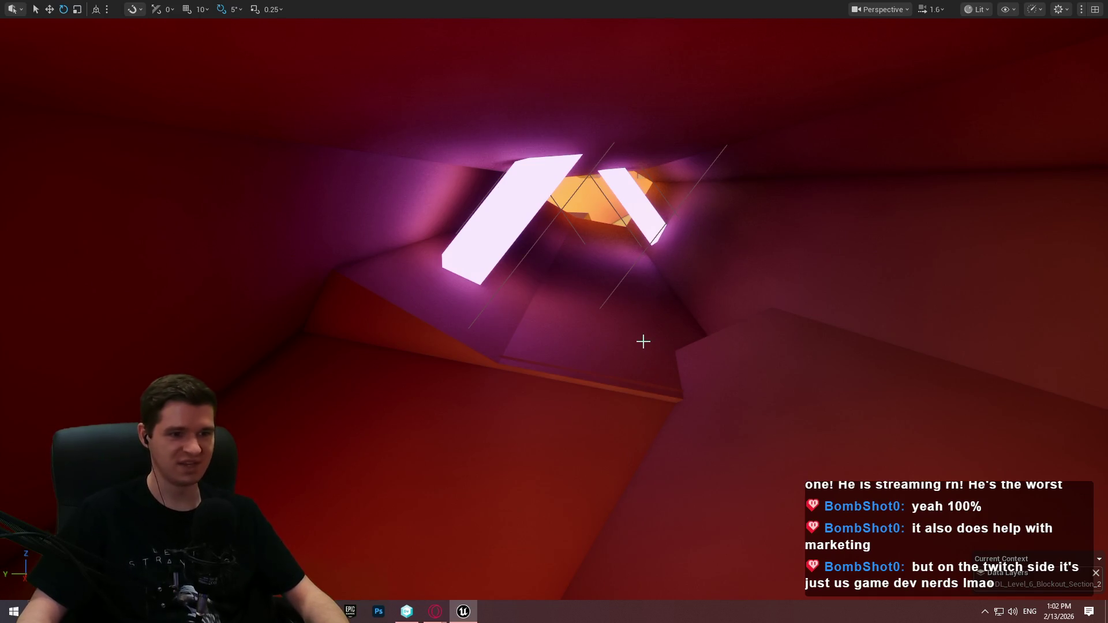
pyautogui.moveTo(742, 457)
pyautogui.mouseDown()
pyautogui.moveTo(825, 462)
pyautogui.moveTo(767, 465)
pyautogui.moveTo(784, 462)
pyautogui.moveTo(721, 424)
pyautogui.mouseUp()
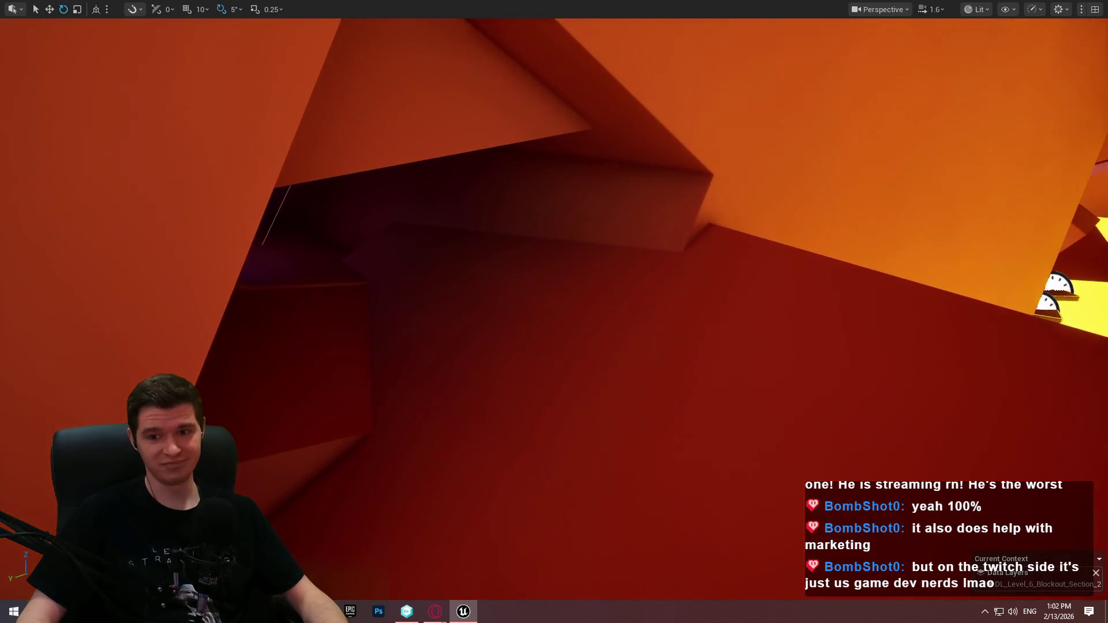
pyautogui.rightClick(805, 426)
pyautogui.click(880, 408)
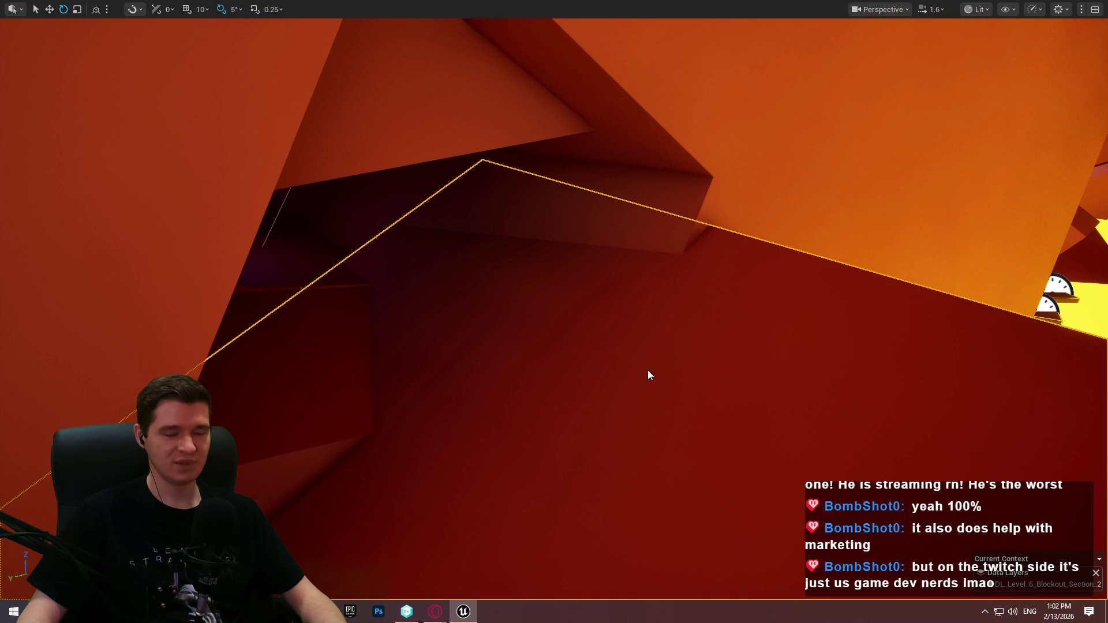
# Run the character through the purple tunnel past the glowing panels.
pyautogui.press('w')
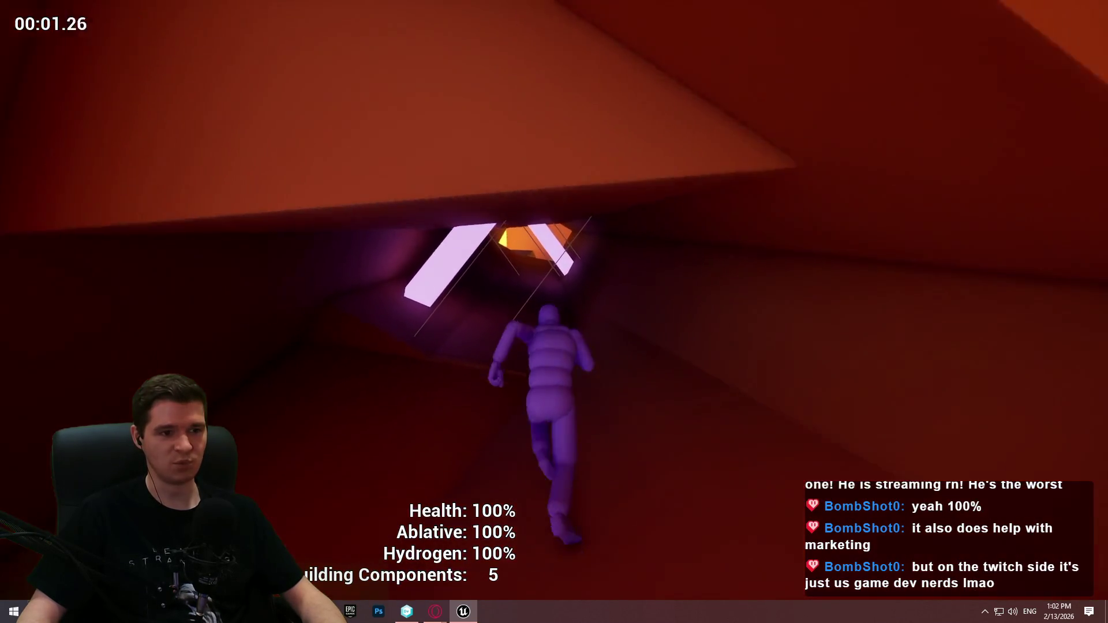
pyautogui.press('w')
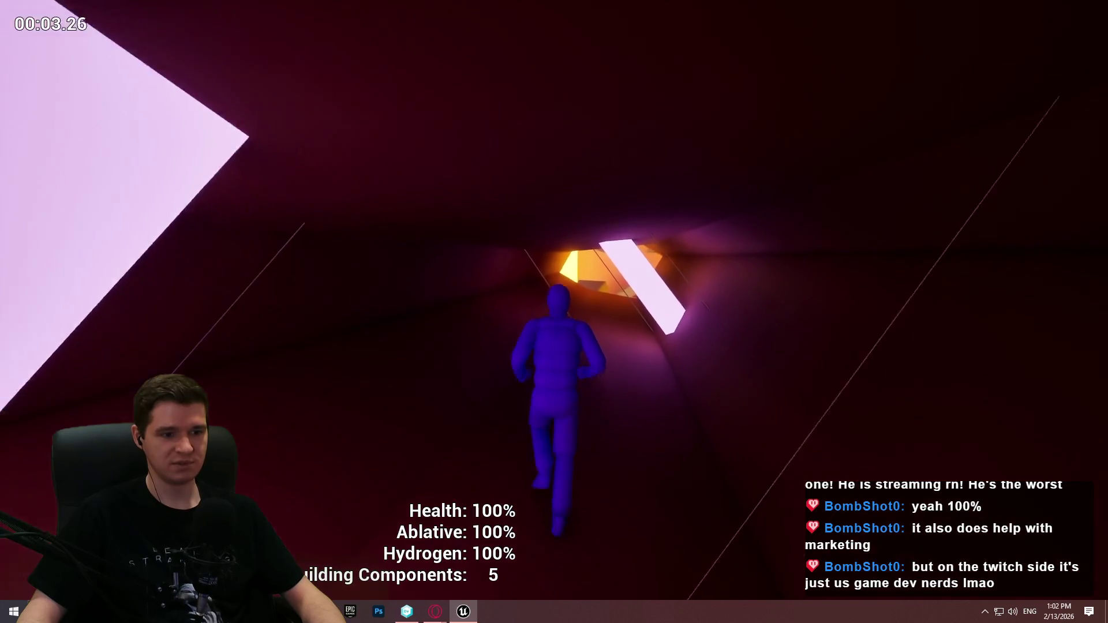
pyautogui.press('w')
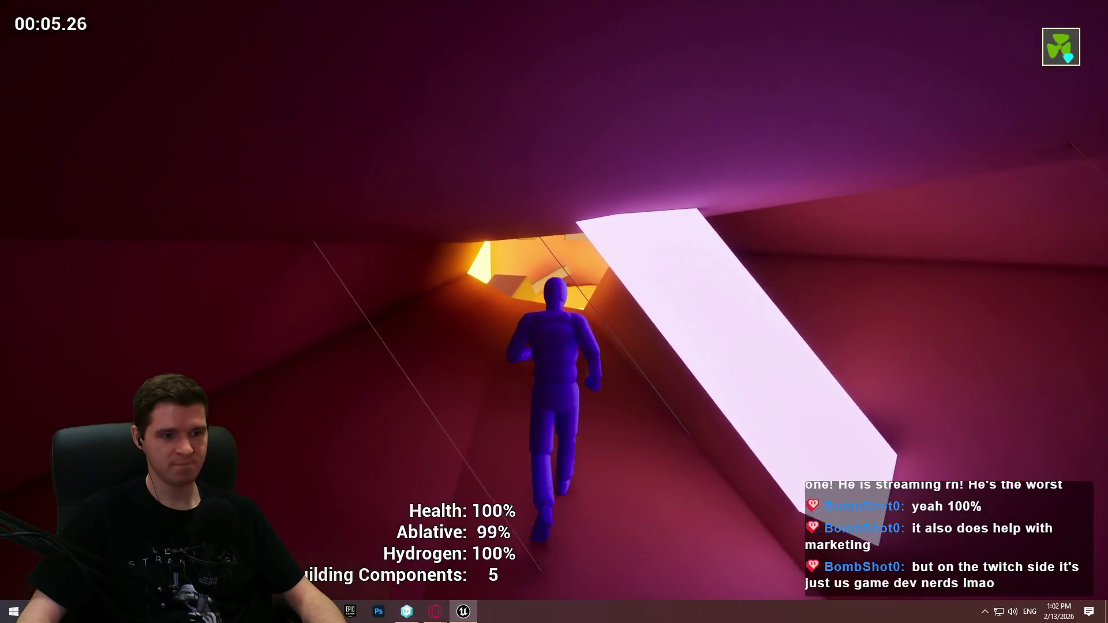
pyautogui.press('w')
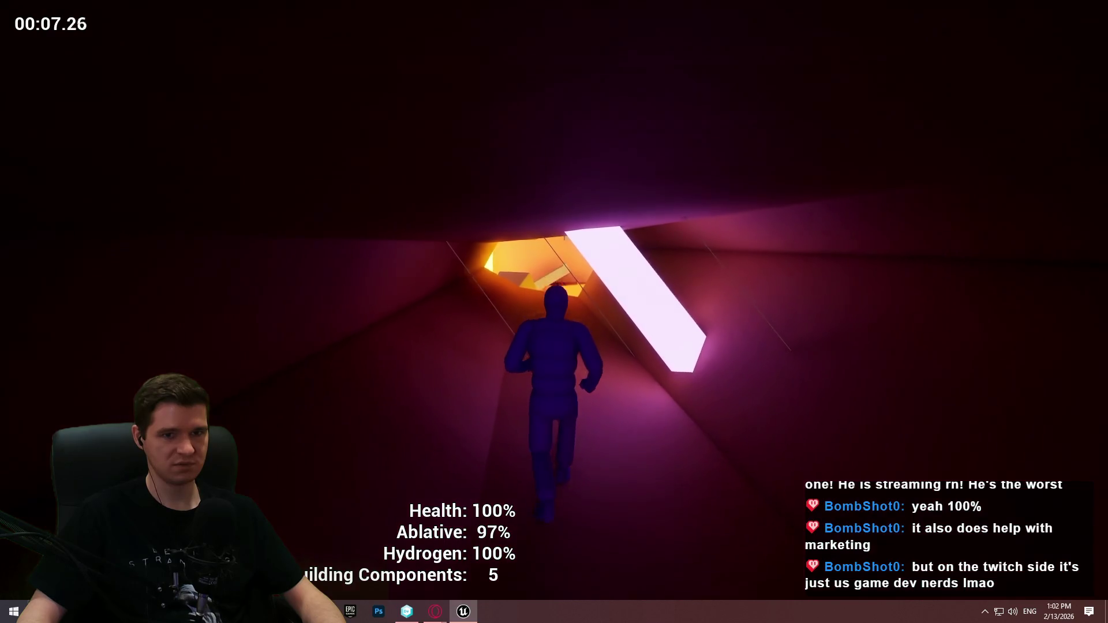
pyautogui.press('w')
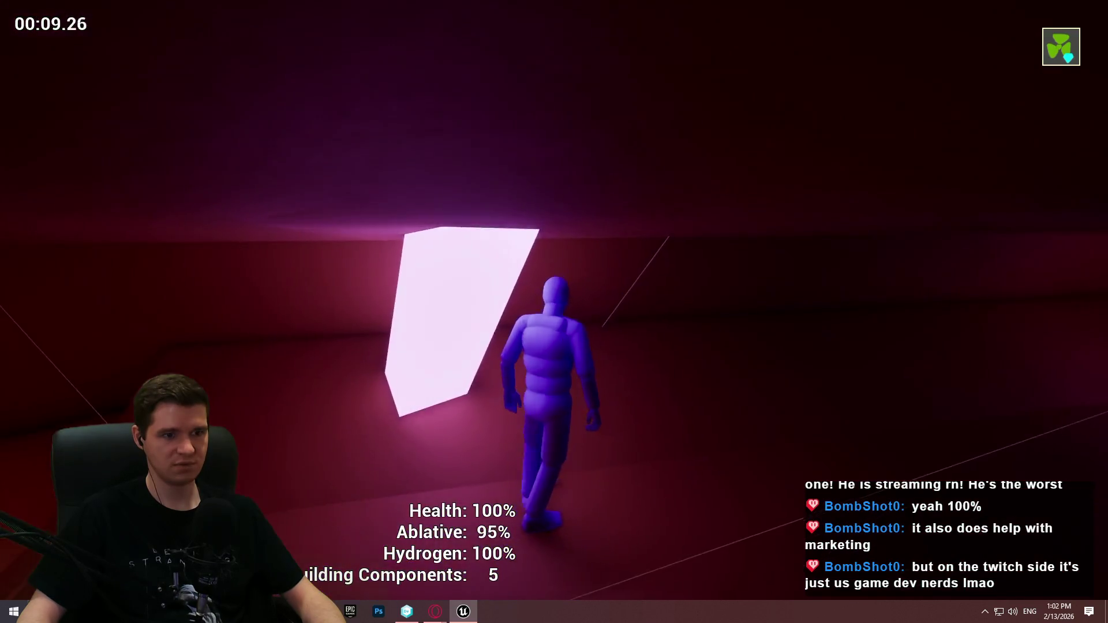
pyautogui.press('w')
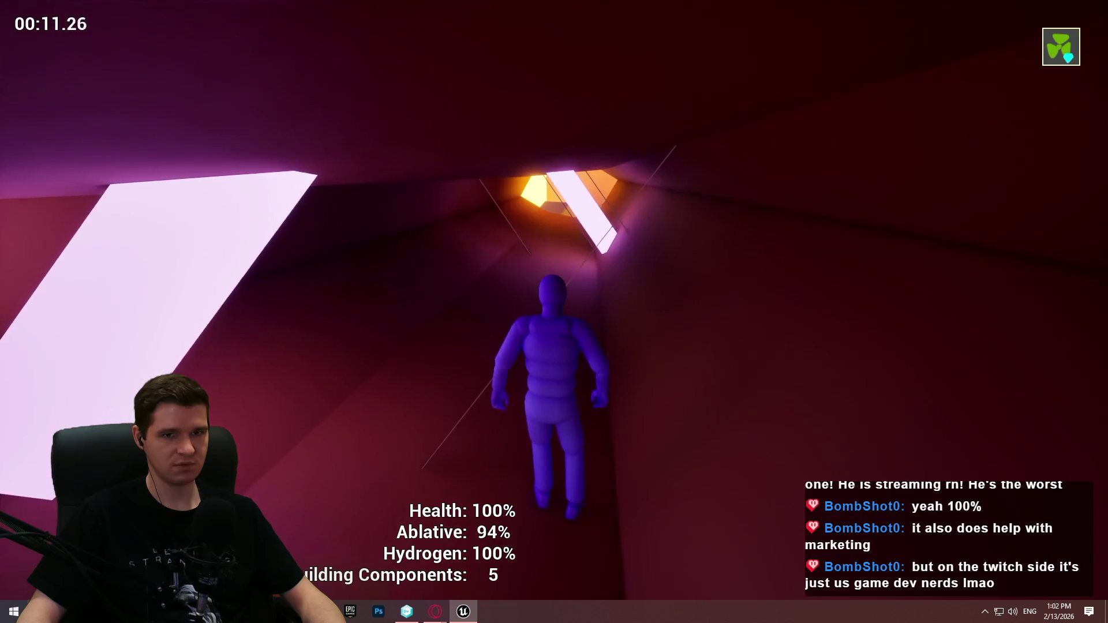
pyautogui.press('w')
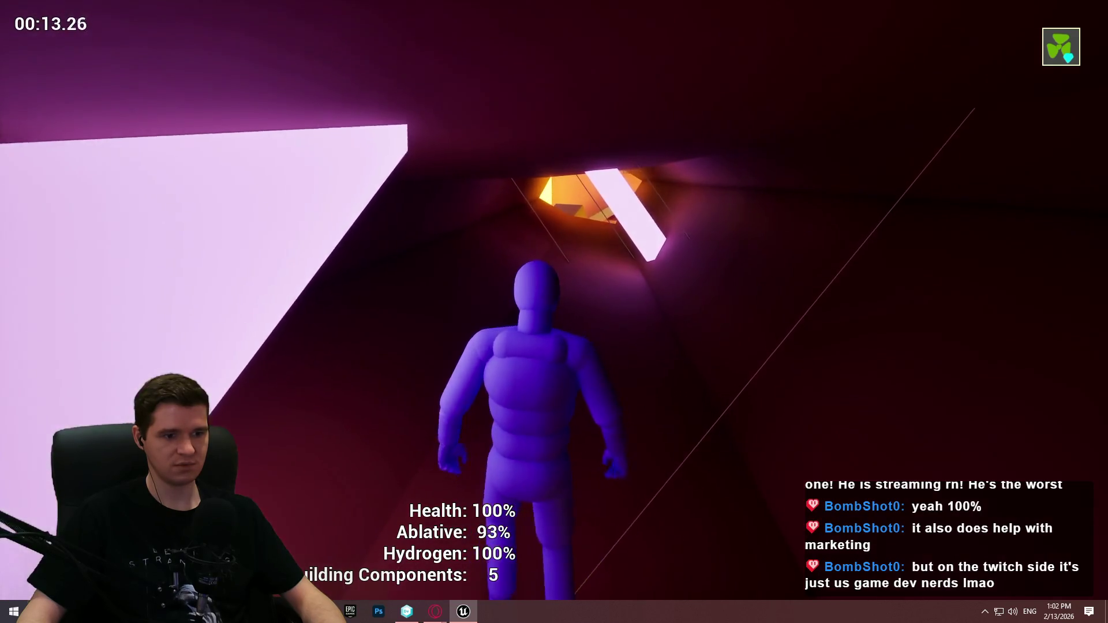
# Continue through the orange opening into the next purple tunnel, then end the playtest.
pyautogui.press('w')
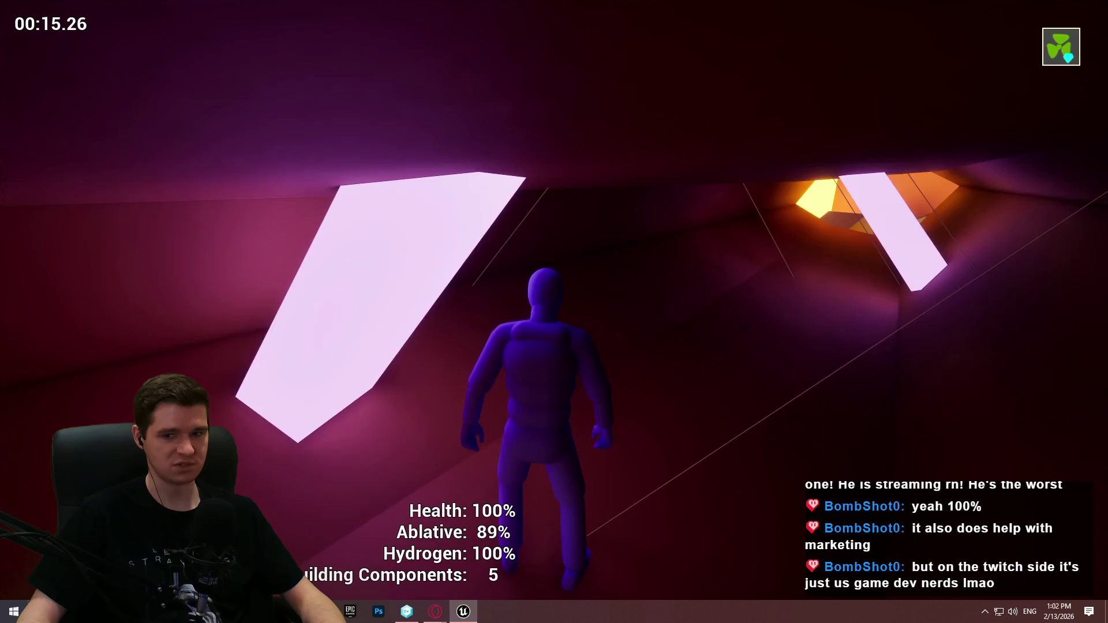
pyautogui.press('w')
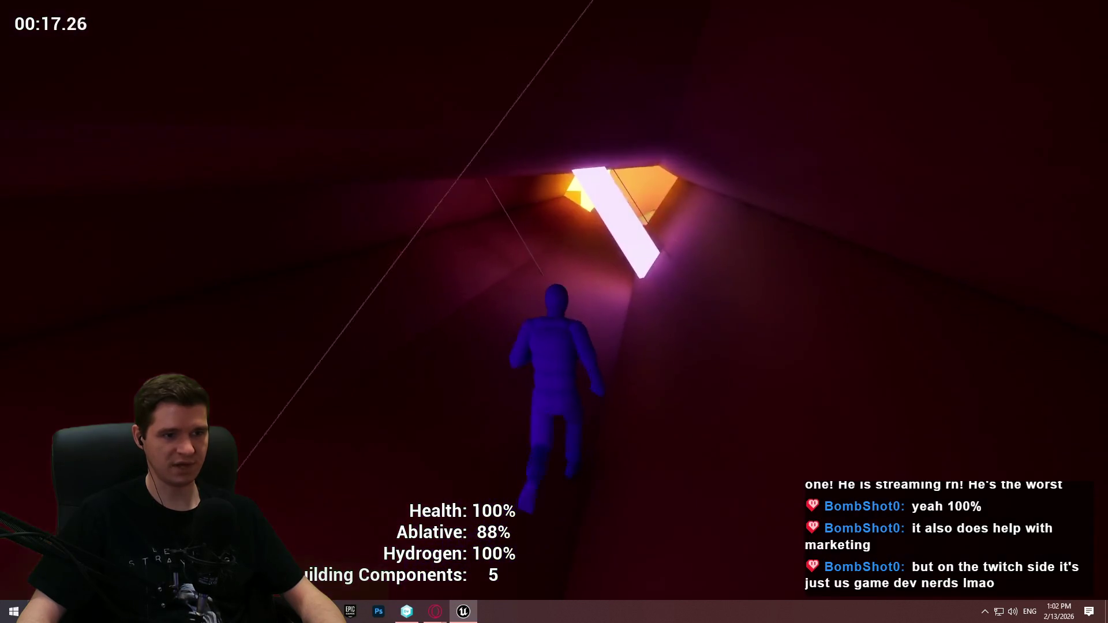
pyautogui.press('w')
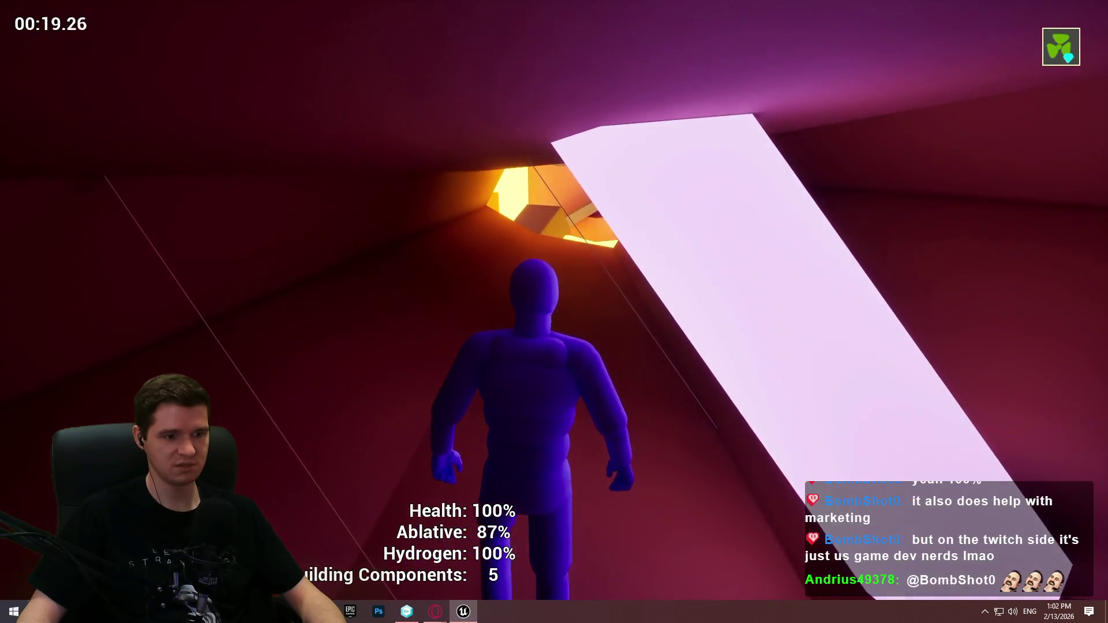
pyautogui.press('w')
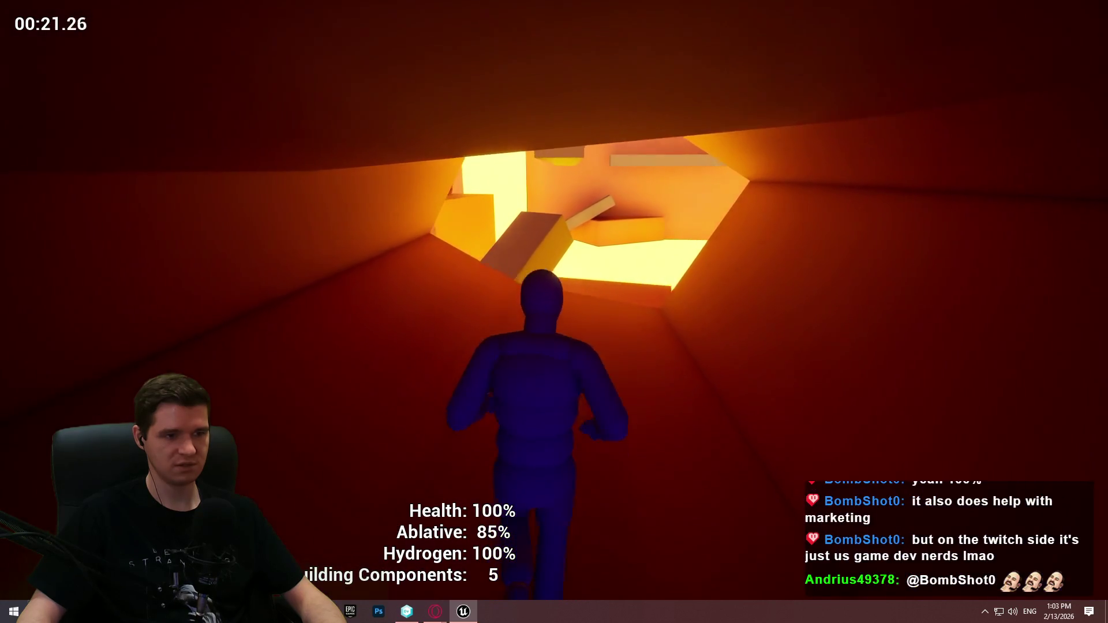
pyautogui.press('w')
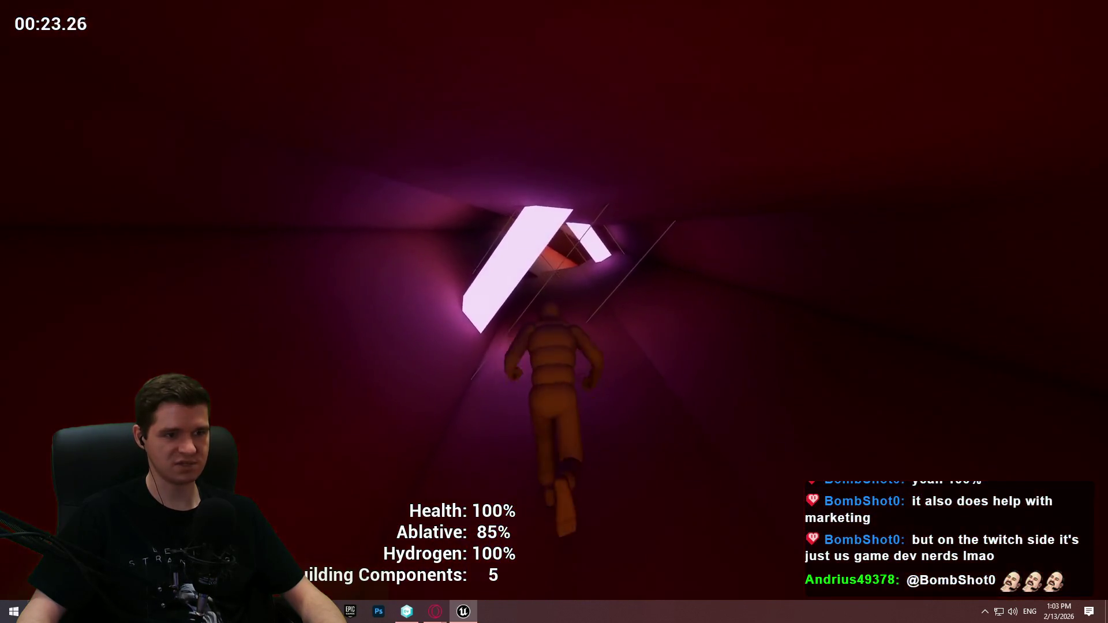
pyautogui.press('w')
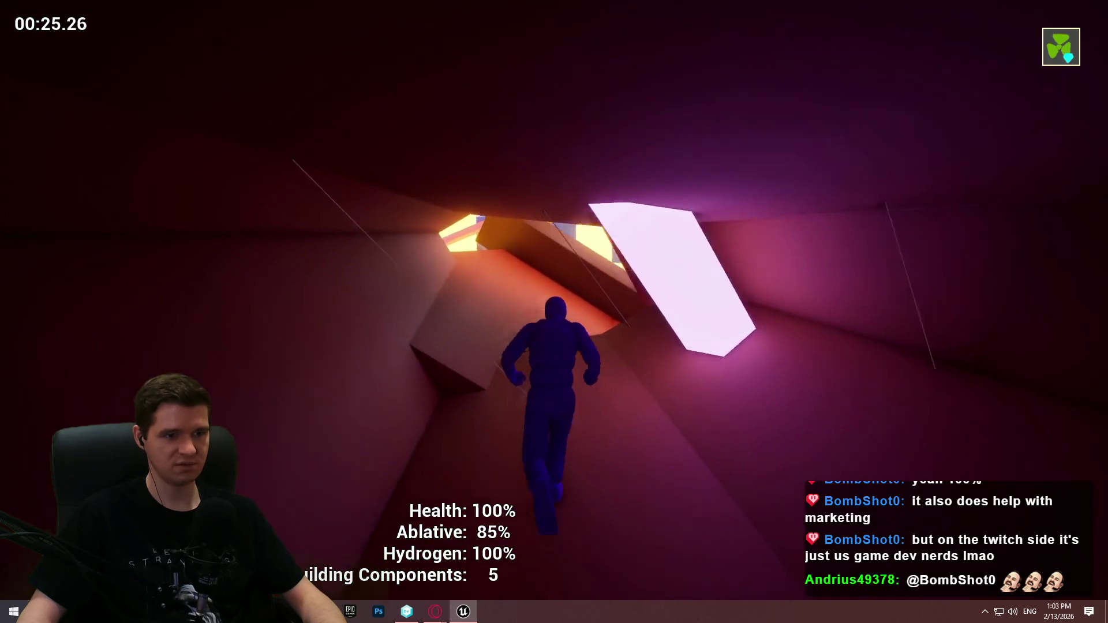
pyautogui.press('Escape')
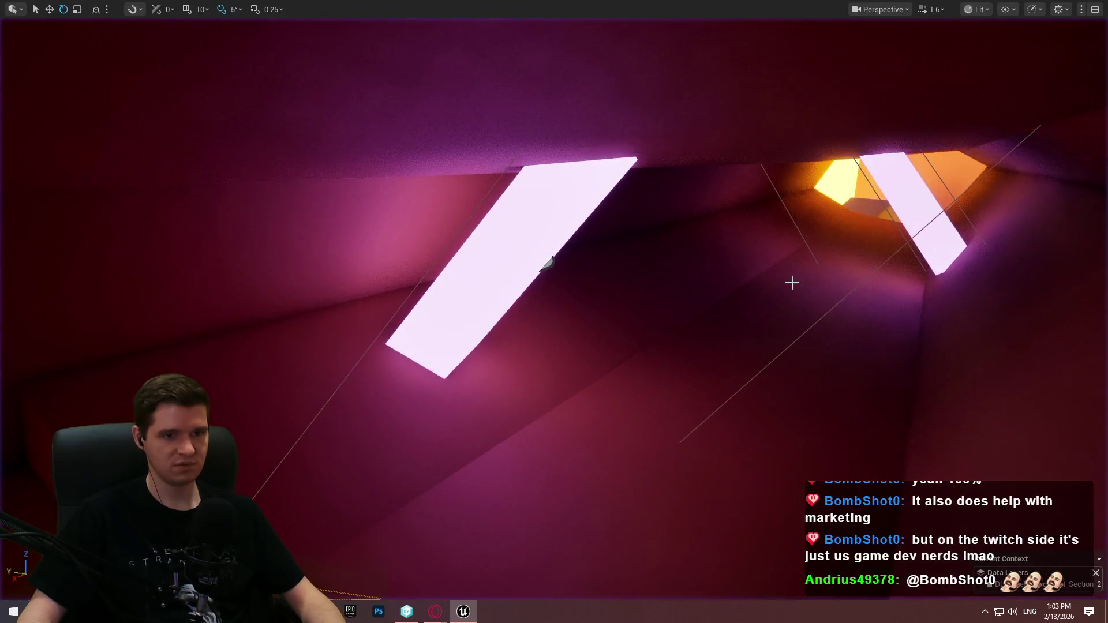
# Select the orange object and panel actors in the tunnel with the Scale tool active.
pyautogui.press('w')
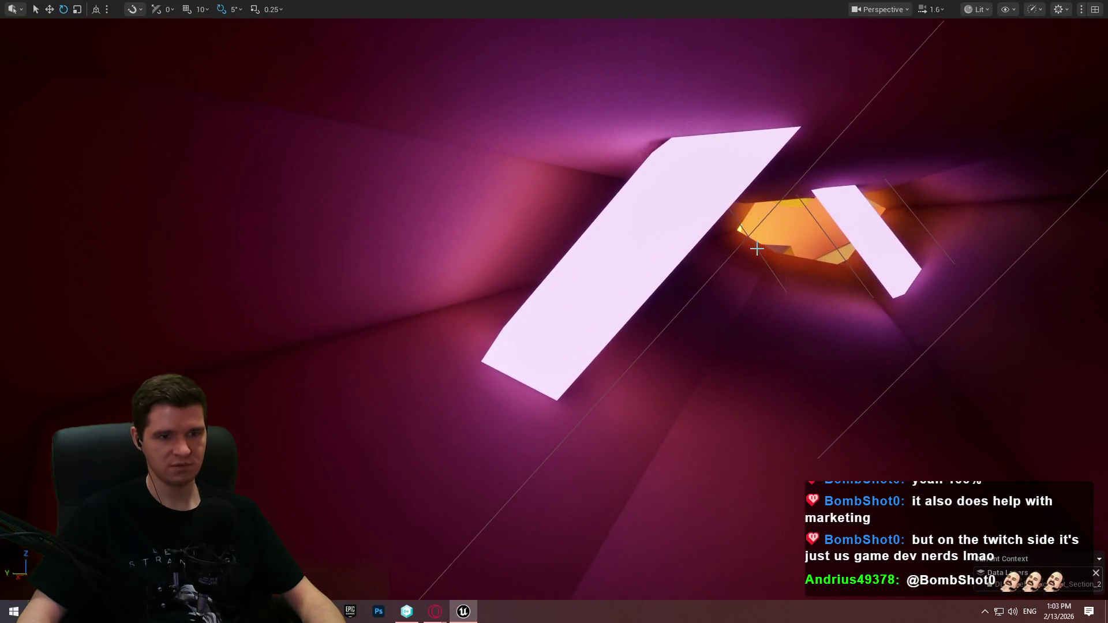
pyautogui.click(757, 249)
pyautogui.press('r')
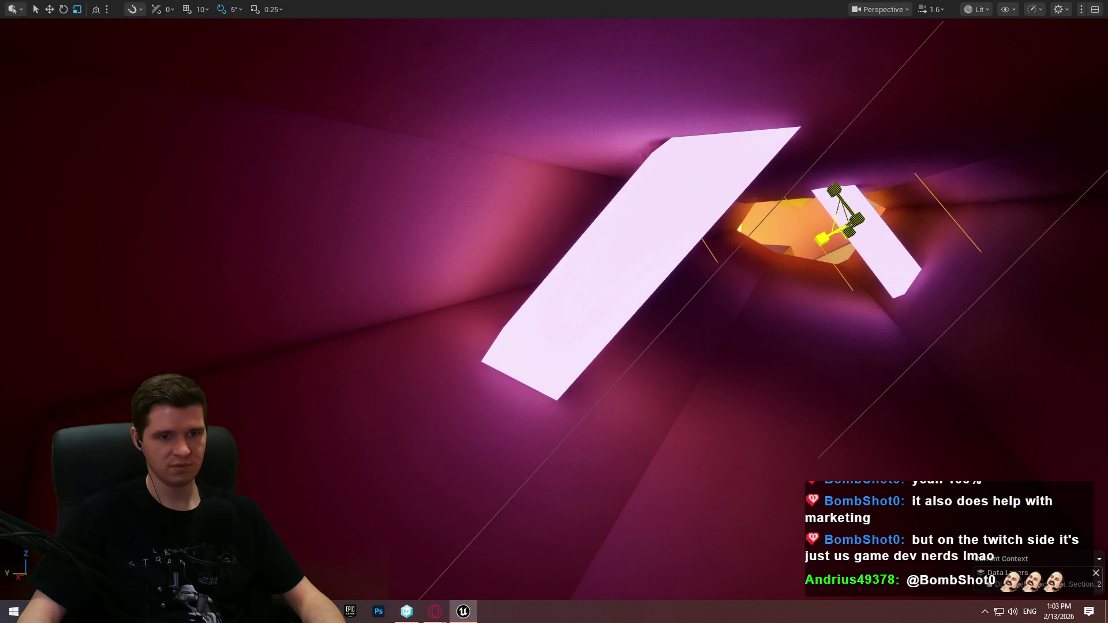
pyautogui.click(754, 230)
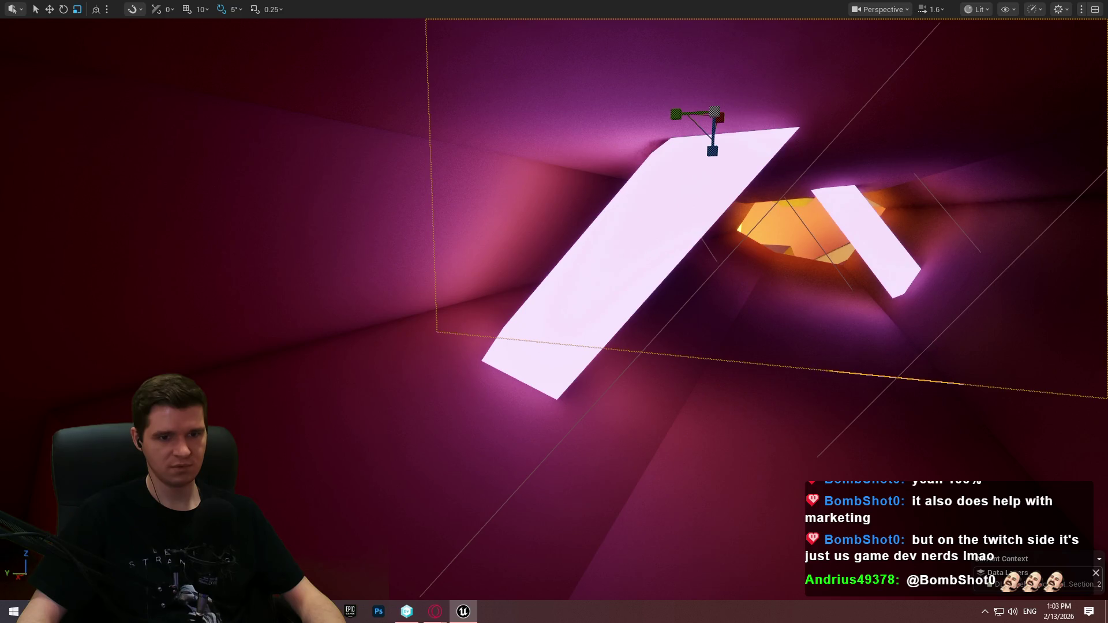
pyautogui.click(936, 340)
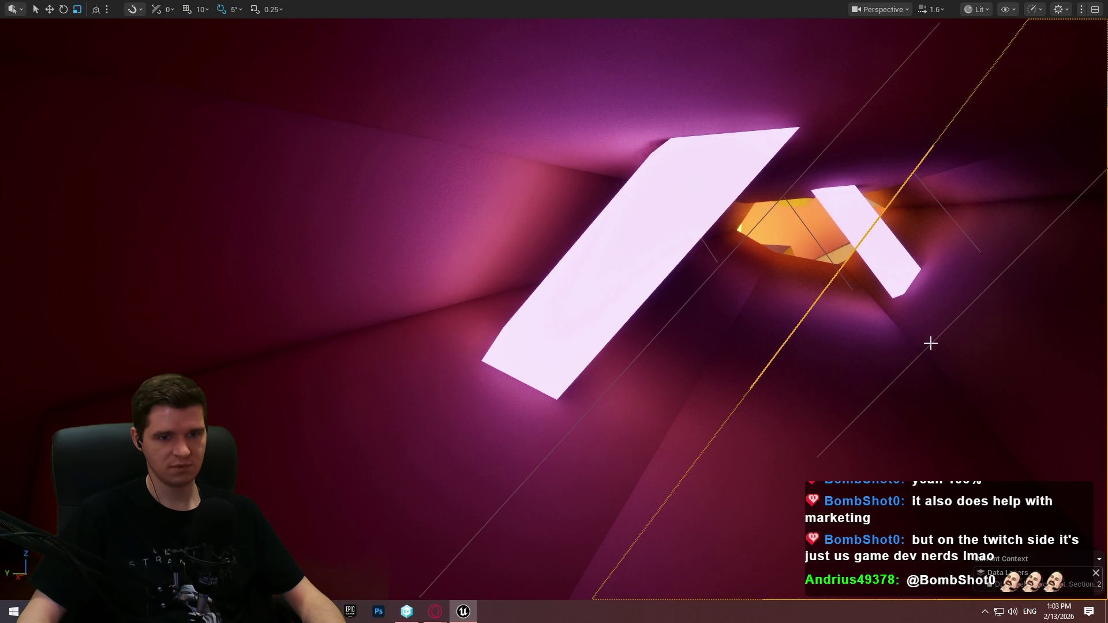
pyautogui.click(928, 345)
# Focus on the thin diagonal line object, then fly back to Cube296 on the orange slope.
pyautogui.moveTo(722, 250); pyautogui.dragTo(563, 241)
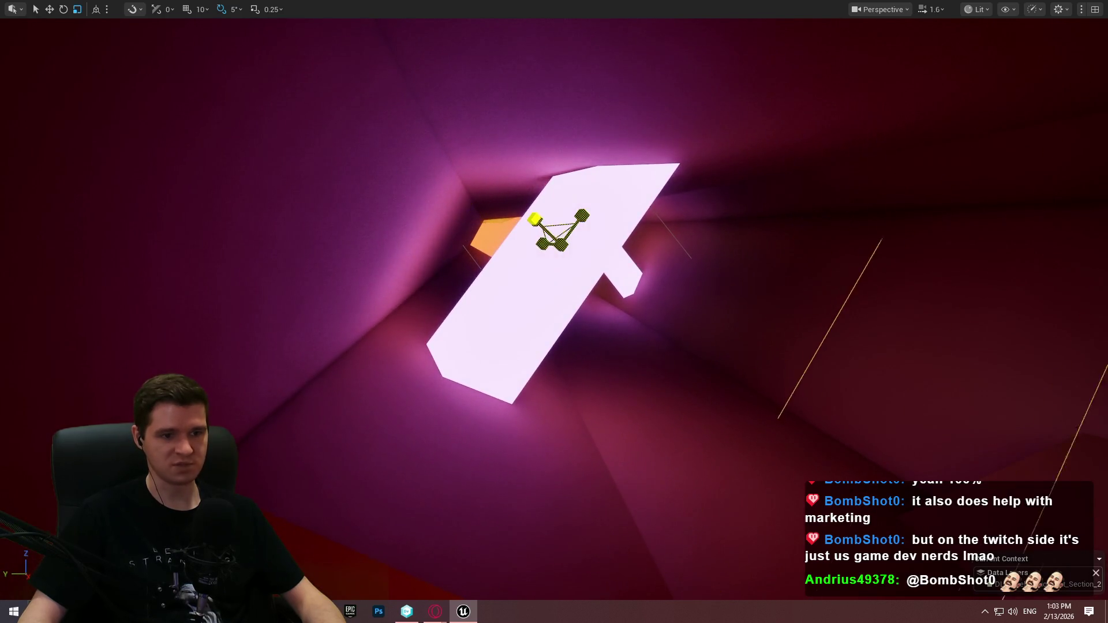
pyautogui.press('f')
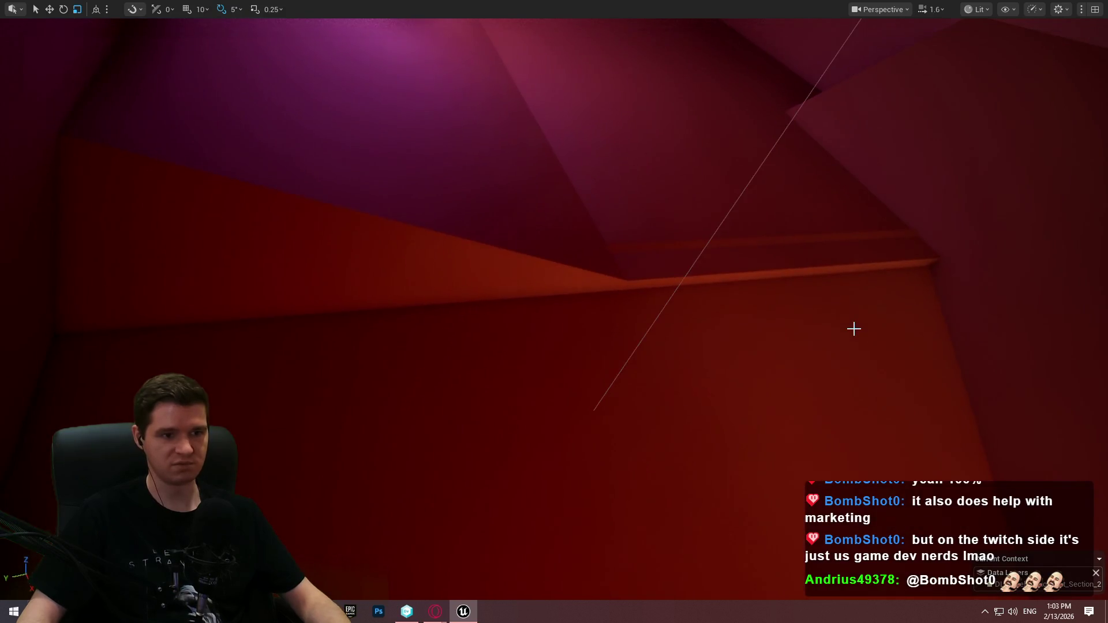
pyautogui.scroll(5, 852, 327)
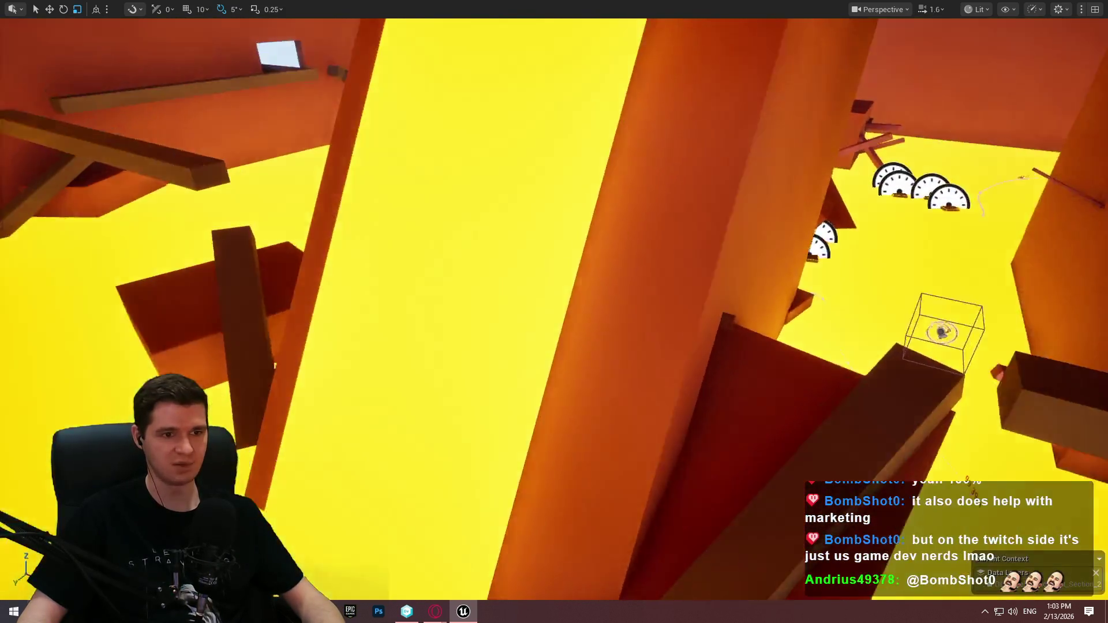
pyautogui.moveTo(274, 365); pyautogui.dragTo(275, 366)
pyautogui.rightClick(808, 432)
# Play from Cube296, run toward the purple portal, then stop and look over the yellow walls.
pyautogui.click(877, 421)
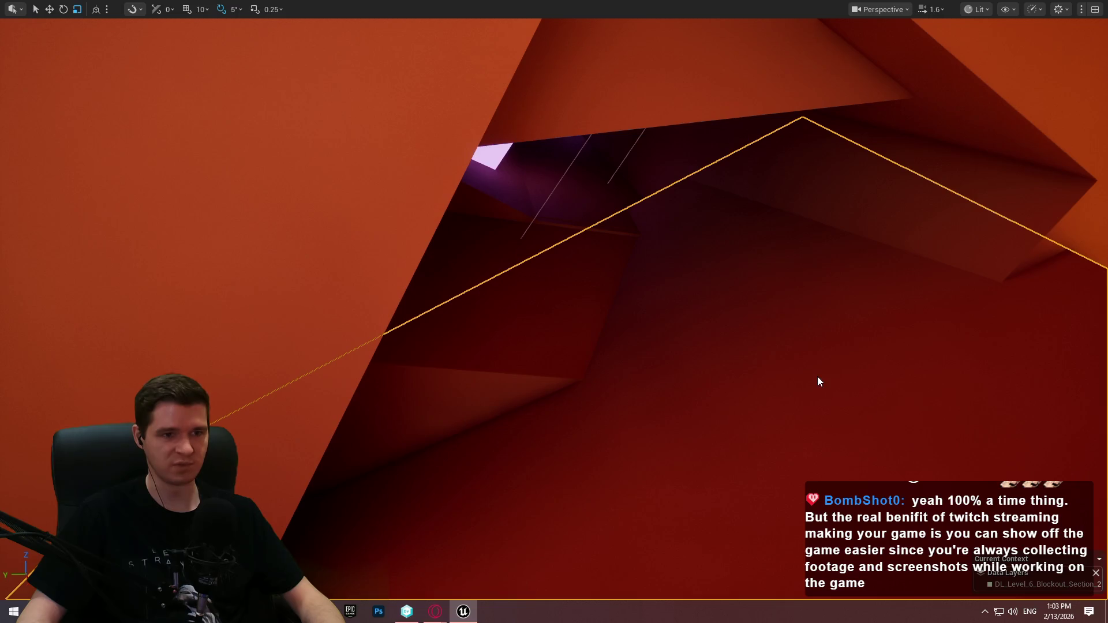
pyautogui.click(554, 490)
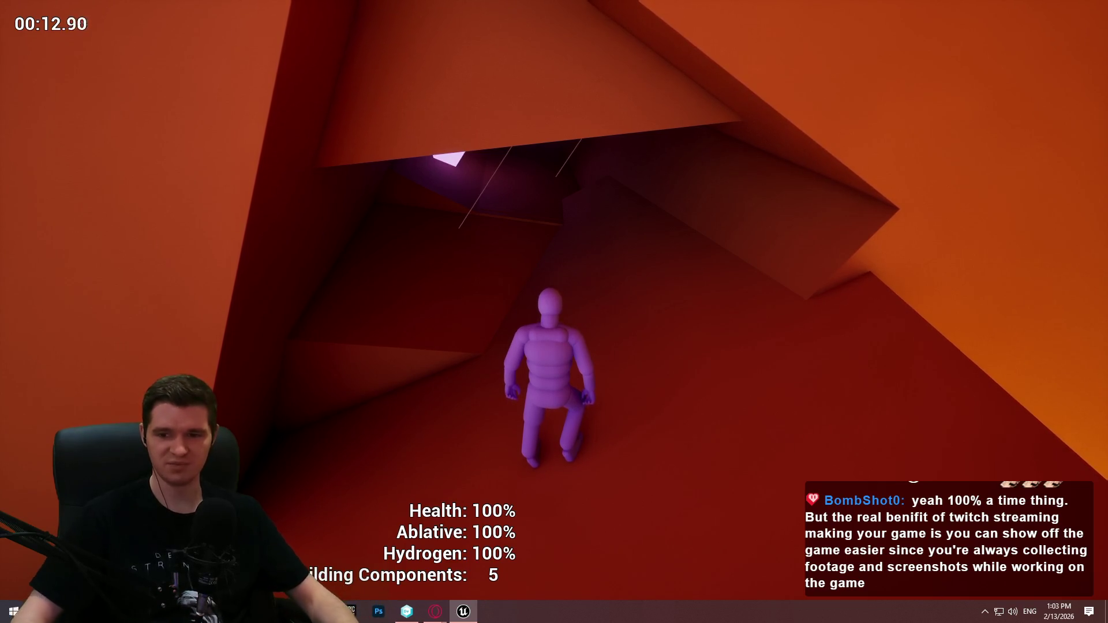
pyautogui.press('w')
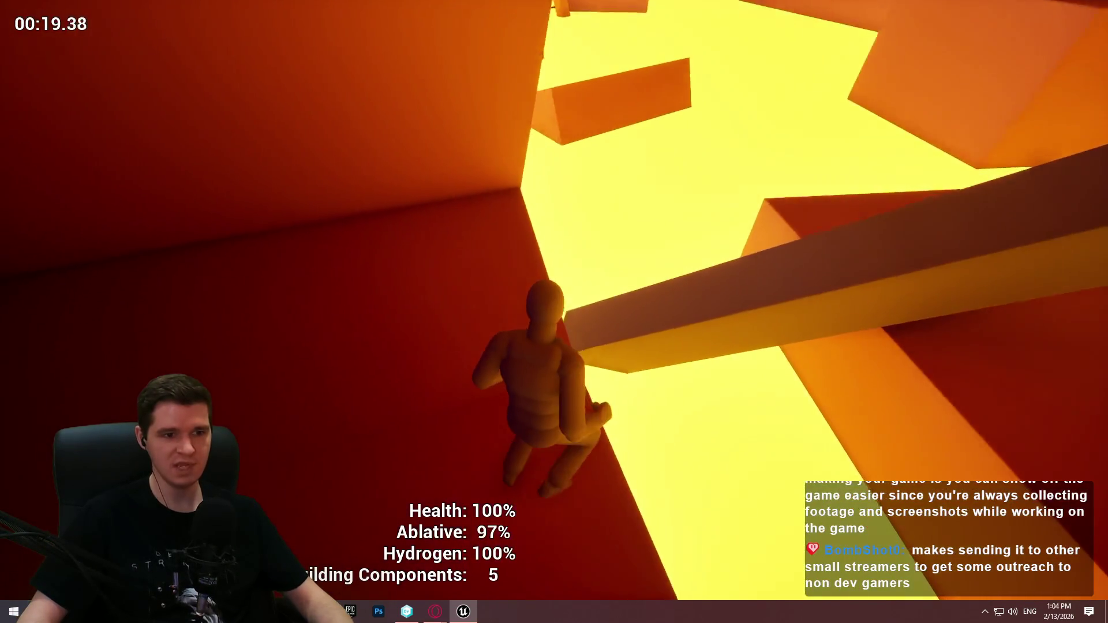
pyautogui.press('Escape')
pyautogui.moveTo(581, 312); pyautogui.dragTo(581, 312)
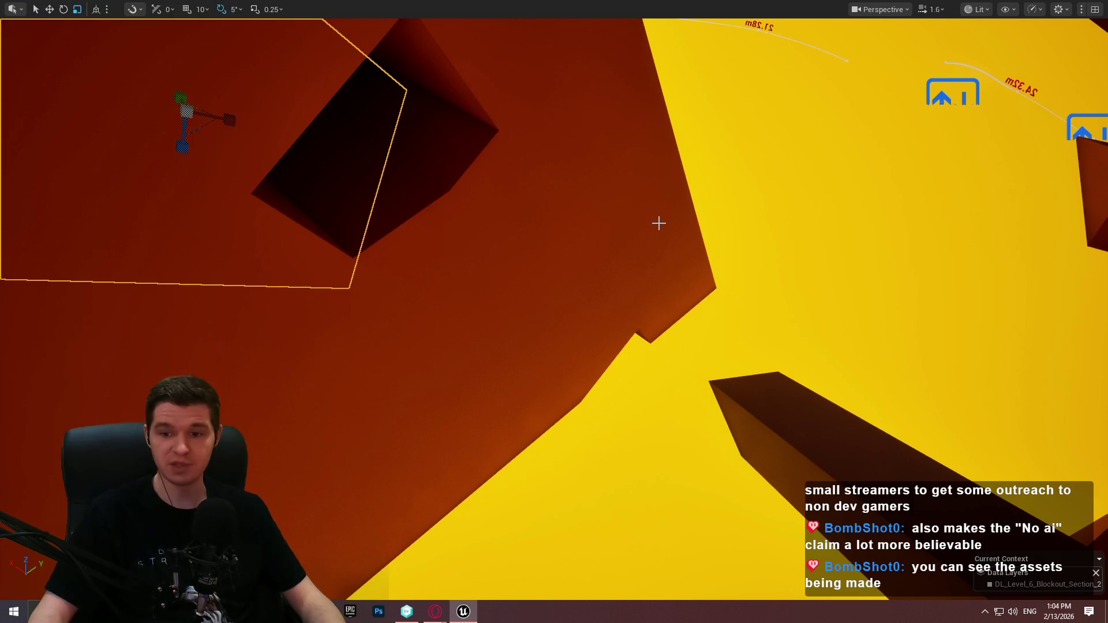
# Move the outlined block down and right in the yellow shaft, then fly to an orange cube.
pyautogui.moveTo(737, 221)
pyautogui.mouseDown()
pyautogui.moveTo(647, 196)
pyautogui.moveTo(680, 363)
pyautogui.moveTo(573, 381)
pyautogui.moveTo(497, 312)
pyautogui.mouseUp()
pyautogui.press('w')
pyautogui.moveTo(504, 264); pyautogui.dragTo(575, 339)
pyautogui.press('Escape')
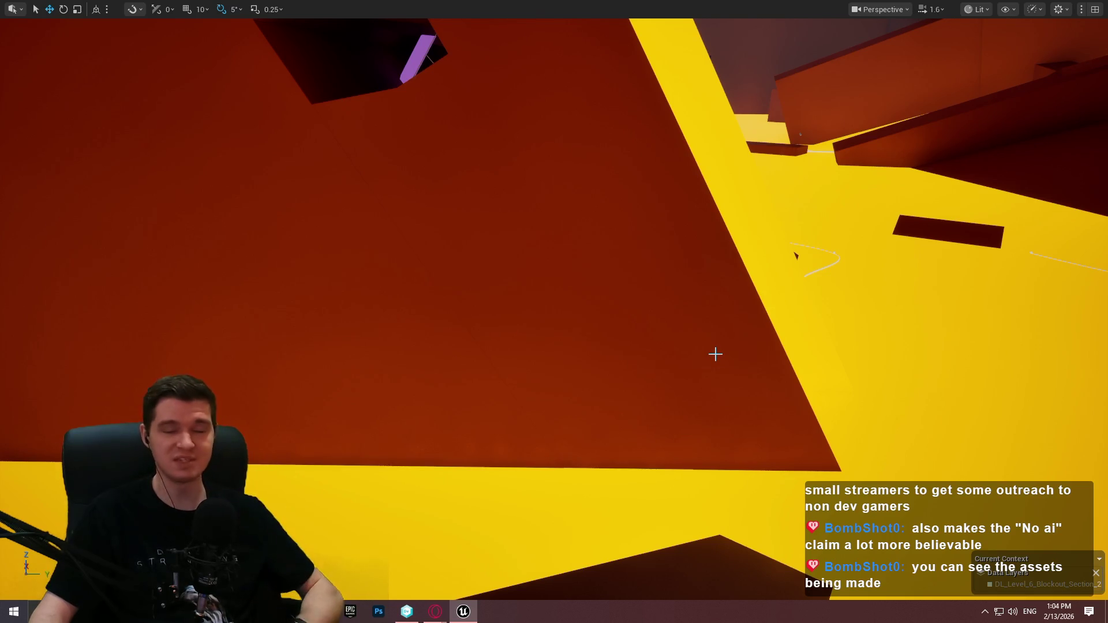
pyautogui.moveTo(708, 323)
pyautogui.mouseDown()
pyautogui.moveTo(681, 315)
pyautogui.moveTo(623, 335)
pyautogui.moveTo(554, 309)
pyautogui.mouseUp()
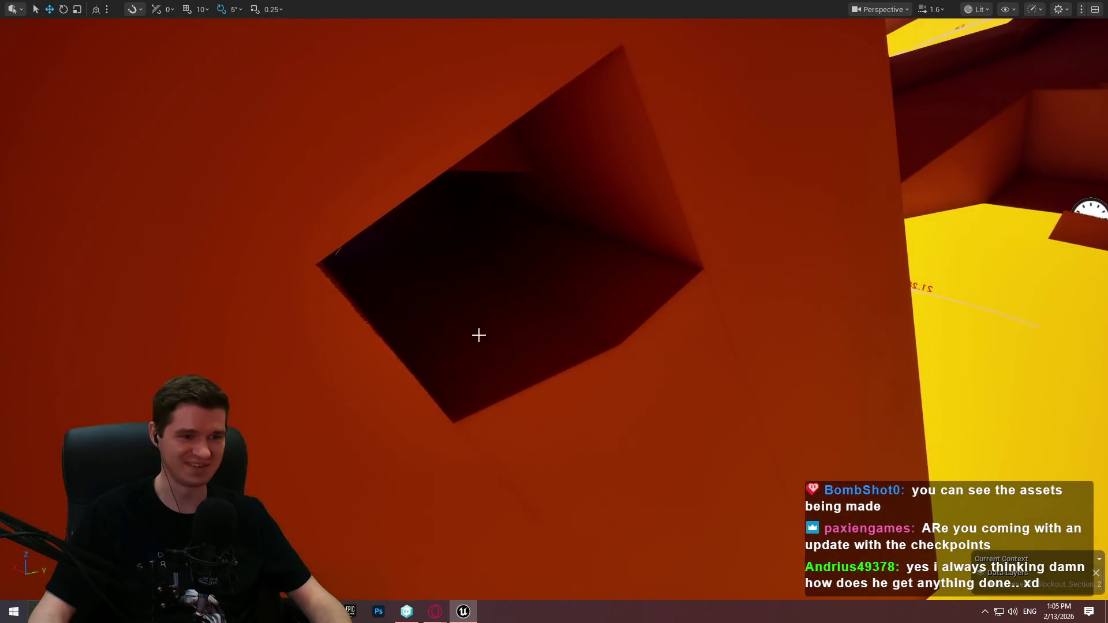
pyautogui.rightClick(478, 331)
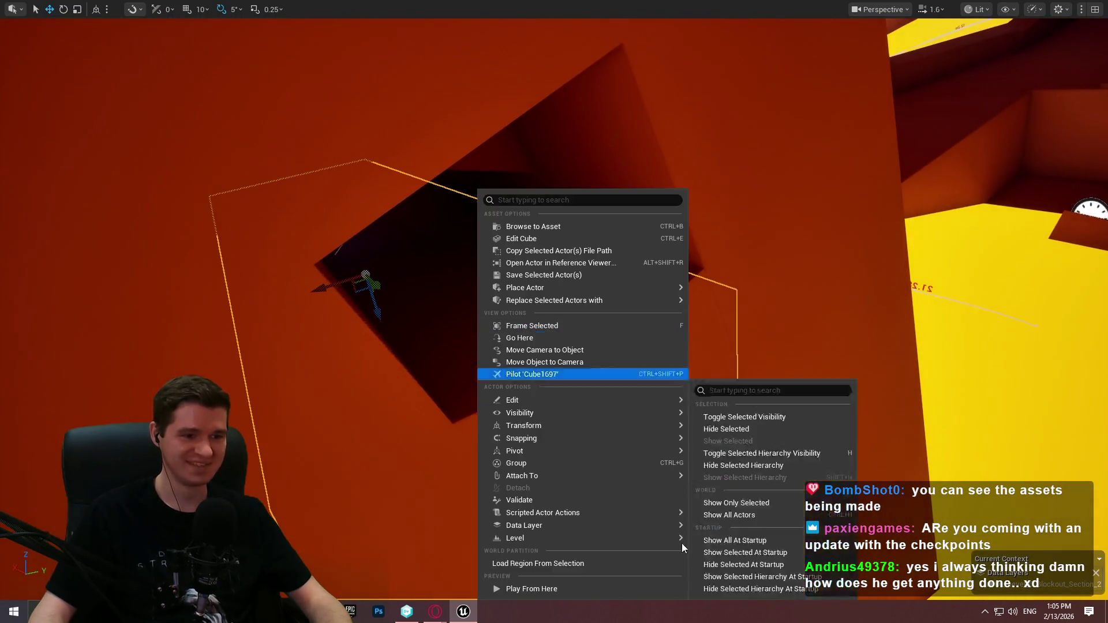
# Play briefly from the orange cube, then stop the playtest.
pyautogui.click(622, 589)
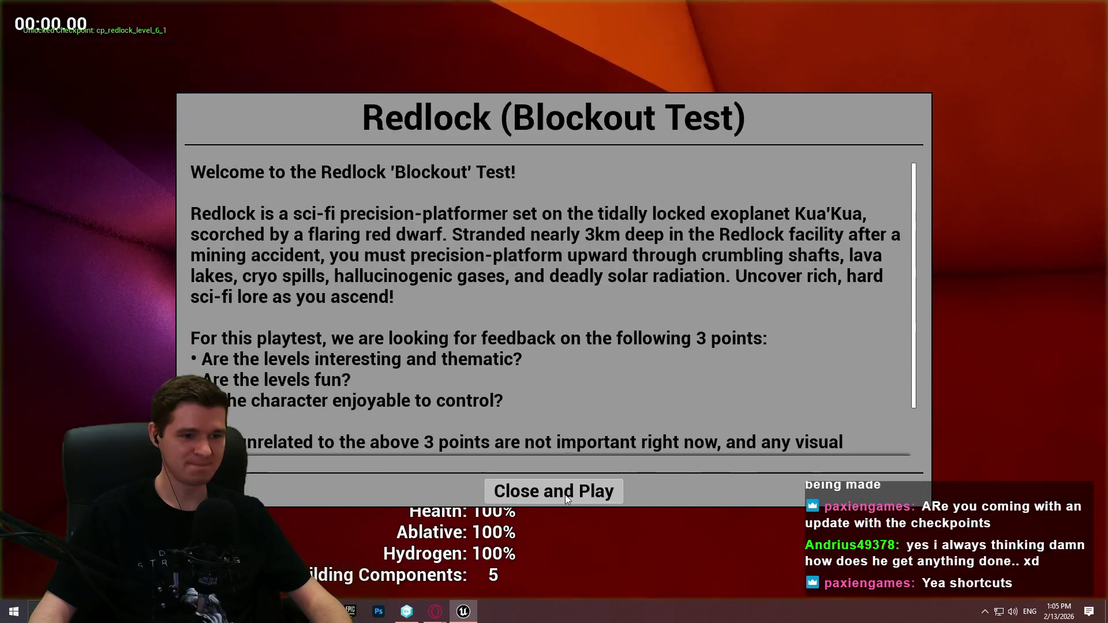
pyautogui.click(566, 494)
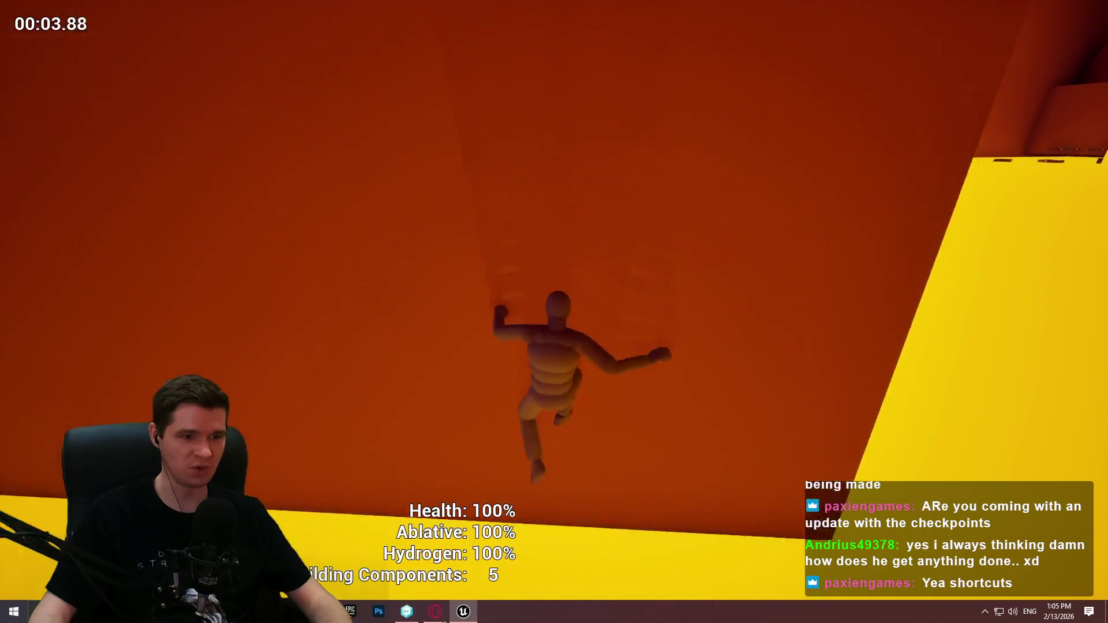
pyautogui.press('Escape')
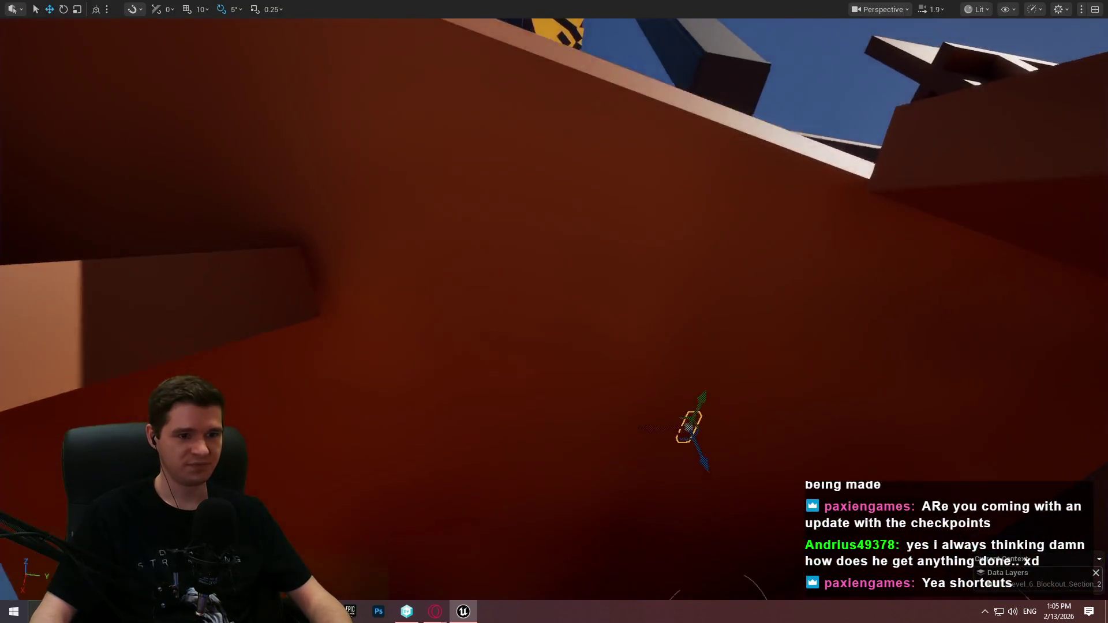
# Look around the shaft toward the dark box and the beams above the checkpoints.
pyautogui.press('f')
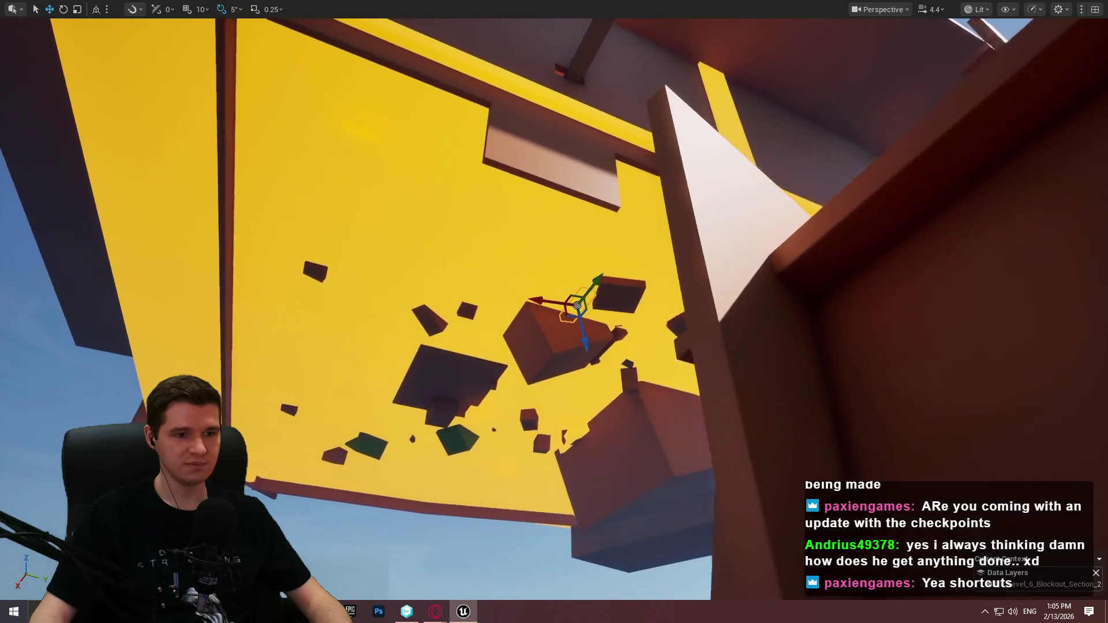
pyautogui.scroll(5, 554, 311)
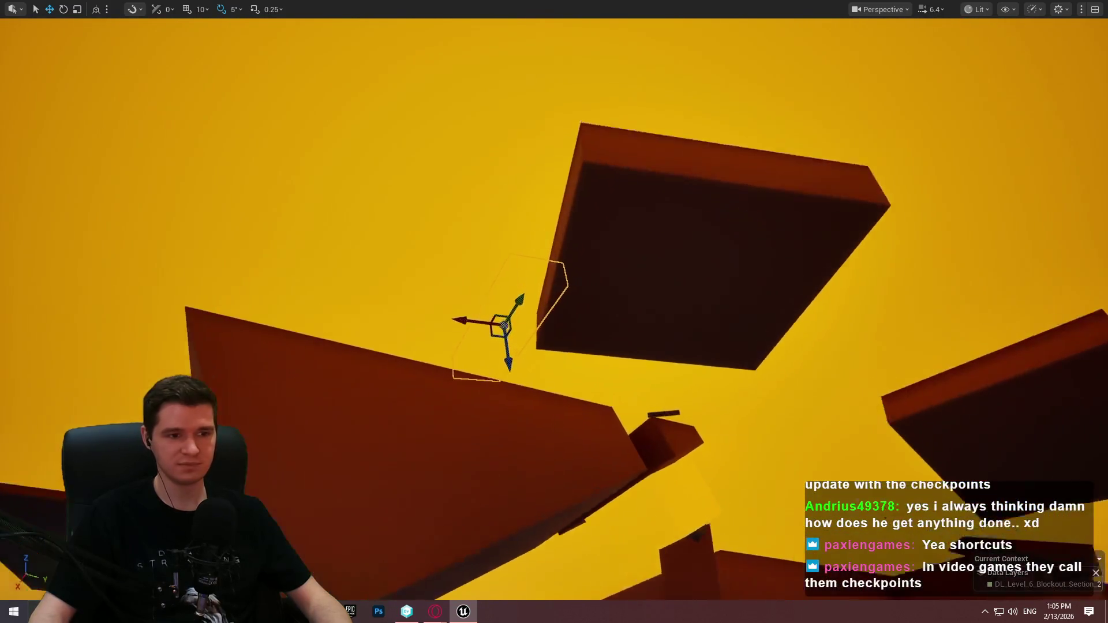
pyautogui.scroll(-4, 554, 311)
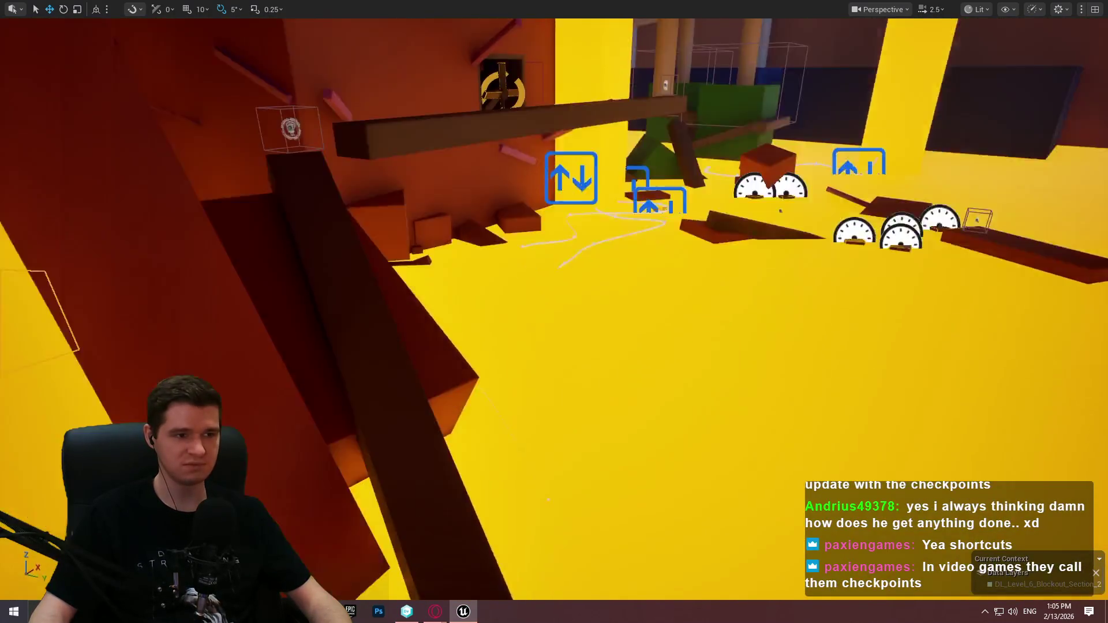
pyautogui.moveTo(554, 311)
pyautogui.mouseDown()
pyautogui.moveTo(520, 311)
pyautogui.moveTo(519, 334)
pyautogui.moveTo(530, 323)
pyautogui.moveTo(438, 415)
pyautogui.mouseUp()
pyautogui.moveTo(994, 225); pyautogui.dragTo(994, 225)
pyautogui.moveTo(695, 359); pyautogui.dragTo(767, 335)
pyautogui.moveTo(586, 253); pyautogui.dragTo(586, 253)
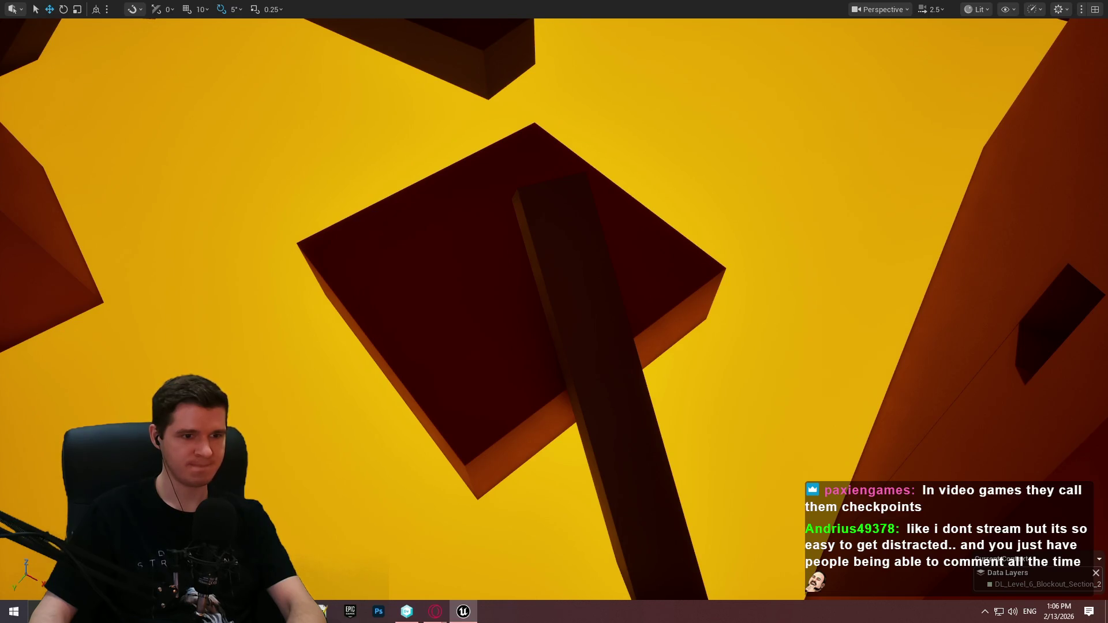
pyautogui.moveTo(586, 253); pyautogui.dragTo(586, 252)
# Select the post near the checkpoints and move it onto the dark beam near the centre.
pyautogui.click(427, 190)
pyautogui.moveTo(1068, 215); pyautogui.dragTo(1068, 214)
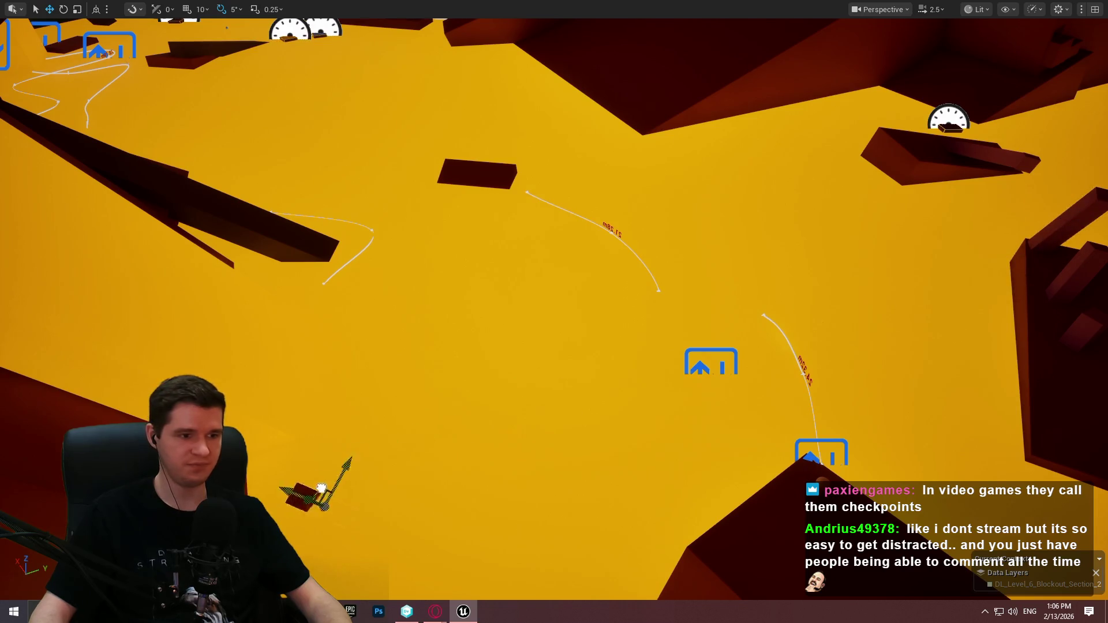
pyautogui.moveTo(422, 490); pyautogui.dragTo(523, 474)
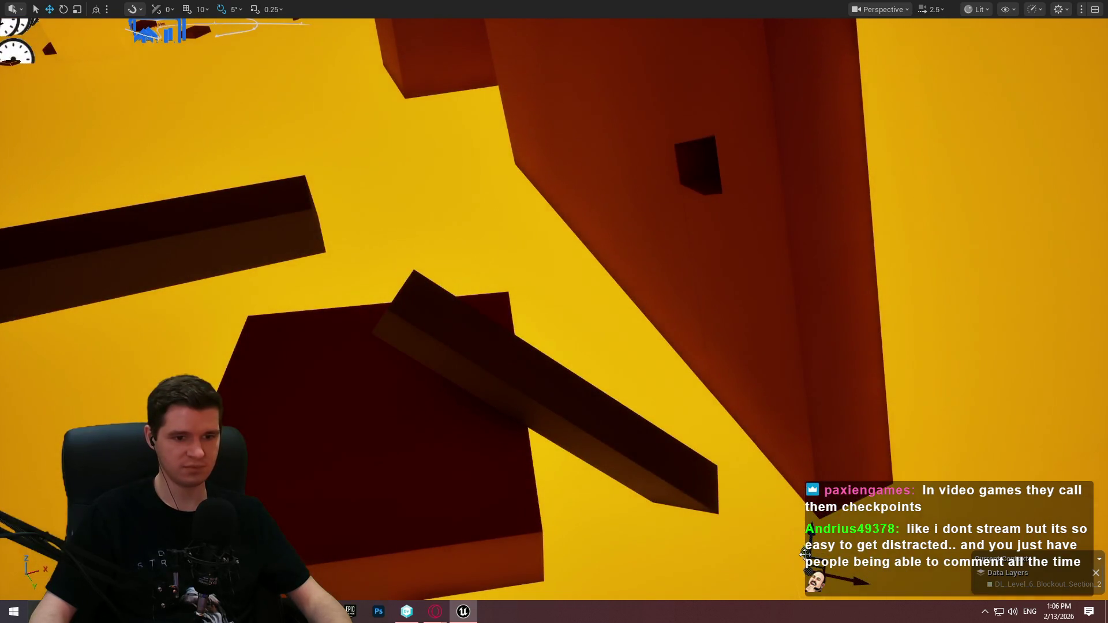
pyautogui.moveTo(774, 472); pyautogui.dragTo(693, 291)
pyautogui.moveTo(785, 329)
pyautogui.mouseDown()
pyautogui.moveTo(507, 302)
pyautogui.moveTo(455, 278)
pyautogui.moveTo(490, 288)
pyautogui.moveTo(545, 261)
pyautogui.moveTo(521, 321)
pyautogui.moveTo(555, 427)
pyautogui.moveTo(574, 388)
pyautogui.moveTo(603, 381)
pyautogui.moveTo(566, 346)
pyautogui.mouseUp()
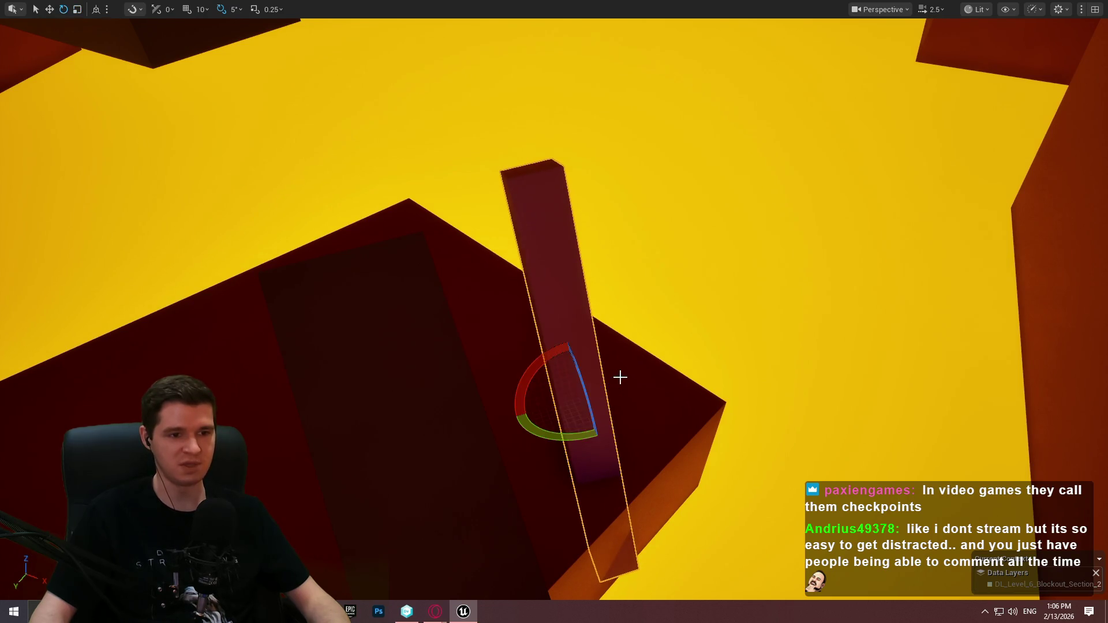
# Rotate the thin post from vertical to nearly horizontal.
pyautogui.moveTo(576, 438); pyautogui.dragTo(531, 439)
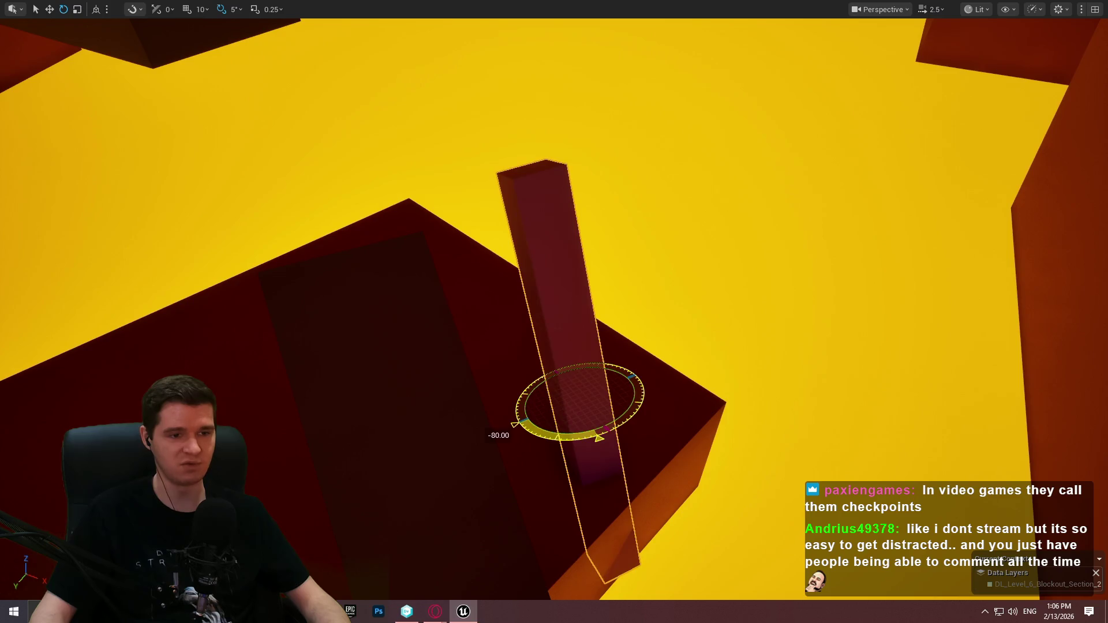
pyautogui.moveTo(586, 376)
pyautogui.mouseDown()
pyautogui.moveTo(611, 415)
pyautogui.moveTo(589, 378)
pyautogui.moveTo(525, 420)
pyautogui.moveTo(541, 443)
pyautogui.mouseUp()
pyautogui.moveTo(582, 339); pyautogui.dragTo(577, 346)
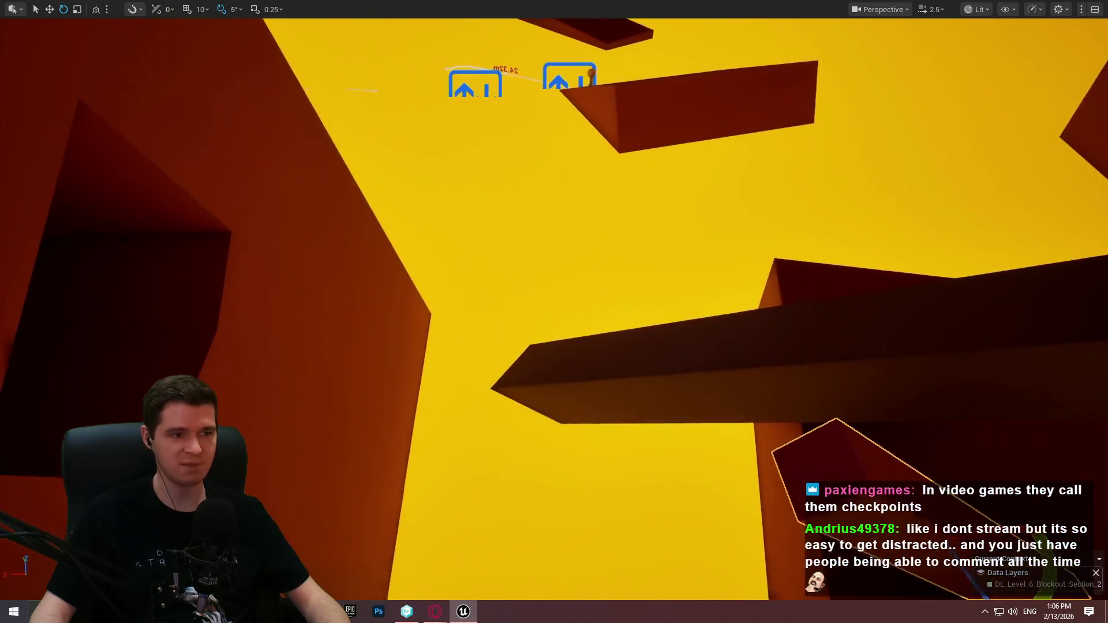
pyautogui.moveTo(818, 322)
pyautogui.mouseDown()
pyautogui.moveTo(854, 317)
pyautogui.moveTo(818, 321)
pyautogui.mouseUp()
pyautogui.moveTo(1006, 367); pyautogui.dragTo(1009, 363)
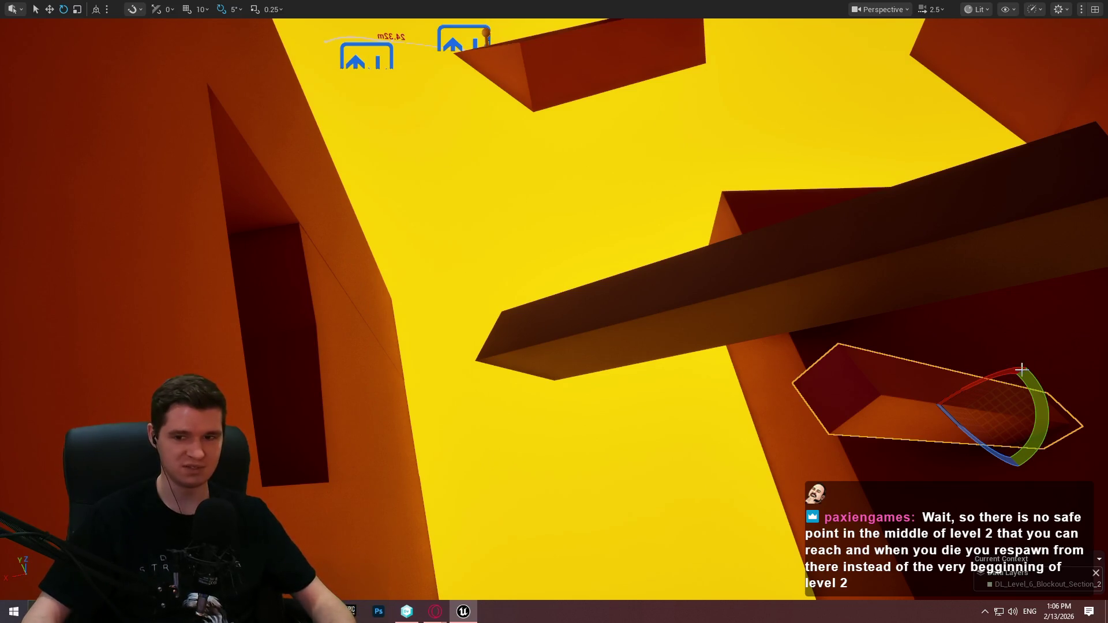
pyautogui.press('Right')
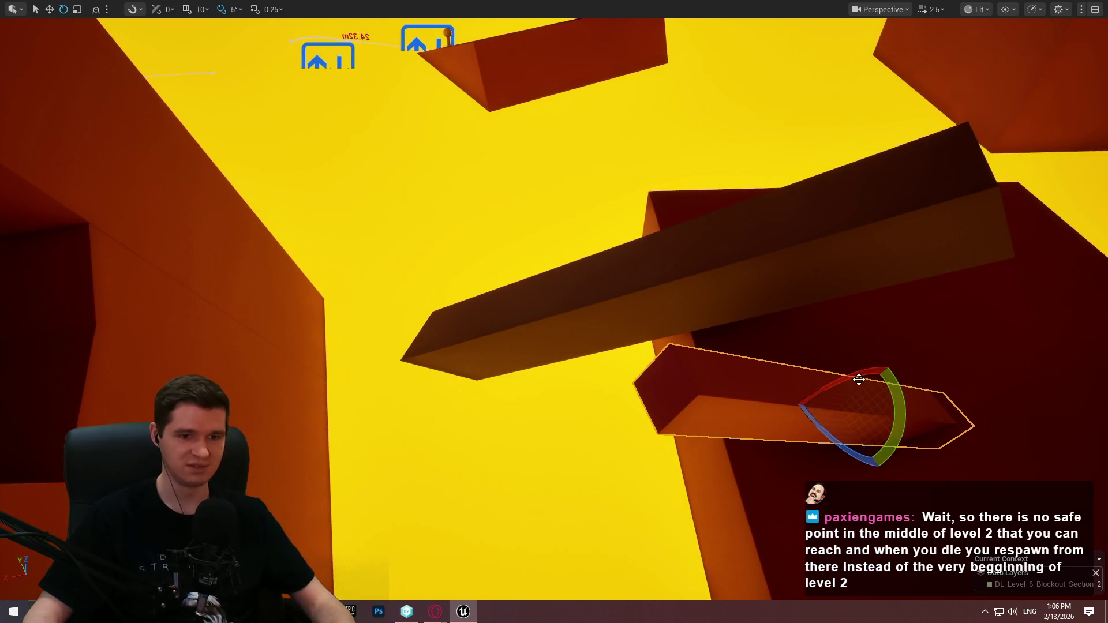
# Adjust the ledge's height, slide it left and shorten it at both ends.
pyautogui.moveTo(819, 422)
pyautogui.mouseDown()
pyautogui.moveTo(811, 408)
pyautogui.moveTo(825, 404)
pyautogui.moveTo(687, 416)
pyautogui.moveTo(700, 439)
pyautogui.moveTo(685, 438)
pyautogui.moveTo(648, 487)
pyautogui.moveTo(680, 495)
pyautogui.moveTo(712, 475)
pyautogui.moveTo(646, 502)
pyautogui.moveTo(664, 457)
pyautogui.moveTo(710, 456)
pyautogui.mouseUp()
pyautogui.moveTo(563, 234); pyautogui.dragTo(571, 224)
pyautogui.moveTo(590, 282); pyautogui.dragTo(590, 282)
pyautogui.moveTo(533, 196)
pyautogui.mouseDown()
pyautogui.moveTo(466, 197)
pyautogui.moveTo(477, 208)
pyautogui.moveTo(483, 188)
pyautogui.mouseUp()
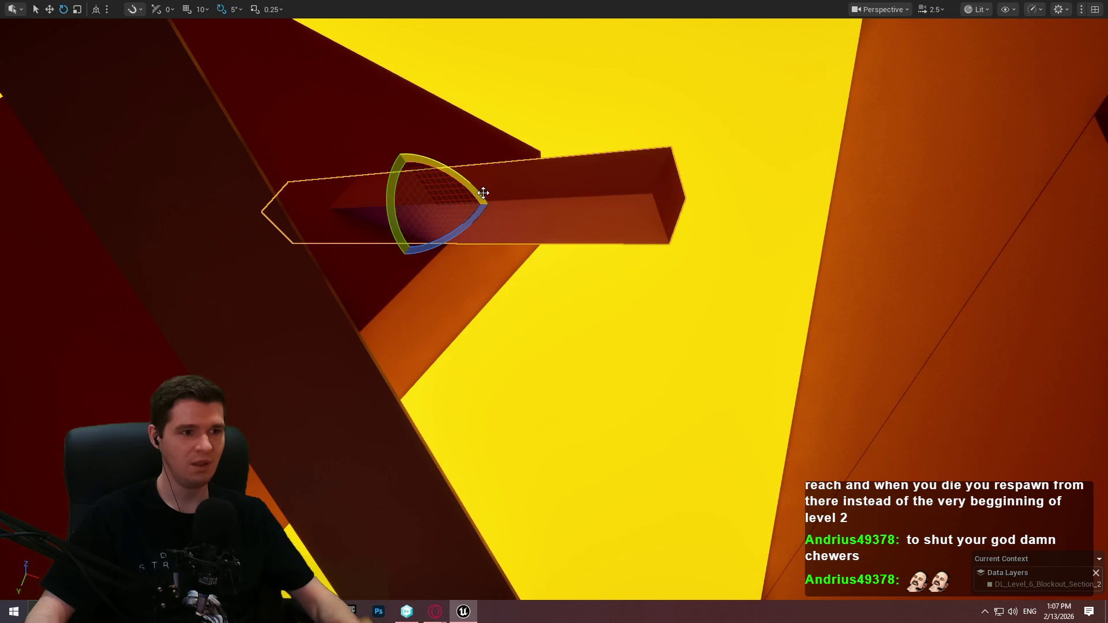
# Playtest from the spot by the orange wall, run forward, then end the session.
pyautogui.moveTo(598, 185)
pyautogui.mouseDown()
pyautogui.moveTo(545, 230)
pyautogui.moveTo(467, 265)
pyautogui.moveTo(527, 341)
pyautogui.mouseUp()
pyautogui.rightClick(549, 427)
pyautogui.click(629, 413)
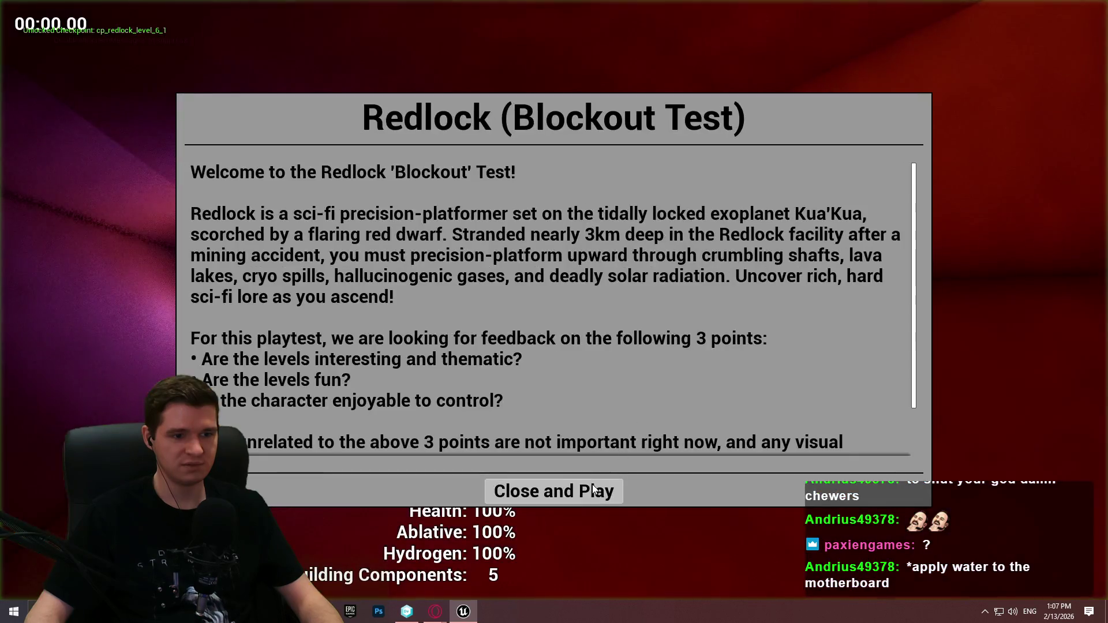
pyautogui.click(556, 490)
pyautogui.press('w')
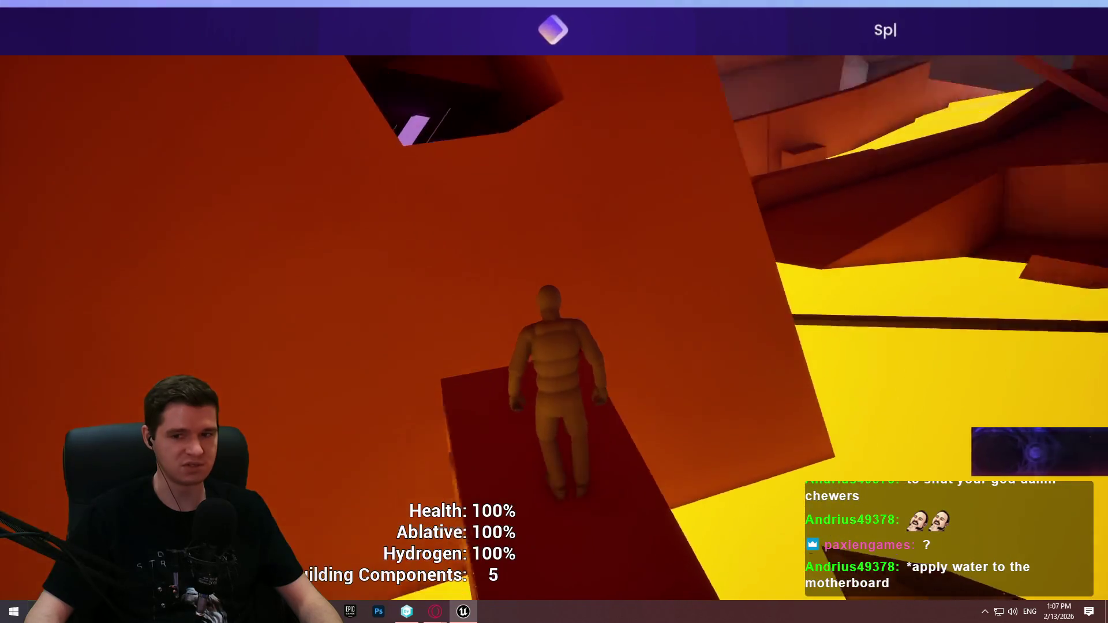
pyautogui.press('Escape')
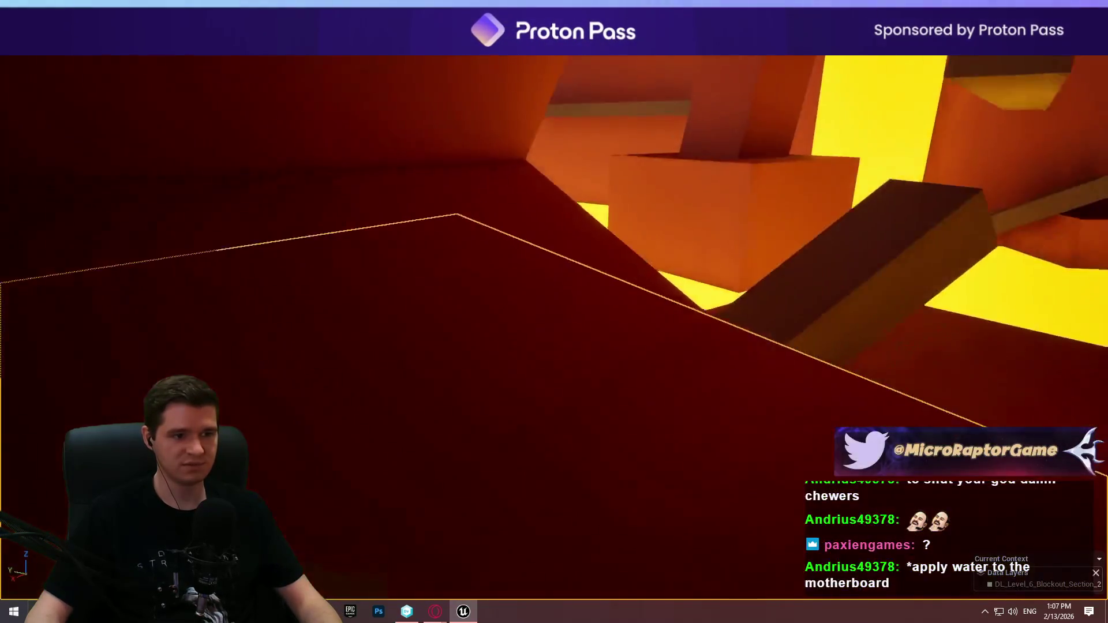
# Tilt the angled beam 5 degrees, then a further 10 degrees.
pyautogui.moveTo(498, 419); pyautogui.dragTo(498, 419)
pyautogui.click(605, 309)
pyautogui.moveTo(606, 309); pyautogui.dragTo(605, 309)
pyautogui.moveTo(816, 317); pyautogui.dragTo(816, 318)
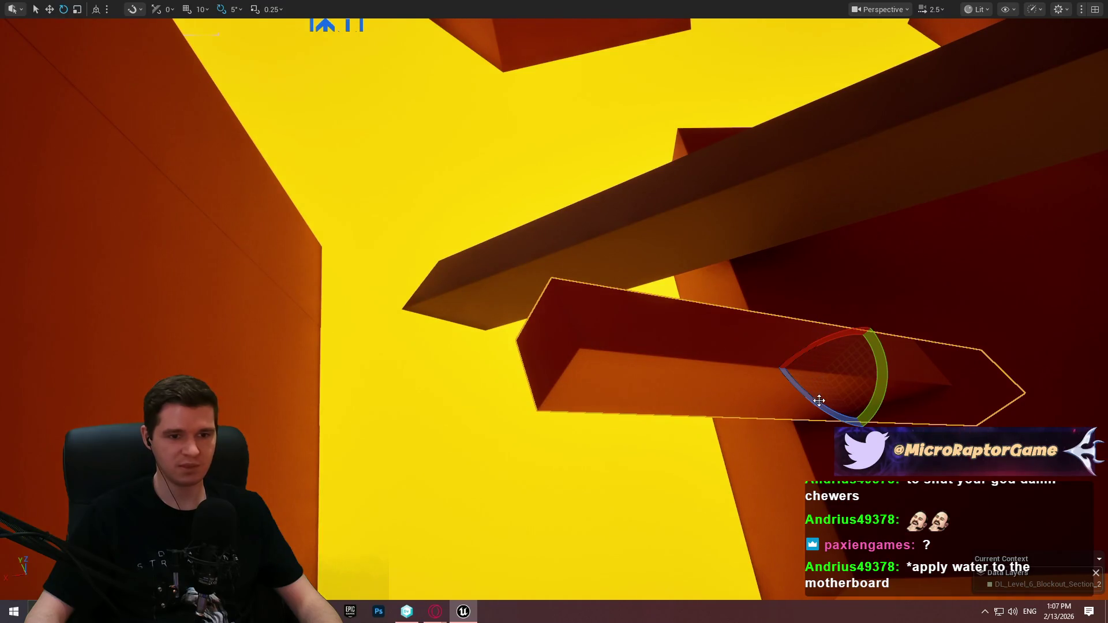
pyautogui.moveTo(807, 386); pyautogui.dragTo(790, 401)
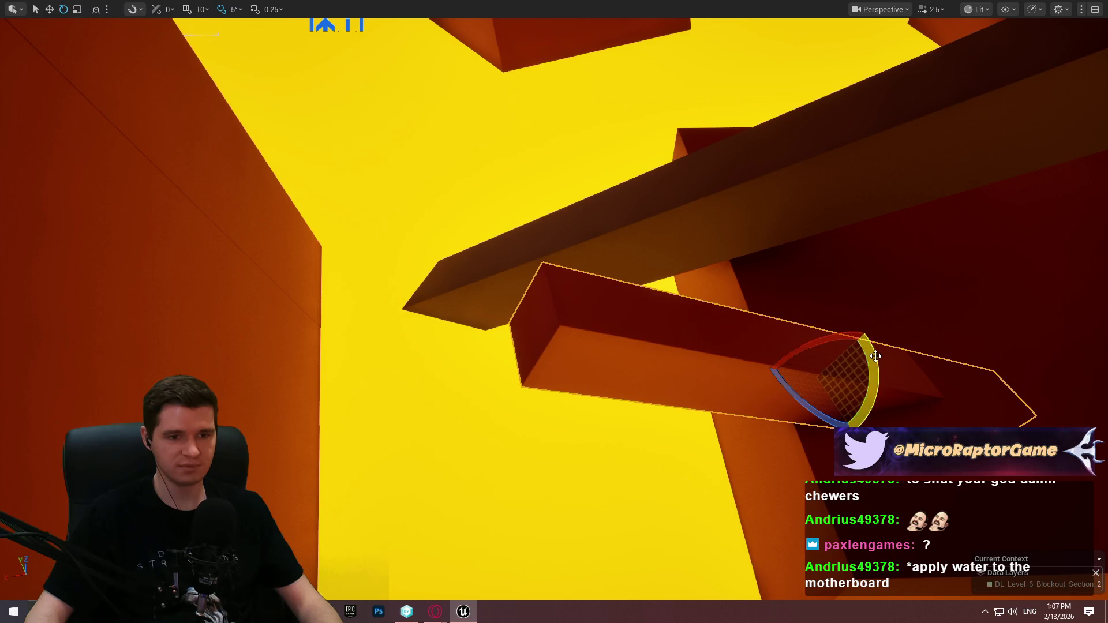
pyautogui.moveTo(875, 356); pyautogui.dragTo(876, 363)
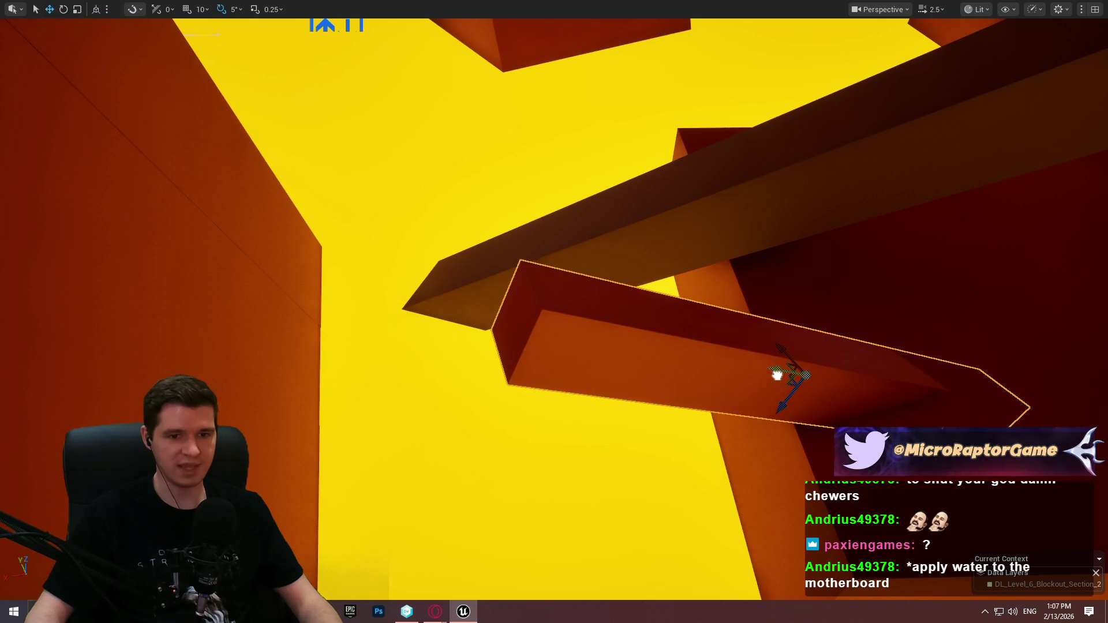
# Start another playtest from the large wall below the beam.
pyautogui.press('f')
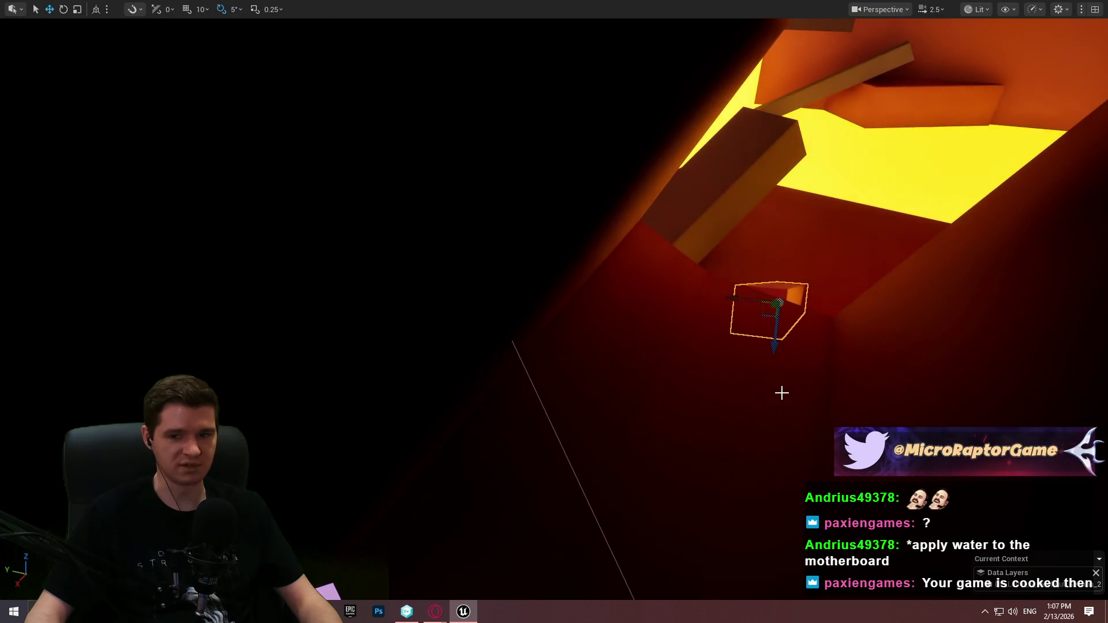
pyautogui.rightClick(778, 388)
pyautogui.click(828, 588)
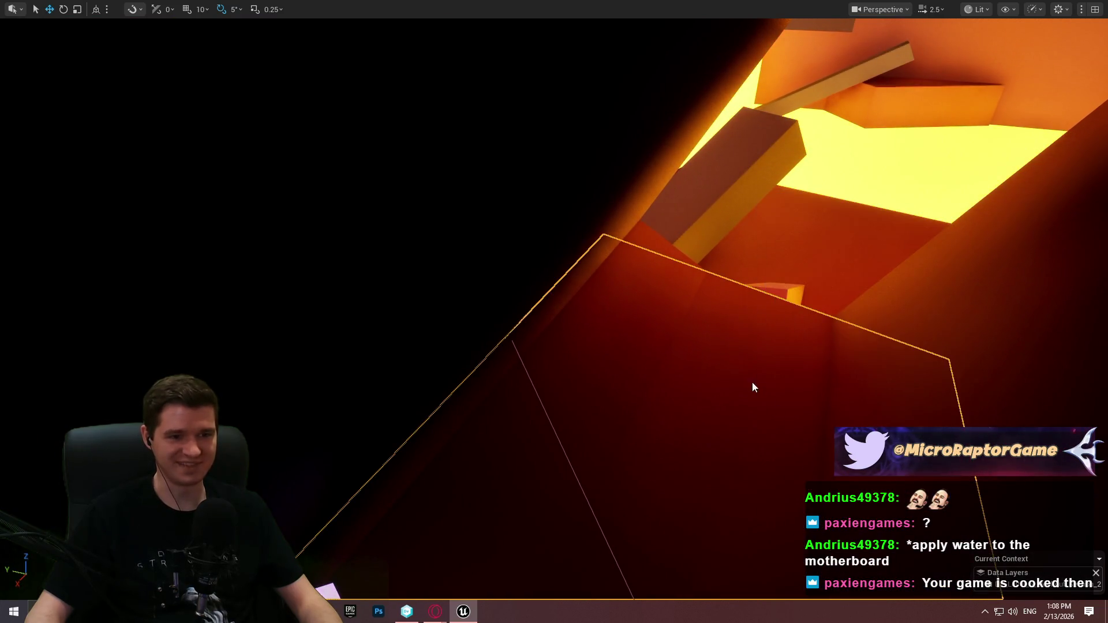
pyautogui.click(554, 489)
# Run the character forward toward the lava area, then stop the playtest.
pyautogui.press('w')
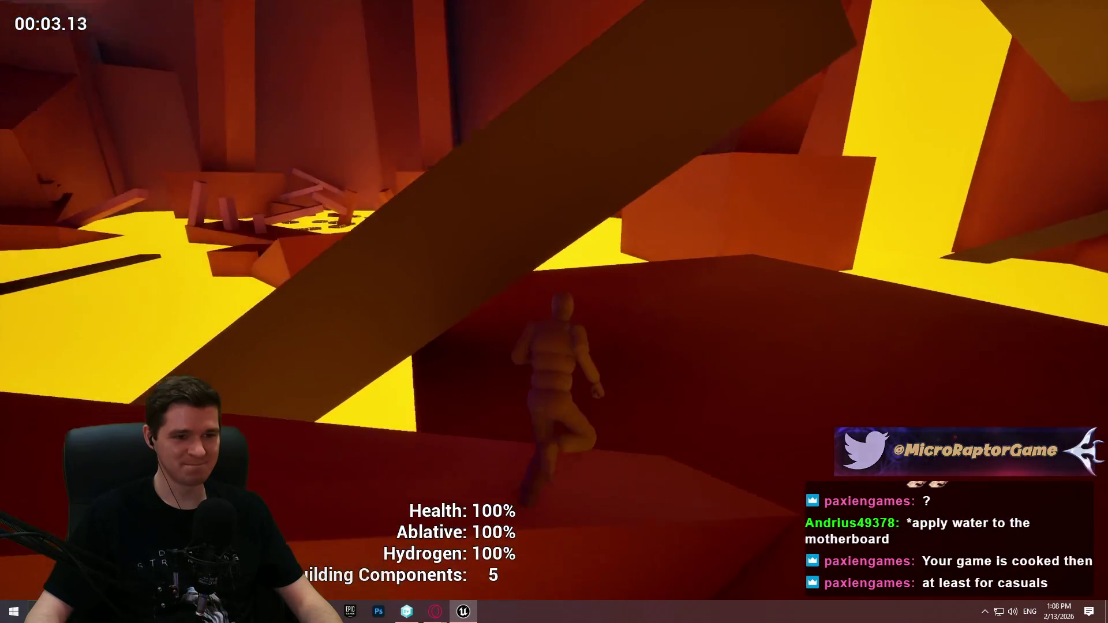
pyautogui.press('w')
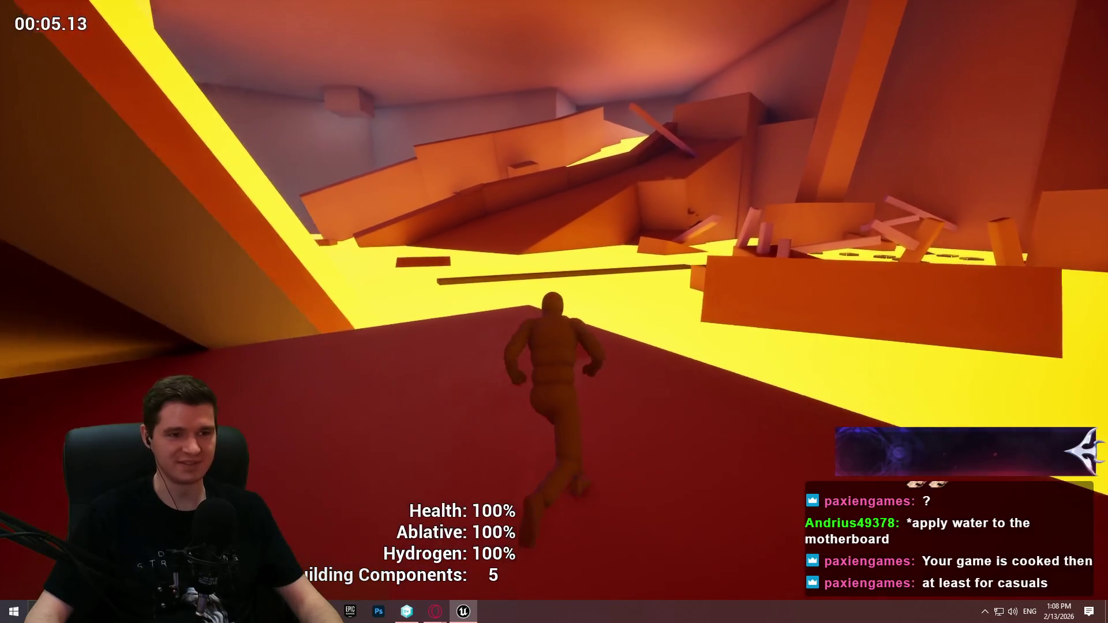
pyautogui.press('Escape')
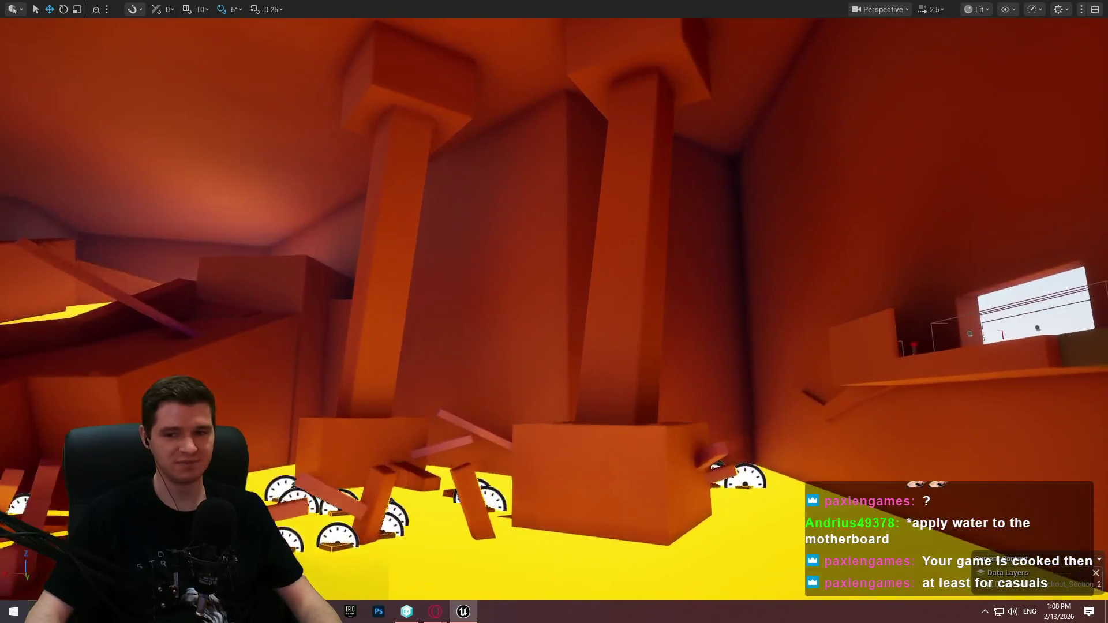
# Fly the editor camera down to the dark block and select the diagonal beam.
pyautogui.press('w')
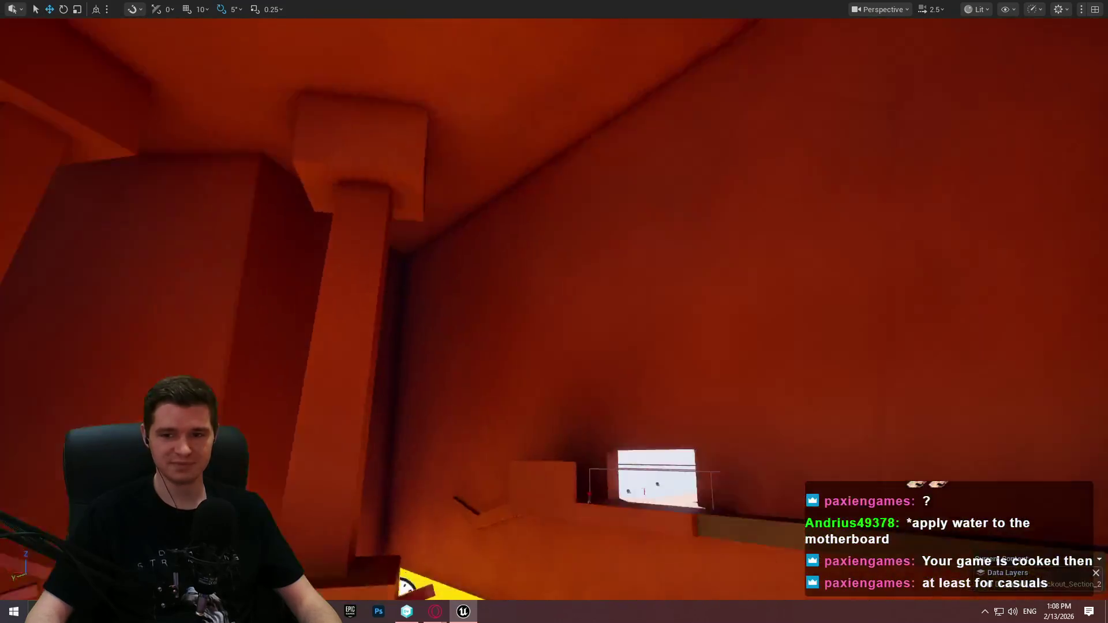
pyautogui.press('w')
pyautogui.press('w')
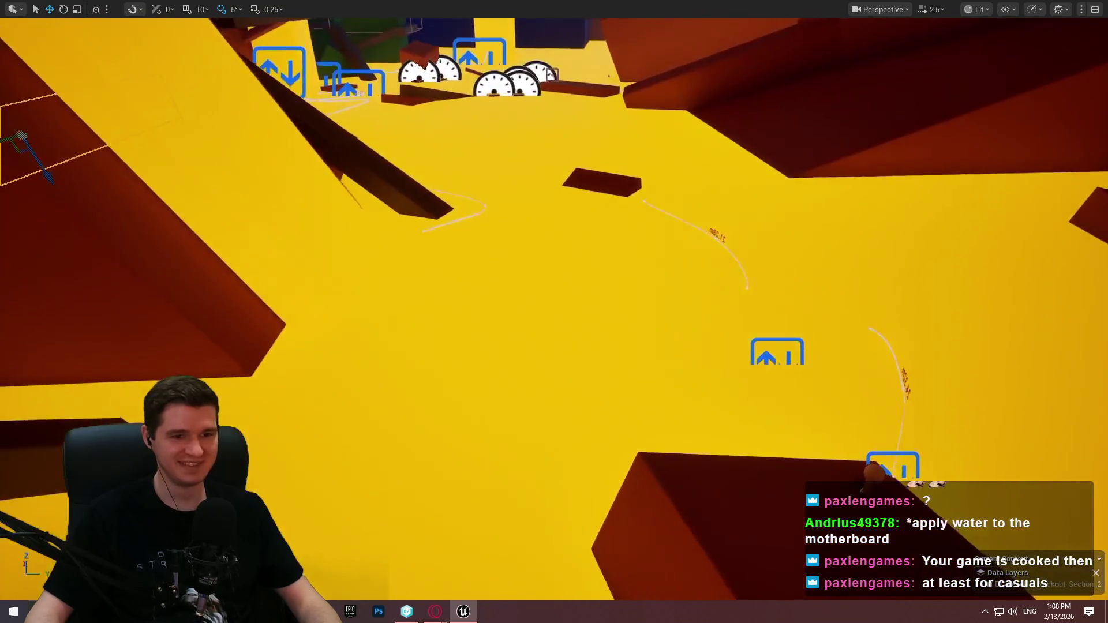
pyautogui.press('w')
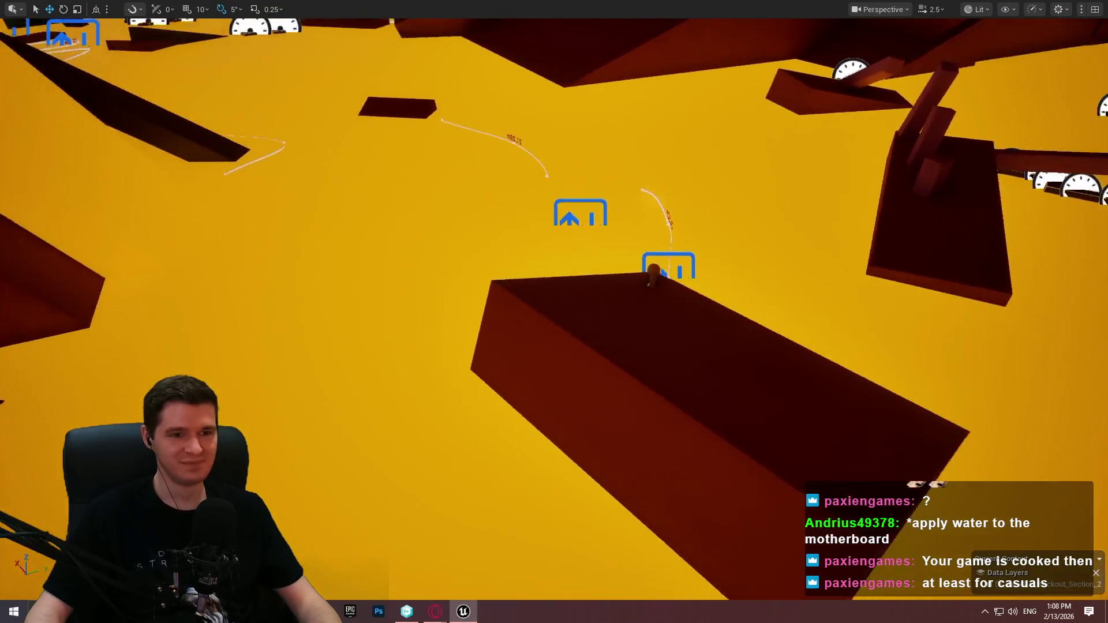
pyautogui.press('w')
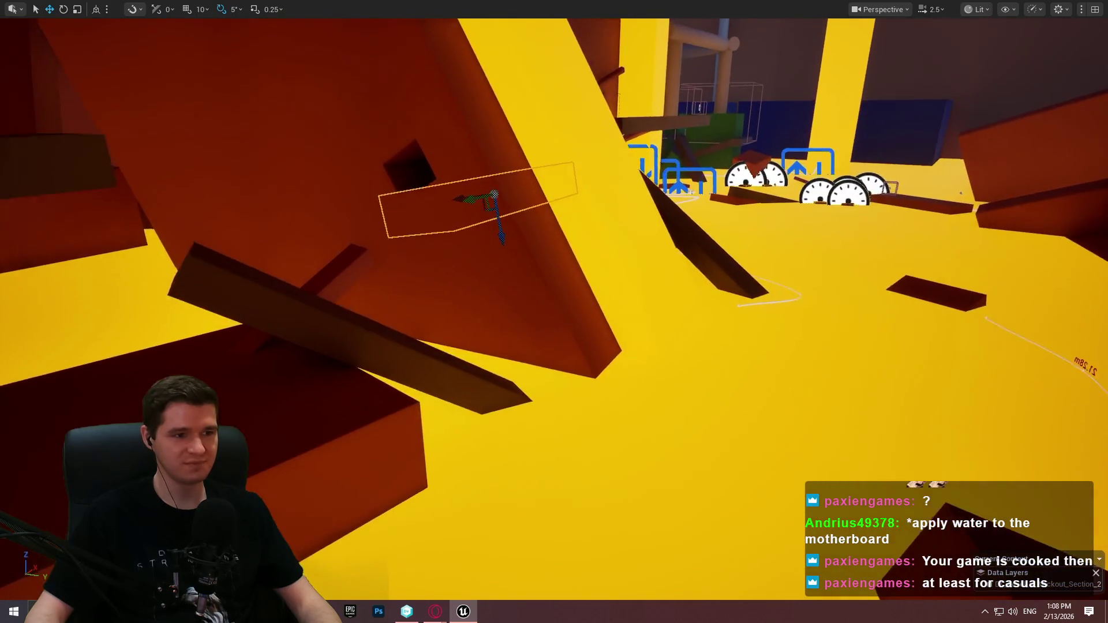
pyautogui.click(396, 304)
# Move the beam right, rotate it about 30 degrees, and shift it up and right.
pyautogui.moveTo(354, 329)
pyautogui.mouseDown()
pyautogui.moveTo(486, 382)
pyautogui.moveTo(880, 433)
pyautogui.mouseUp()
pyautogui.press('s')
pyautogui.press('e')
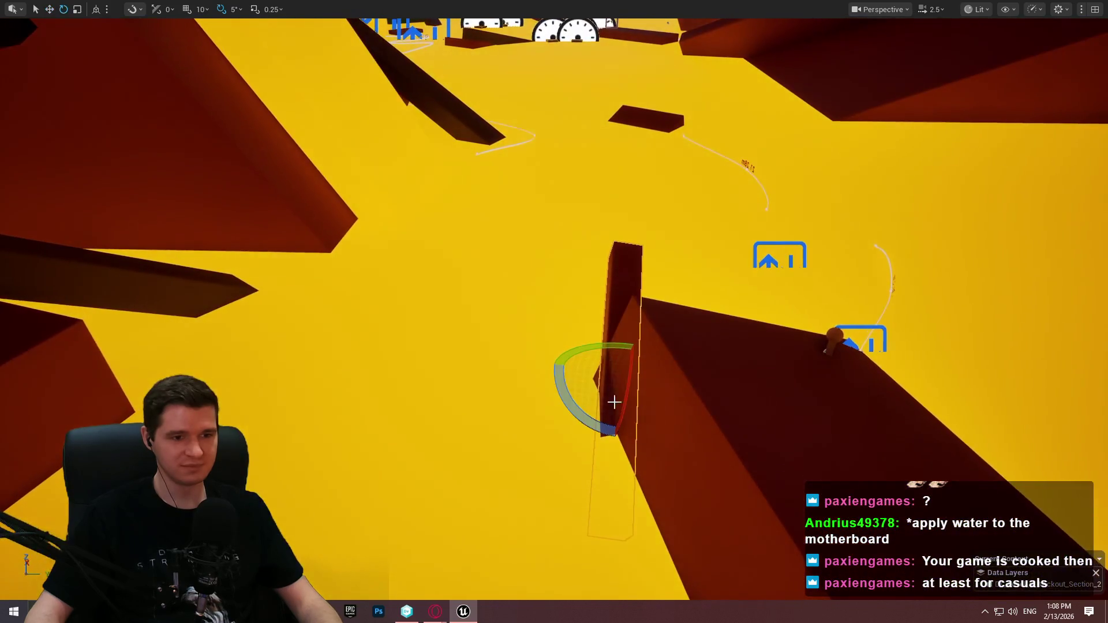
pyautogui.moveTo(570, 399); pyautogui.dragTo(566, 439)
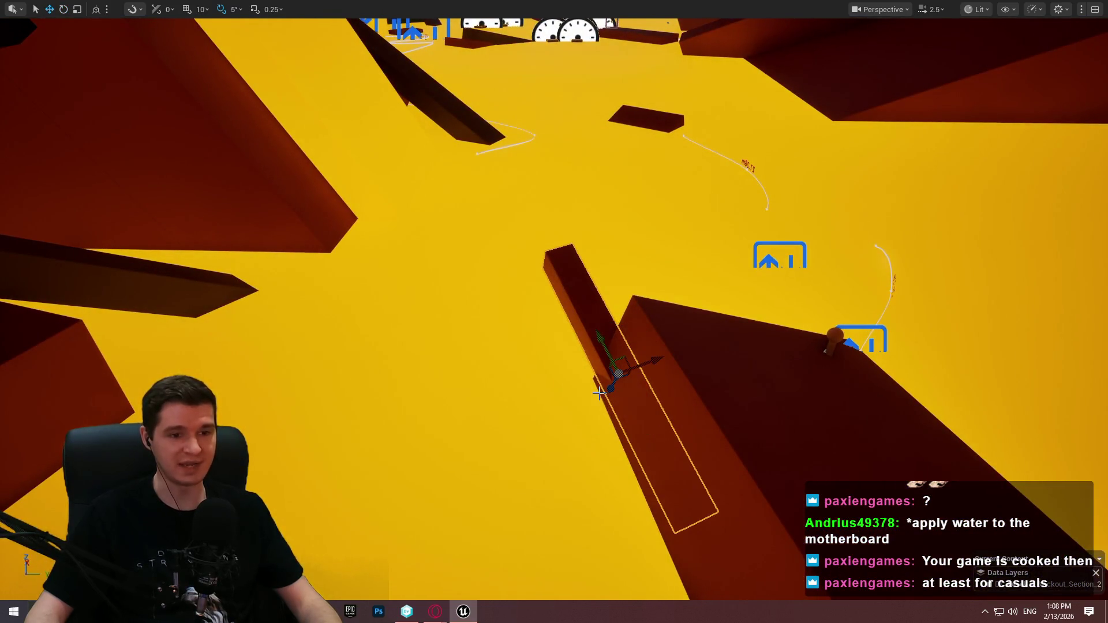
pyautogui.moveTo(638, 382)
pyautogui.mouseDown()
pyautogui.moveTo(519, 346)
pyautogui.moveTo(663, 366)
pyautogui.moveTo(679, 353)
pyautogui.moveTo(766, 390)
pyautogui.mouseUp()
pyautogui.moveTo(754, 429)
pyautogui.mouseDown()
pyautogui.moveTo(798, 420)
pyautogui.moveTo(843, 383)
pyautogui.moveTo(799, 414)
pyautogui.mouseUp()
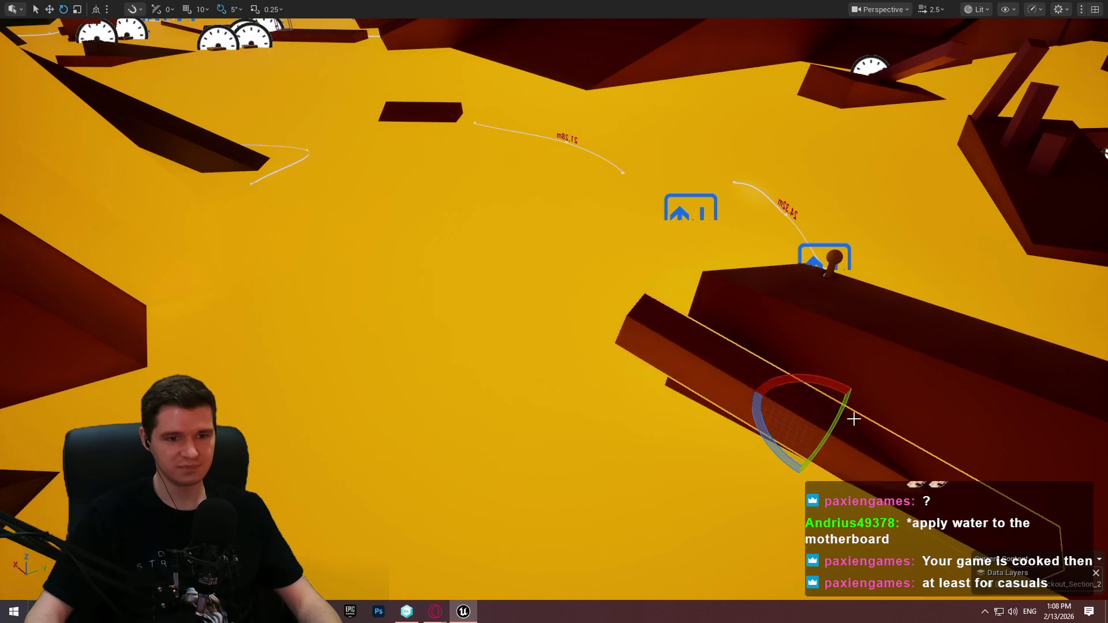
# Shorten the beam from its left end and fine-tune its tilt to 5 degrees.
pyautogui.moveTo(813, 426); pyautogui.dragTo(802, 428)
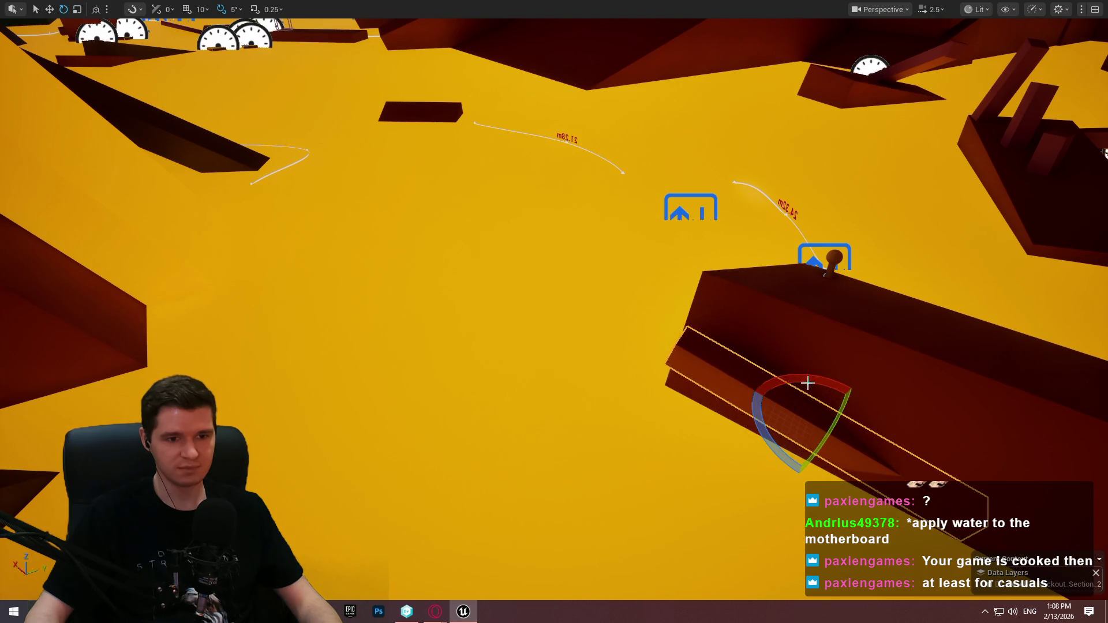
pyautogui.moveTo(807, 385); pyautogui.dragTo(796, 390)
pyautogui.moveTo(760, 434); pyautogui.dragTo(715, 399)
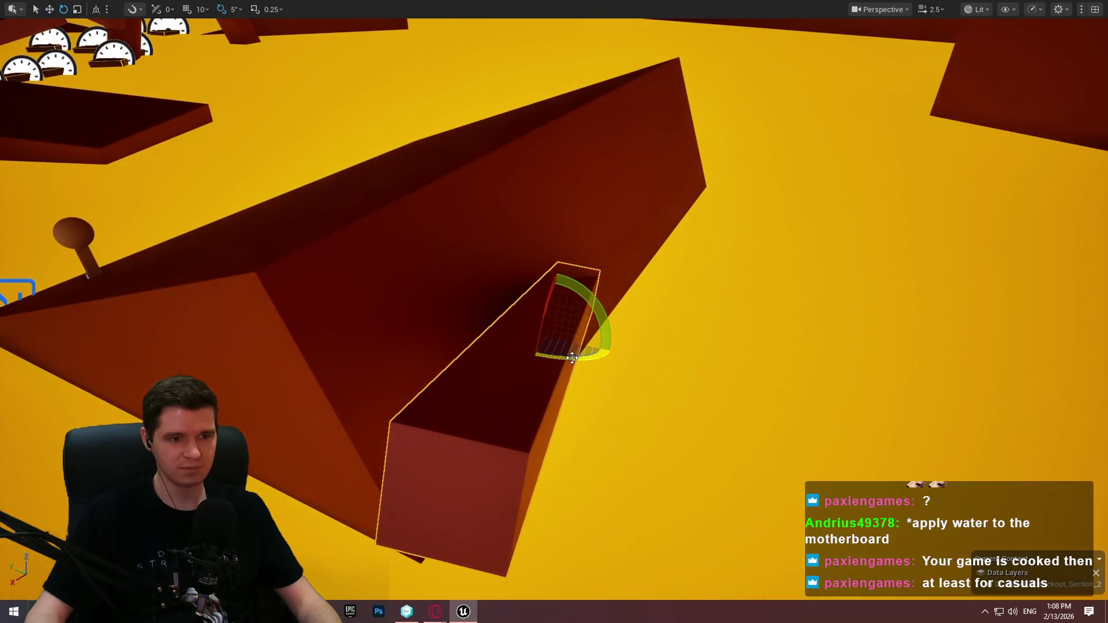
pyautogui.moveTo(571, 358); pyautogui.dragTo(554, 356)
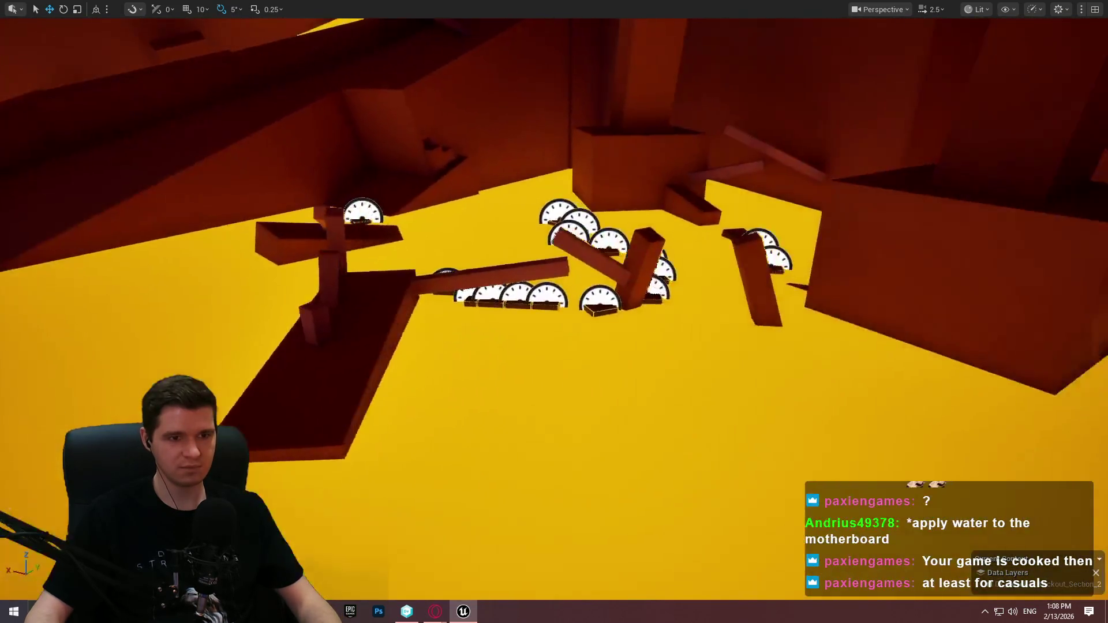
pyautogui.click(569, 281)
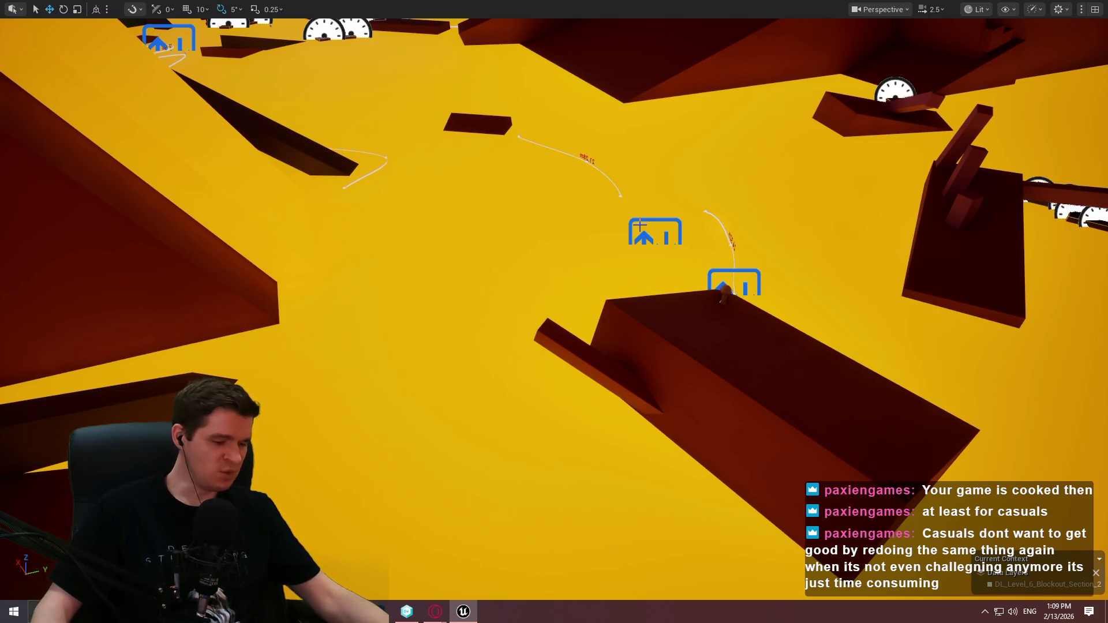
# Move the gauge tile toward the centre and turn it 45 degrees to square it.
pyautogui.scroll(-3, 883, 252)
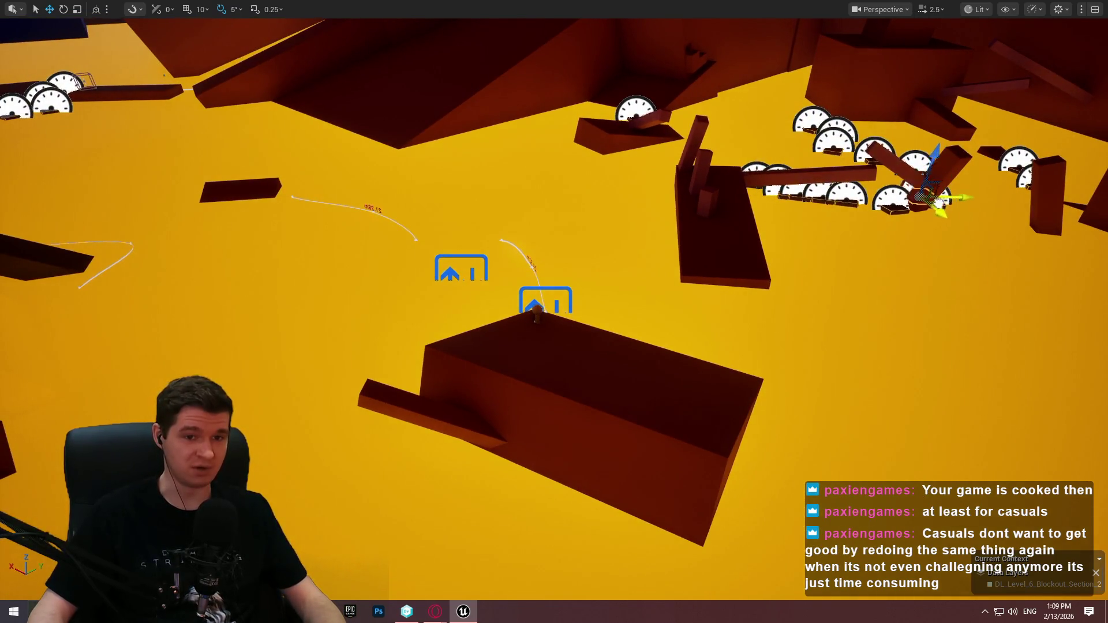
pyautogui.moveTo(433, 485); pyautogui.dragTo(401, 410)
pyautogui.moveTo(797, 367)
pyautogui.mouseDown()
pyautogui.moveTo(657, 398)
pyautogui.moveTo(594, 436)
pyautogui.moveTo(593, 447)
pyautogui.moveTo(664, 470)
pyautogui.mouseUp()
pyautogui.press('e')
pyautogui.press('w')
pyautogui.moveTo(611, 443)
pyautogui.mouseDown()
pyautogui.moveTo(575, 460)
pyautogui.moveTo(779, 462)
pyautogui.moveTo(709, 475)
pyautogui.moveTo(781, 522)
pyautogui.mouseUp()
# Duplicate the tile into three stepping stones, turning one copy -25 degrees and squaring the right tile.
pyautogui.press('e')
pyautogui.press('w')
pyautogui.moveTo(724, 480)
pyautogui.mouseDown()
pyautogui.moveTo(705, 463)
pyautogui.moveTo(878, 430)
pyautogui.moveTo(917, 410)
pyautogui.mouseUp()
pyautogui.press('e')
pyautogui.moveTo(946, 455)
pyautogui.mouseDown()
pyautogui.moveTo(980, 485)
pyautogui.moveTo(927, 427)
pyautogui.moveTo(888, 456)
pyautogui.moveTo(898, 475)
pyautogui.moveTo(876, 502)
pyautogui.moveTo(882, 512)
pyautogui.moveTo(914, 465)
pyautogui.mouseUp()
pyautogui.press('w')
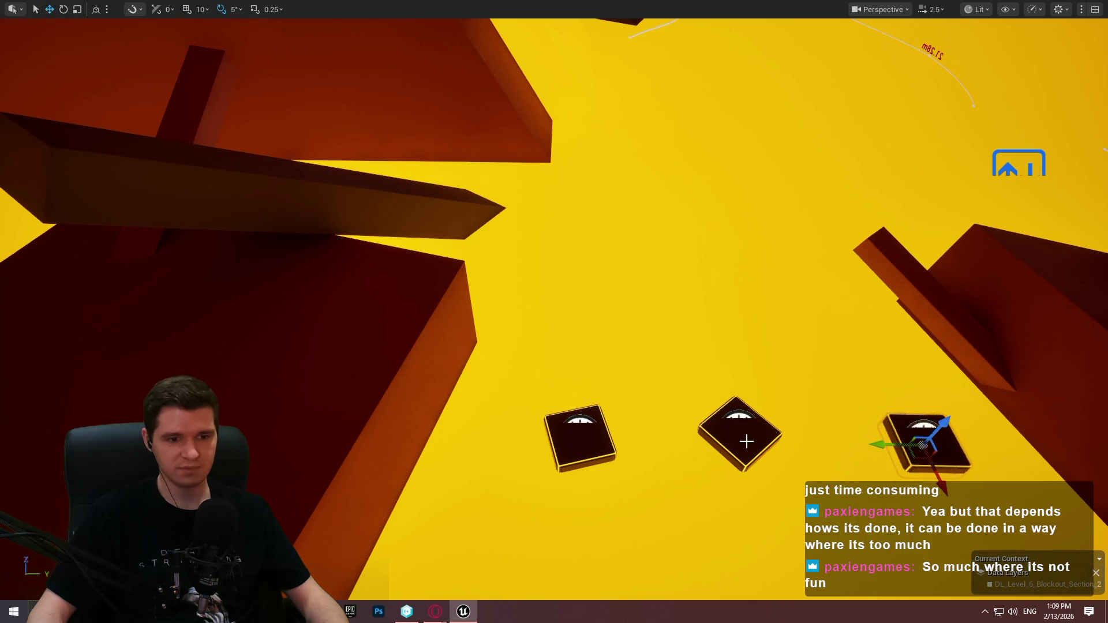
pyautogui.moveTo(742, 455)
pyautogui.mouseDown()
pyautogui.moveTo(766, 451)
pyautogui.moveTo(732, 453)
pyautogui.mouseUp()
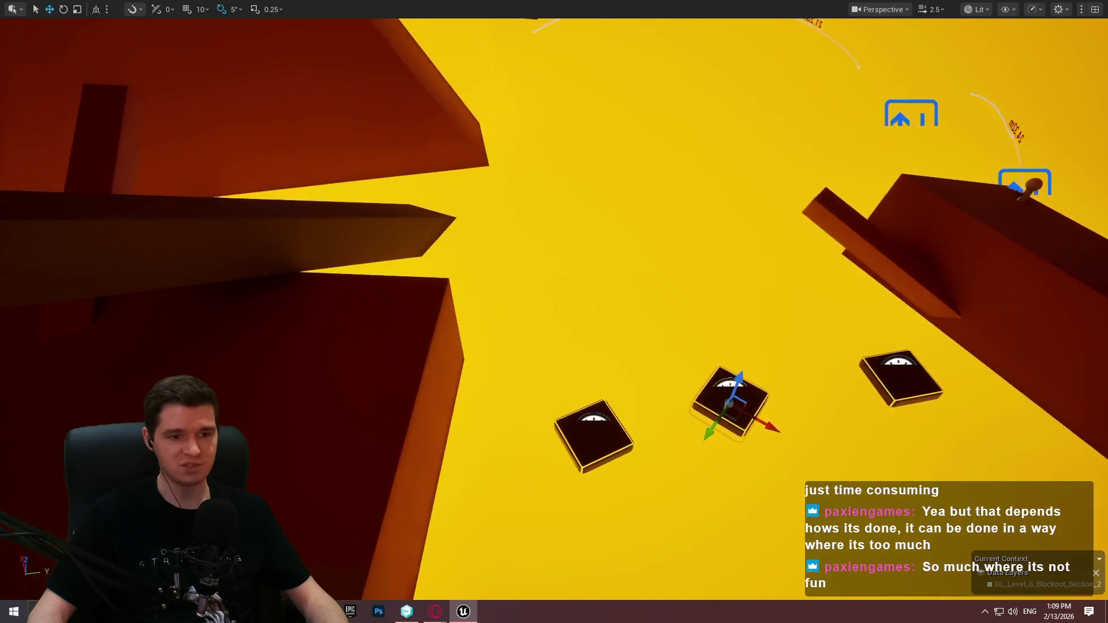
# Deselect the tiles and orbit around them to check the row over the lava.
pyautogui.click(822, 425)
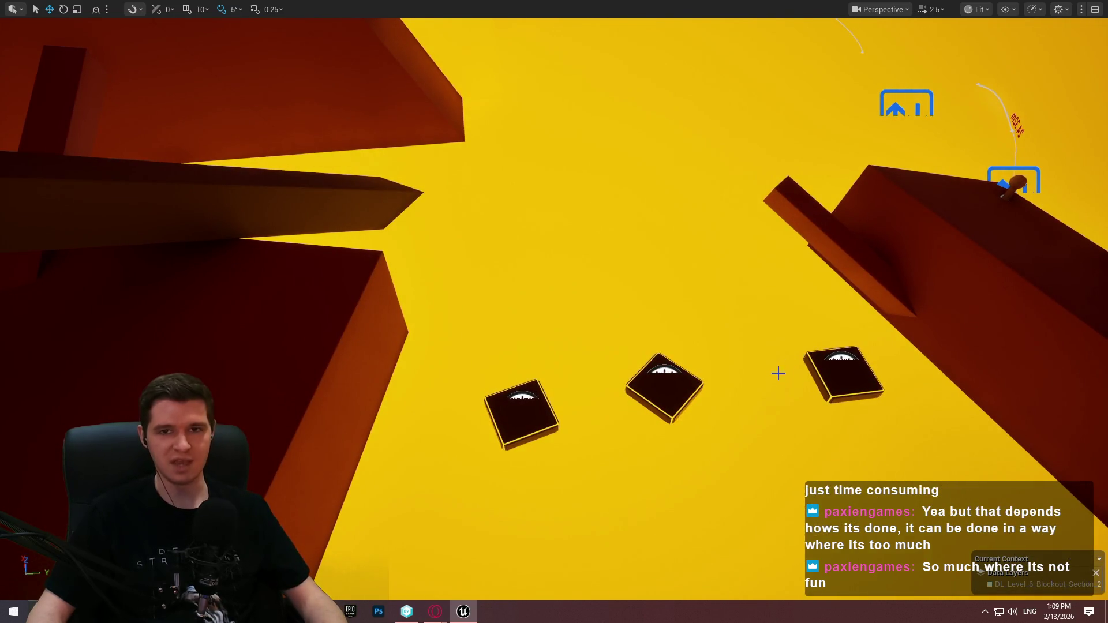
pyautogui.moveTo(772, 378); pyautogui.dragTo(741, 328)
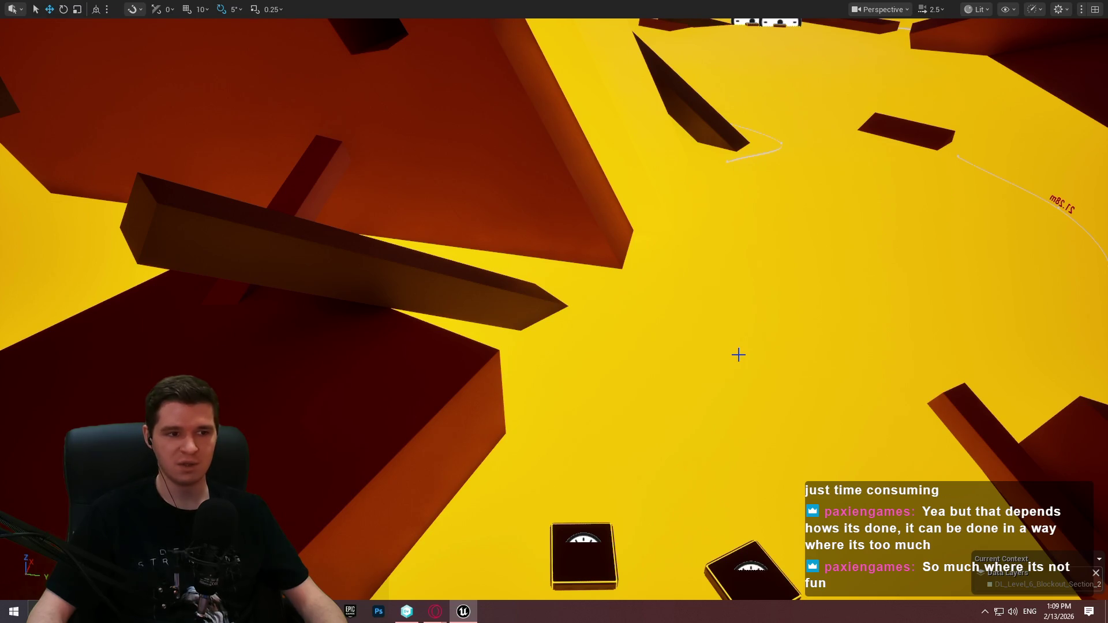
pyautogui.moveTo(741, 329)
pyautogui.mouseDown()
pyautogui.moveTo(709, 309)
pyautogui.moveTo(717, 326)
pyautogui.moveTo(891, 423)
pyautogui.mouseUp()
pyautogui.moveTo(775, 411); pyautogui.dragTo(628, 352)
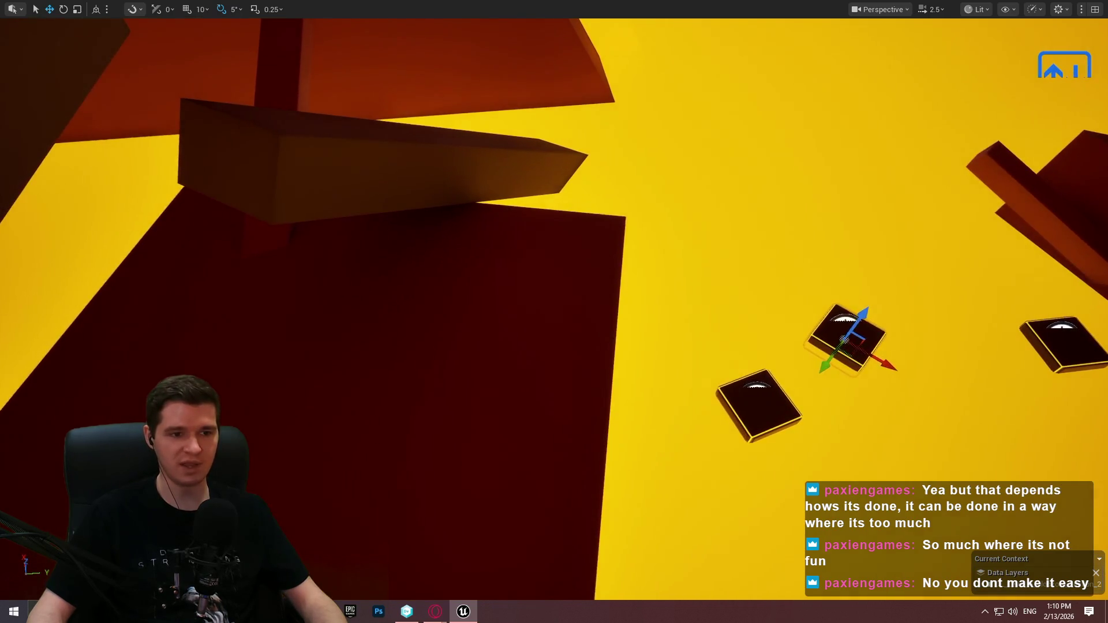
pyautogui.rightClick(540, 191)
# Play from the wall, jump across the floating platforms to the dark one, then stop the playtest.
pyautogui.click(625, 589)
pyautogui.click(594, 490)
pyautogui.press('w')
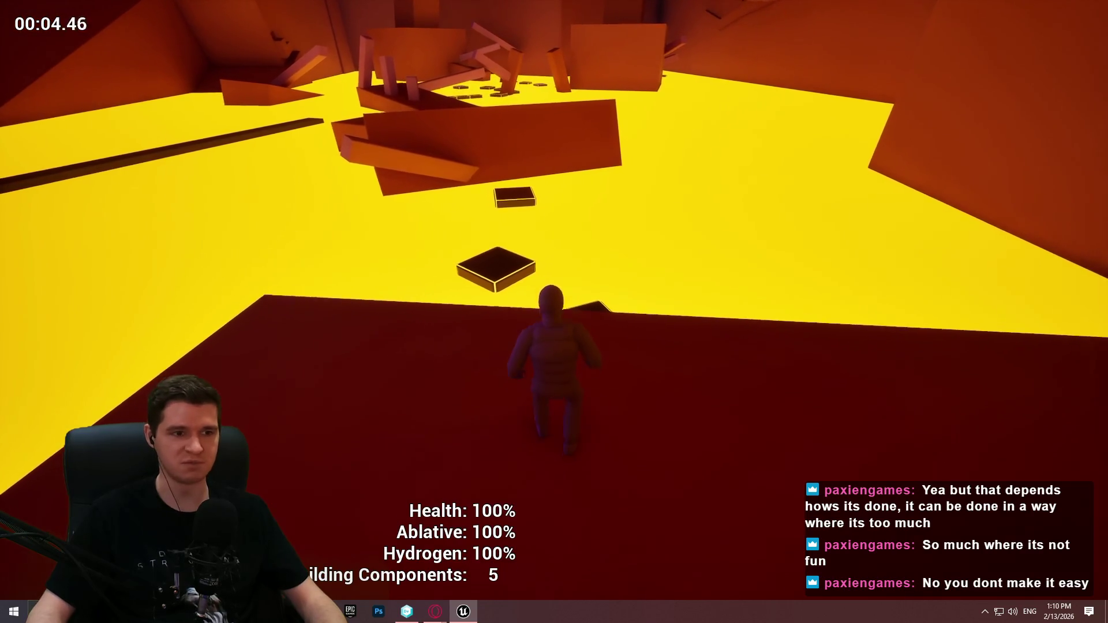
pyautogui.press('w')
pyautogui.press('space')
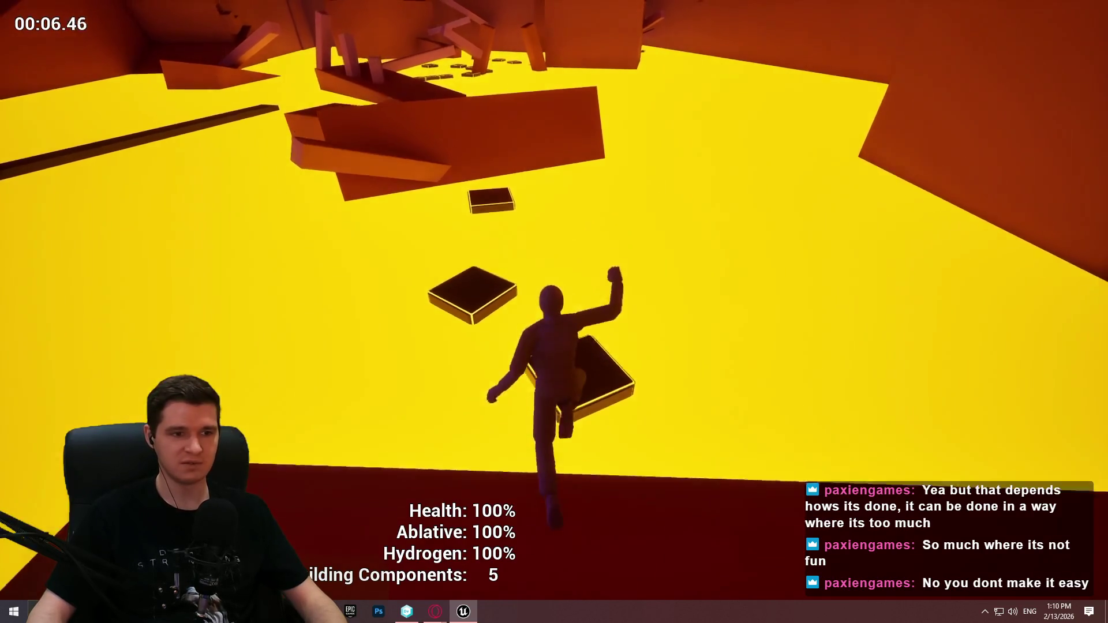
pyautogui.press('w')
pyautogui.press('space')
pyautogui.press('w')
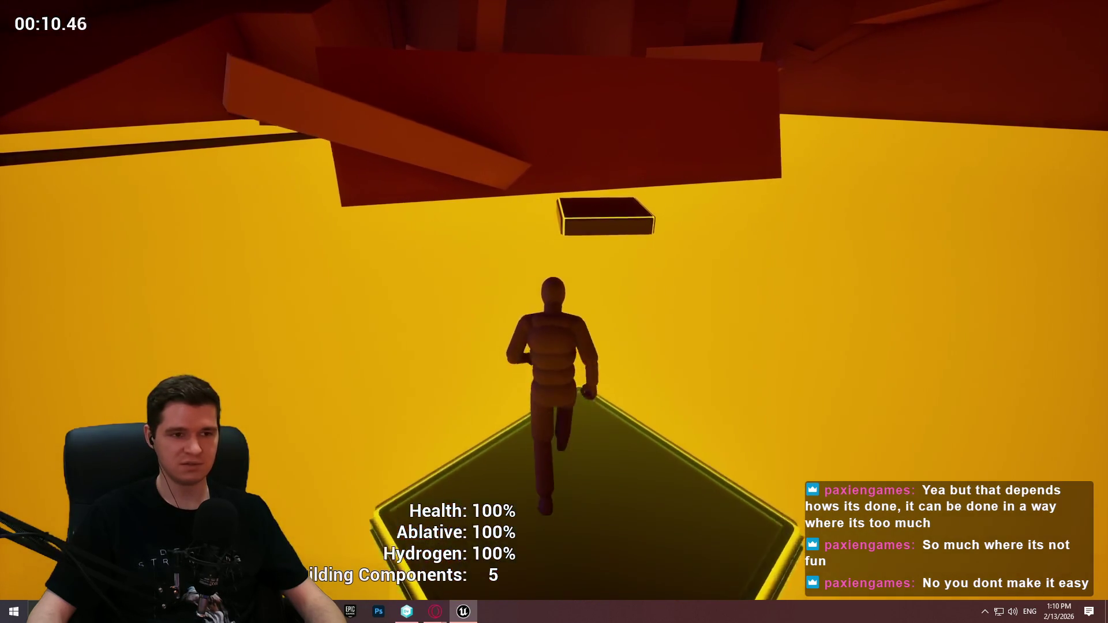
pyautogui.press('space')
pyautogui.press('Escape')
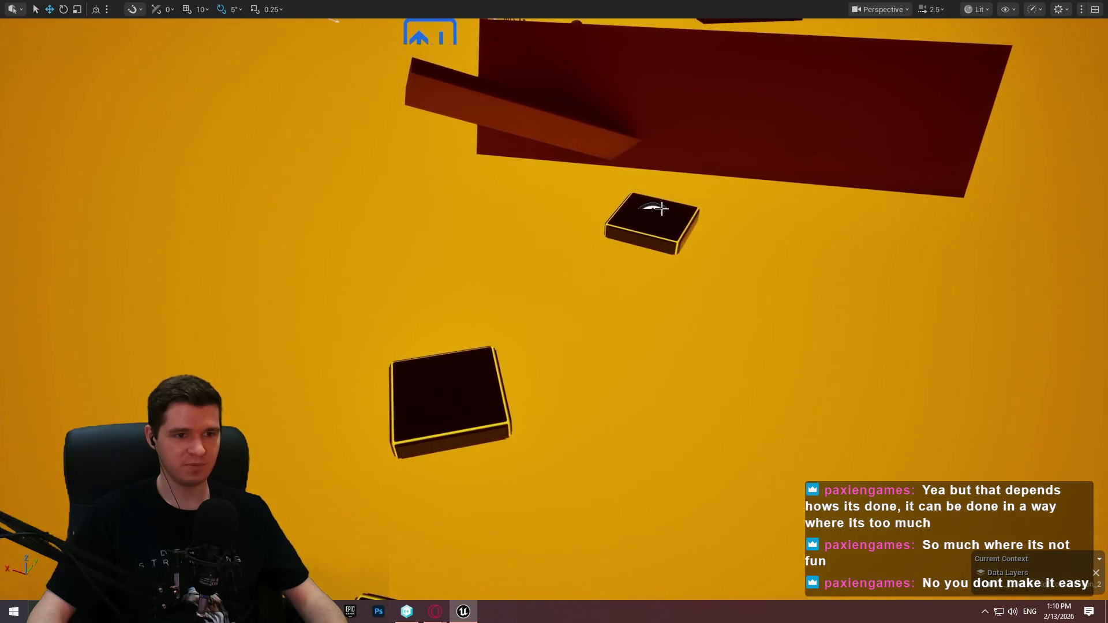
# Lower the stepping platform down-left, then slide the ramp piece left and shrink it.
pyautogui.moveTo(657, 236)
pyautogui.mouseDown()
pyautogui.moveTo(661, 312)
pyautogui.moveTo(651, 306)
pyautogui.mouseUp()
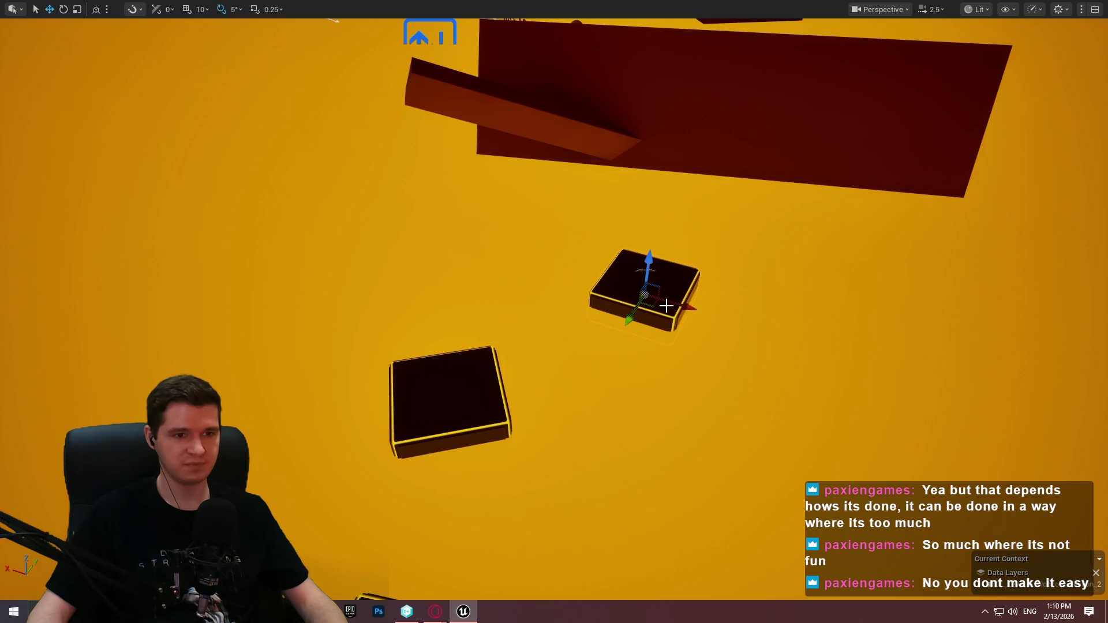
pyautogui.moveTo(753, 222)
pyautogui.mouseDown()
pyautogui.moveTo(721, 212)
pyautogui.moveTo(751, 271)
pyautogui.mouseUp()
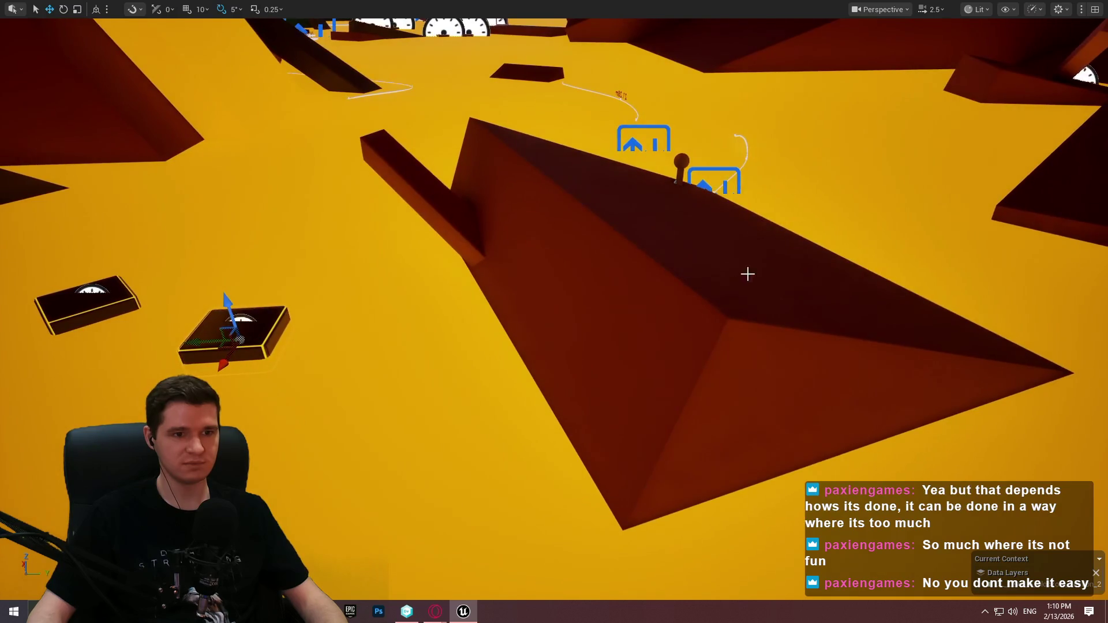
pyautogui.moveTo(712, 382); pyautogui.dragTo(548, 375)
pyautogui.moveTo(536, 372); pyautogui.dragTo(523, 358)
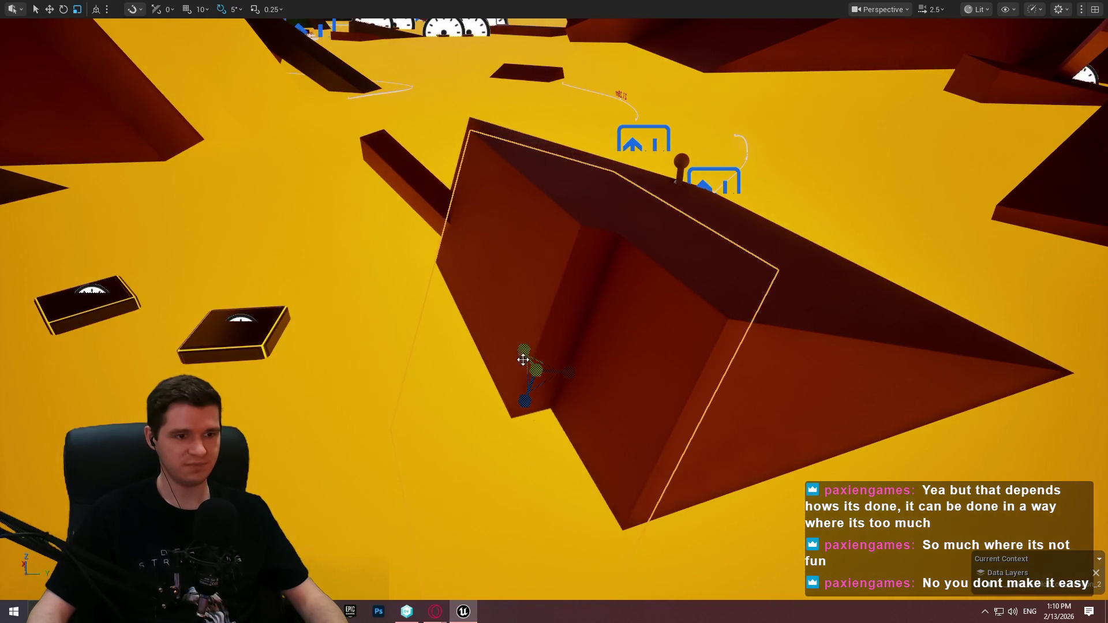
pyautogui.moveTo(526, 407); pyautogui.dragTo(549, 369)
# Tilt the ramp slab -30° then a further 5°, nudging it into place against the big ramp.
pyautogui.moveTo(542, 316)
pyautogui.mouseDown()
pyautogui.moveTo(600, 332)
pyautogui.moveTo(554, 373)
pyautogui.moveTo(539, 366)
pyautogui.mouseUp()
pyautogui.moveTo(526, 328)
pyautogui.mouseDown()
pyautogui.moveTo(532, 366)
pyautogui.moveTo(570, 323)
pyautogui.mouseUp()
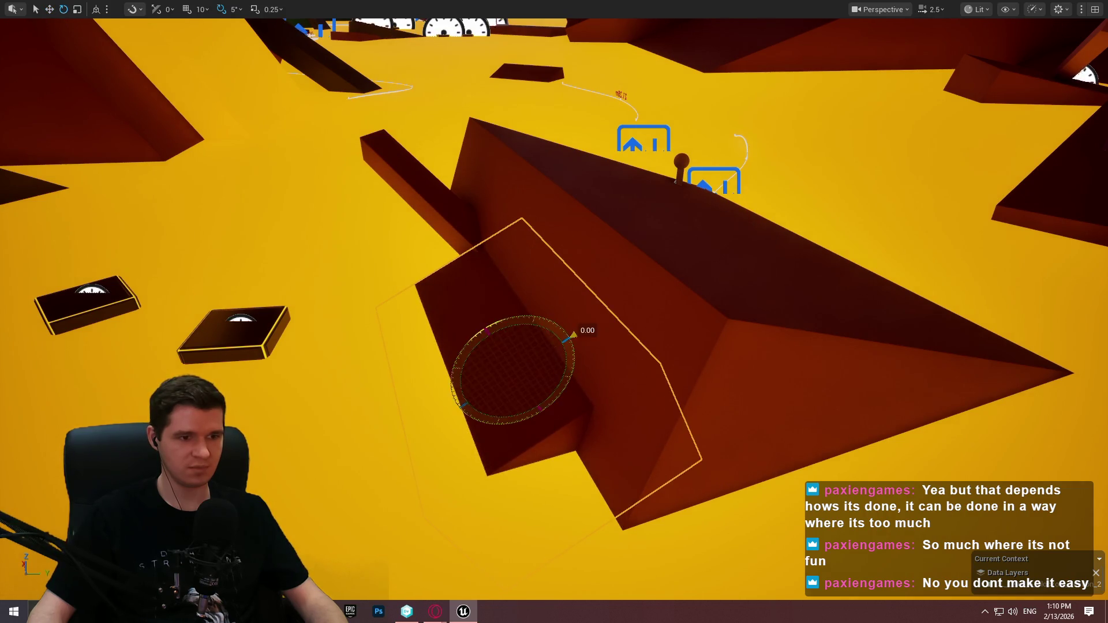
pyautogui.moveTo(568, 342); pyautogui.dragTo(573, 335)
pyautogui.moveTo(534, 398)
pyautogui.mouseDown()
pyautogui.moveTo(548, 403)
pyautogui.moveTo(520, 398)
pyautogui.moveTo(557, 416)
pyautogui.mouseUp()
pyautogui.moveTo(619, 374)
pyautogui.mouseDown()
pyautogui.moveTo(600, 370)
pyautogui.moveTo(704, 398)
pyautogui.moveTo(658, 424)
pyautogui.moveTo(674, 415)
pyautogui.mouseUp()
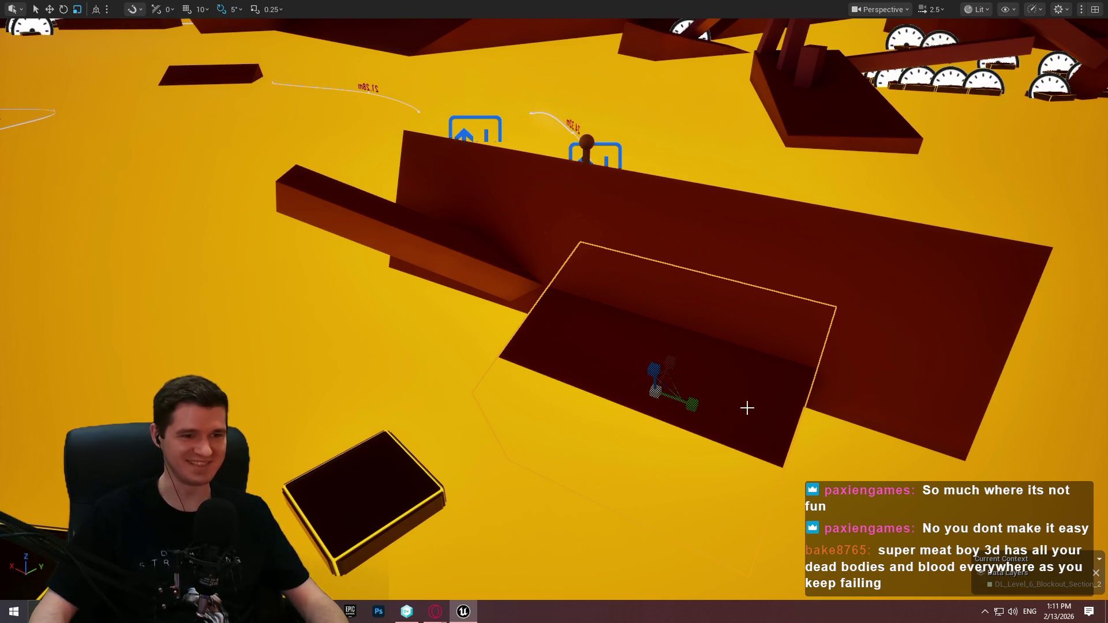
# Frame the sloped slab and slide it right along the wedge wall in two nudges.
pyautogui.press('f')
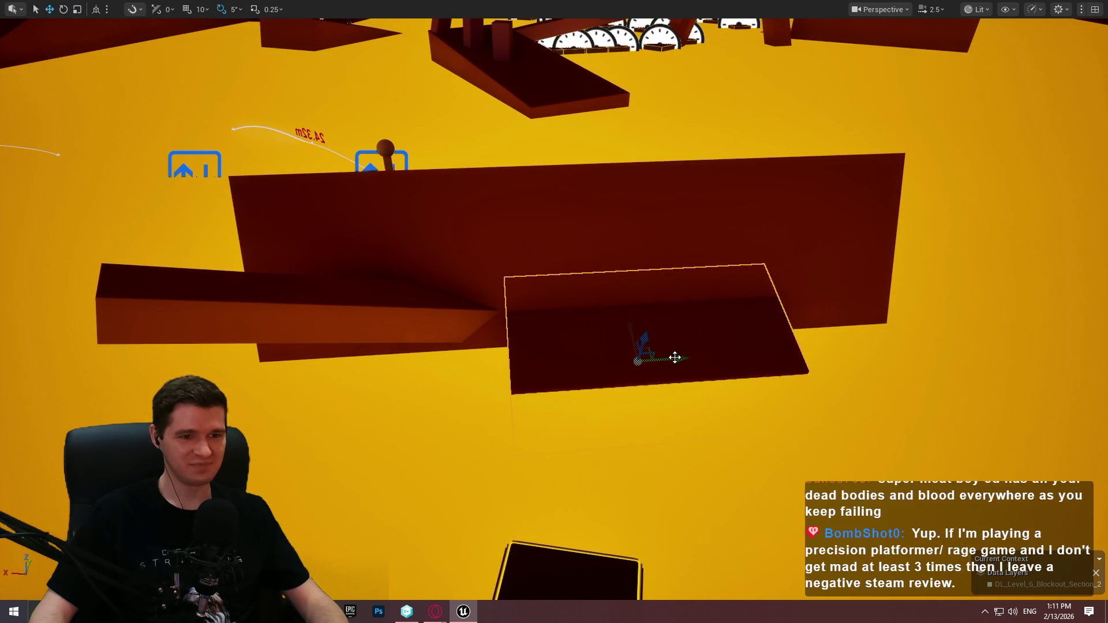
pyautogui.moveTo(675, 356); pyautogui.dragTo(697, 358)
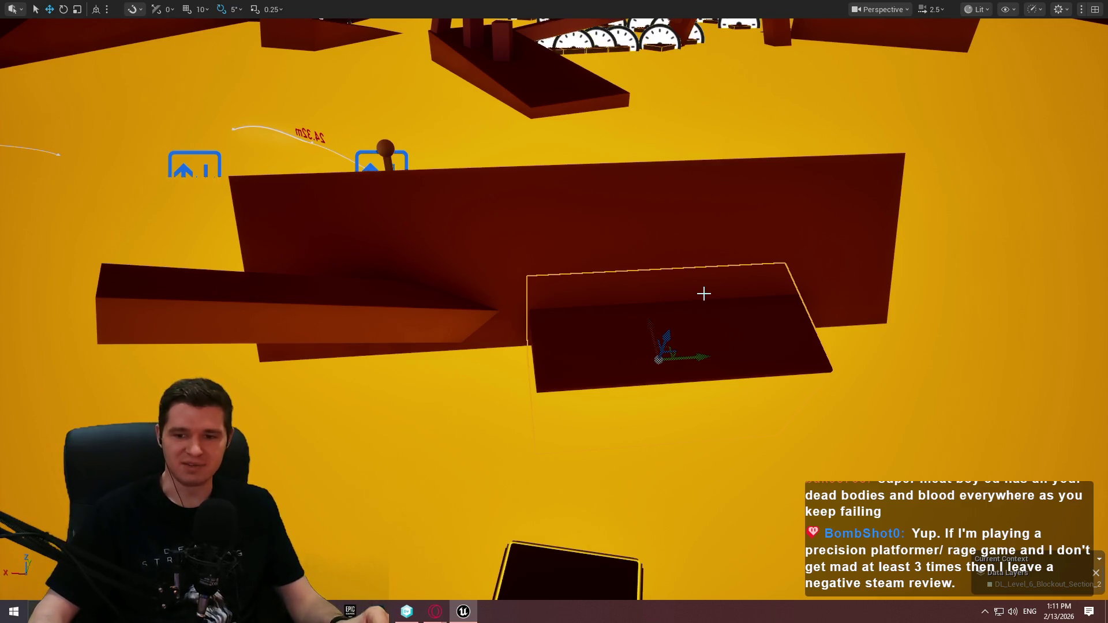
pyautogui.moveTo(736, 294)
pyautogui.mouseDown()
pyautogui.moveTo(698, 288)
pyautogui.moveTo(737, 294)
pyautogui.moveTo(717, 287)
pyautogui.mouseUp()
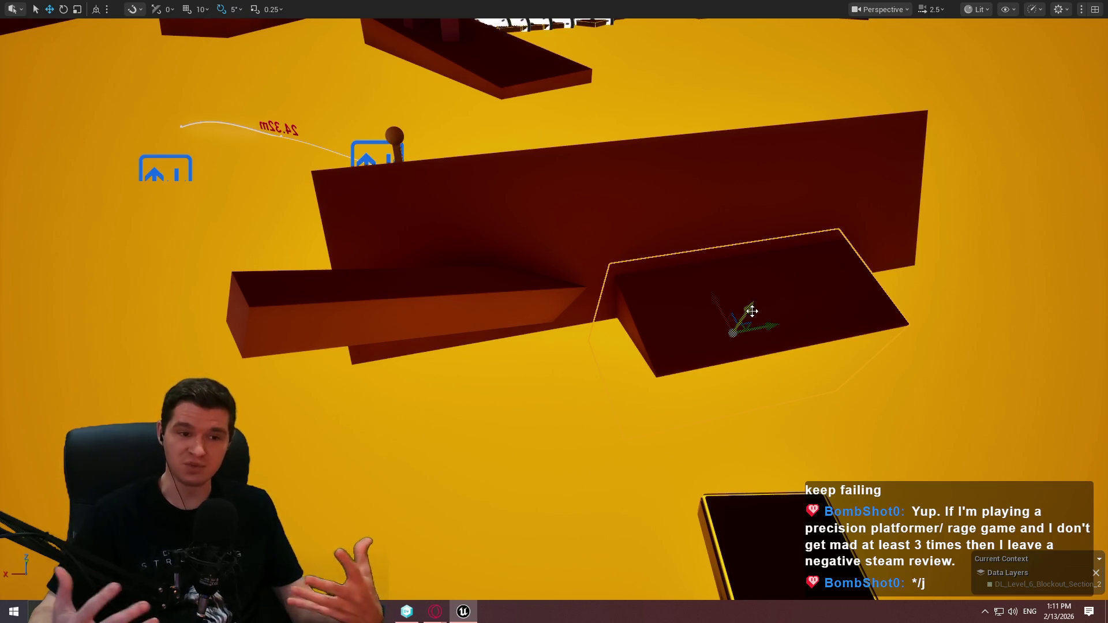
pyautogui.scroll(-3, 740, 311)
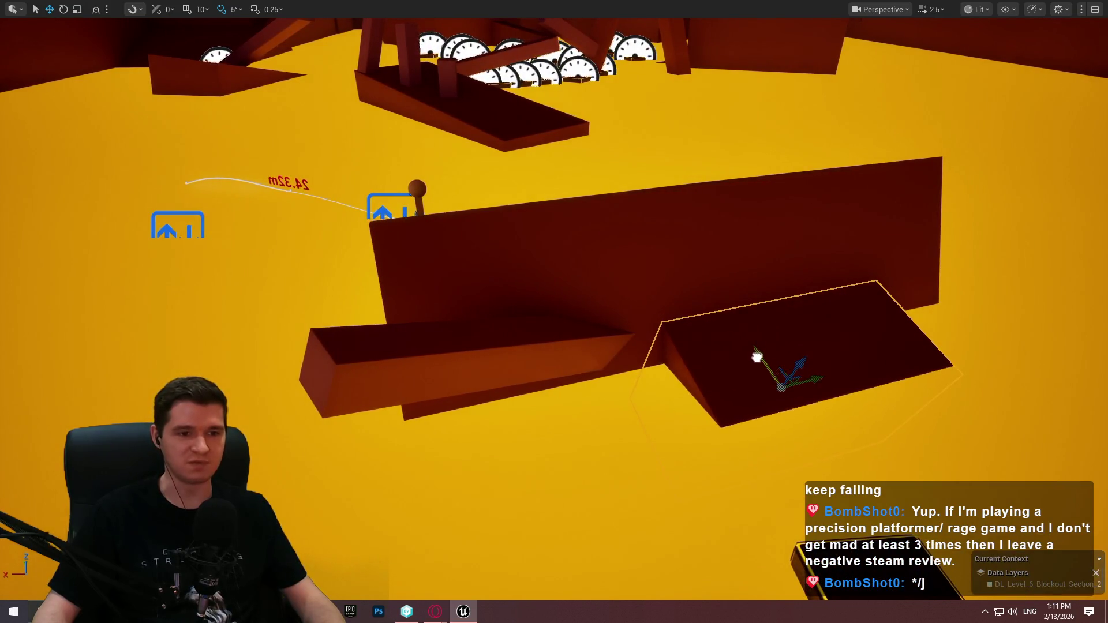
pyautogui.moveTo(814, 366)
pyautogui.mouseDown()
pyautogui.moveTo(871, 341)
pyautogui.moveTo(848, 340)
pyautogui.moveTo(831, 300)
pyautogui.moveTo(818, 312)
pyautogui.moveTo(782, 309)
pyautogui.mouseUp()
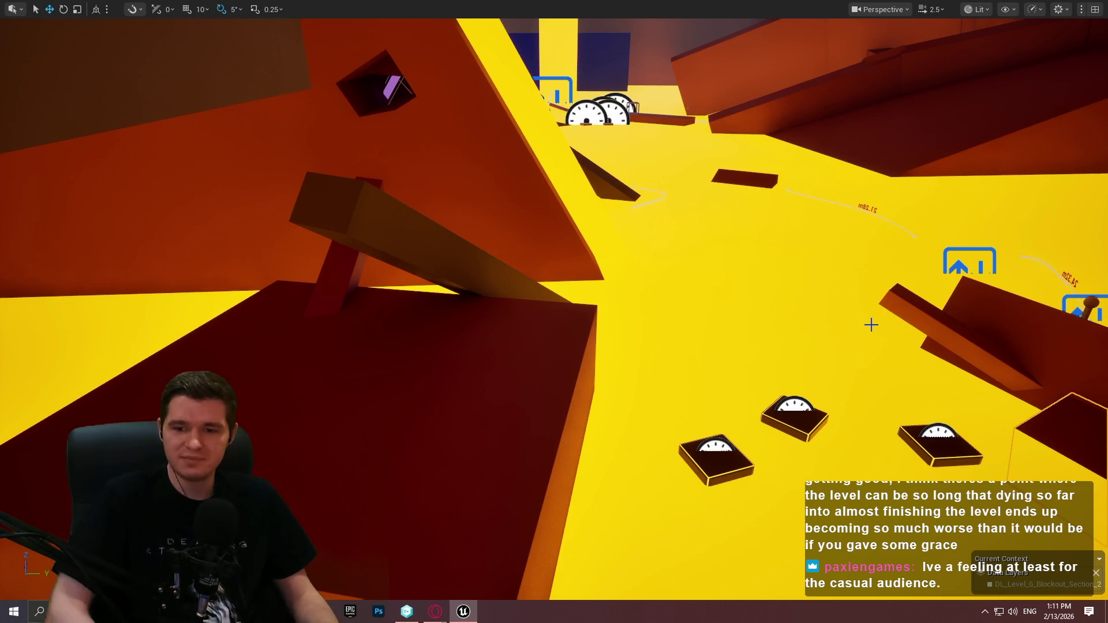
# Fly back to the floating platforms and launch Play From Here on the tall dark slab.
pyautogui.moveTo(753, 305)
pyautogui.mouseDown()
pyautogui.moveTo(724, 299)
pyautogui.moveTo(717, 266)
pyautogui.moveTo(695, 280)
pyautogui.mouseUp()
pyautogui.moveTo(666, 227); pyautogui.dragTo(564, 237)
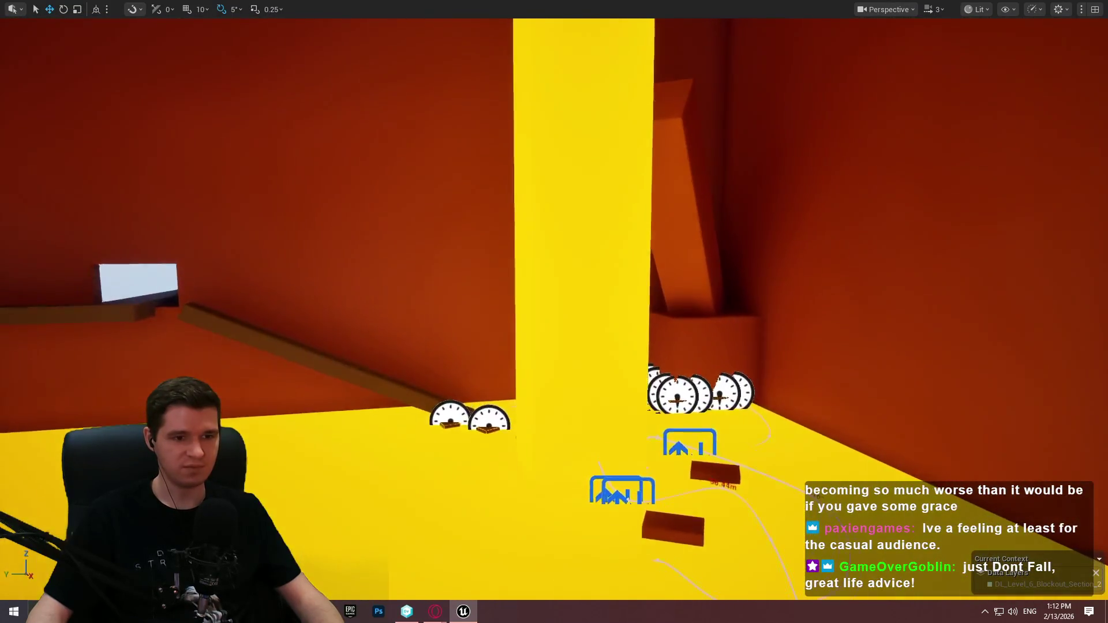
pyautogui.press('f')
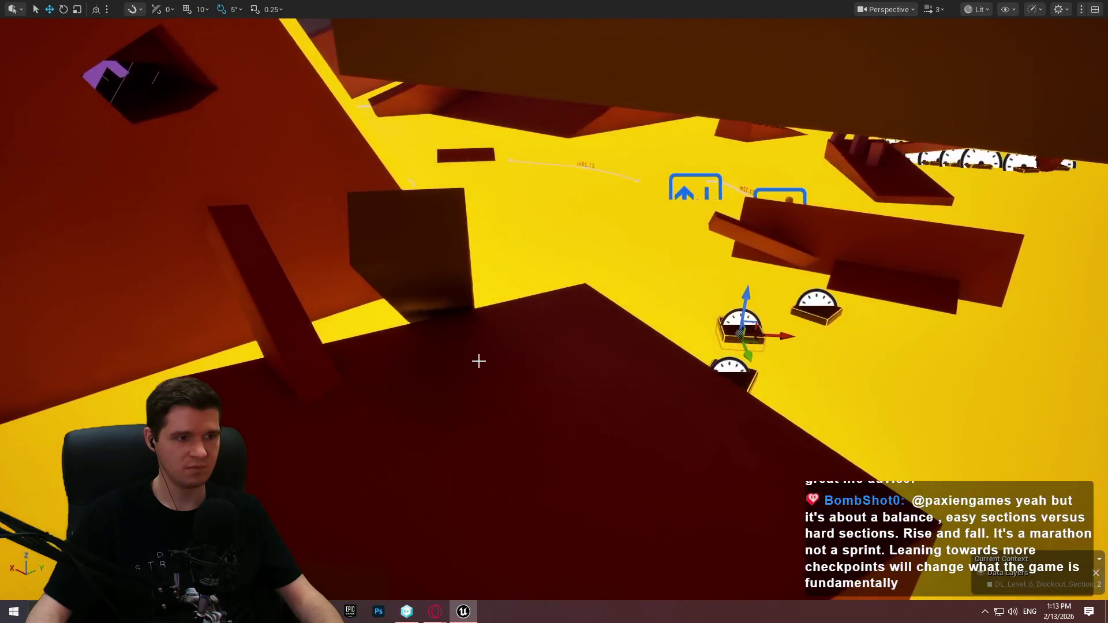
pyautogui.rightClick(478, 361)
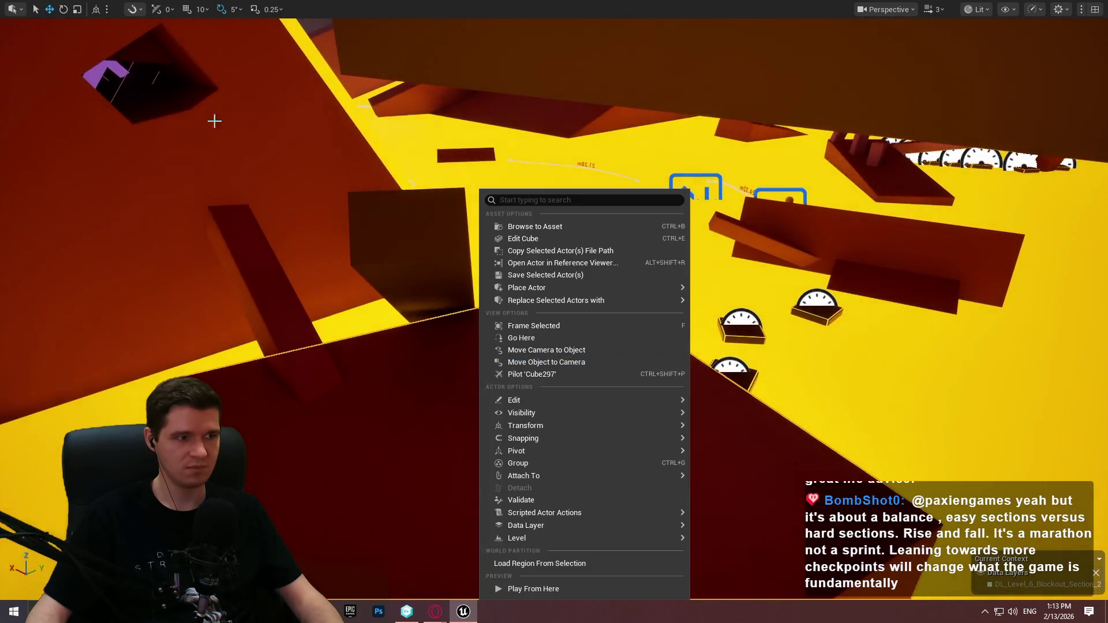
pyautogui.rightClick(157, 105)
pyautogui.press('Escape')
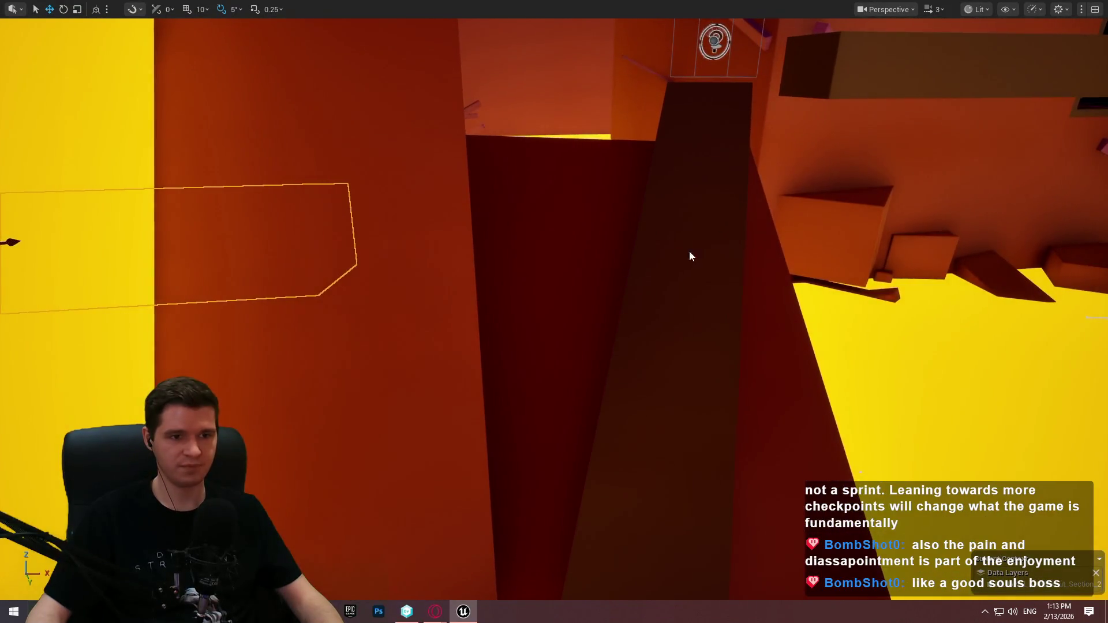
pyautogui.rightClick(690, 254)
pyautogui.click(774, 588)
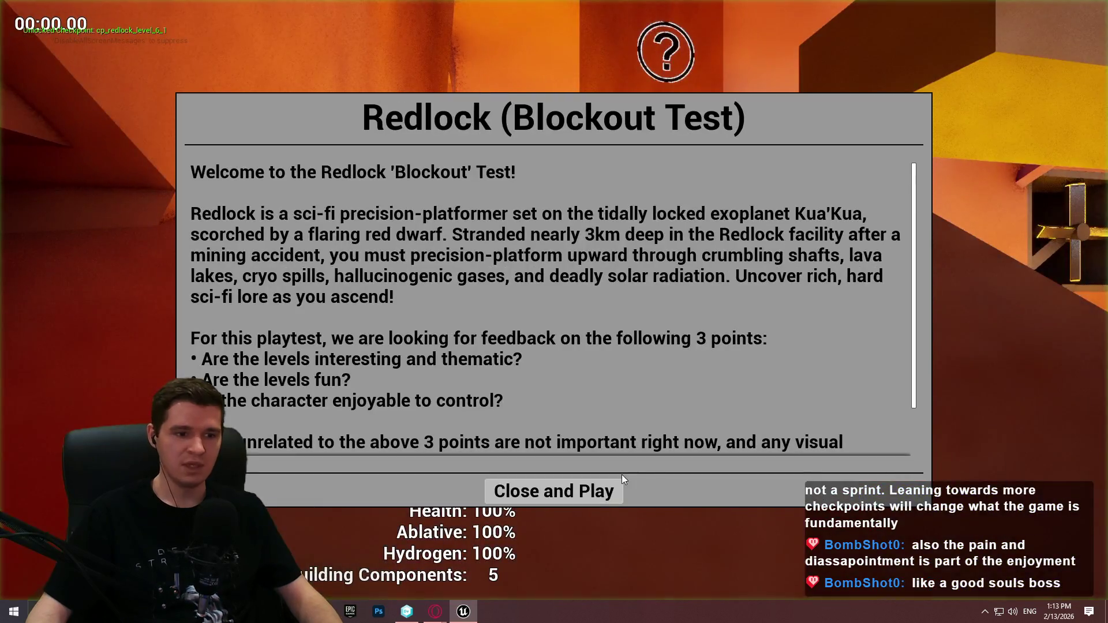
# Dismiss the welcome notice, run the character down the ramp to the rock-push prompt, then end the playtest.
pyautogui.click(556, 490)
pyautogui.press('w')
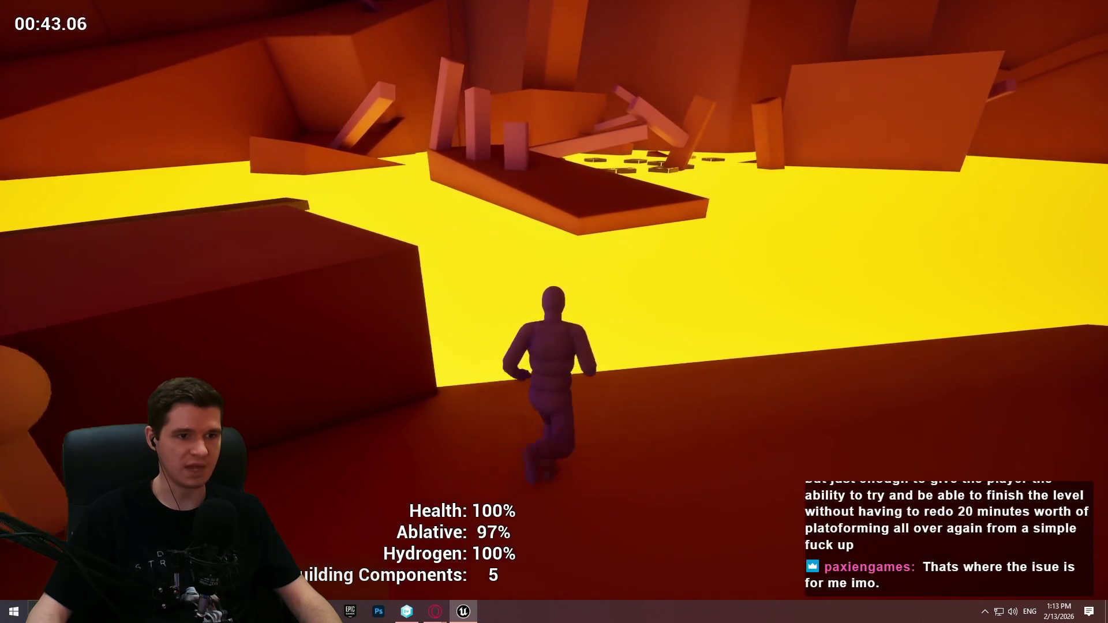
pyautogui.press('Escape')
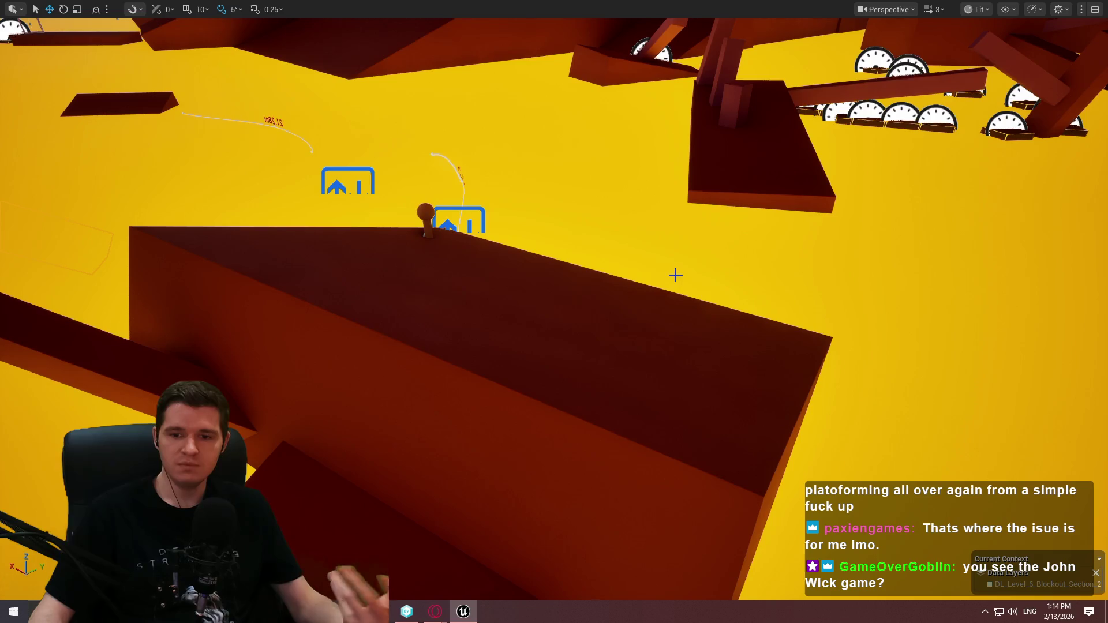
pyautogui.press('w')
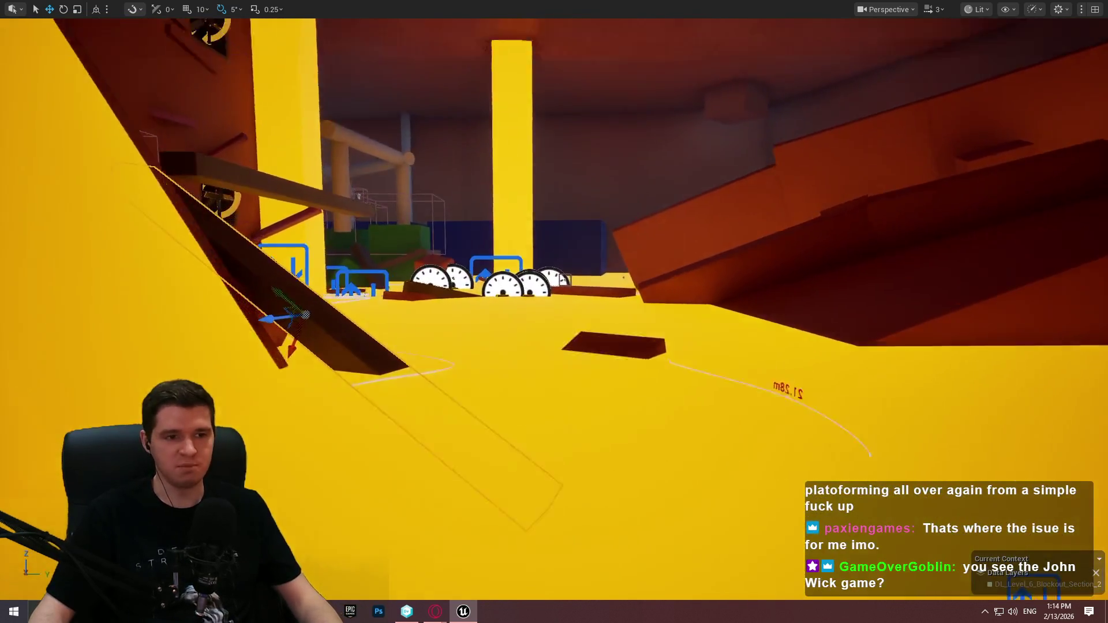
pyautogui.press('w')
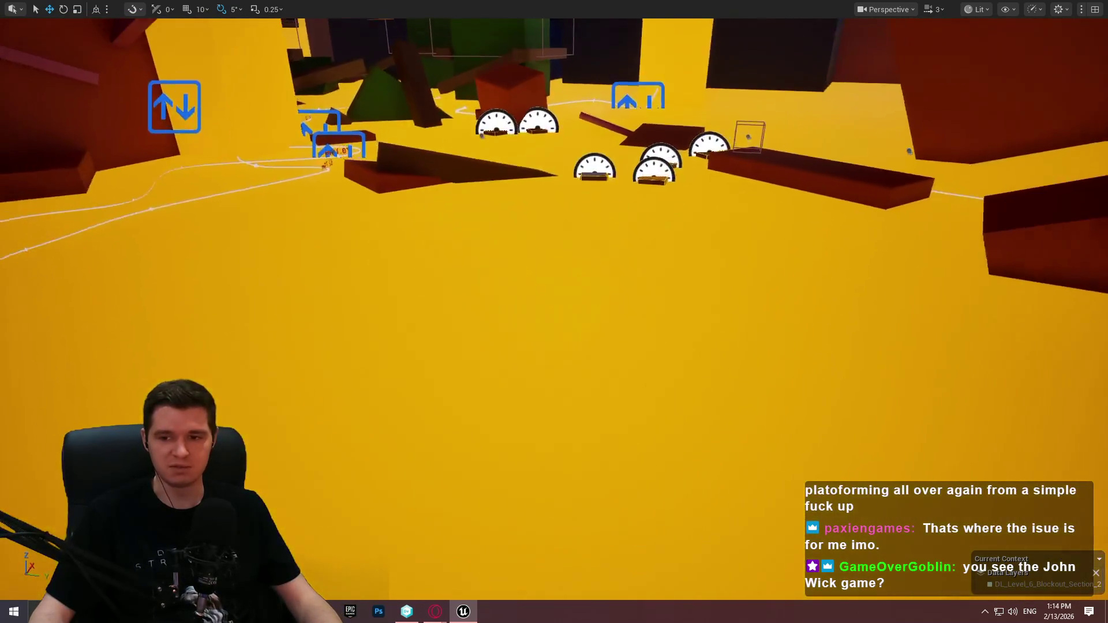
pyautogui.press('w')
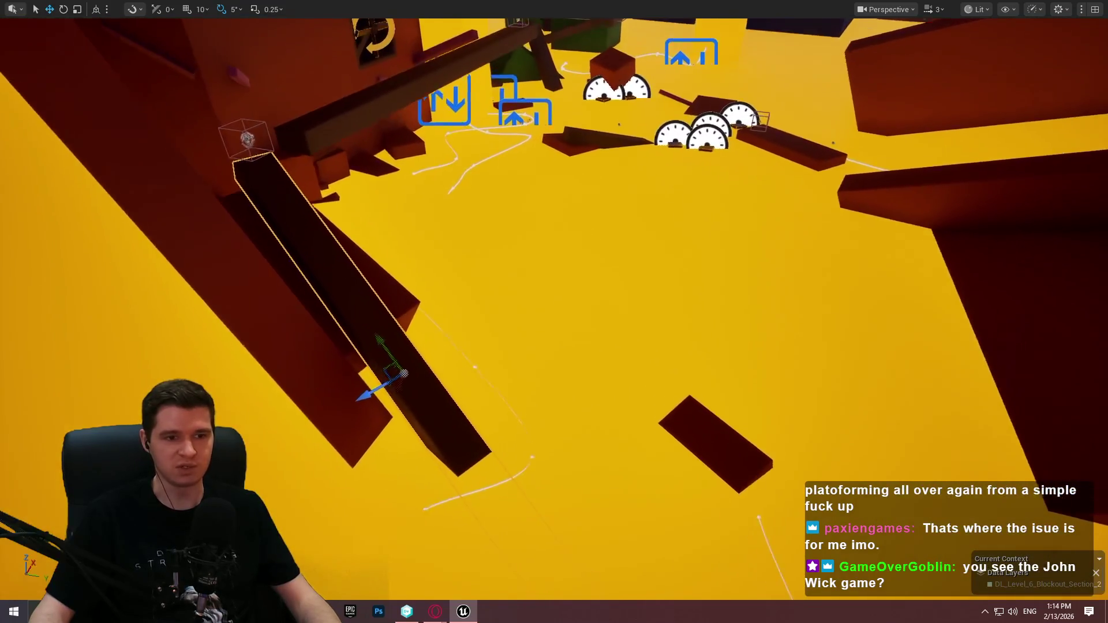
pyautogui.press('w')
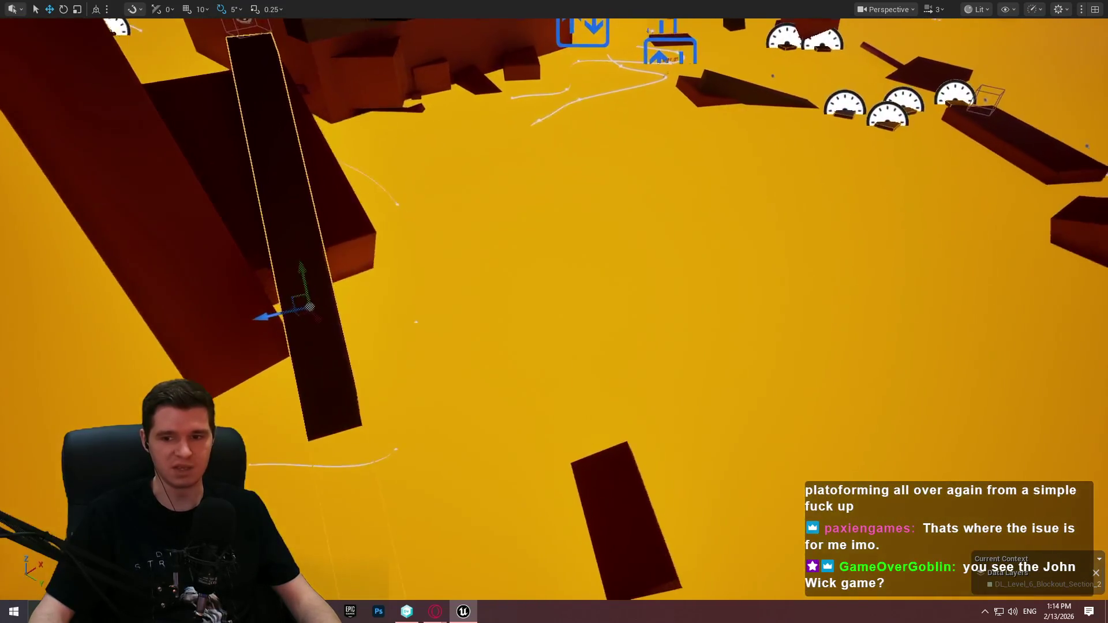
pyautogui.press('w')
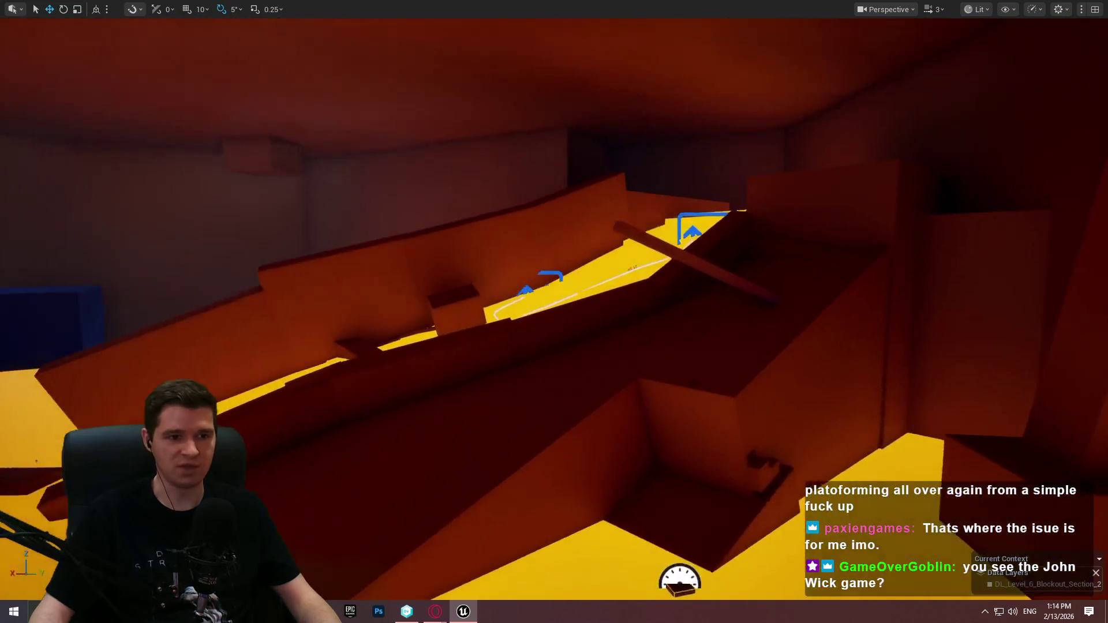
pyautogui.press('w')
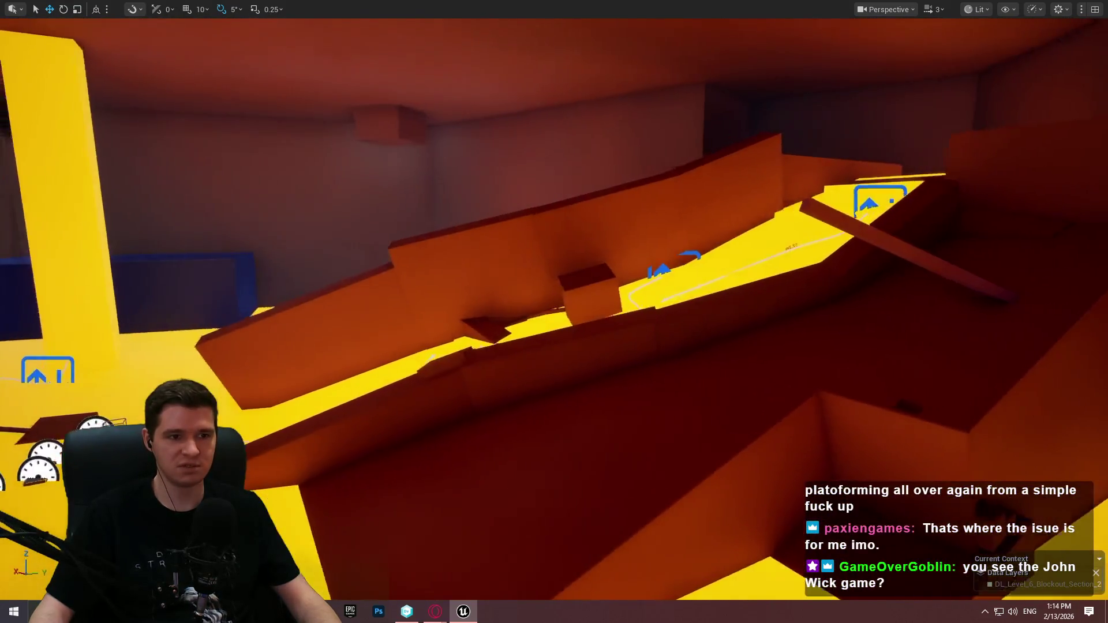
pyautogui.press('w')
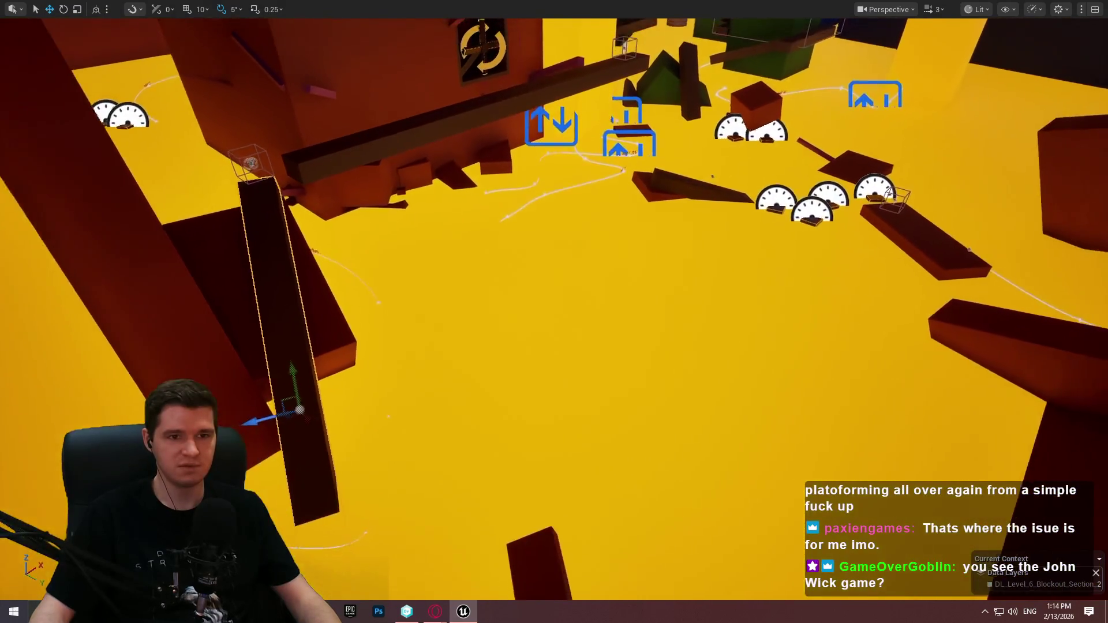
pyautogui.press('w')
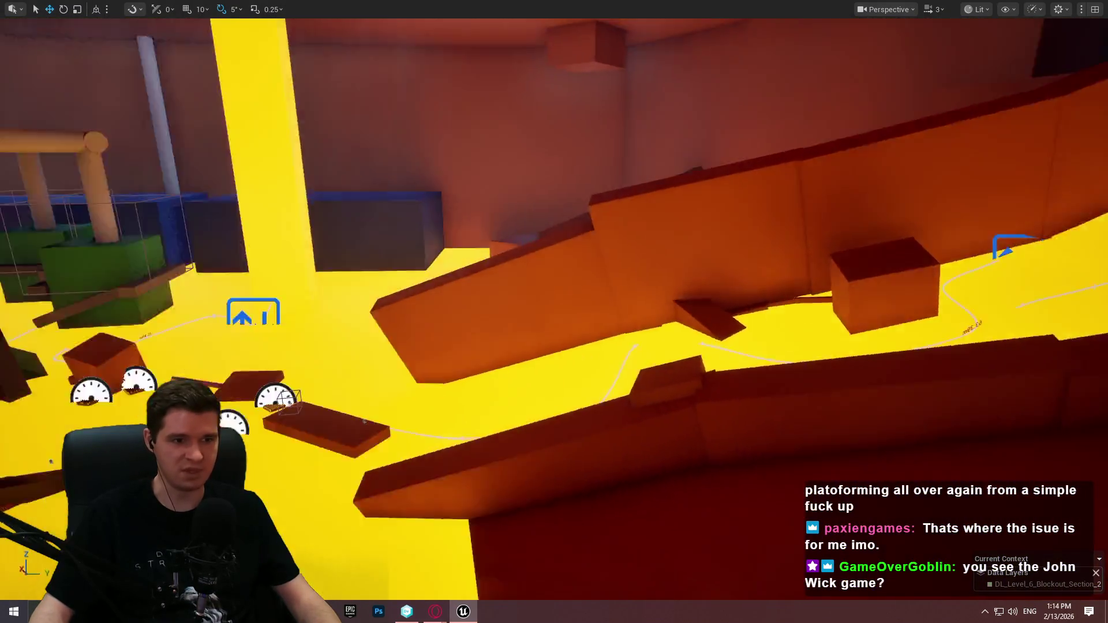
pyautogui.press('w')
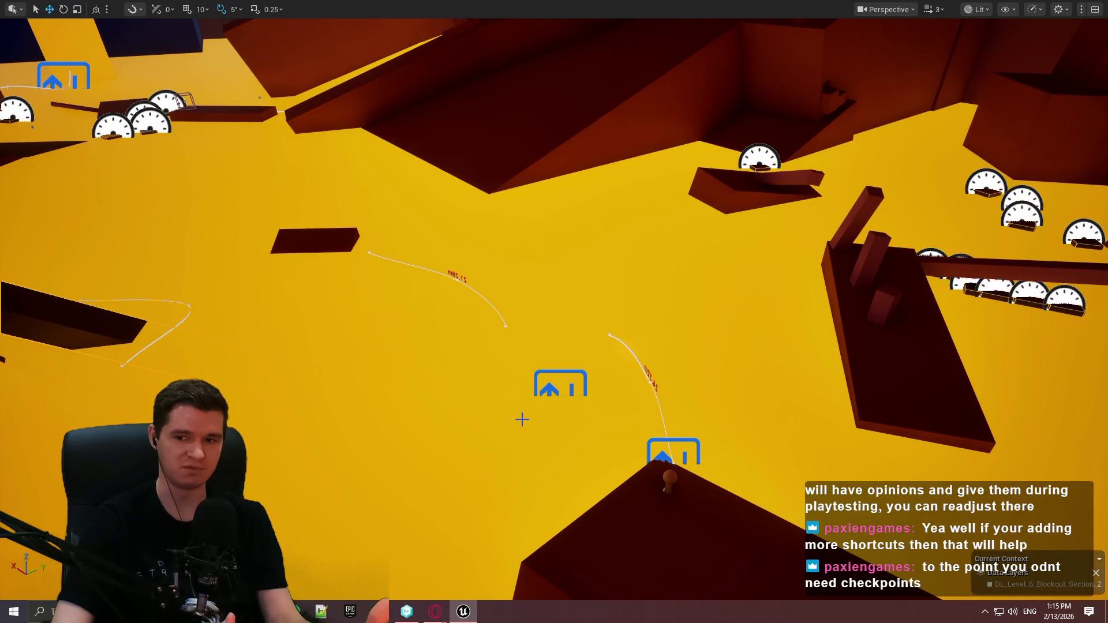
# Select the yellow pillar by the fan wall and Play From Here at that spot.
pyautogui.moveTo(576, 432)
pyautogui.mouseDown()
pyautogui.moveTo(588, 453)
pyautogui.moveTo(548, 375)
pyautogui.moveTo(482, 296)
pyautogui.moveTo(628, 292)
pyautogui.mouseUp()
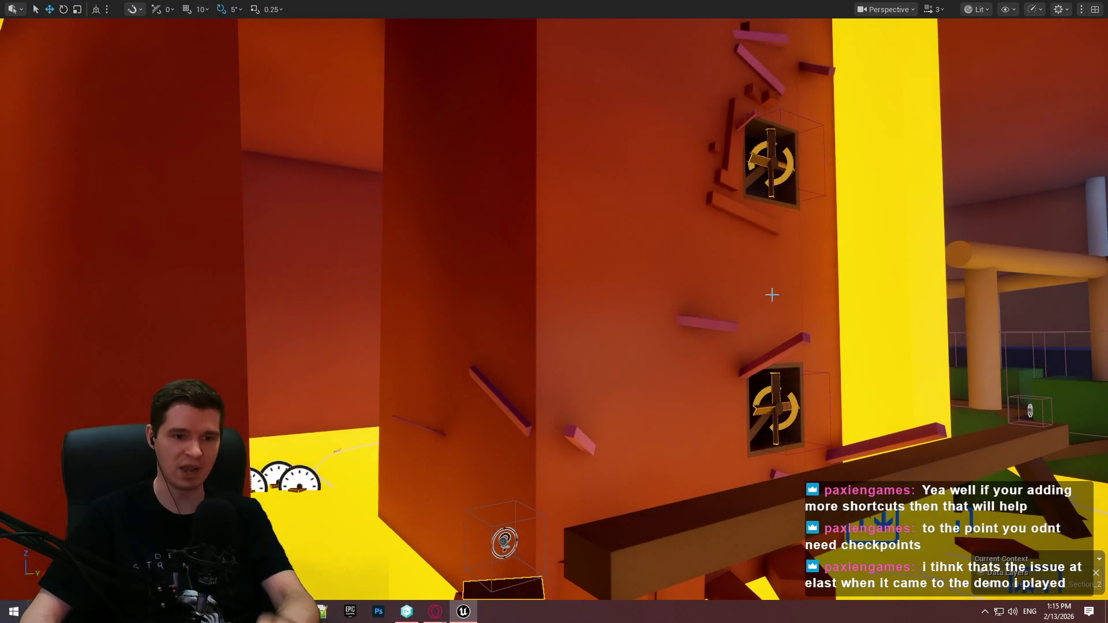
pyautogui.moveTo(868, 328)
pyautogui.mouseDown()
pyautogui.moveTo(843, 320)
pyautogui.moveTo(867, 341)
pyautogui.mouseUp()
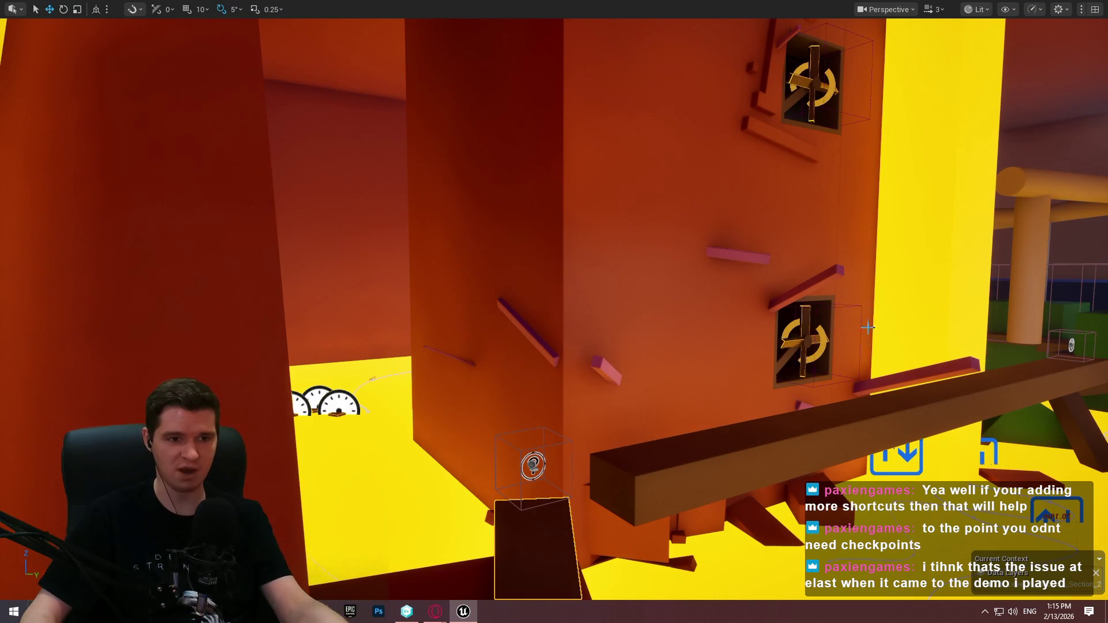
pyautogui.click(870, 296)
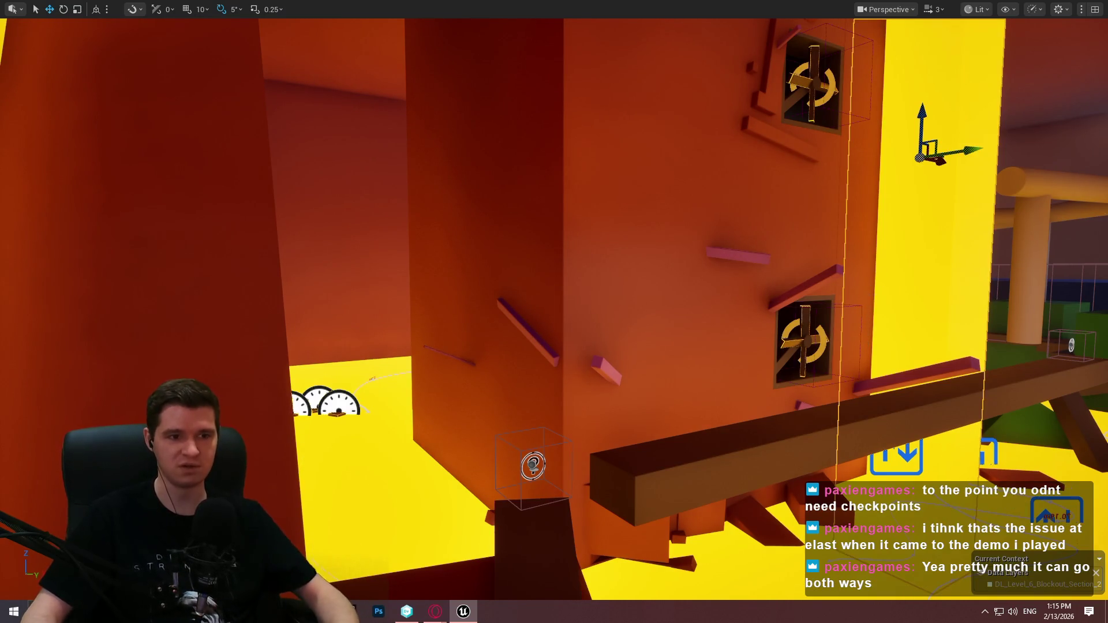
pyautogui.moveTo(736, 233)
pyautogui.mouseDown()
pyautogui.moveTo(727, 191)
pyautogui.moveTo(744, 196)
pyautogui.moveTo(738, 168)
pyautogui.moveTo(812, 351)
pyautogui.moveTo(750, 375)
pyautogui.moveTo(695, 429)
pyautogui.mouseUp()
pyautogui.rightClick(694, 429)
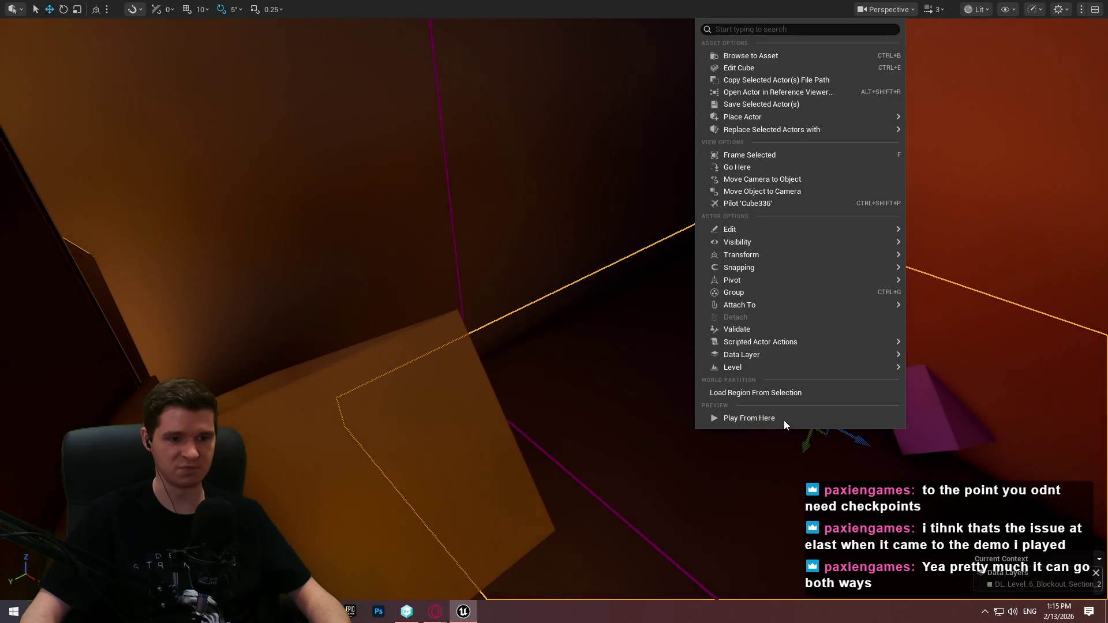
pyautogui.click(783, 422)
pyautogui.click(553, 491)
# Climb onto the ledge and up the narrow beam past the fan, then stop the playtest.
pyautogui.press('w')
pyautogui.press('space')
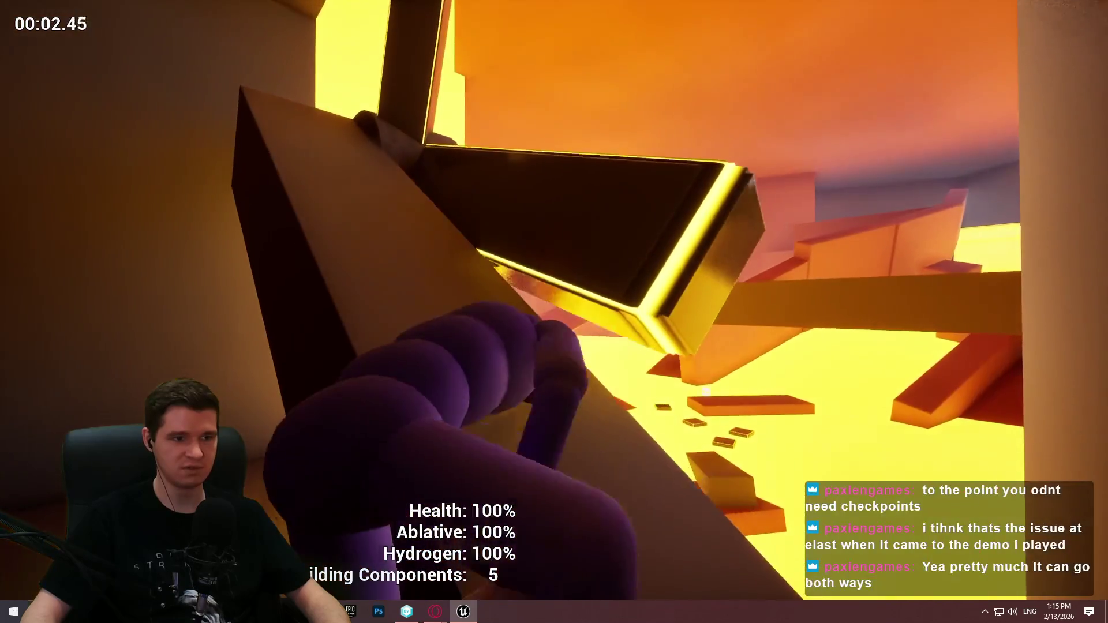
pyautogui.press('w')
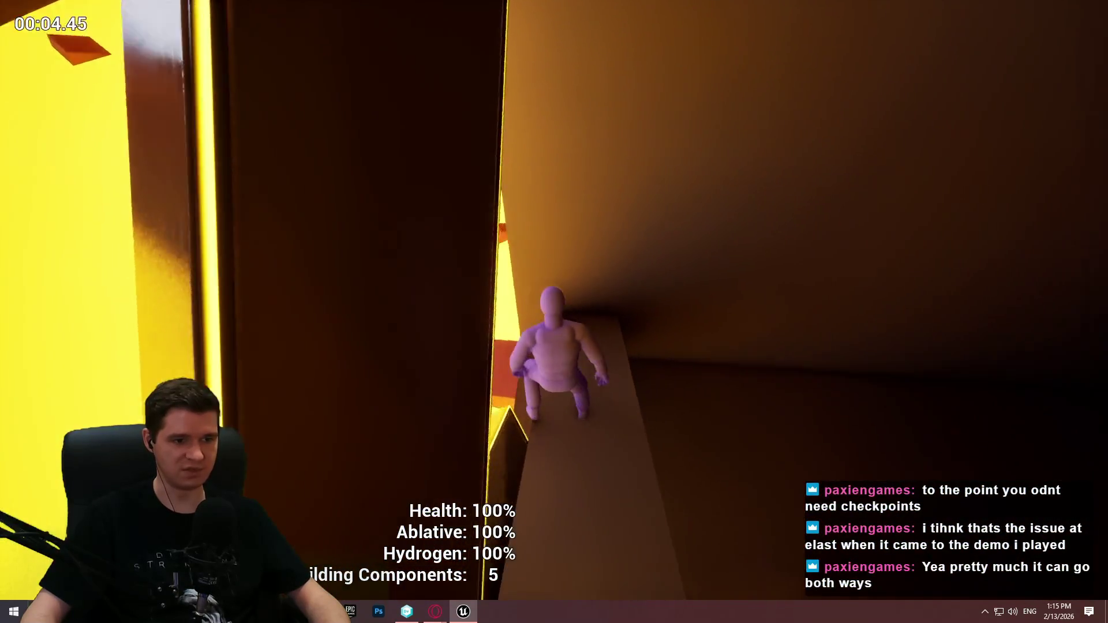
pyautogui.press('w')
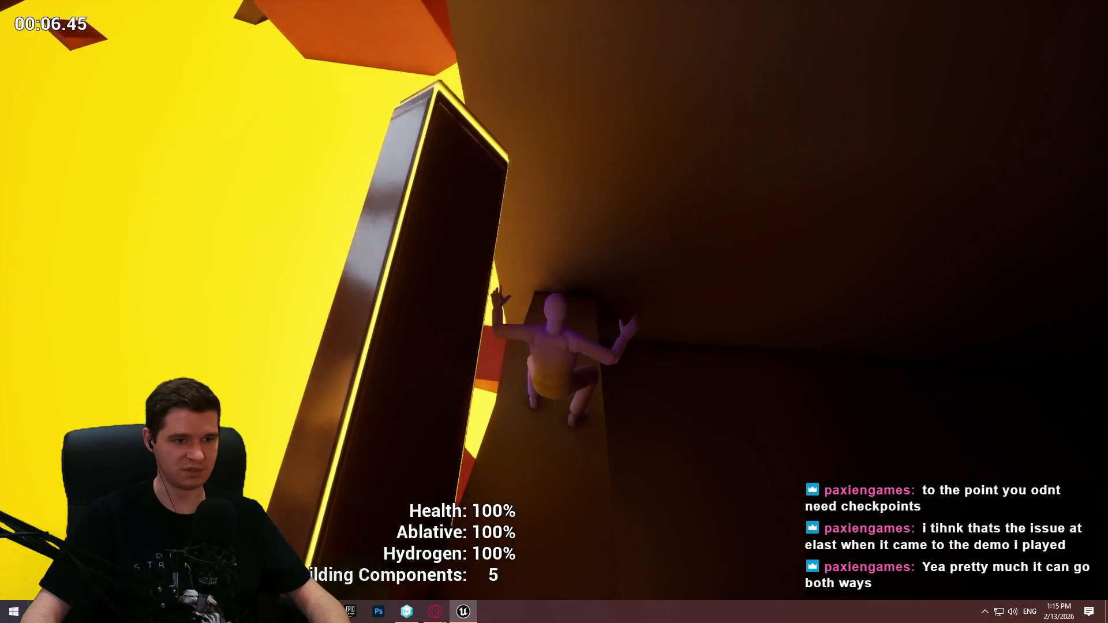
pyautogui.press('w')
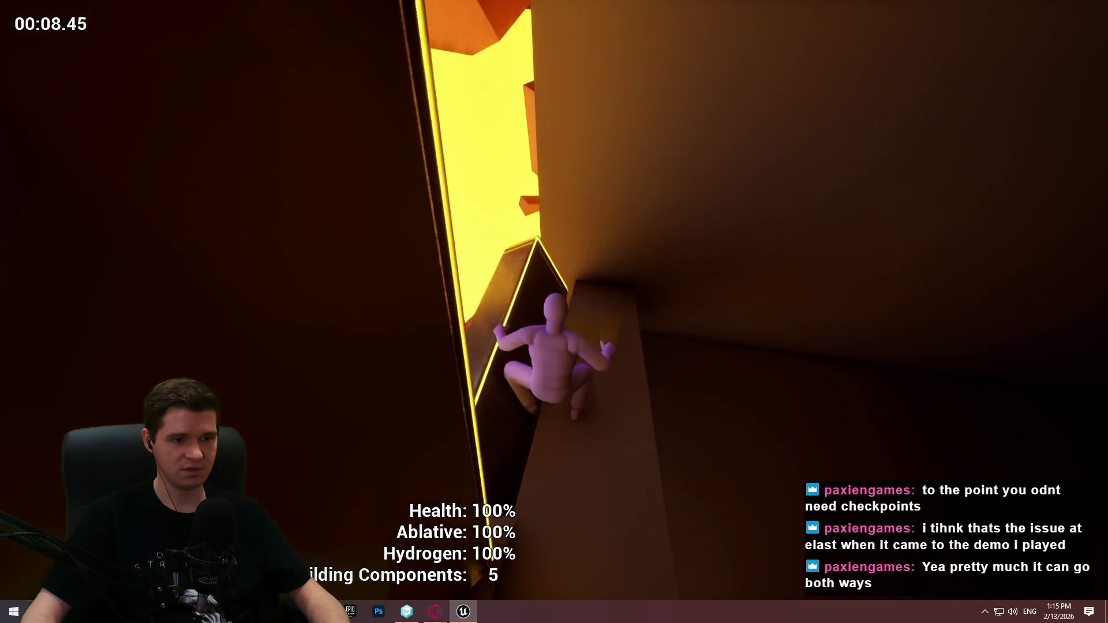
pyautogui.press('w')
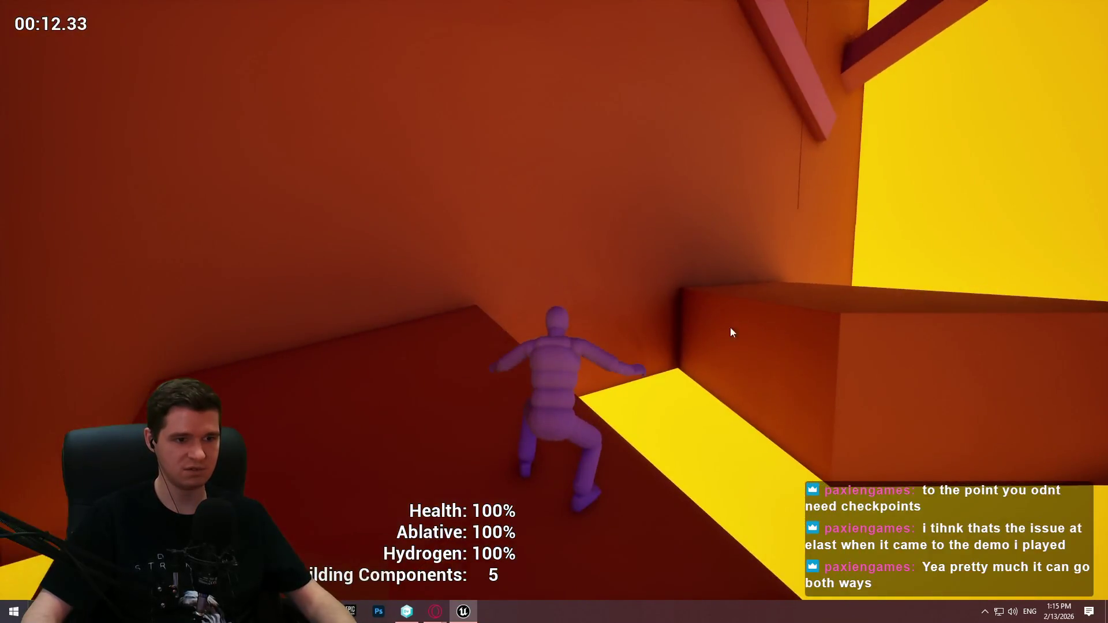
pyautogui.press('Escape')
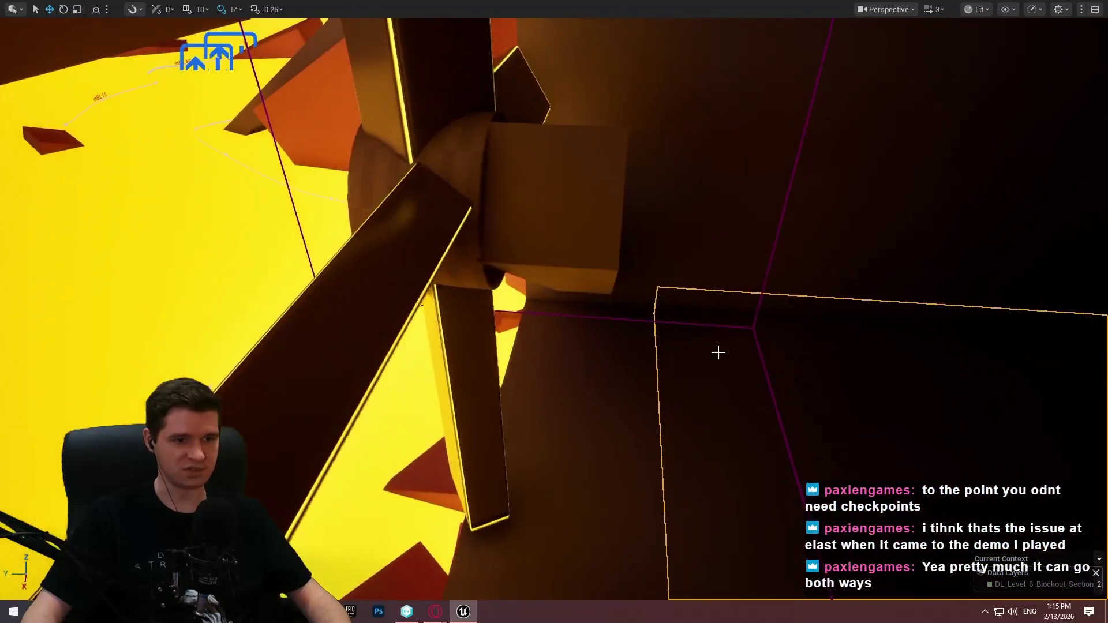
# Replay from the spot near the fan, climb the beam, and end the session after falling.
pyautogui.rightClick(718, 339)
pyautogui.click(787, 587)
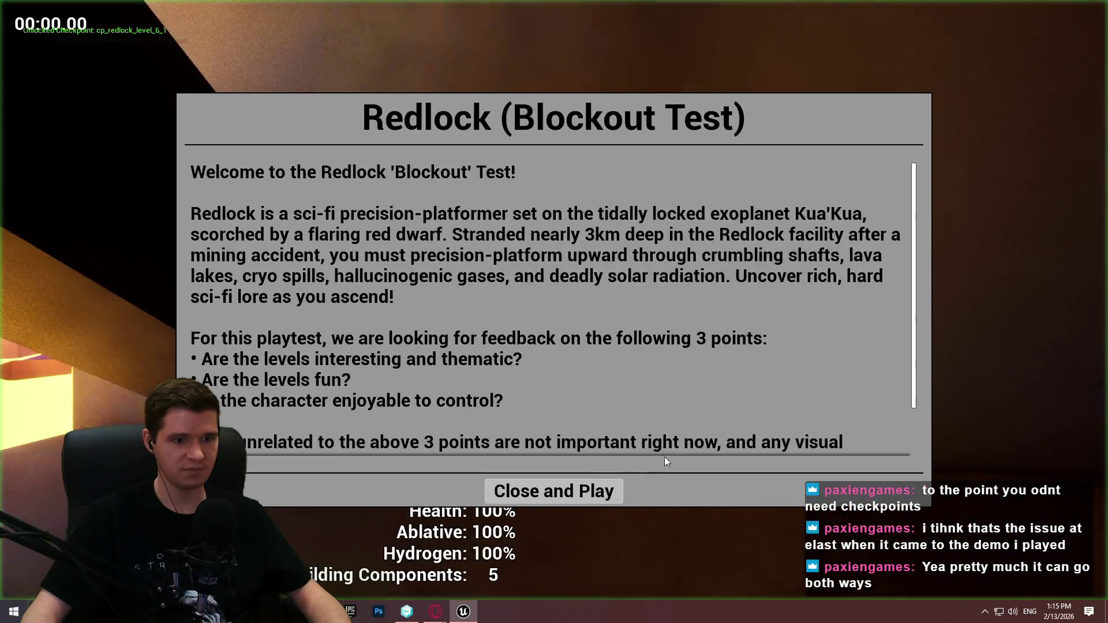
pyautogui.click(522, 458)
pyautogui.press('w')
pyautogui.press('w')
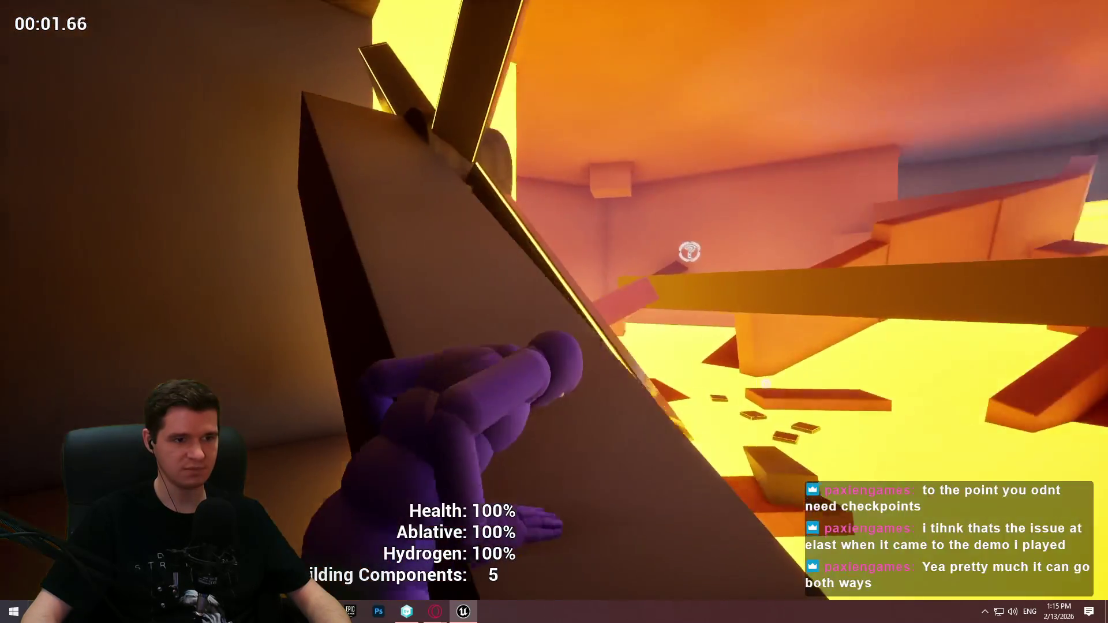
pyautogui.press('w')
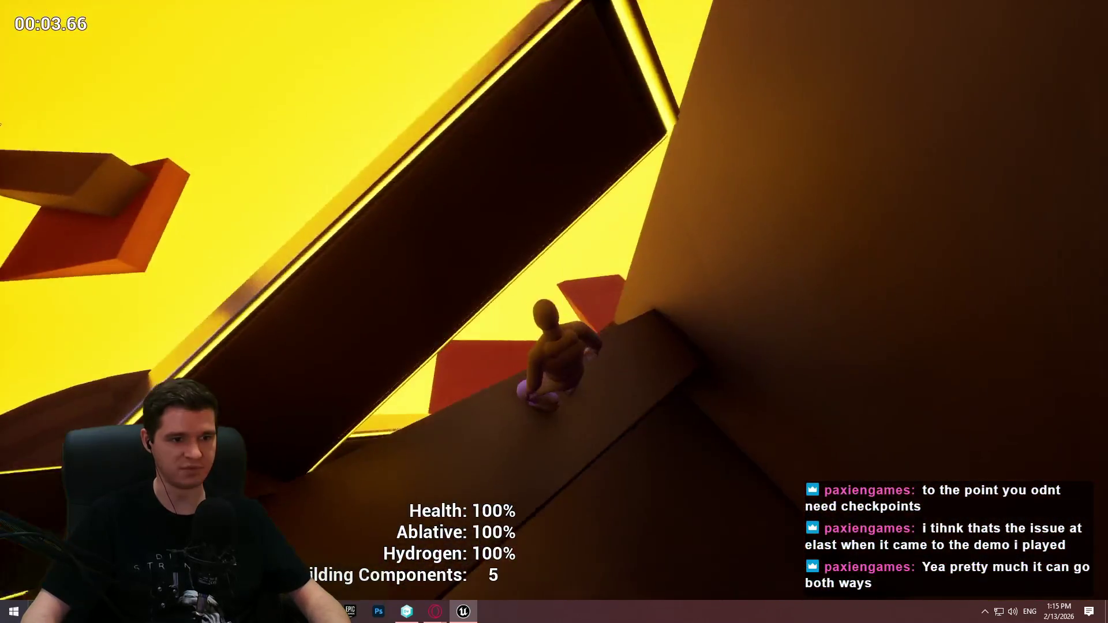
pyautogui.press('w')
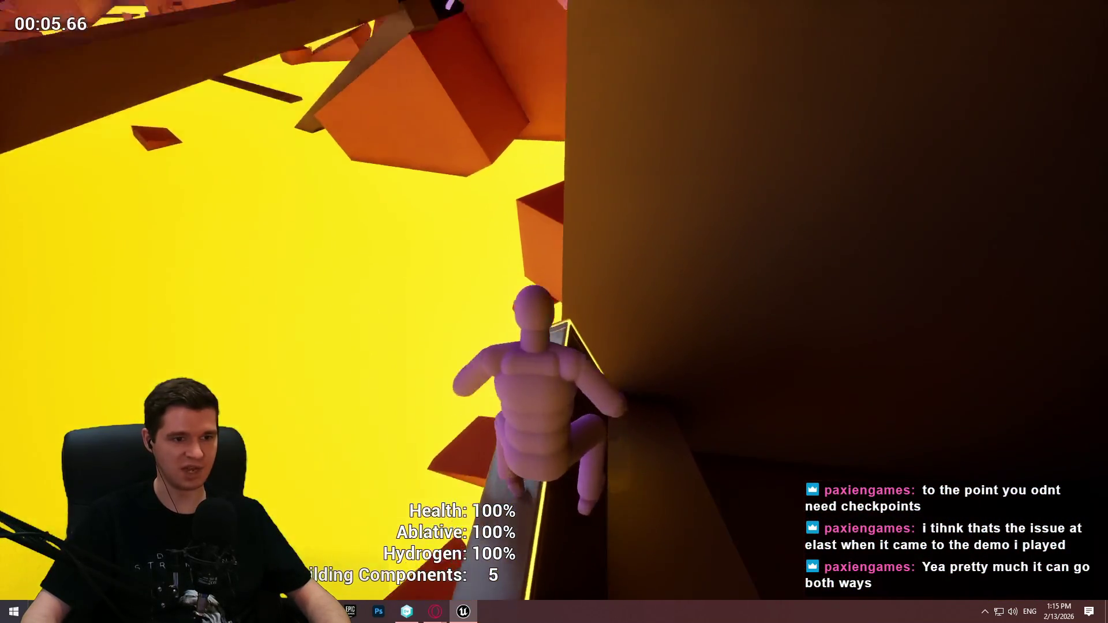
pyautogui.press('w')
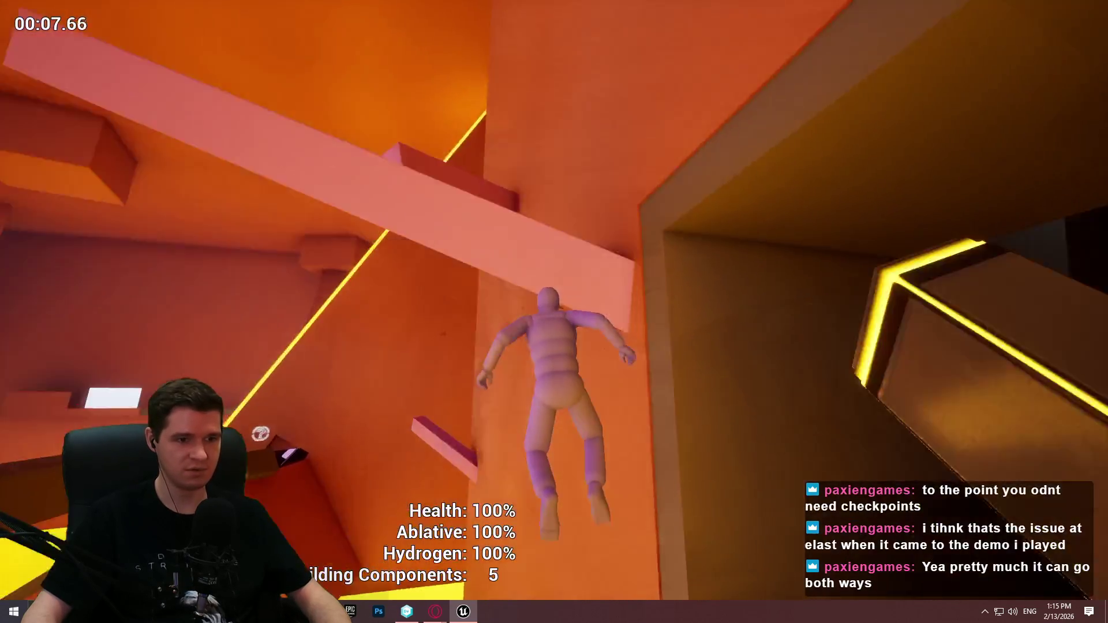
pyautogui.press('Escape')
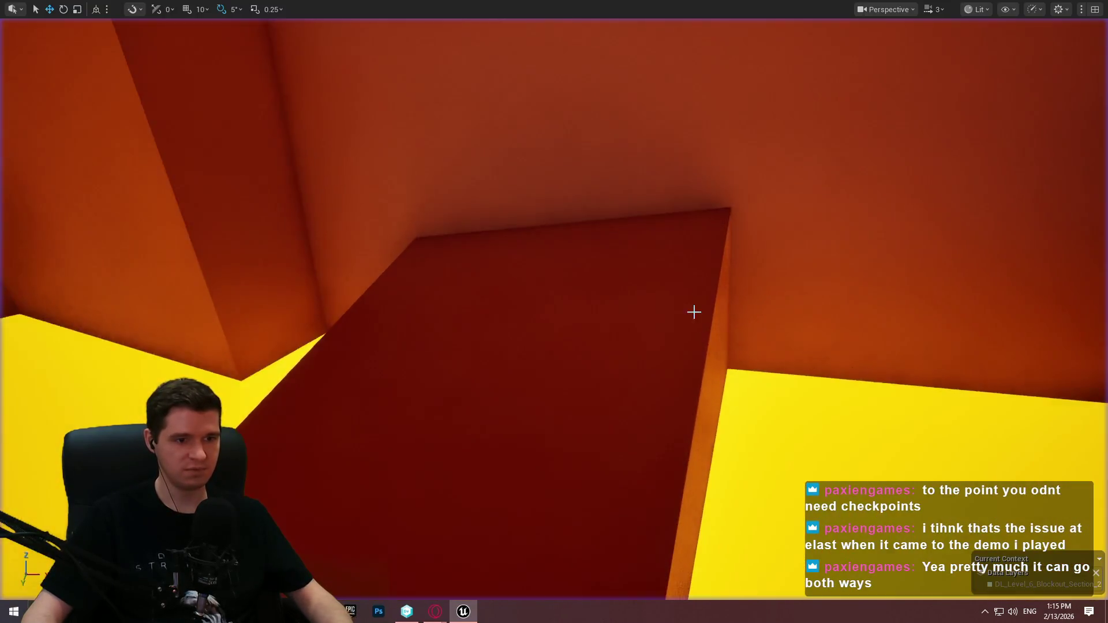
# Fly over to the yellow-lit beams and Play From Here on the long beam.
pyautogui.press('w')
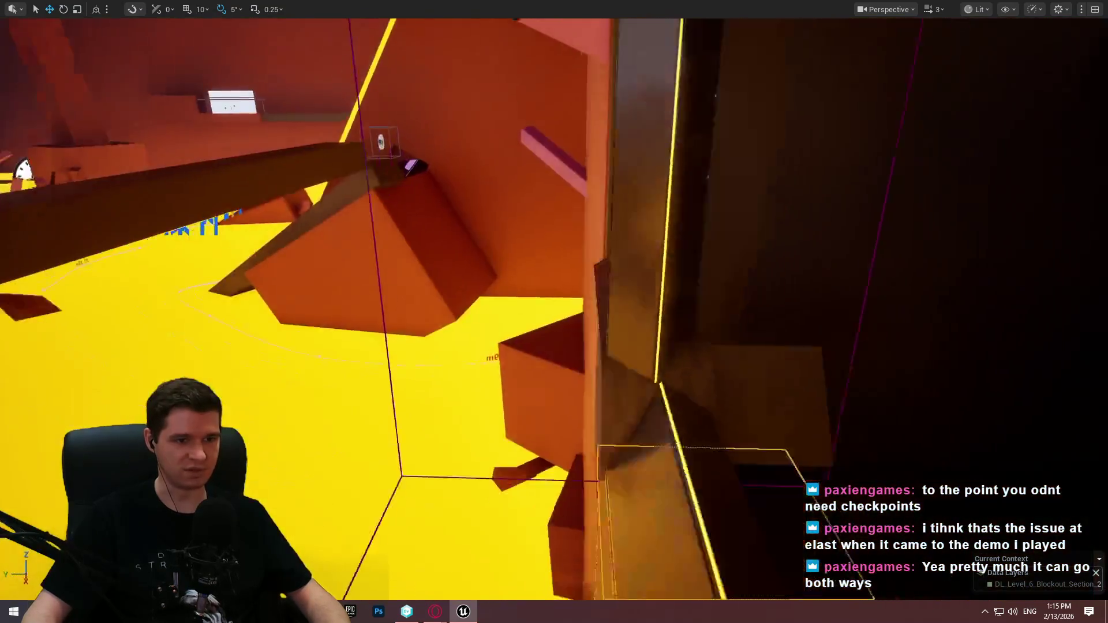
pyautogui.press('w')
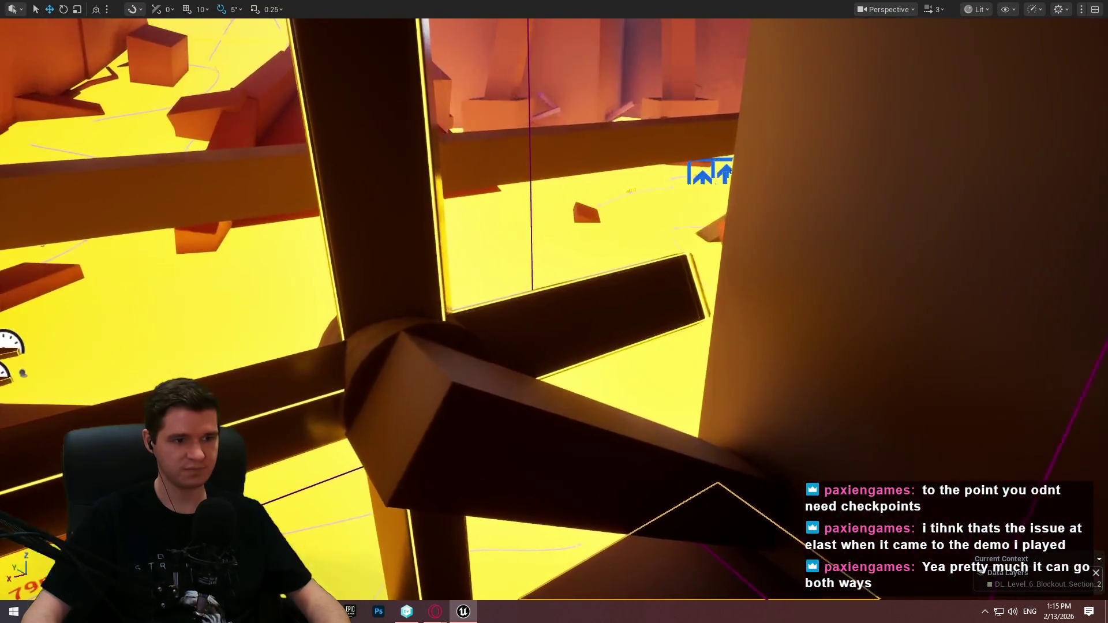
pyautogui.press('w')
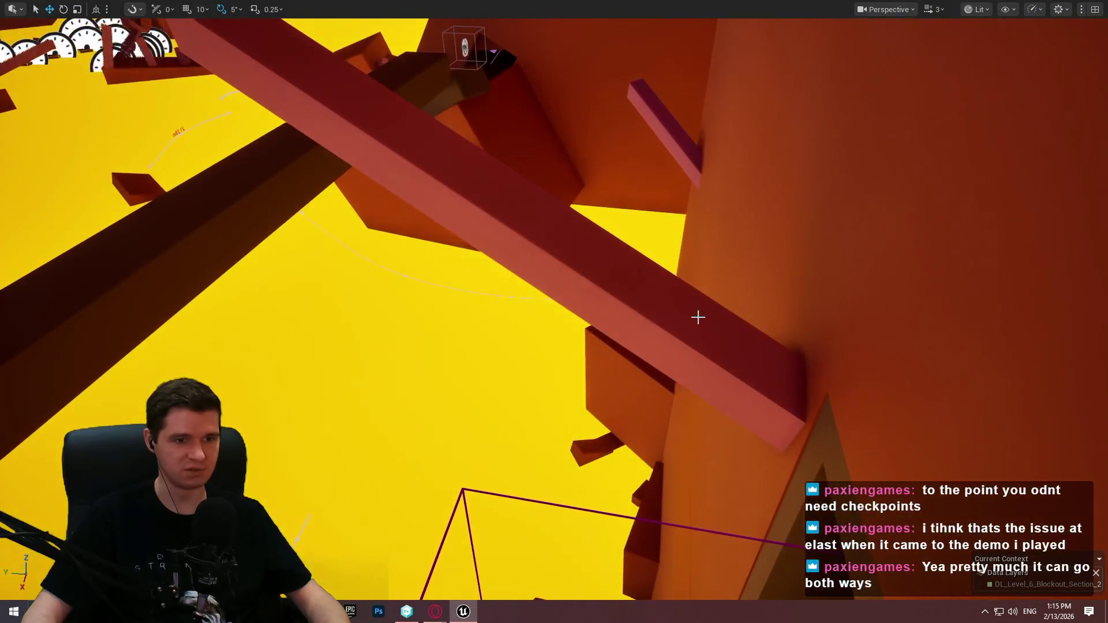
pyautogui.rightClick(697, 316)
pyautogui.click(773, 587)
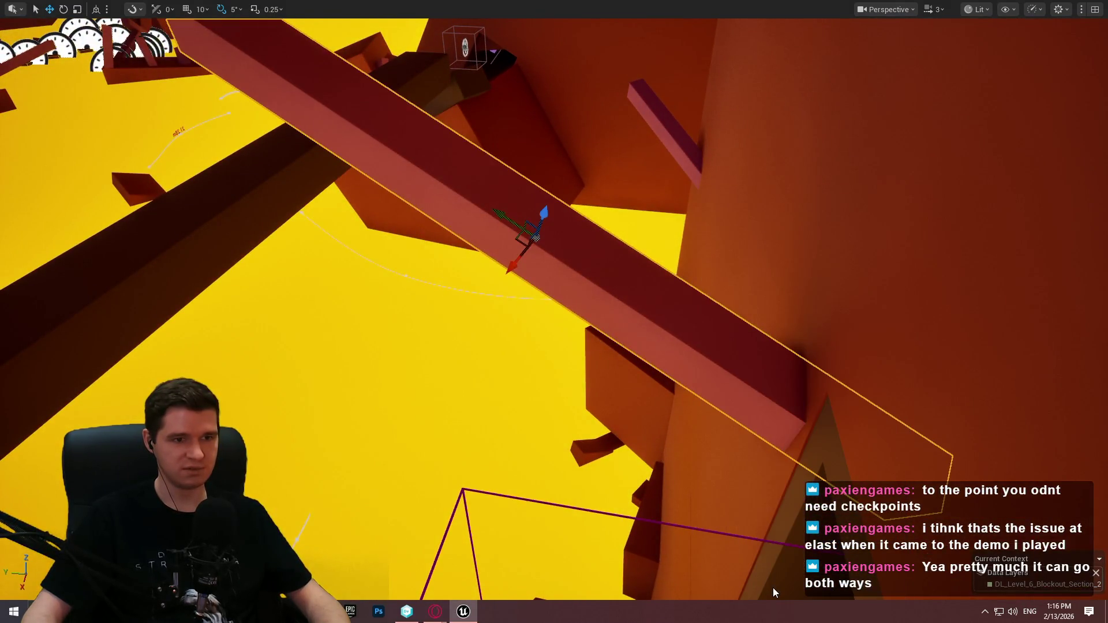
# Climb the orange wall, cross the magenta beam and swing across the poles, then end the session.
pyautogui.press('Return')
pyautogui.press('w')
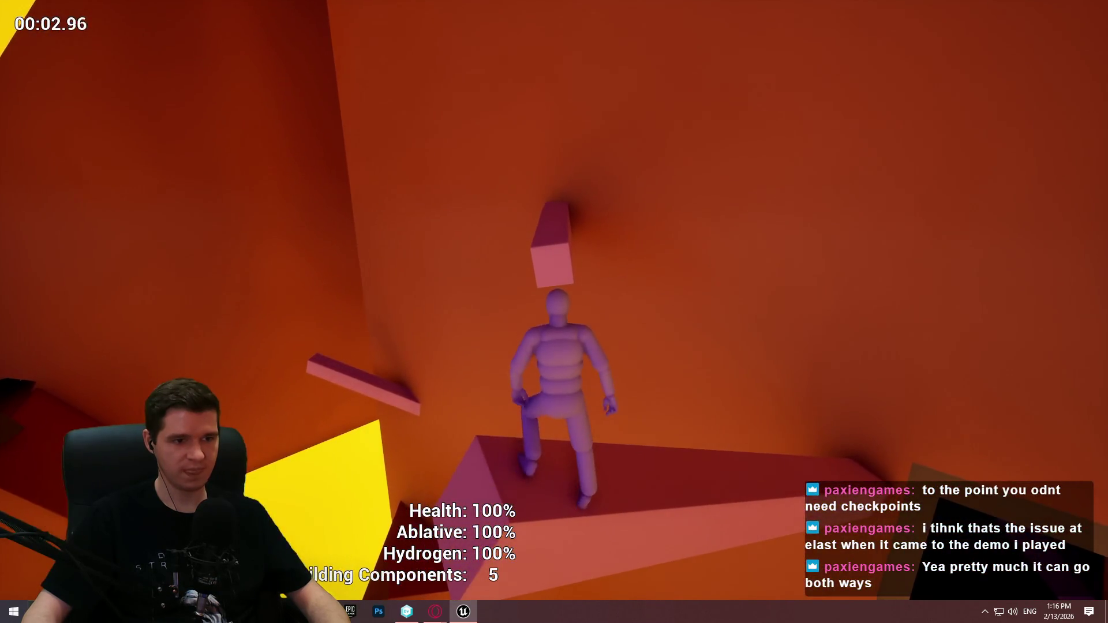
pyautogui.press('space')
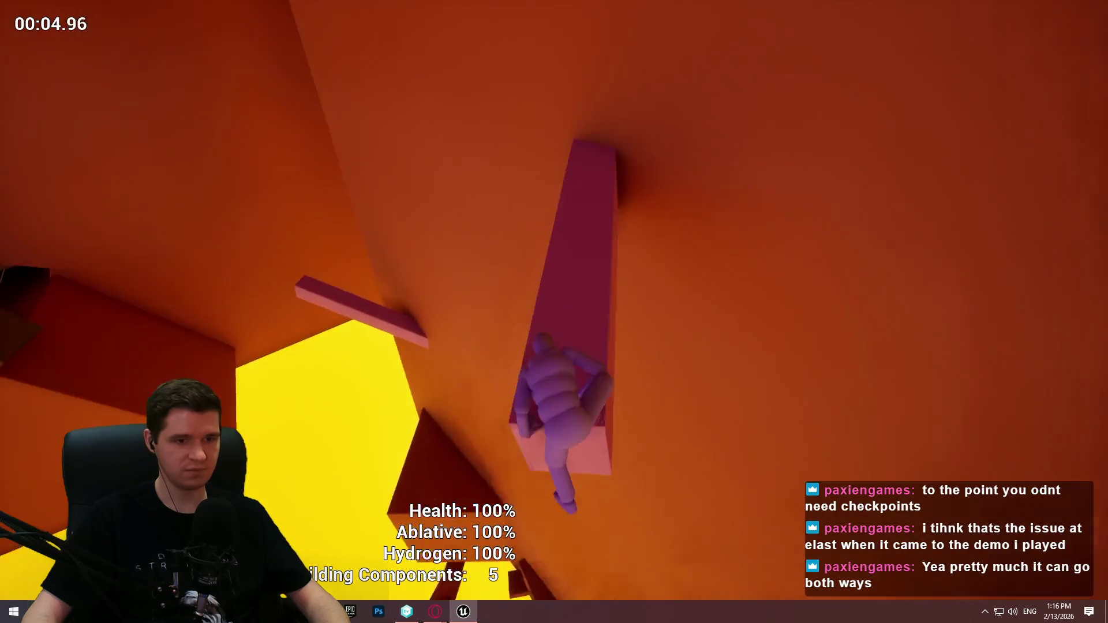
pyautogui.press('space')
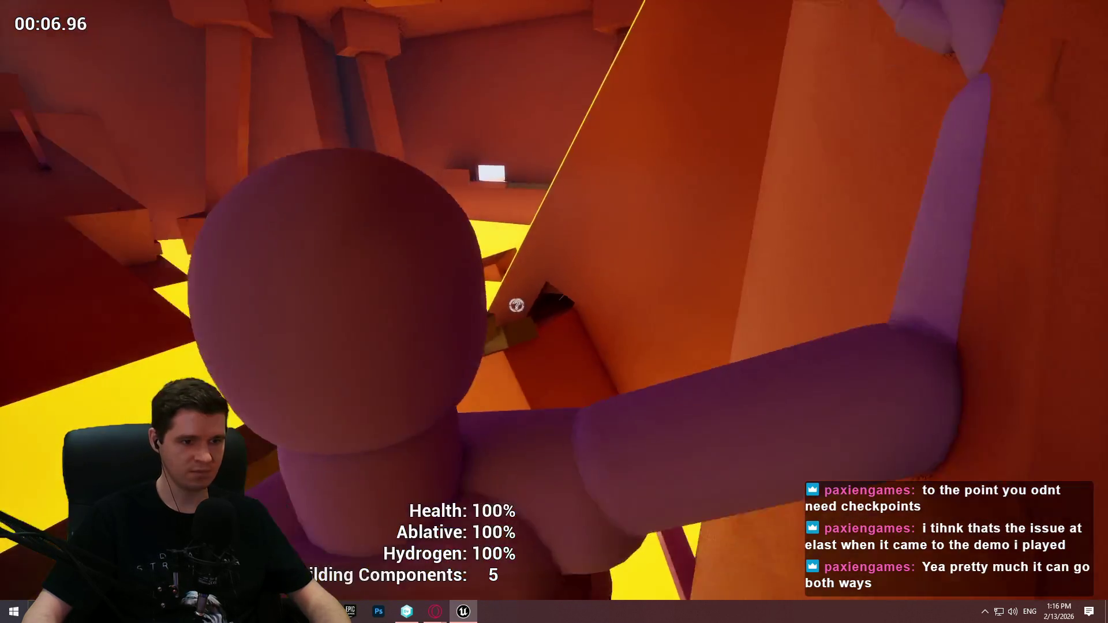
pyautogui.press('w')
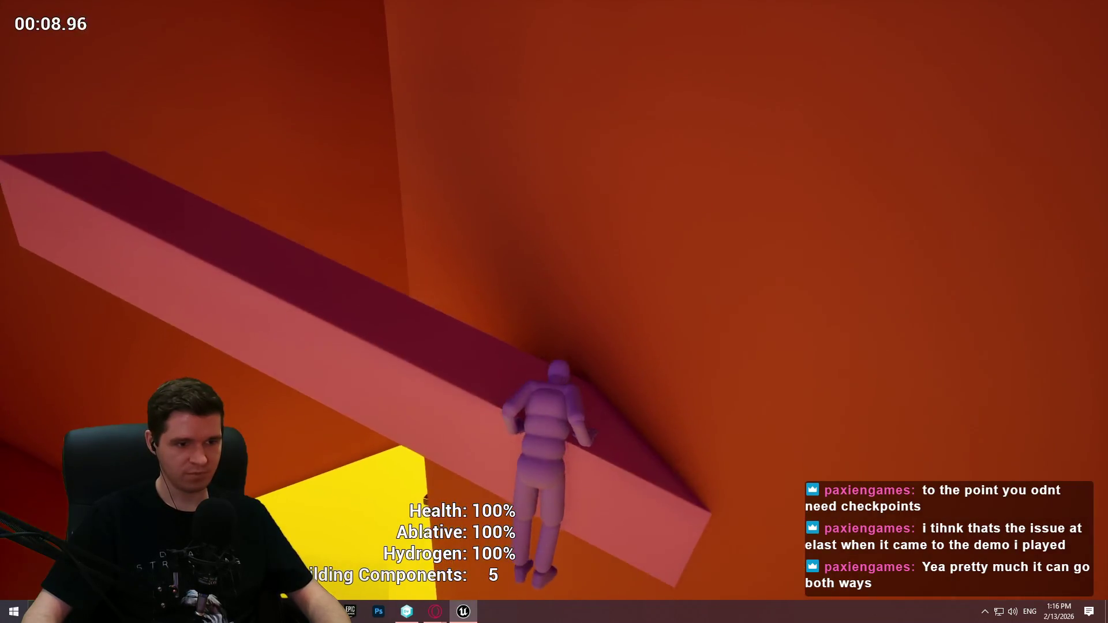
pyautogui.press('w')
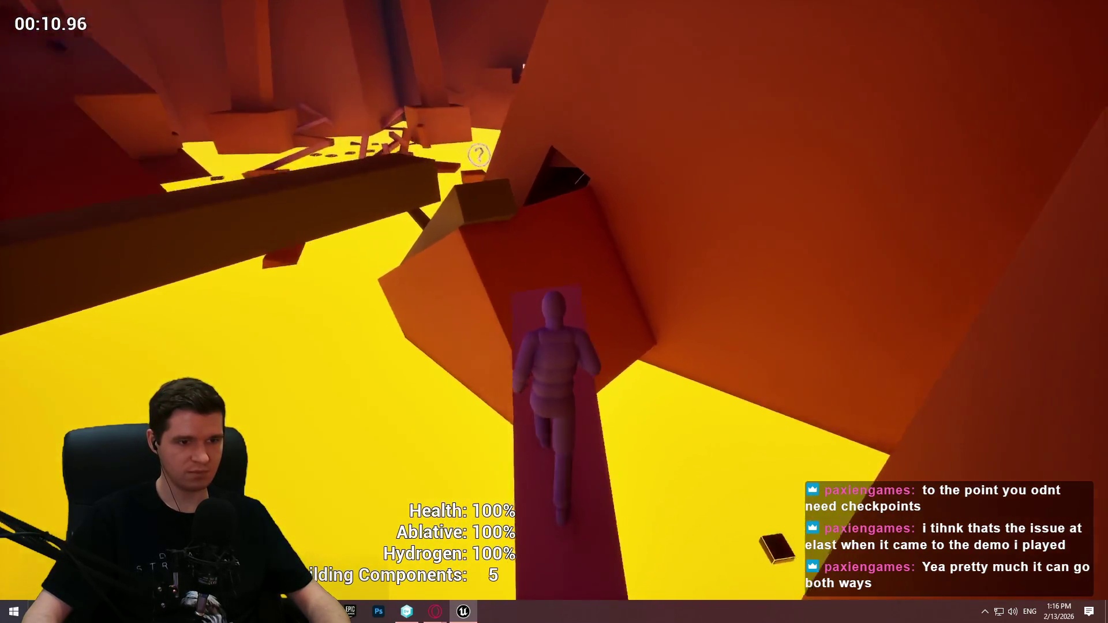
pyautogui.press('space')
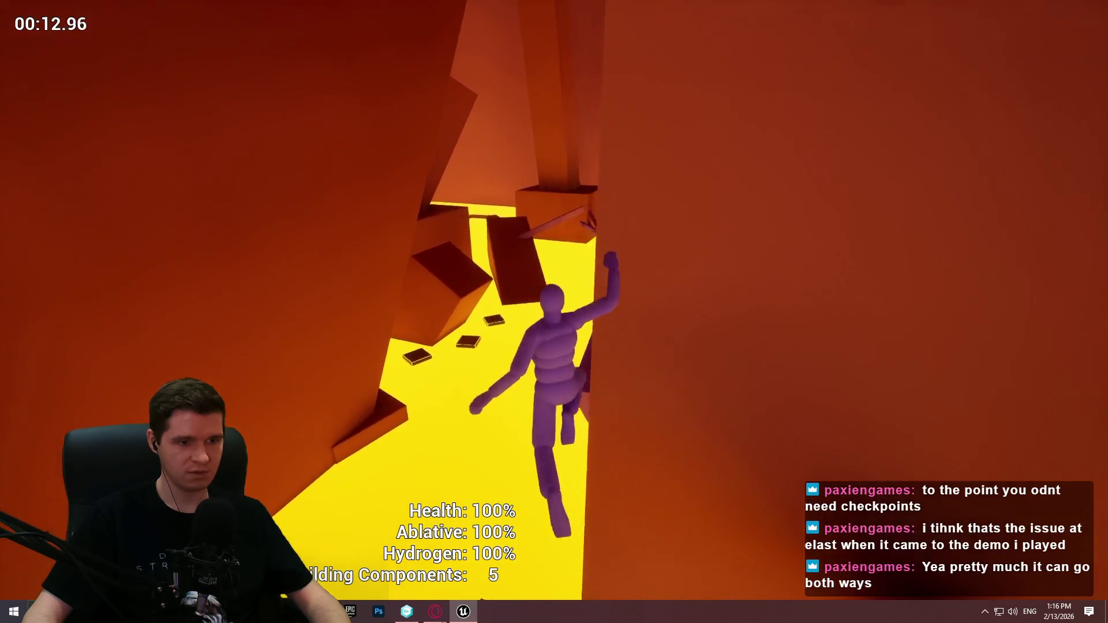
pyautogui.press('w')
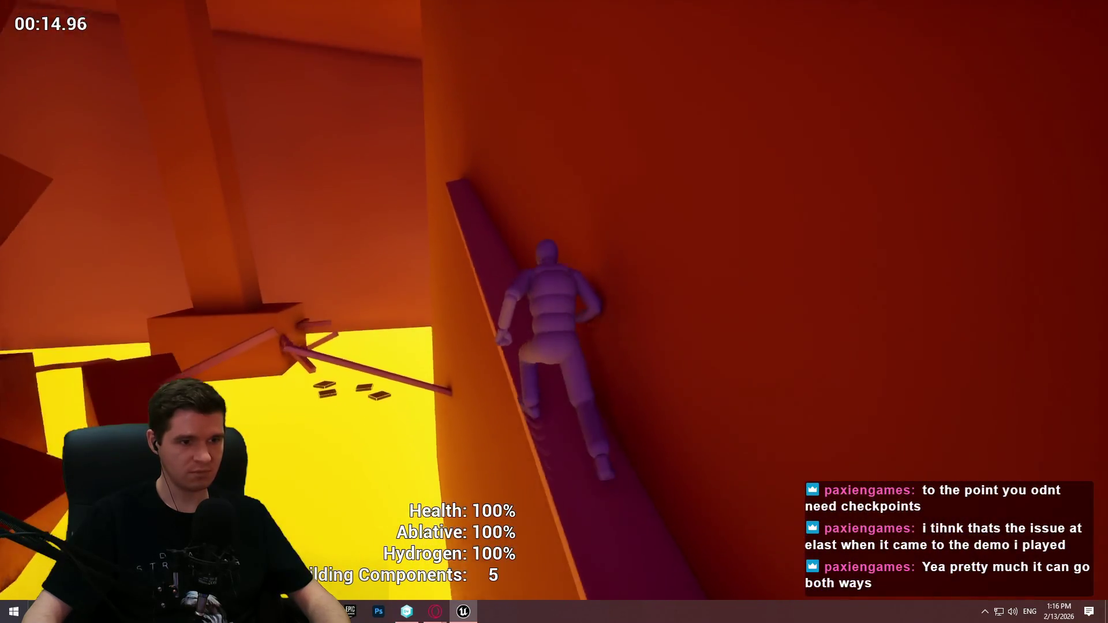
pyautogui.press('w')
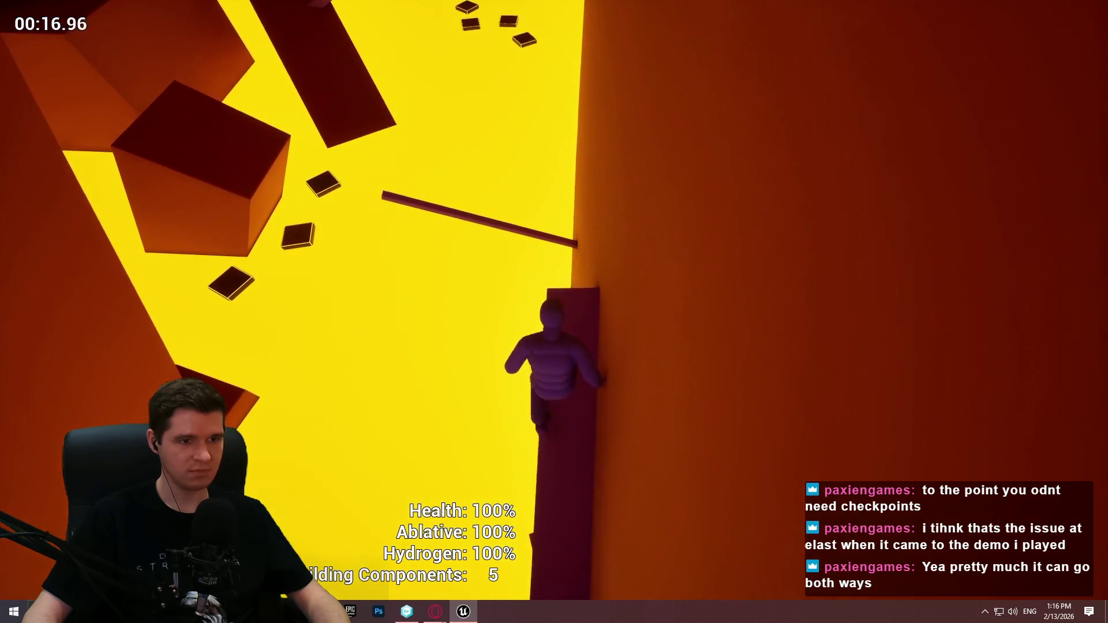
pyautogui.press('w')
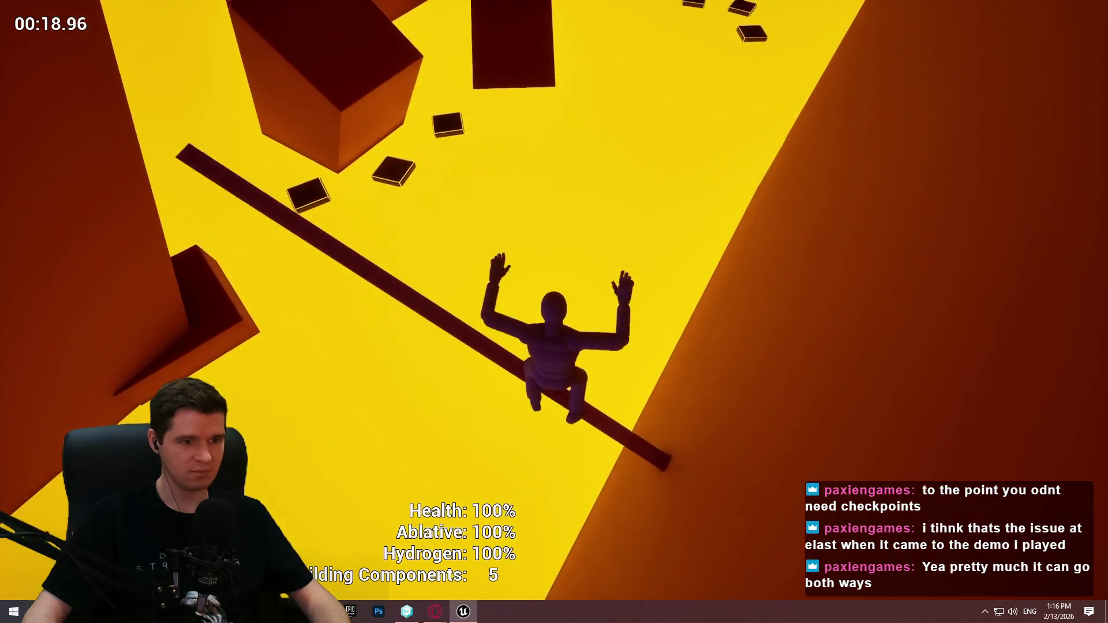
pyautogui.press('w')
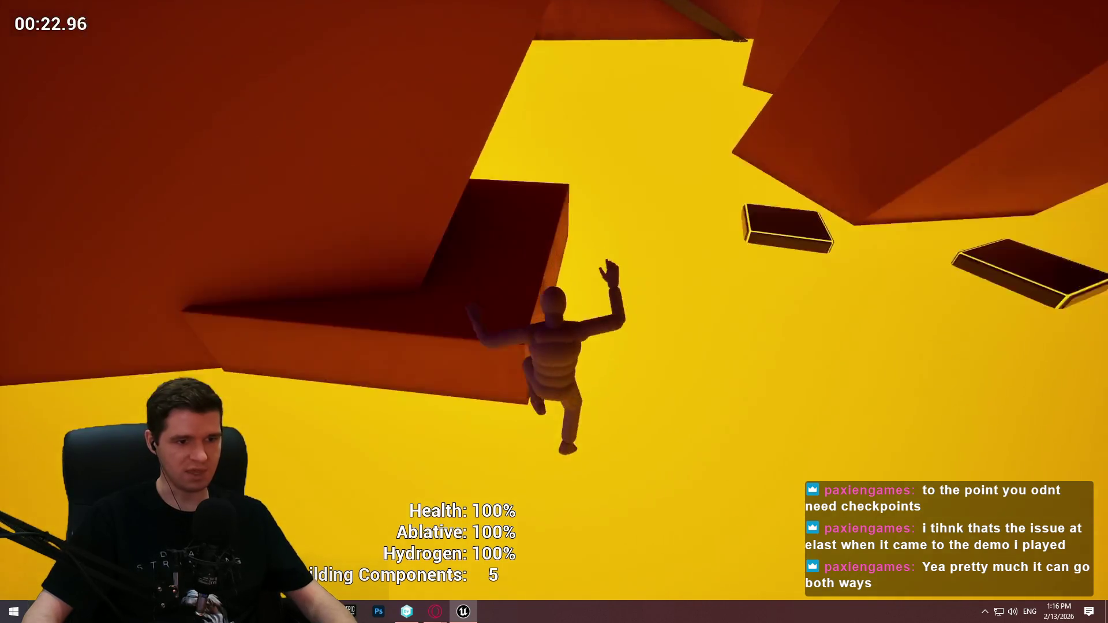
pyautogui.press('Escape')
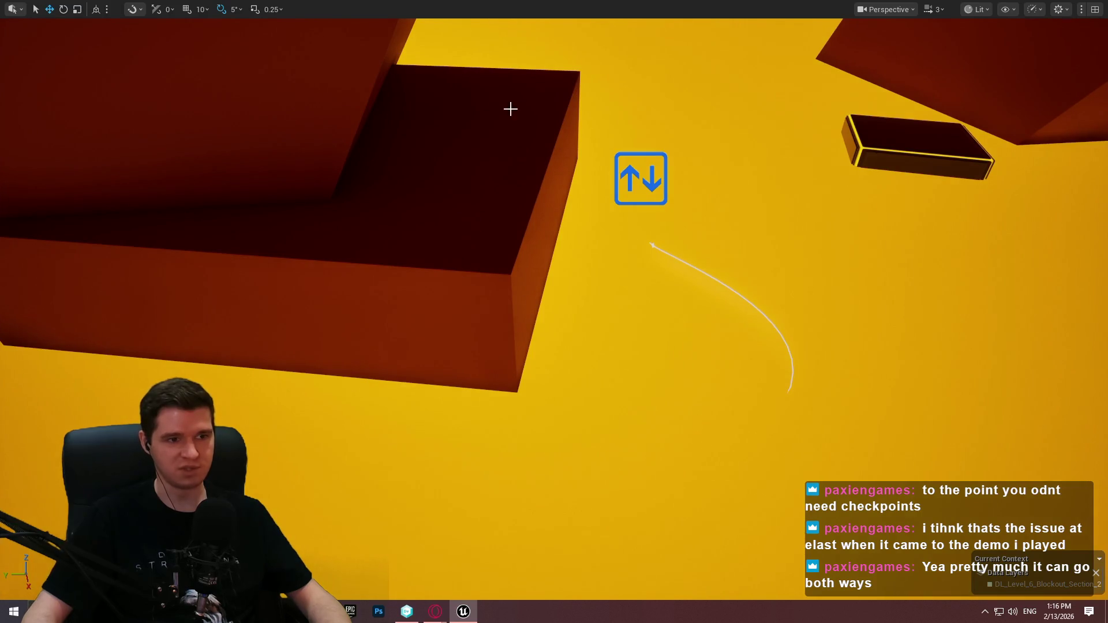
# Fly over the floating blocks, exit immersive mode with F11, and browse up to the Content root folder.
pyautogui.moveTo(474, 377)
pyautogui.mouseDown()
pyautogui.moveTo(404, 450)
pyautogui.moveTo(558, 315)
pyautogui.mouseUp()
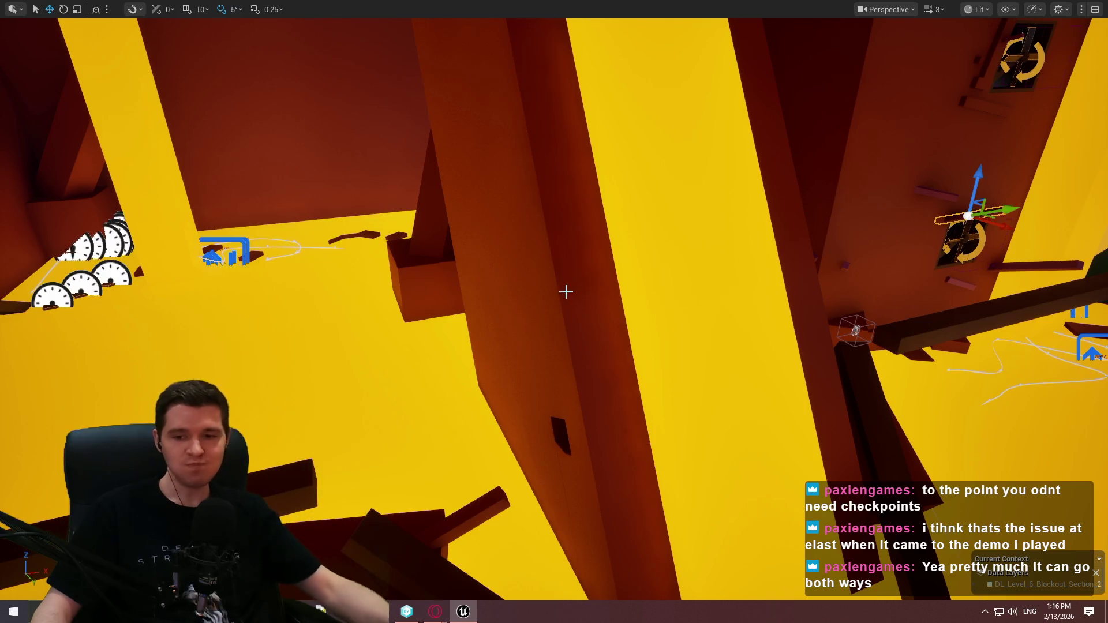
pyautogui.moveTo(554, 312)
pyautogui.mouseDown()
pyautogui.moveTo(520, 370)
pyautogui.moveTo(588, 294)
pyautogui.moveTo(560, 346)
pyautogui.mouseUp()
pyautogui.press('F11')
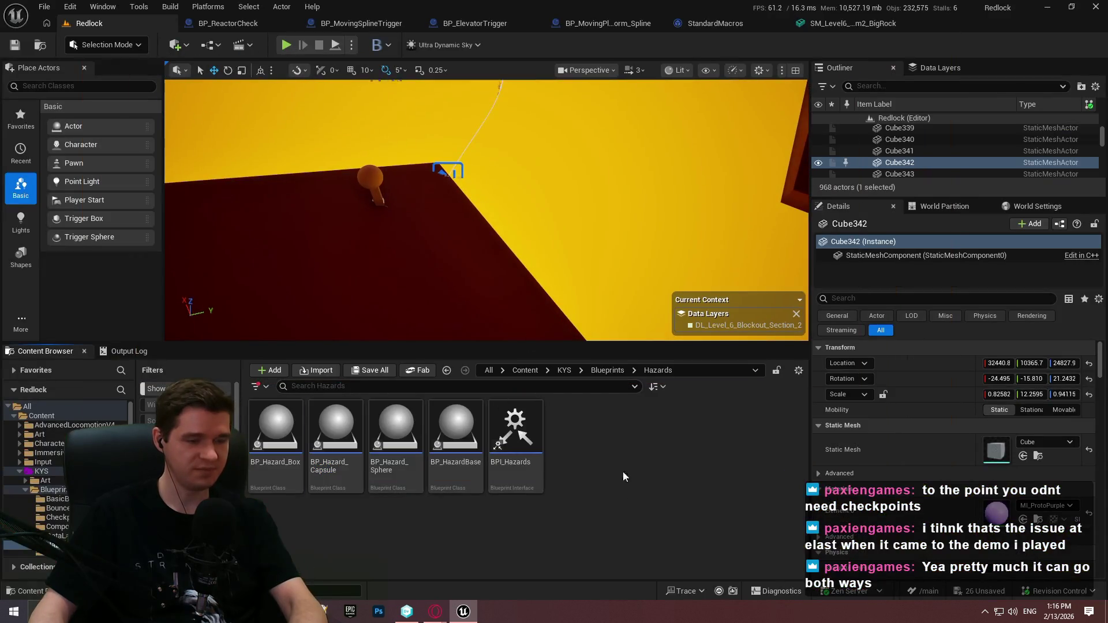
pyautogui.click(559, 373)
pyautogui.click(525, 371)
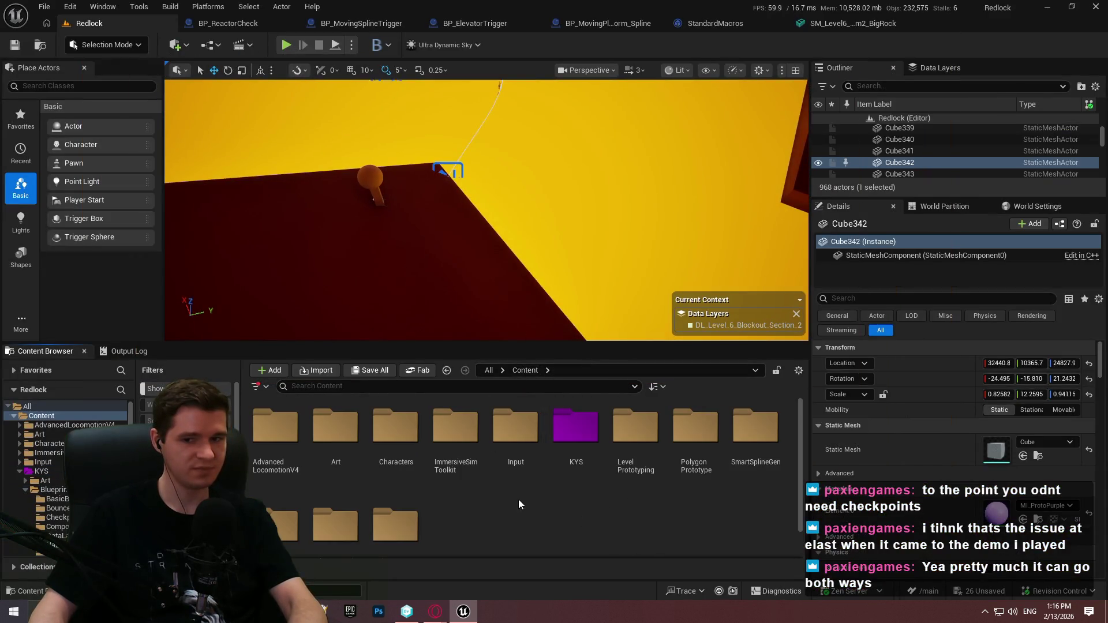
# Select BP_MovingPlatform_Spline20 and open its BigRock MeshOverride mesh asset.
pyautogui.click(444, 171)
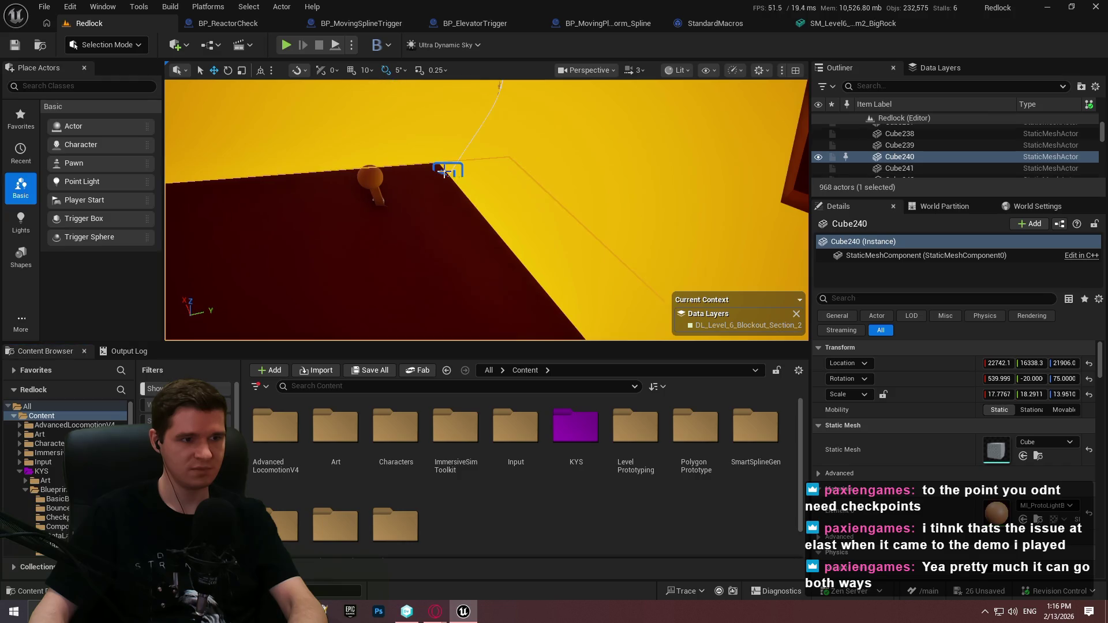
pyautogui.click(442, 172)
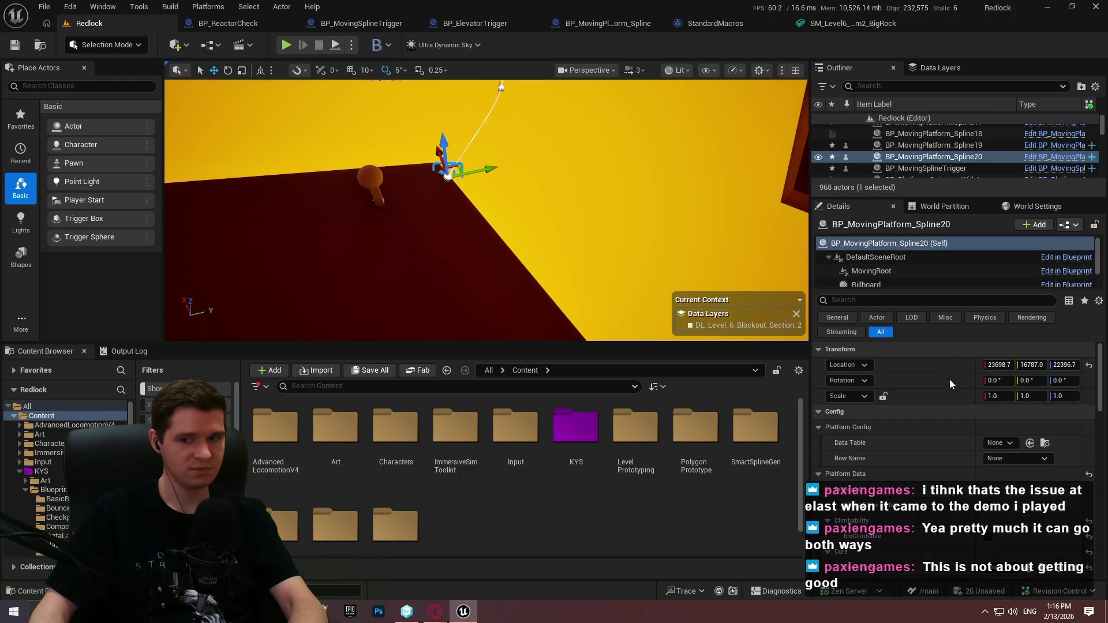
pyautogui.scroll(-5, 947, 451)
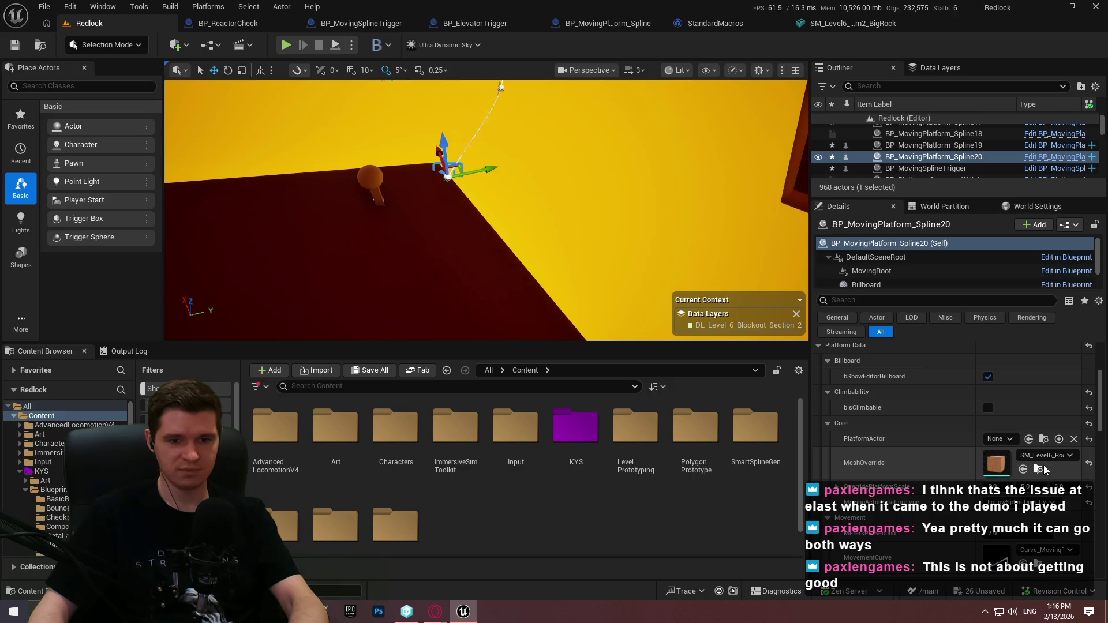
pyautogui.doubleClick(995, 462)
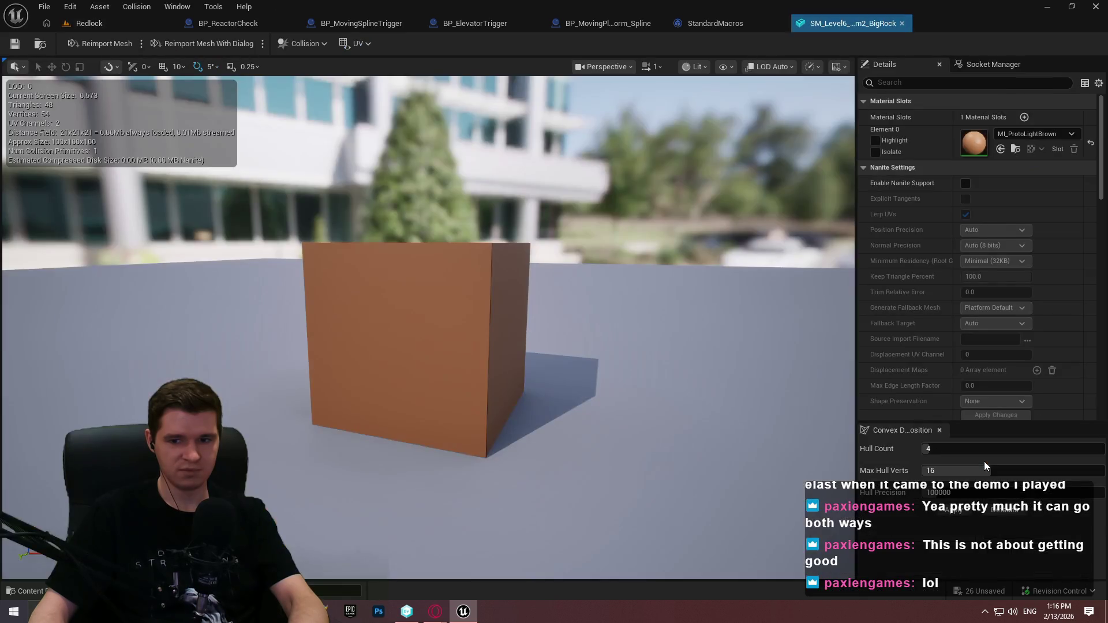
# Back in Redlock, place SM_Level6_Room2_BigRock in the level beside the platform.
pyautogui.click(89, 24)
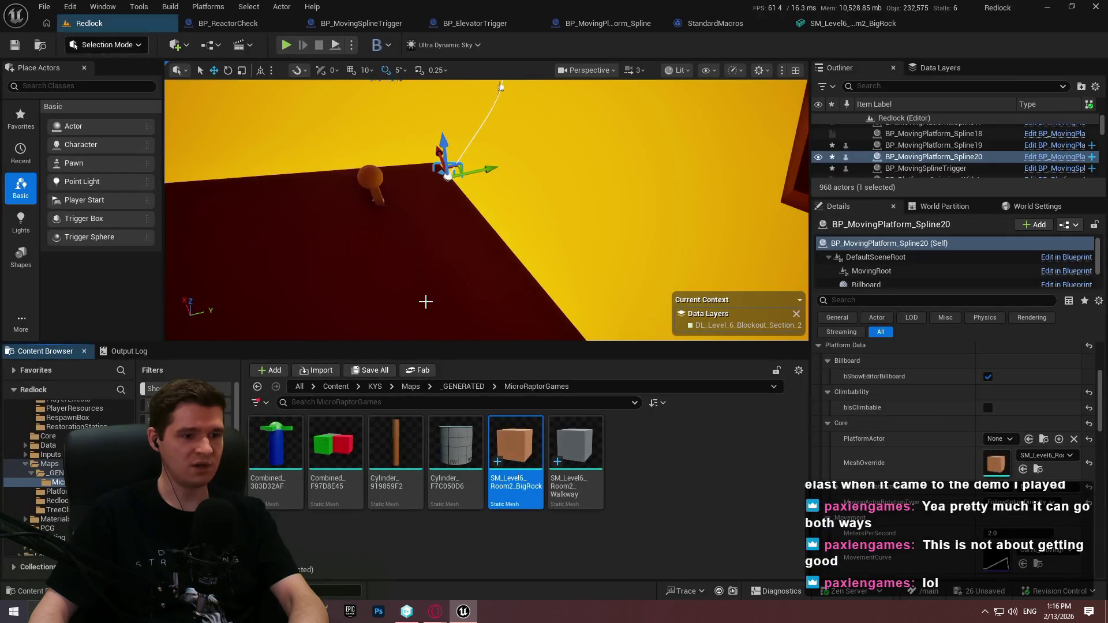
pyautogui.moveTo(468, 262); pyautogui.dragTo(482, 267)
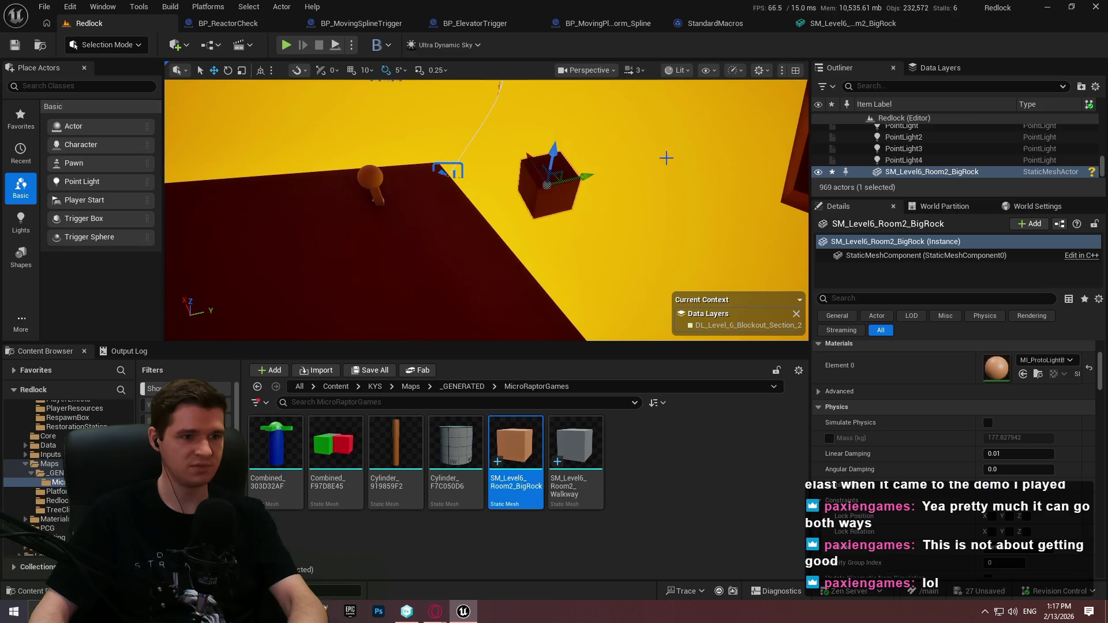
pyautogui.press('F11')
pyautogui.moveTo(623, 237); pyautogui.dragTo(599, 250)
pyautogui.press('F11')
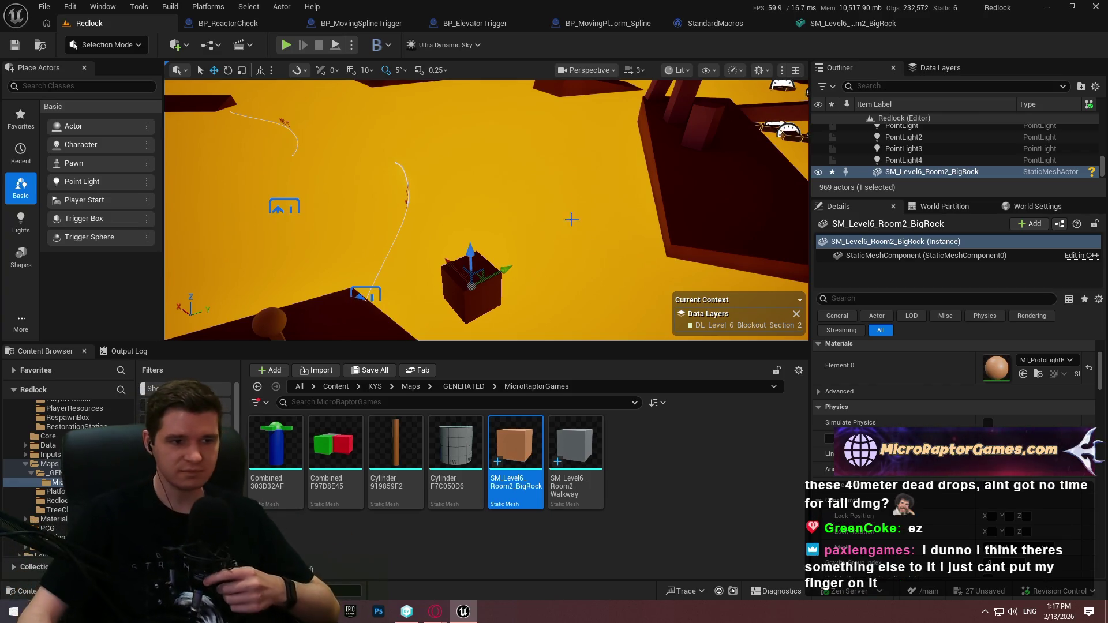
pyautogui.moveTo(517, 195); pyautogui.dragTo(450, 202)
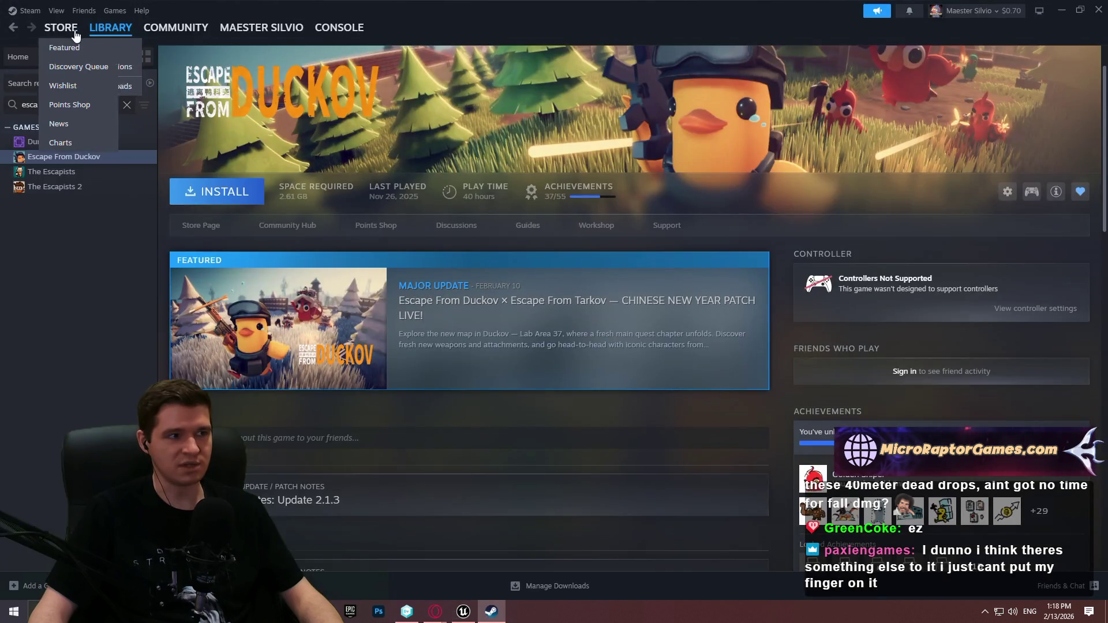
# Search the Steam store for 'super meat' and open the Super Meat Boy page.
pyautogui.click(61, 27)
pyautogui.click(697, 68)
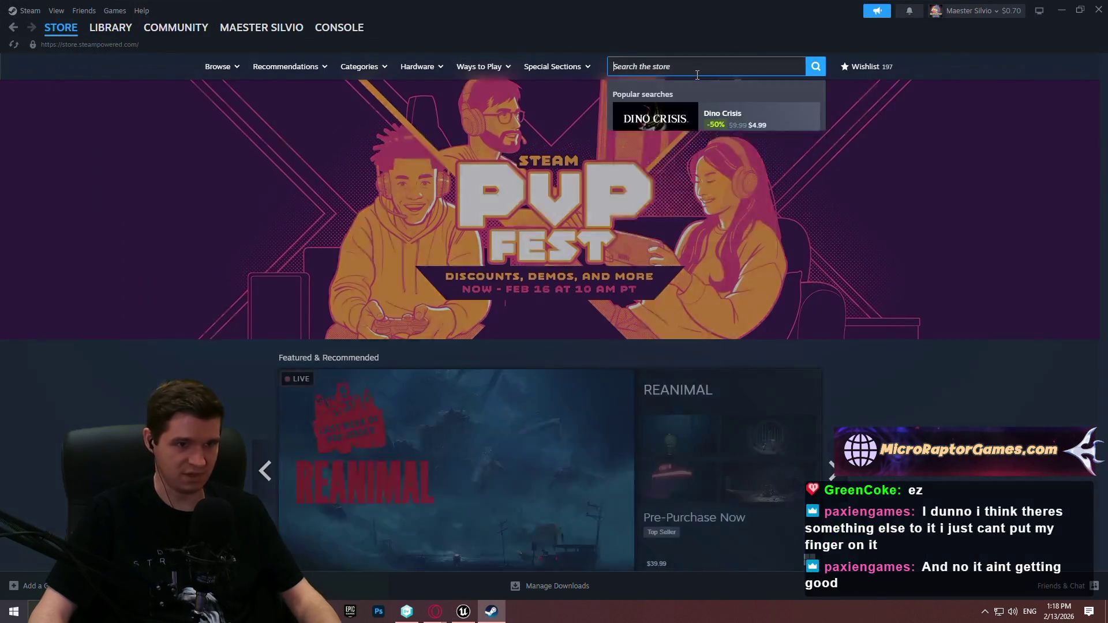
pyautogui.write('super meat')
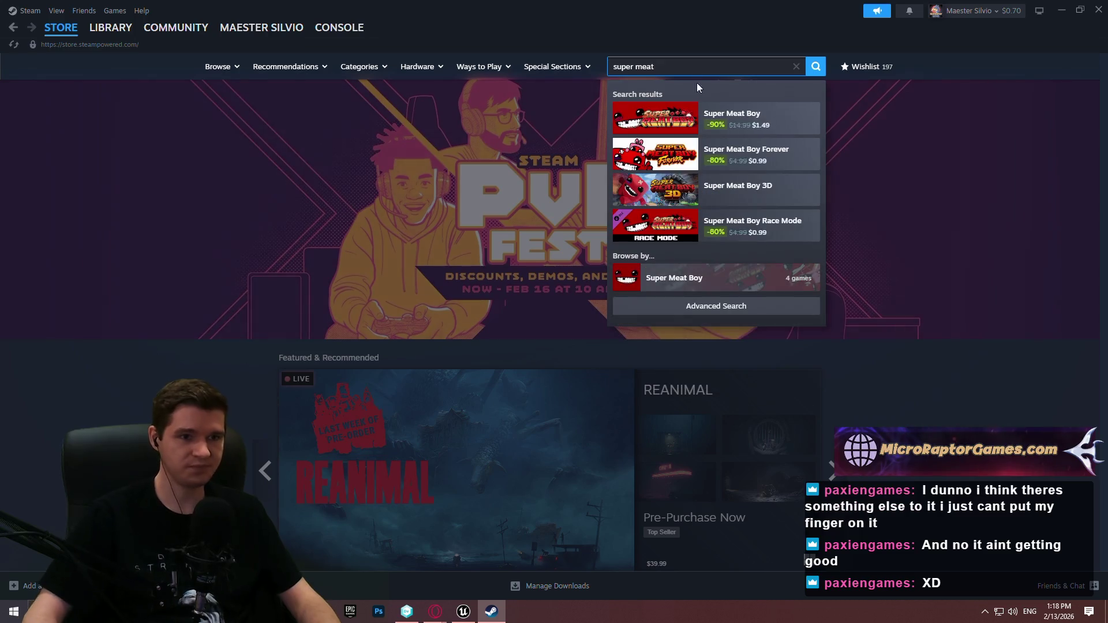
pyautogui.click(715, 118)
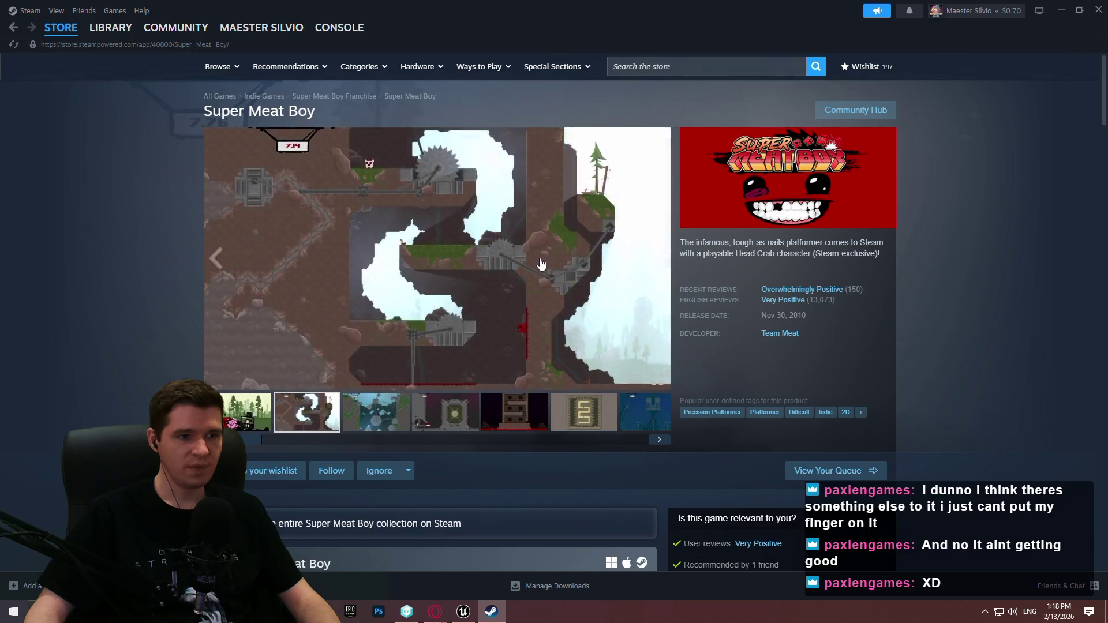
# View an enlarged Super Meat Boy level screenshot, then close Steam.
pyautogui.click(540, 264)
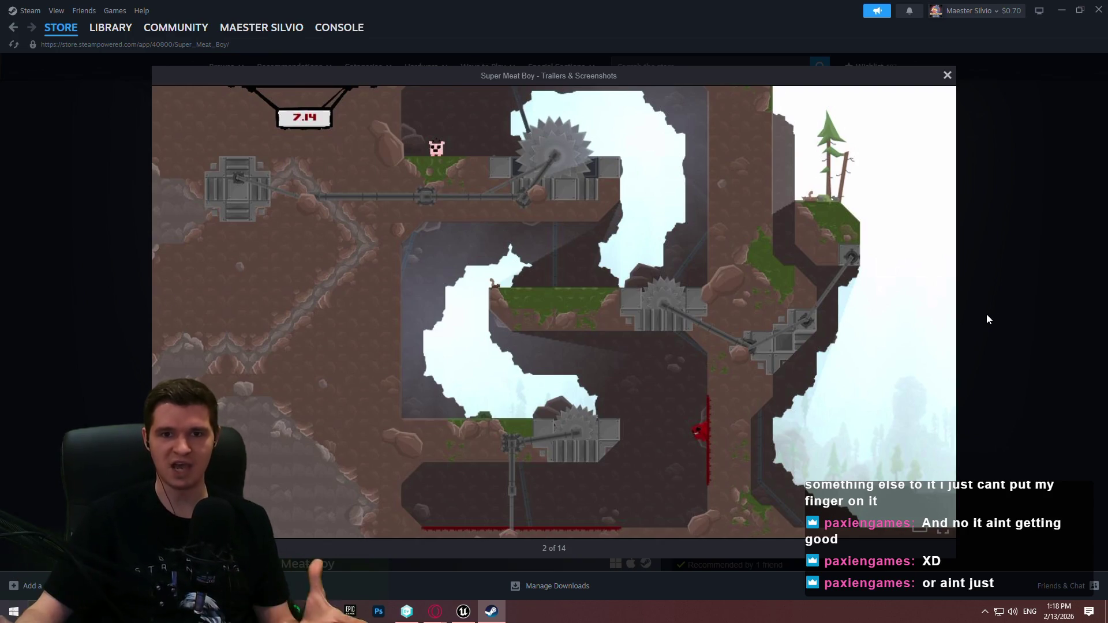
pyautogui.moveTo(962, 319)
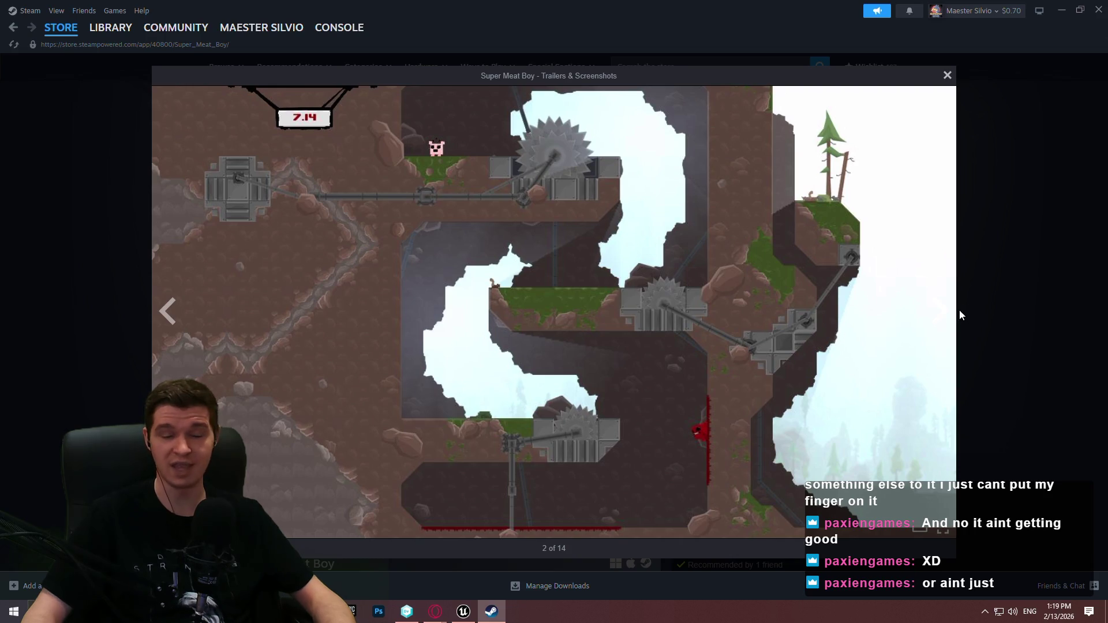
pyautogui.click(1065, 261)
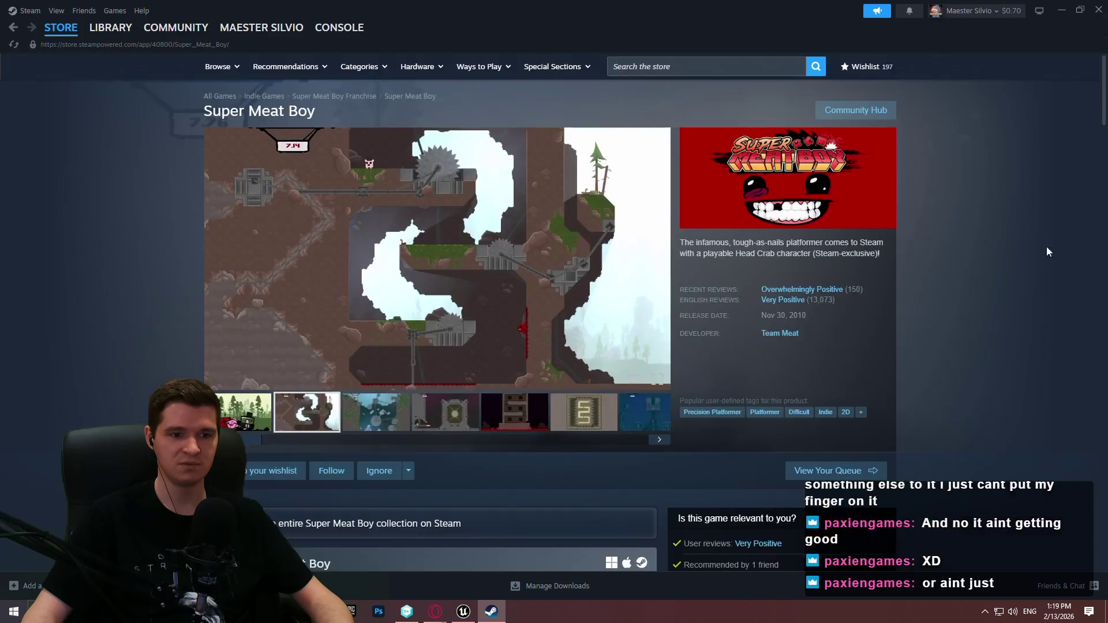
pyautogui.click(1099, 13)
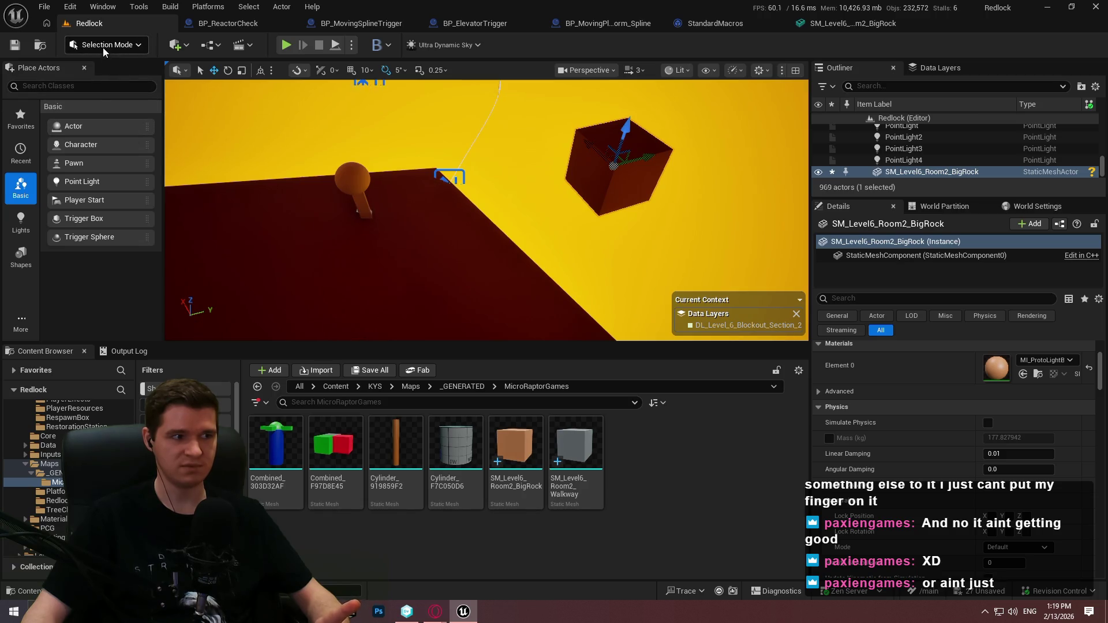
# Place a Sphere shape on top of the BigRock cube and give it MI_ProtoBrown.
pyautogui.click(22, 260)
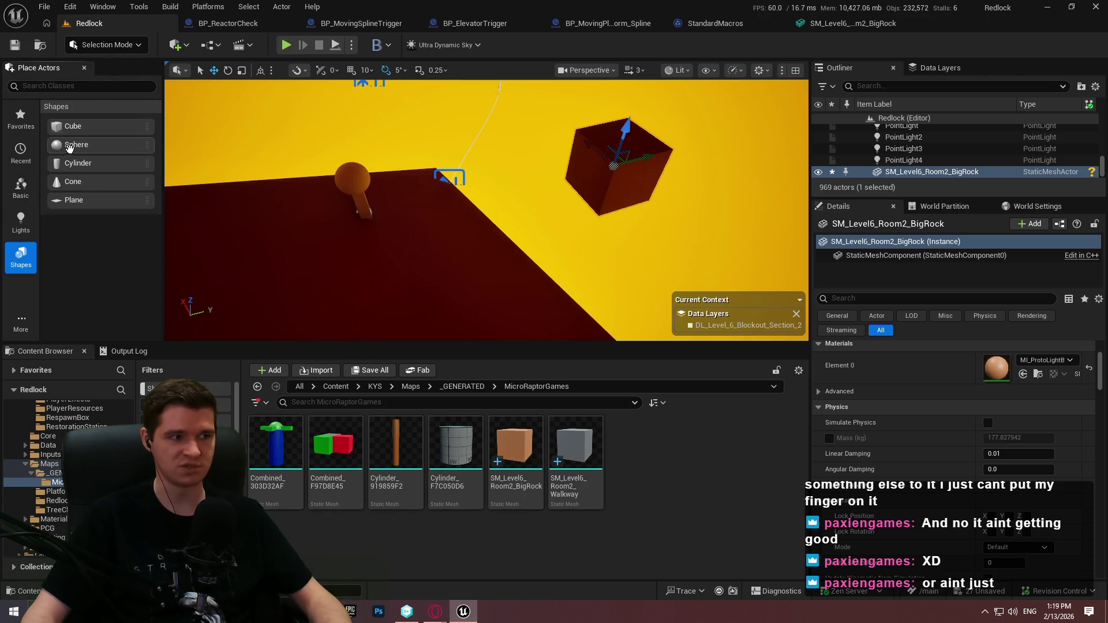
pyautogui.moveTo(69, 148)
pyautogui.mouseDown()
pyautogui.moveTo(618, 159)
pyautogui.moveTo(629, 117)
pyautogui.mouseUp()
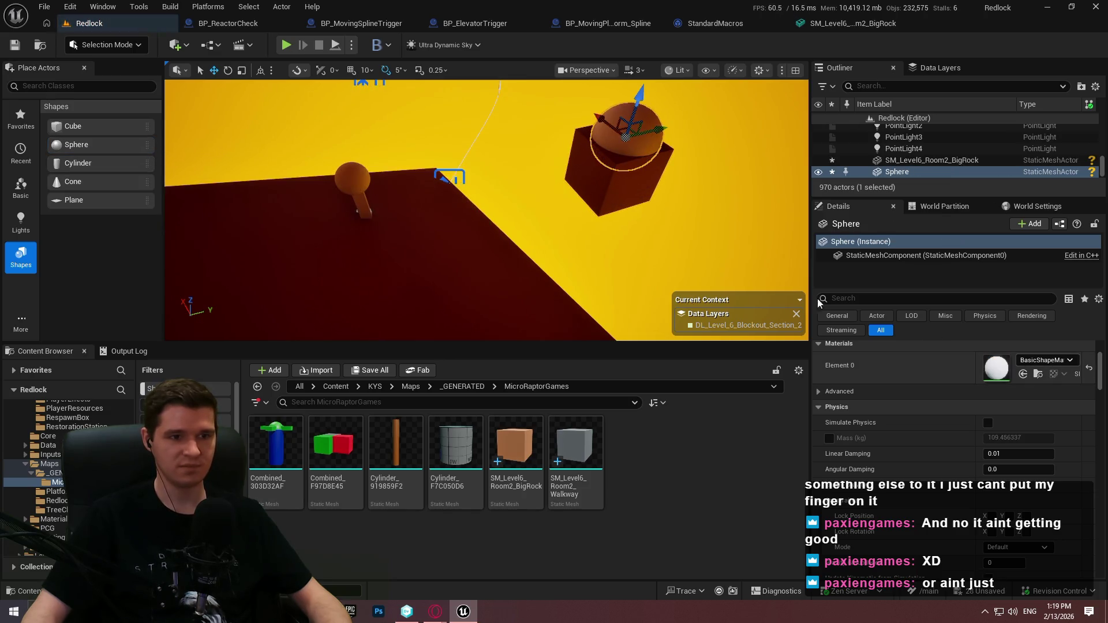
pyautogui.click(1061, 364)
pyautogui.write('proto')
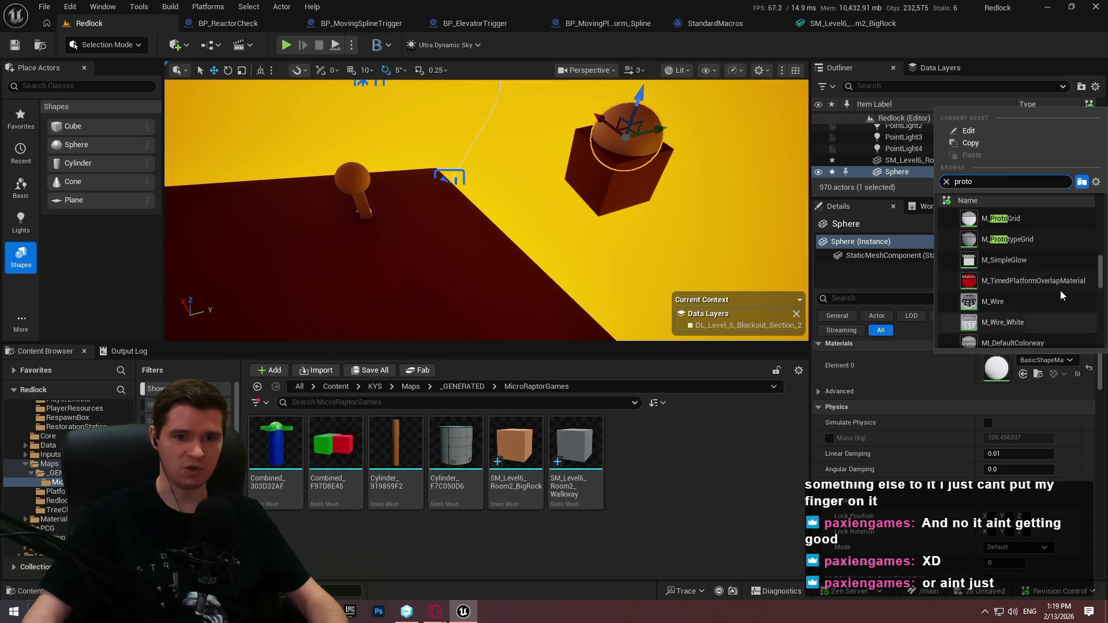
pyautogui.write('brop')
pyautogui.press('BackSpace')
pyautogui.write('w')
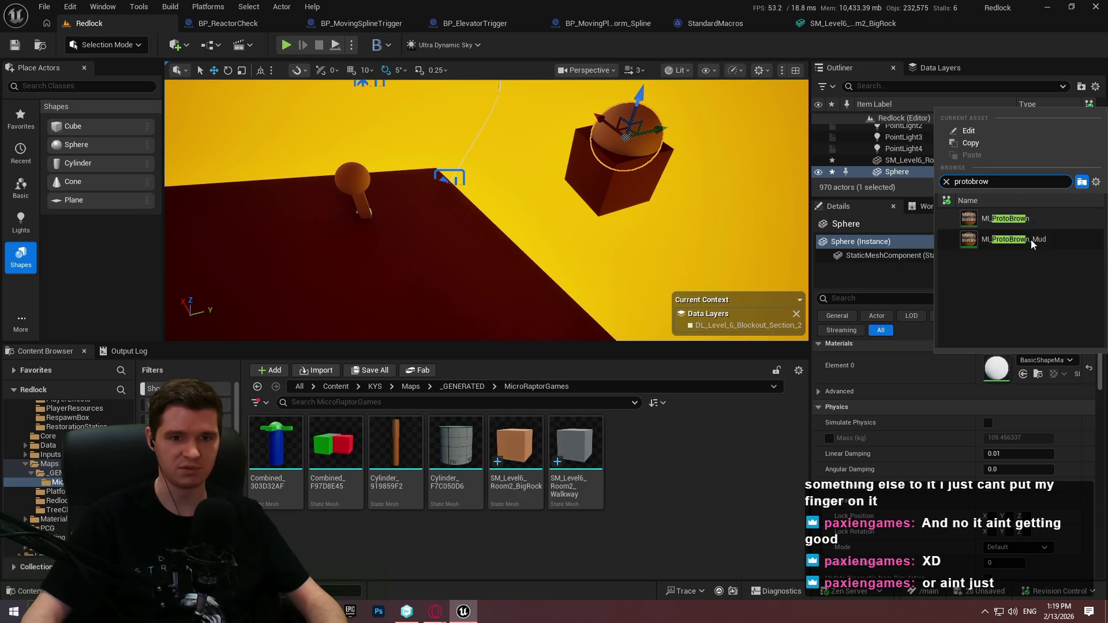
pyautogui.click(1016, 220)
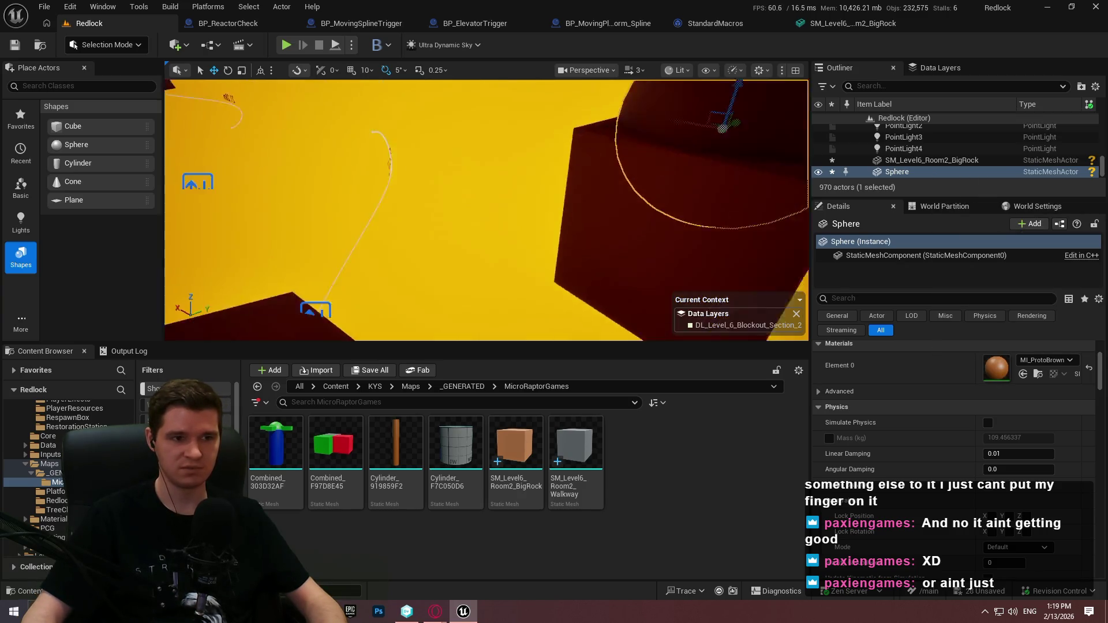
# Slightly enlarge the sphere, then select both the sphere and the BigRock cube.
pyautogui.press('f')
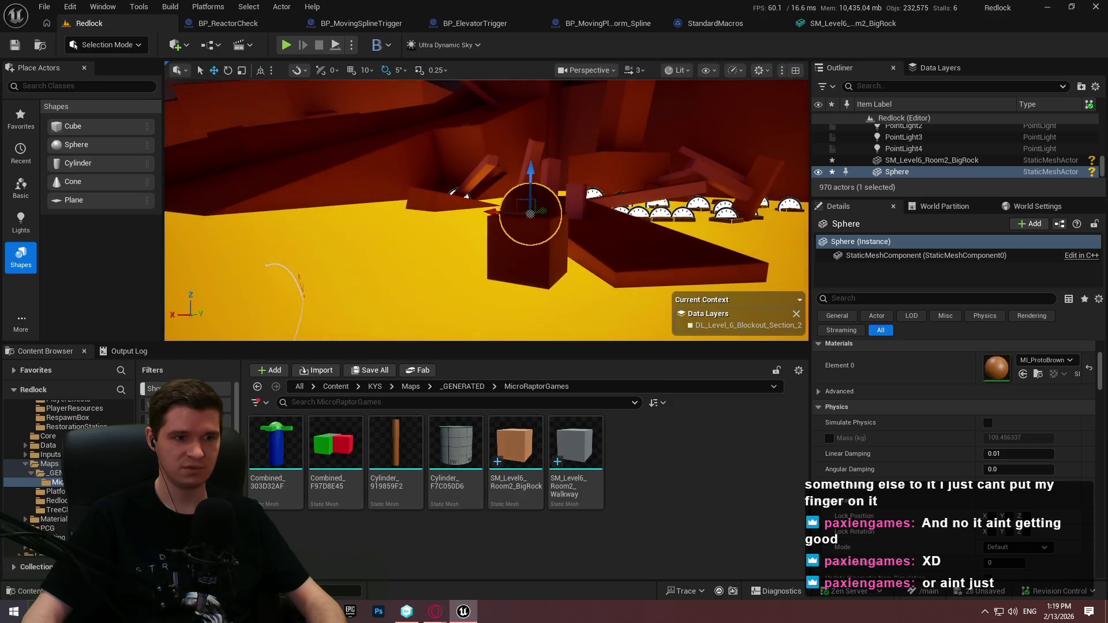
pyautogui.scroll(-3, 486, 210)
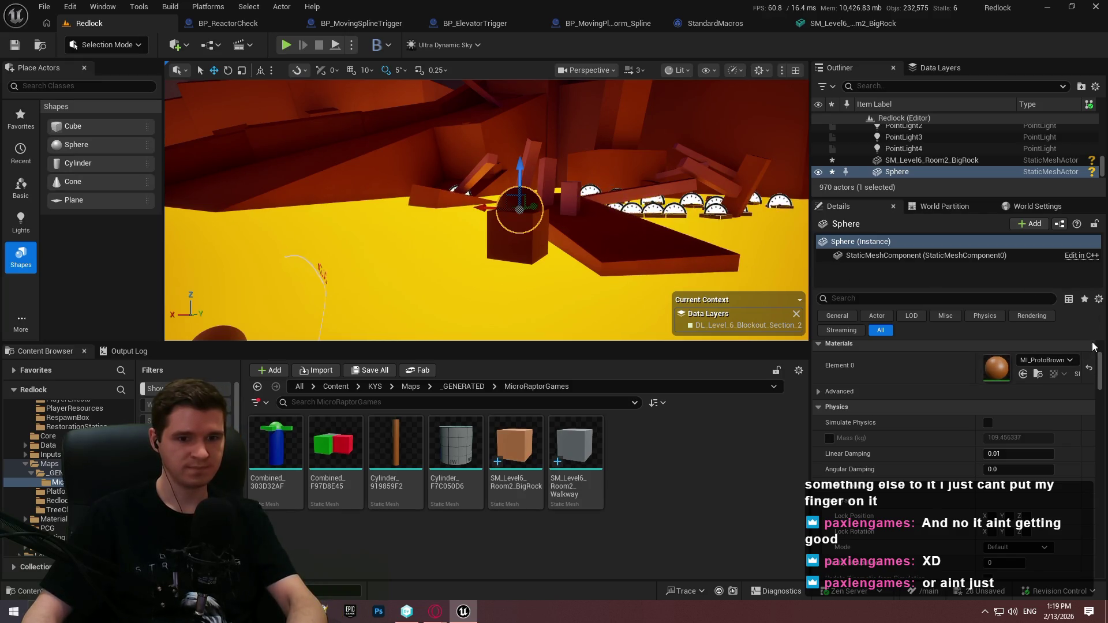
pyautogui.moveTo(556, 227)
pyautogui.mouseDown()
pyautogui.moveTo(556, 242)
pyautogui.moveTo(549, 185)
pyautogui.moveTo(577, 191)
pyautogui.moveTo(402, 186)
pyautogui.mouseUp()
pyautogui.press('w')
pyautogui.moveTo(516, 211)
pyautogui.mouseDown()
pyautogui.moveTo(447, 195)
pyautogui.moveTo(487, 190)
pyautogui.moveTo(569, 208)
pyautogui.mouseUp()
pyautogui.press('Escape')
pyautogui.click(554, 246)
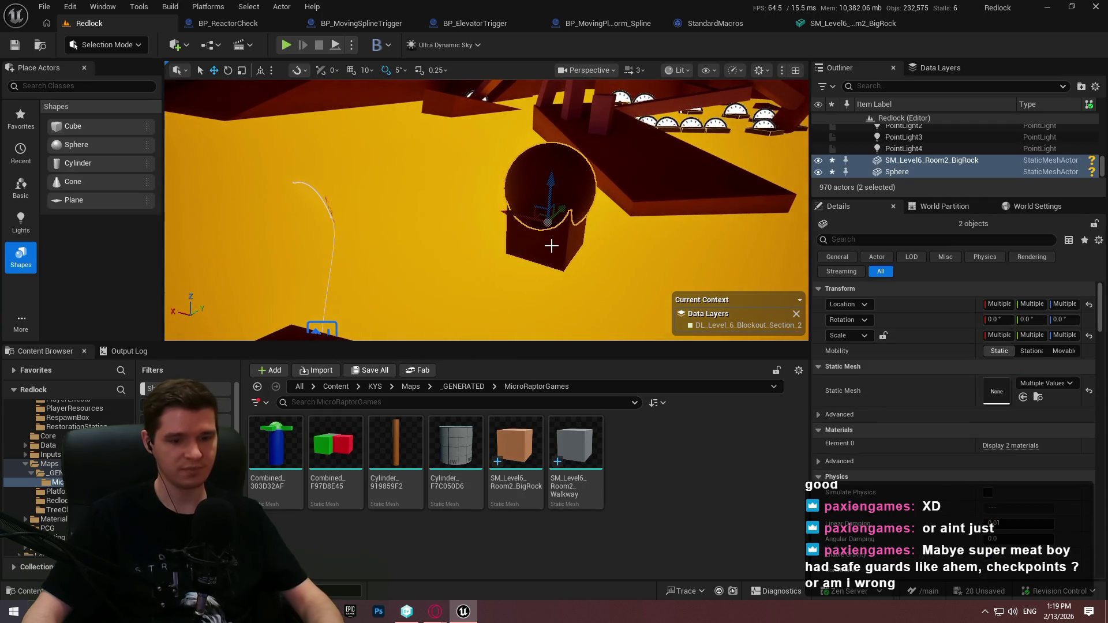
# Convert the cube and sphere into new static mesh assets with Modeling Mode's XForm Convert.
pyautogui.press('F11')
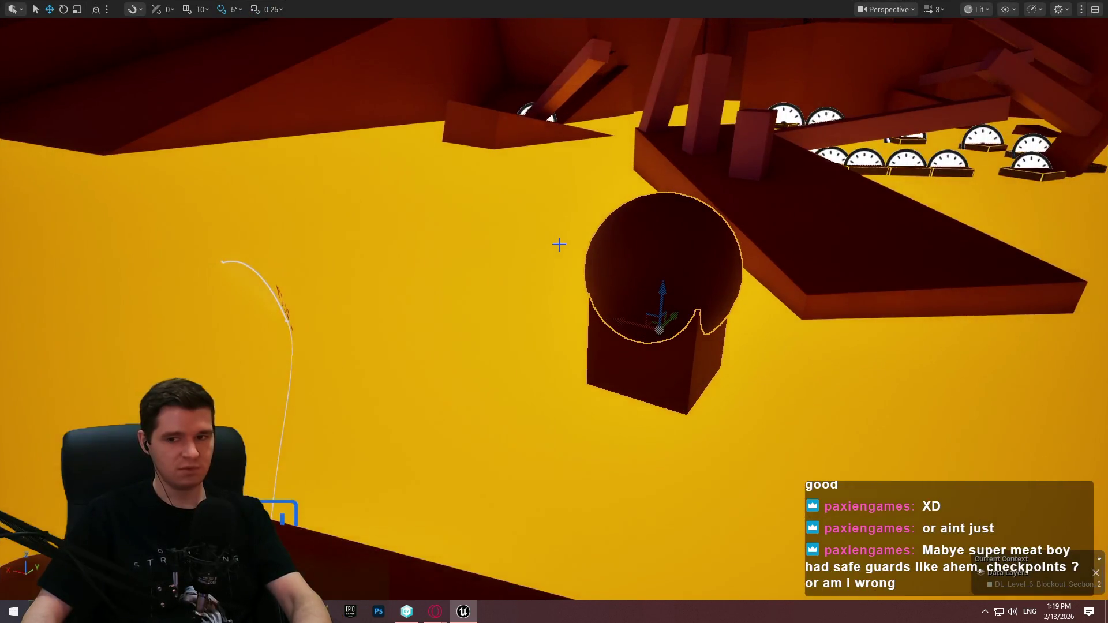
pyautogui.press('F11')
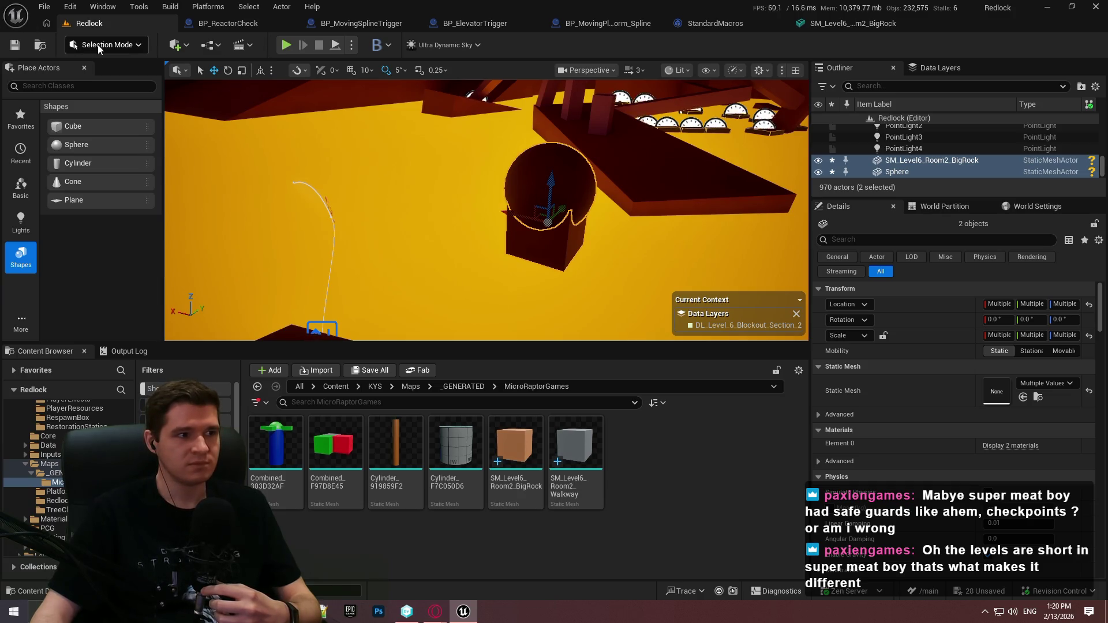
pyautogui.click(118, 45)
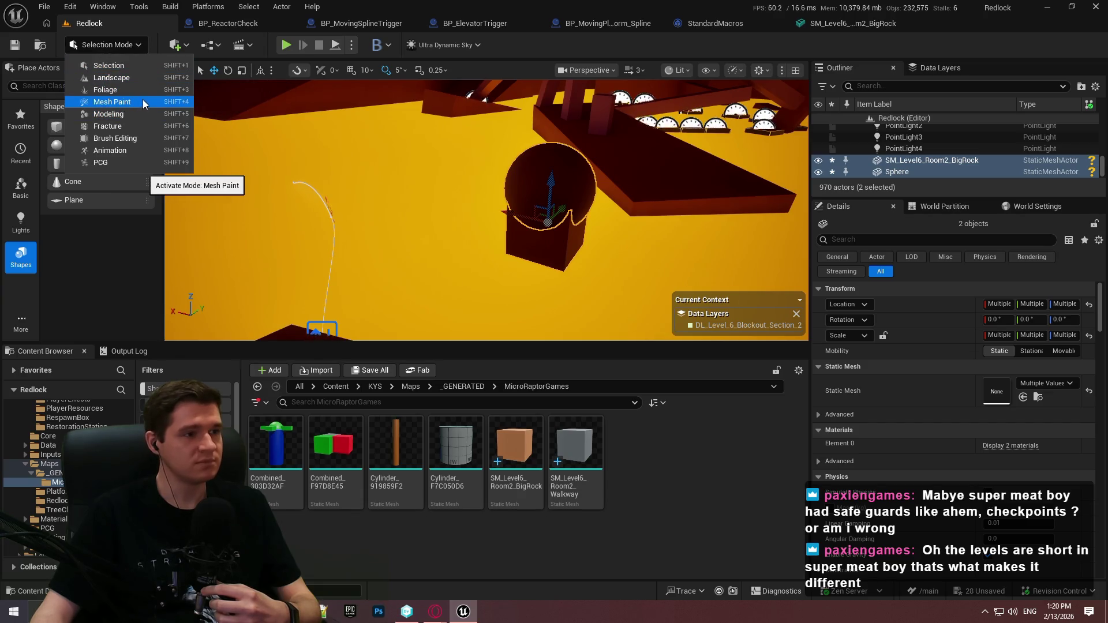
pyautogui.click(145, 114)
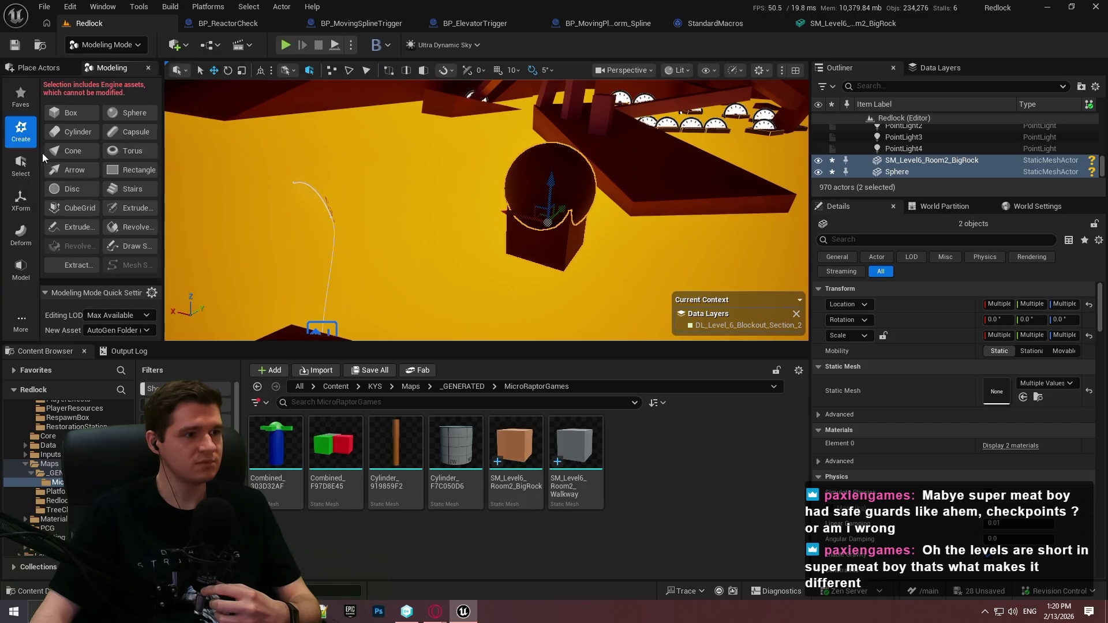
pyautogui.click(26, 204)
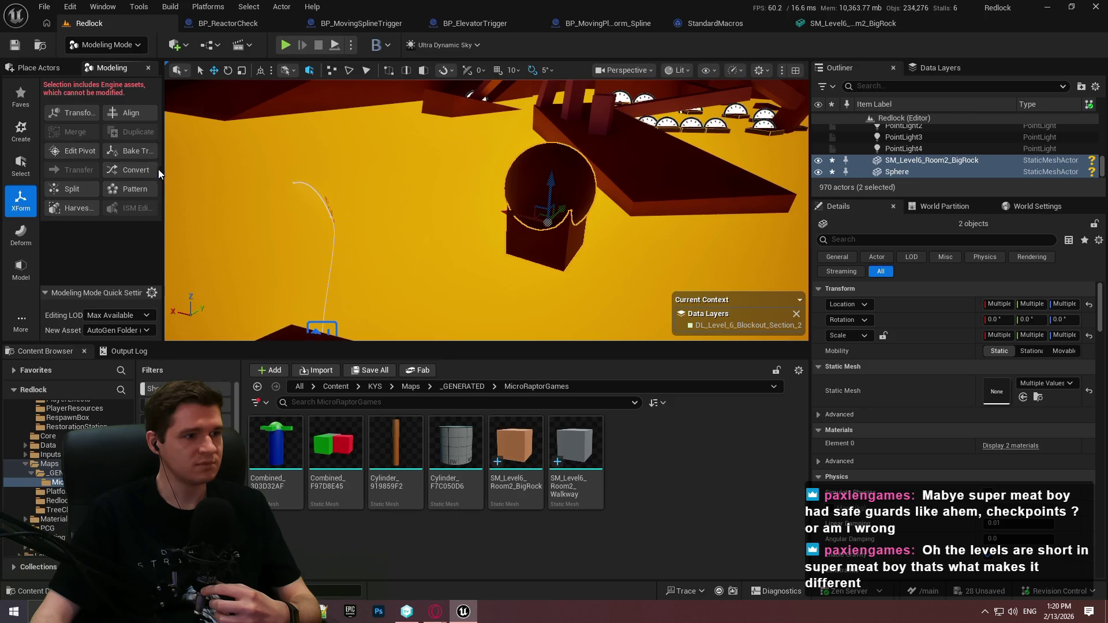
pyautogui.moveTo(164, 166); pyautogui.dragTo(181, 165)
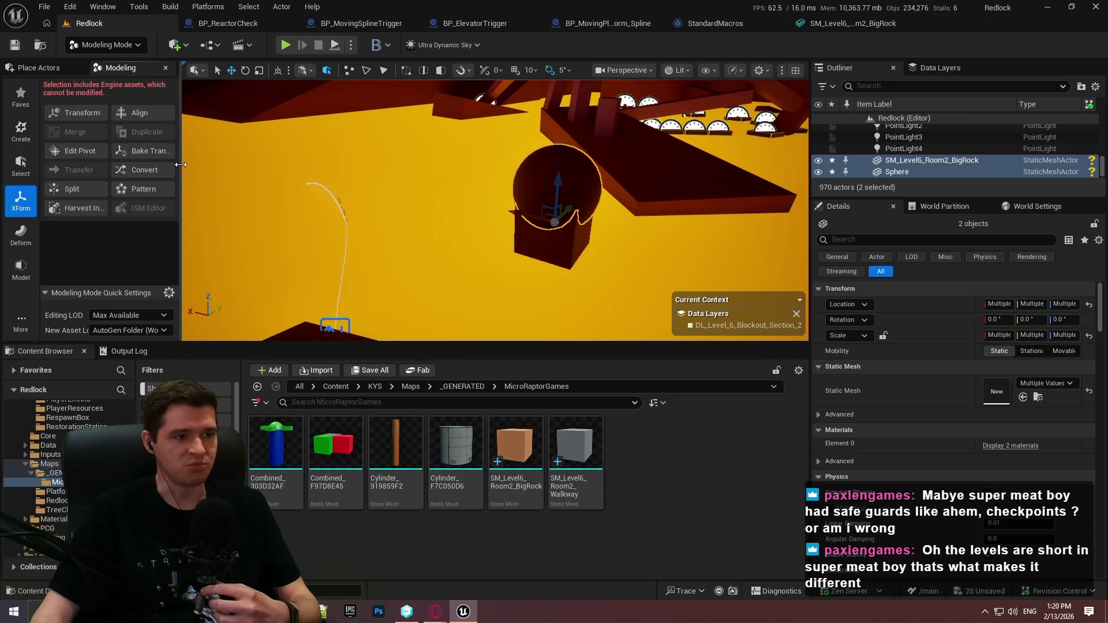
pyautogui.click(151, 174)
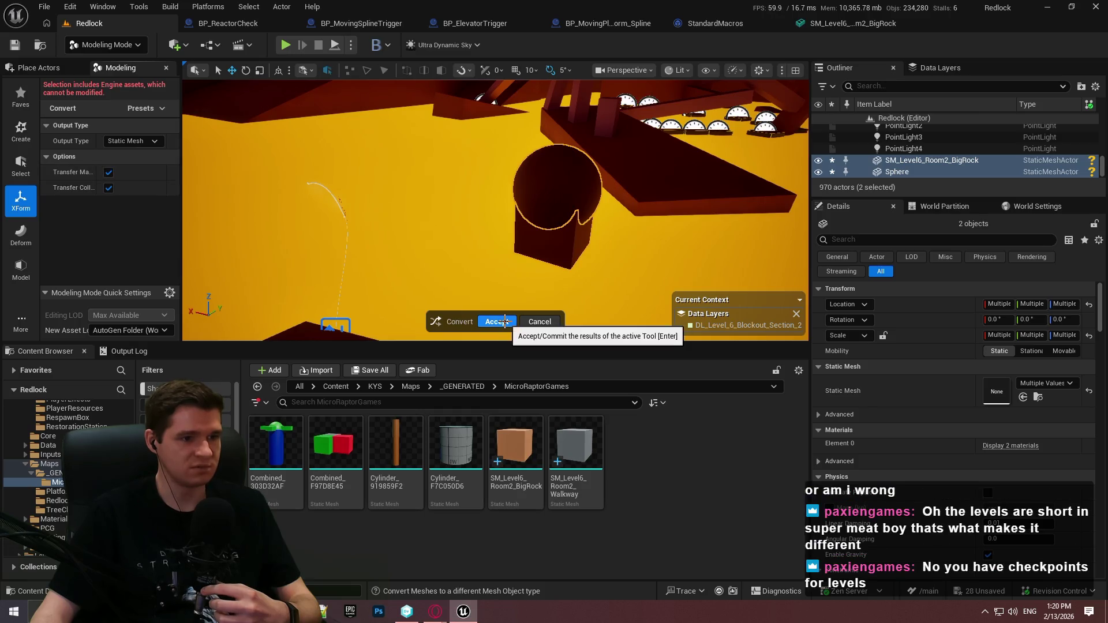
pyautogui.click(503, 322)
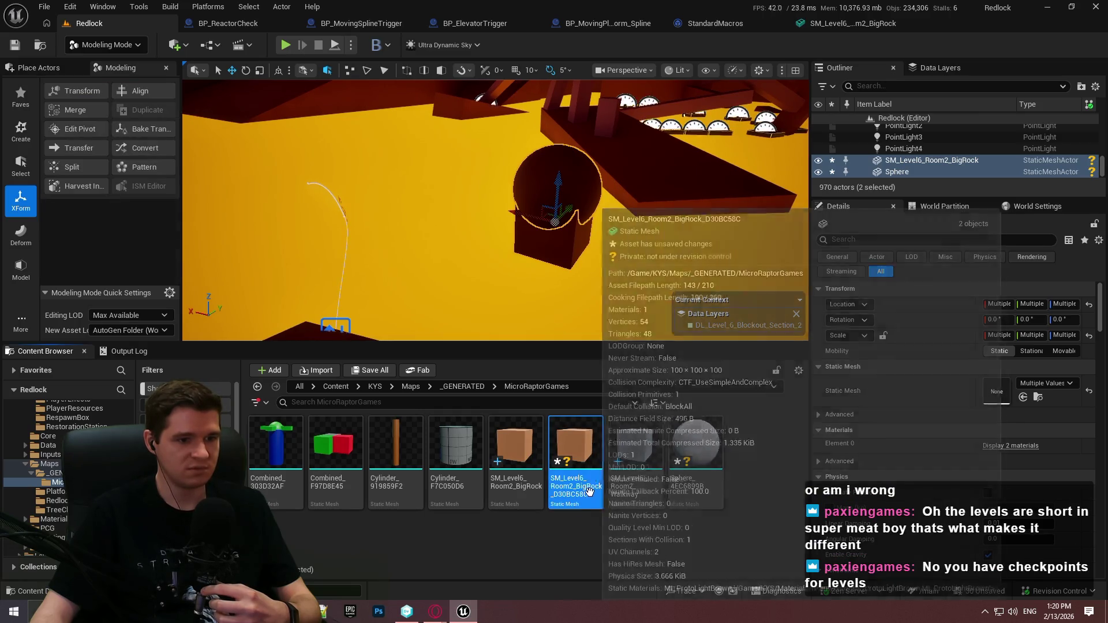
# Force-delete the new Sphere_4EC6899B and SM_Level6_Room2_BigRock_D30BC58C assets.
pyautogui.click(701, 485)
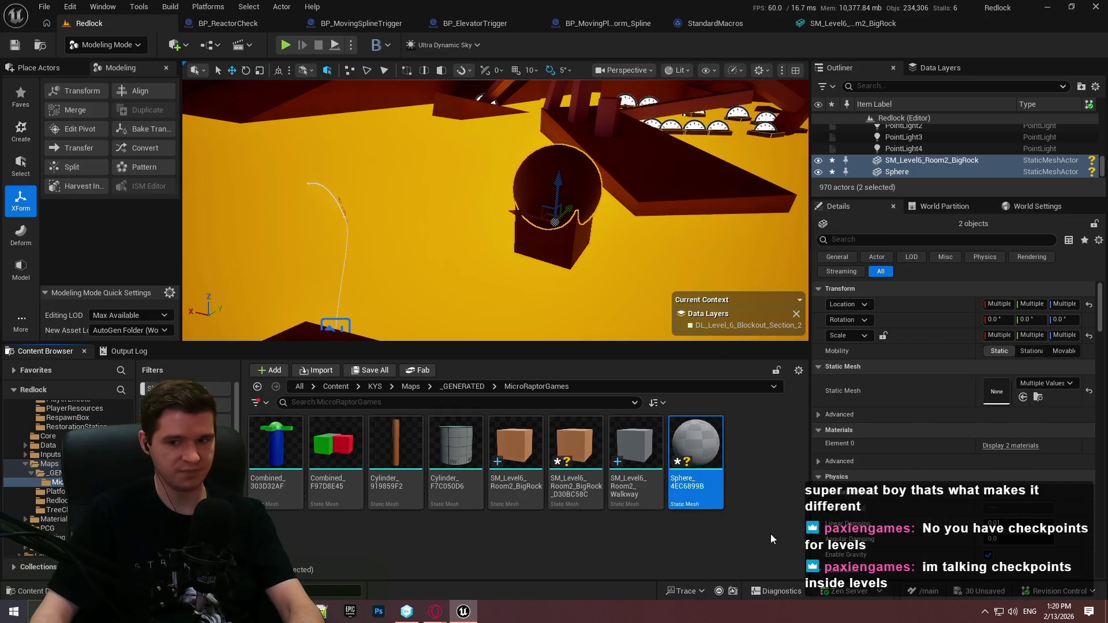
pyautogui.press('Delete')
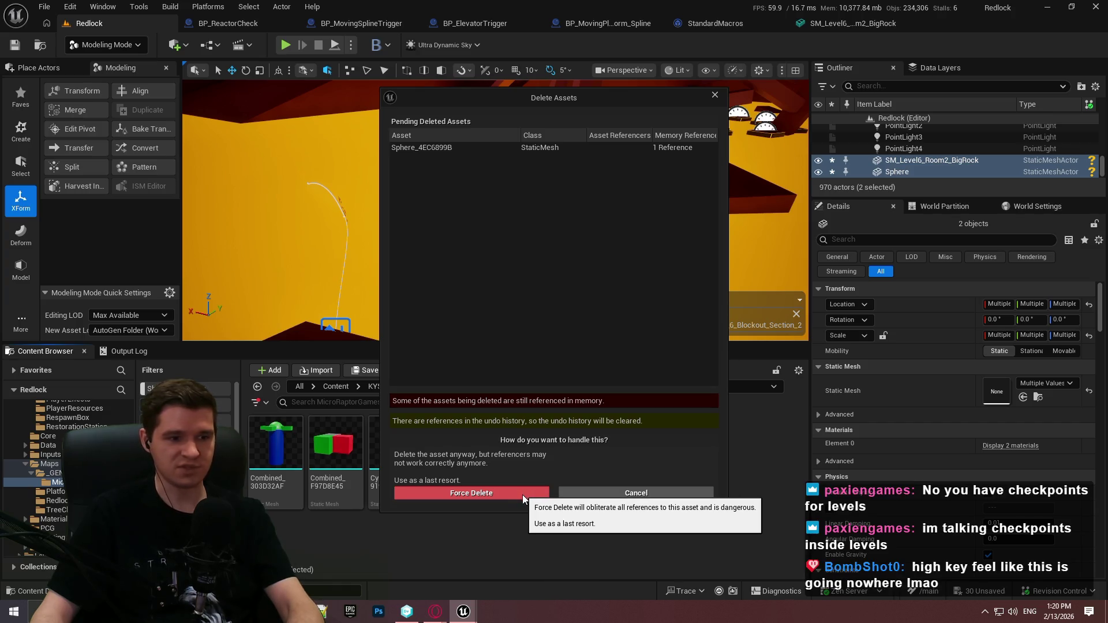
pyautogui.click(522, 493)
pyautogui.click(576, 456)
pyautogui.press('Delete')
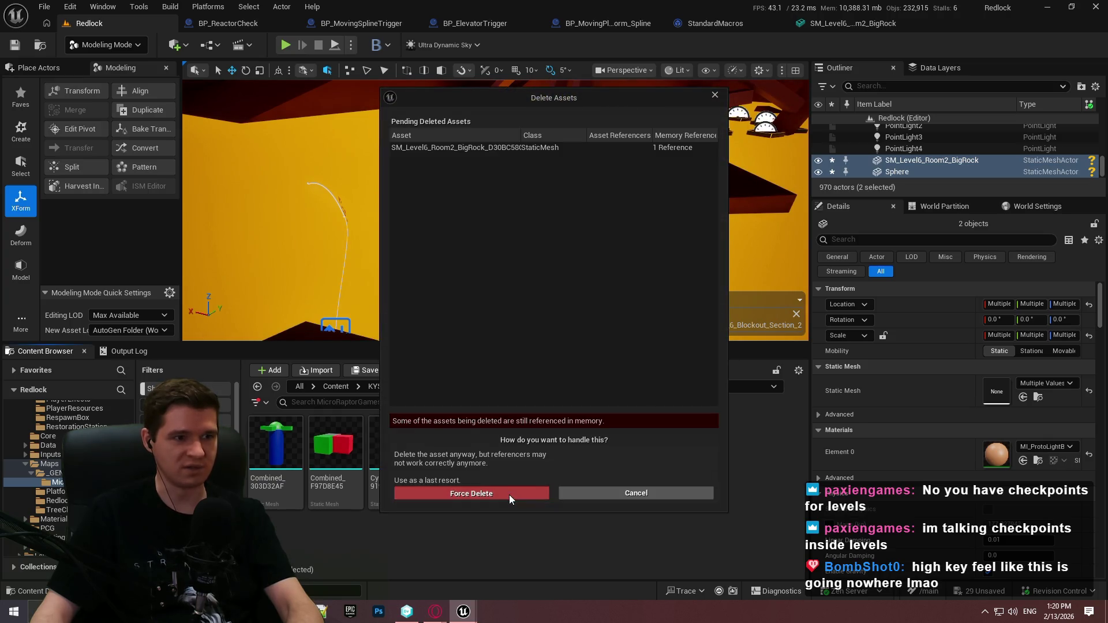
pyautogui.click(509, 494)
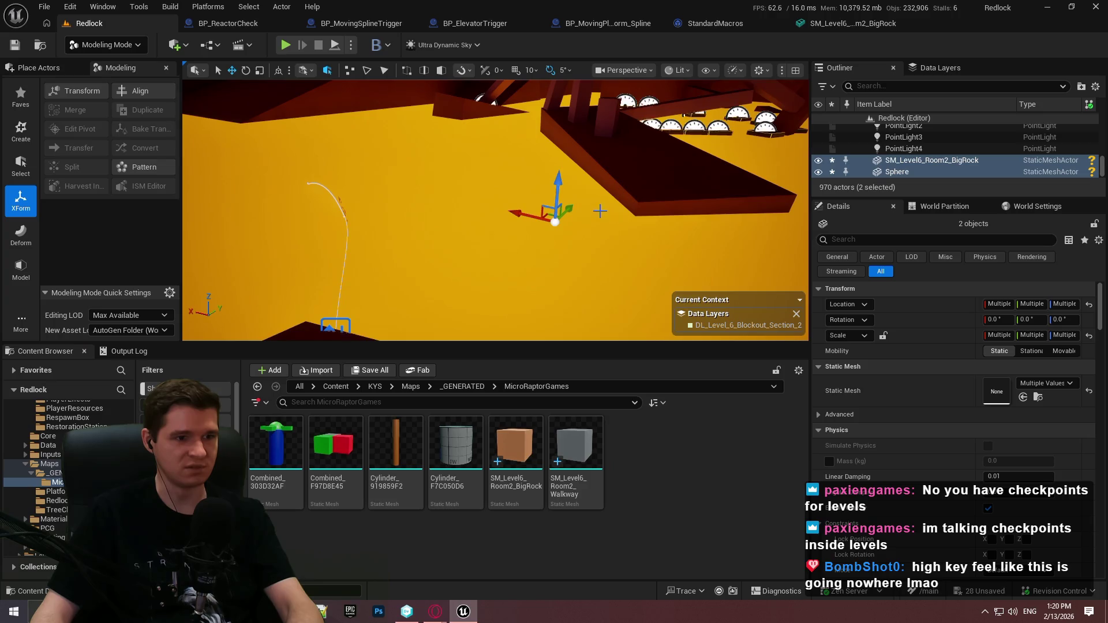
pyautogui.moveTo(599, 210); pyautogui.dragTo(540, 226)
# Delete the BigRock and Sphere actors and place a fresh SM_Level6_Room2_BigRock cube.
pyautogui.click(541, 229)
pyautogui.hotkey('ctrl', 'z')
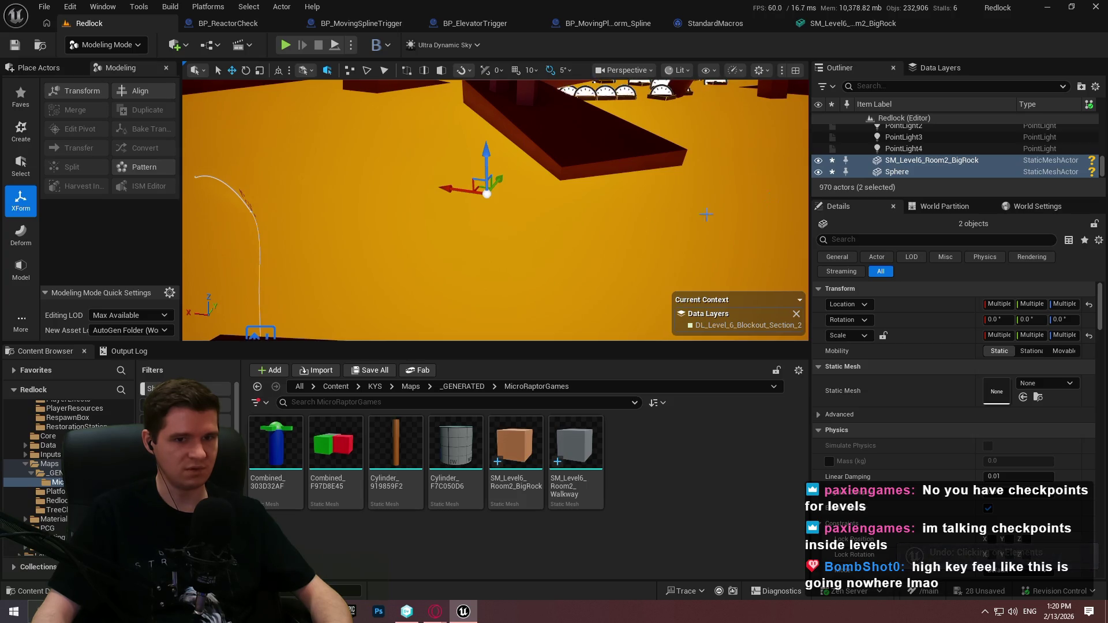
pyautogui.click(900, 159)
pyautogui.keyDown('ctrl'); pyautogui.click(912, 172); pyautogui.keyUp('ctrl')
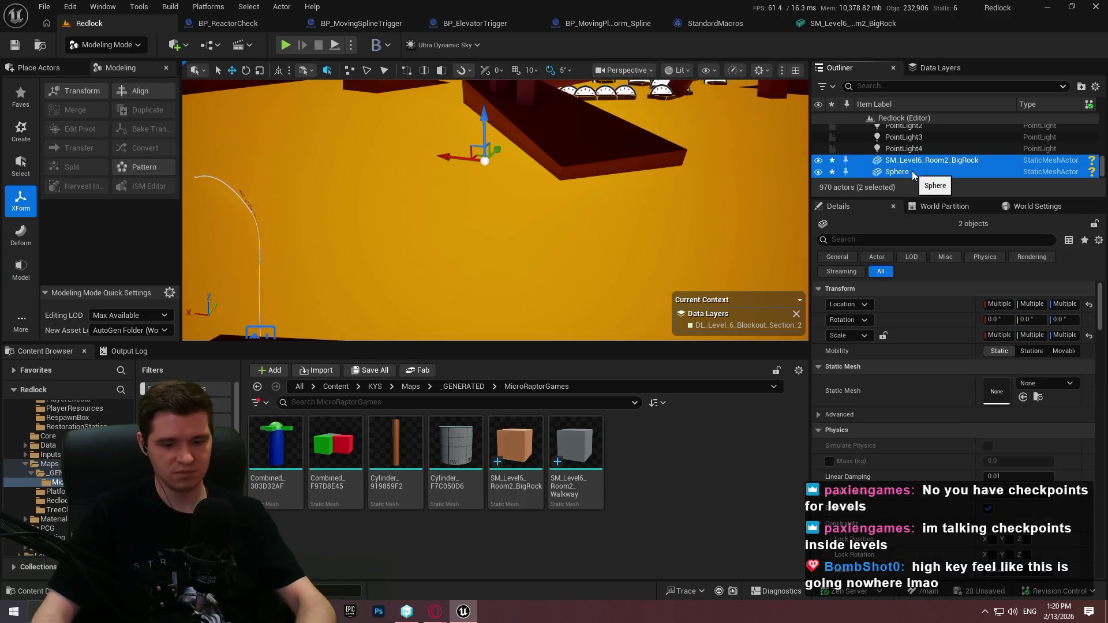
pyautogui.press('Delete')
pyautogui.moveTo(521, 462)
pyautogui.mouseDown()
pyautogui.moveTo(396, 302)
pyautogui.moveTo(403, 322)
pyautogui.mouseUp()
pyautogui.moveTo(453, 153); pyautogui.dragTo(445, 91)
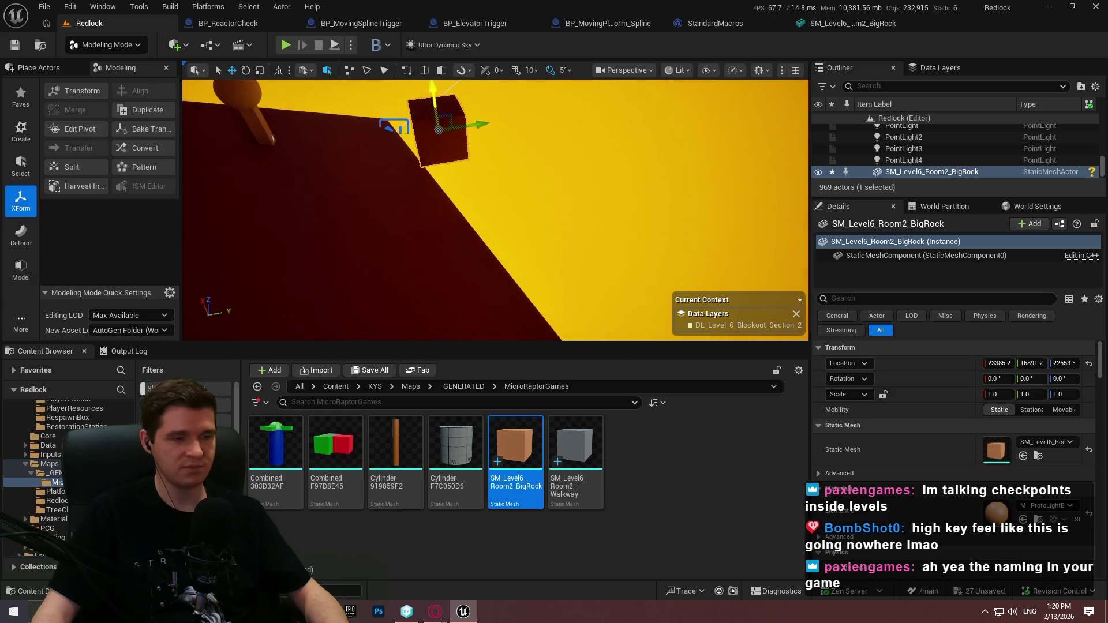
pyautogui.moveTo(453, 153); pyautogui.dragTo(453, 153)
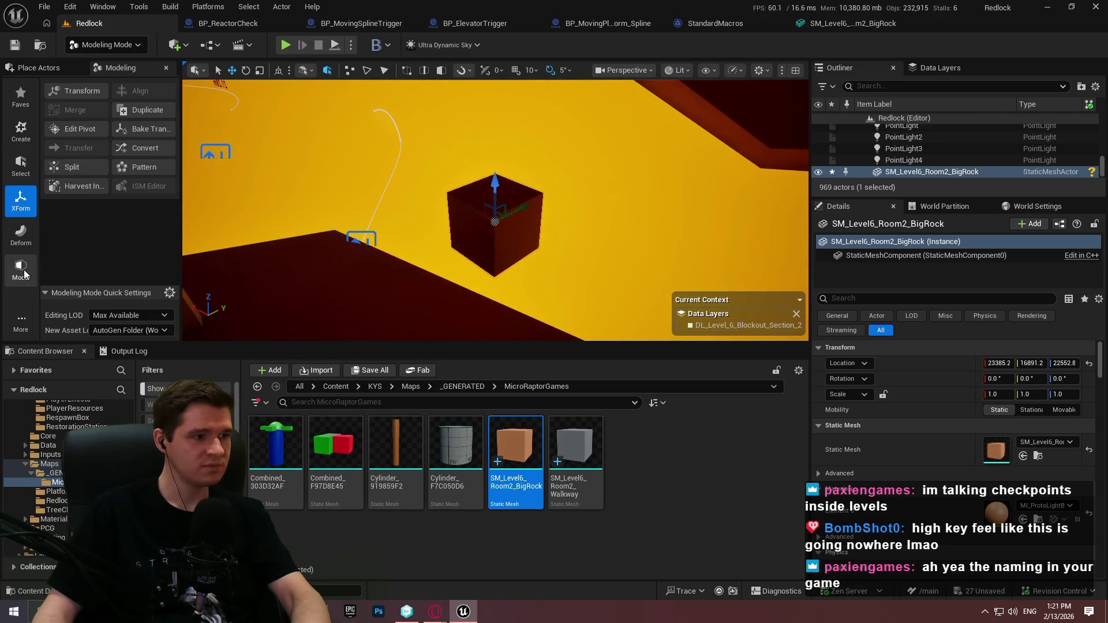
# Drop a Sphere on the cube, scale it to 1.52745 and raise it slightly.
pyautogui.click(106, 45)
pyautogui.click(104, 63)
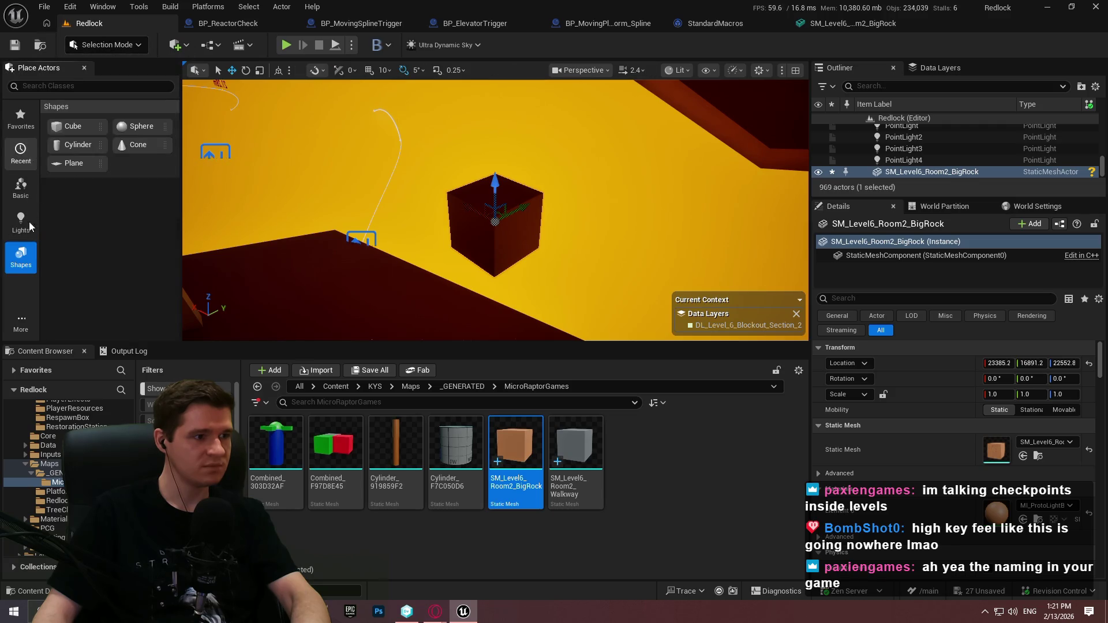
pyautogui.moveTo(141, 125)
pyautogui.mouseDown()
pyautogui.moveTo(492, 180)
pyautogui.moveTo(500, 169)
pyautogui.moveTo(494, 199)
pyautogui.moveTo(502, 177)
pyautogui.mouseUp()
pyautogui.press('r')
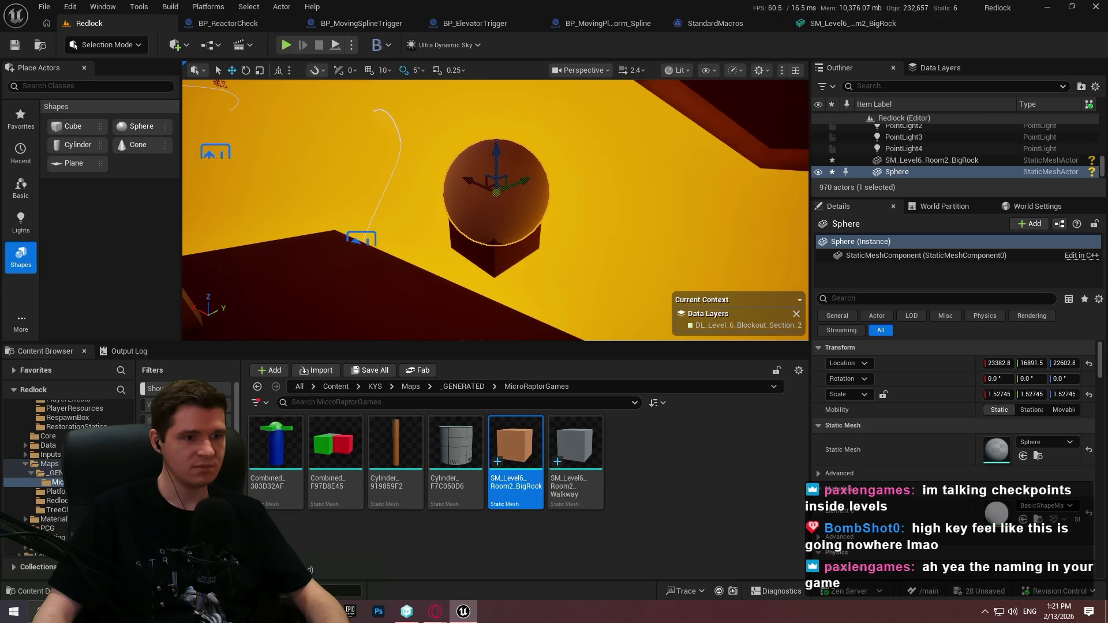
pyautogui.click(502, 250)
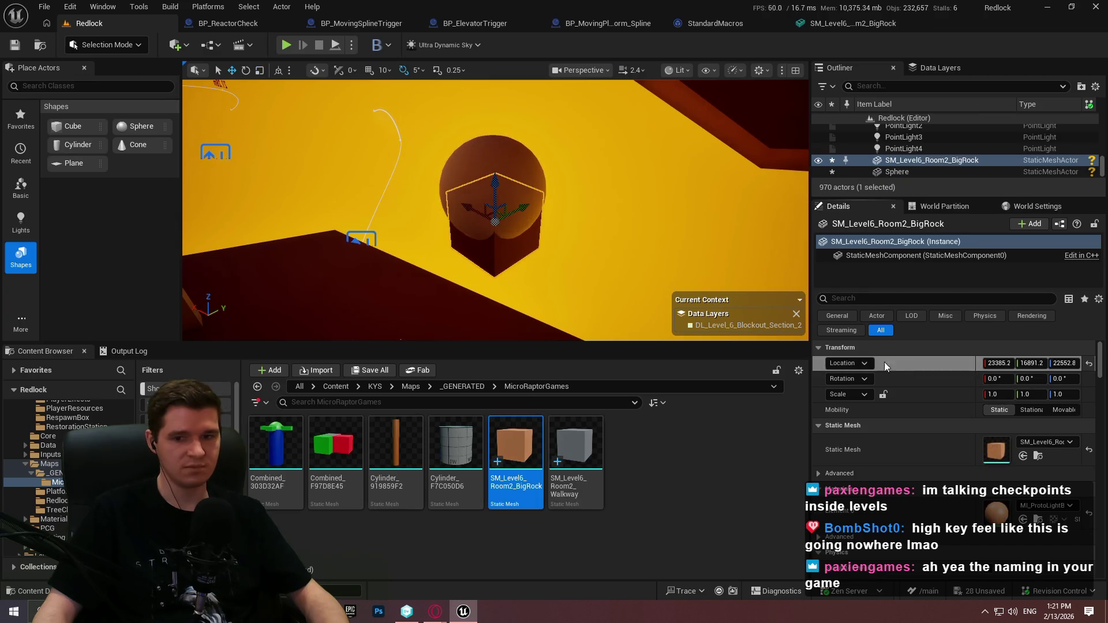
pyautogui.click(531, 197)
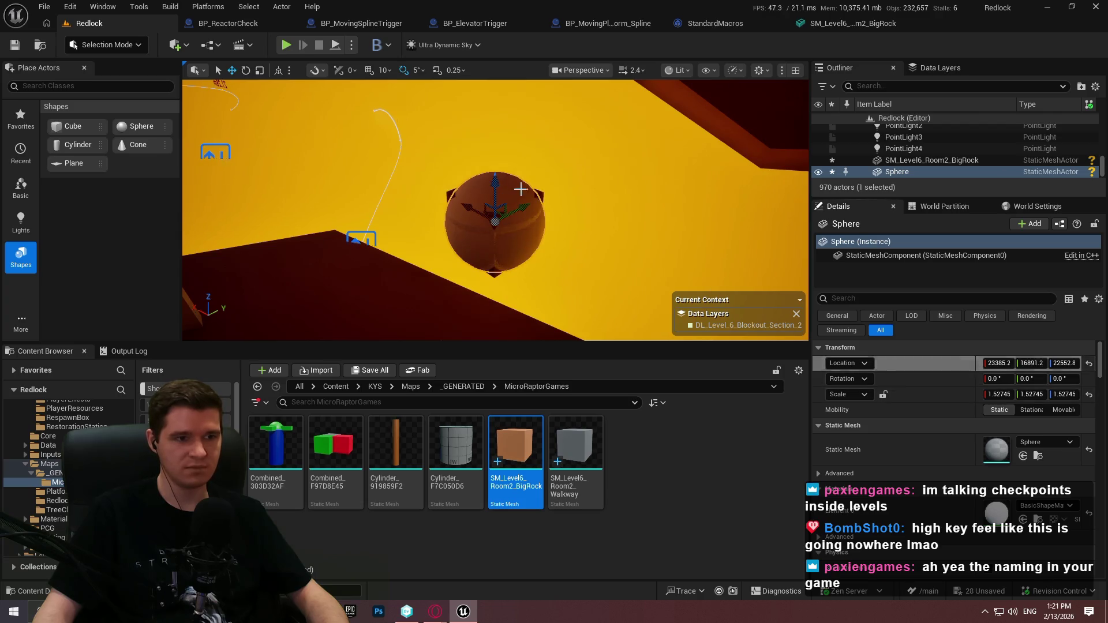
pyautogui.moveTo(495, 176); pyautogui.dragTo(495, 118)
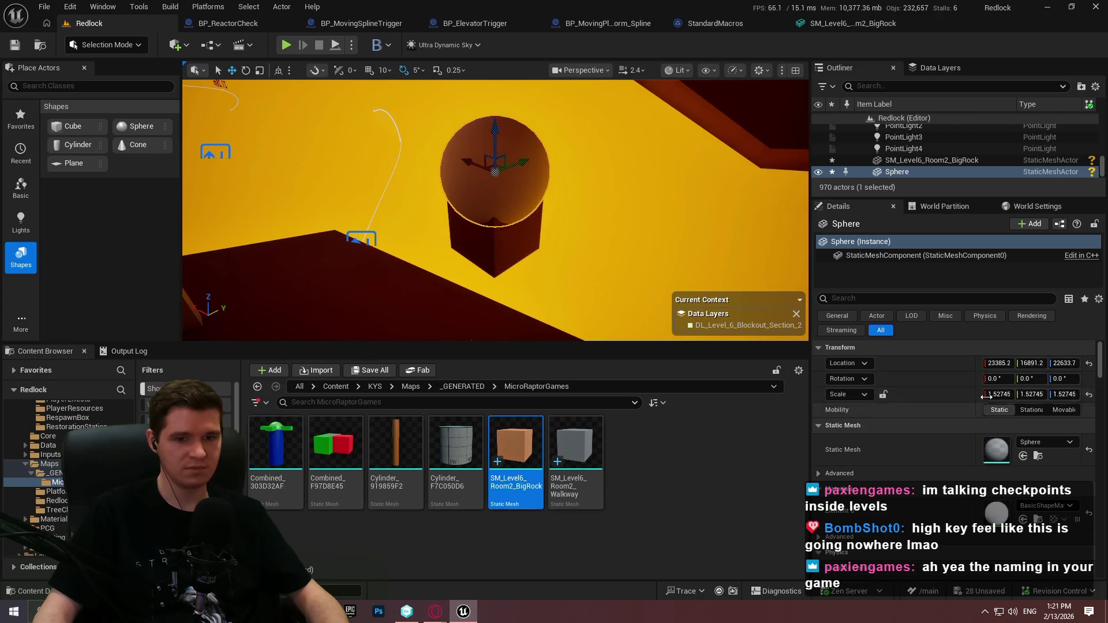
pyautogui.click(1049, 506)
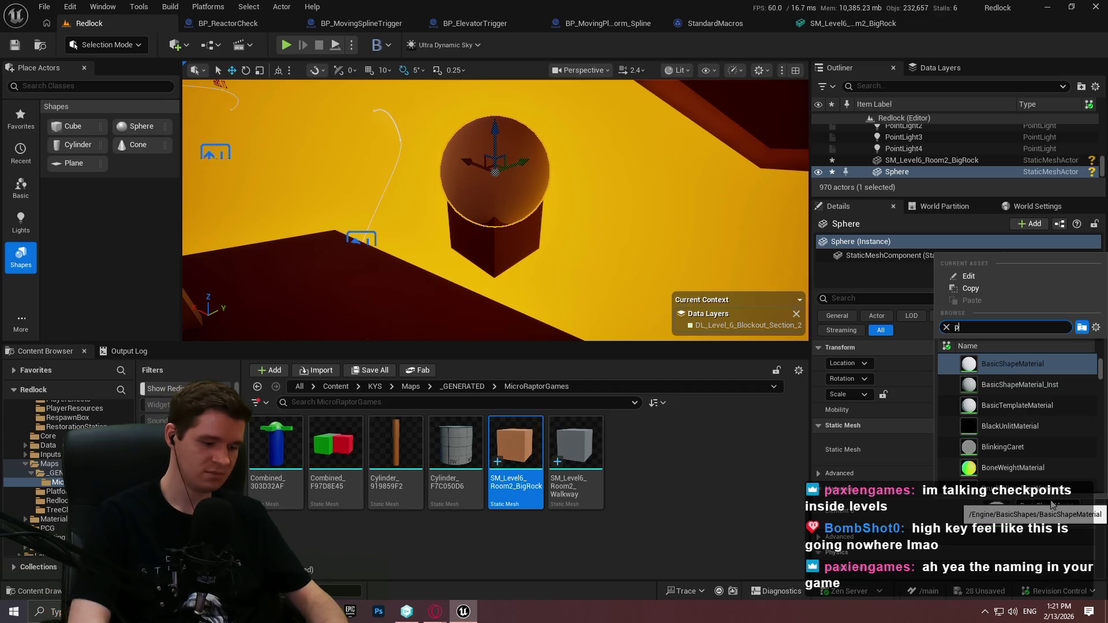
# Give the sphere the MI_ProtoBrown material.
pyautogui.write('protobro')
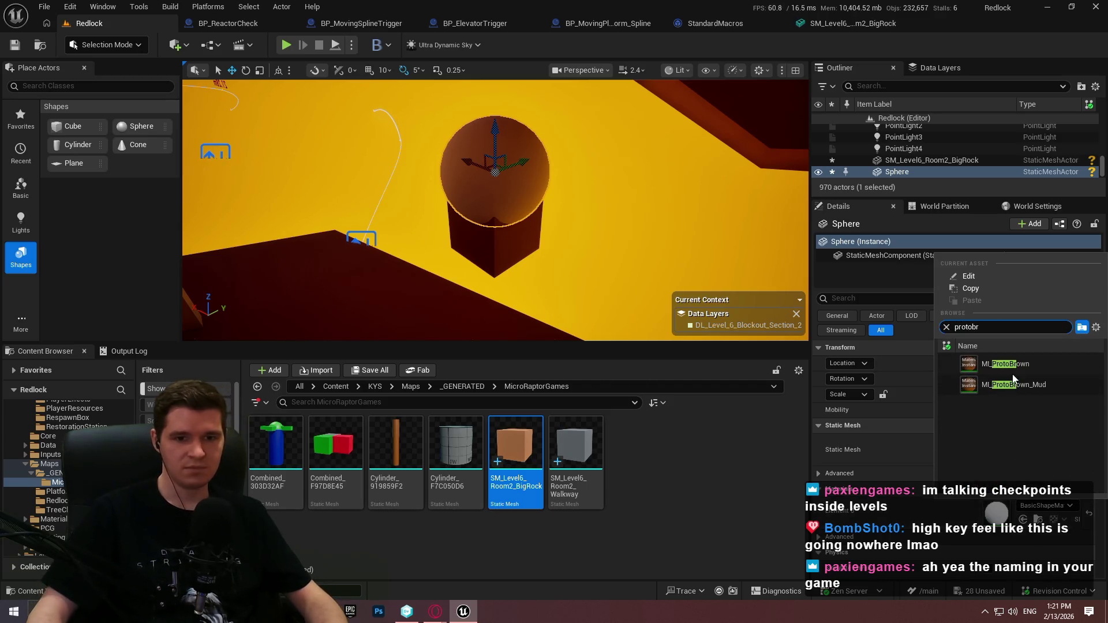
pyautogui.click(1013, 364)
pyautogui.moveTo(547, 312); pyautogui.dragTo(546, 259)
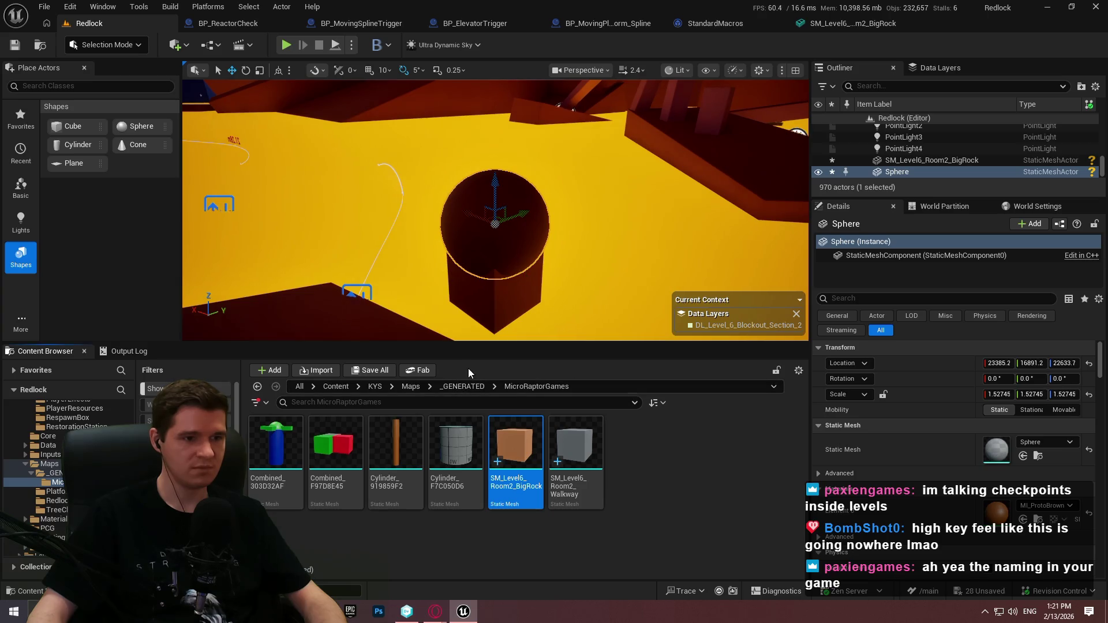
# Duplicate the sphere into Sphere2 with XForm Duplicate and add the BigRock cube to the selection.
pyautogui.click(106, 45)
pyautogui.click(92, 114)
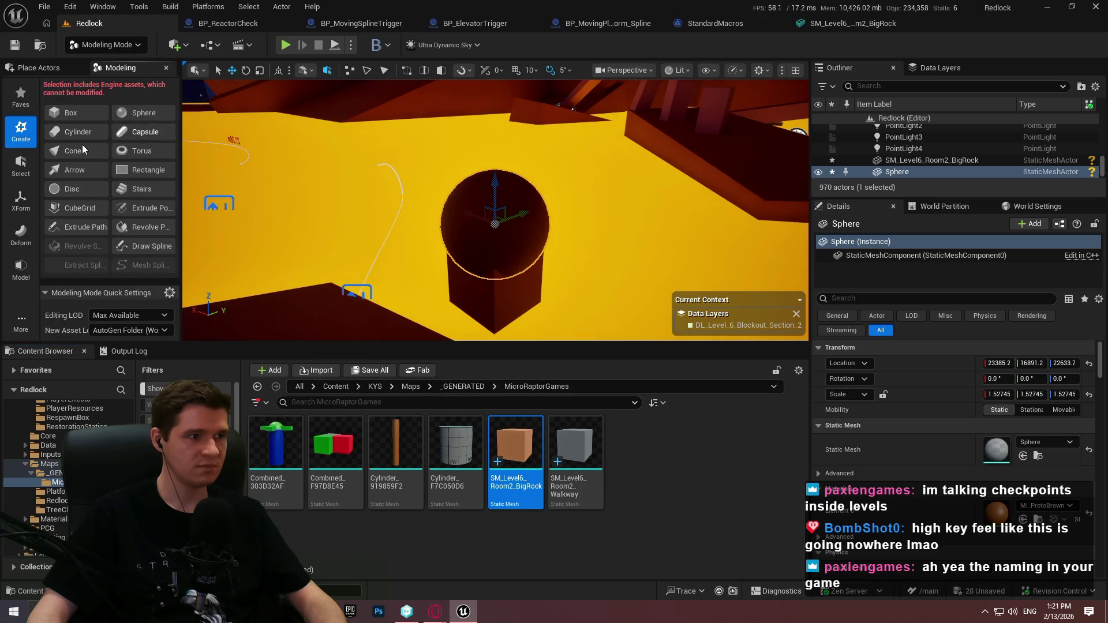
pyautogui.click(21, 173)
pyautogui.click(21, 201)
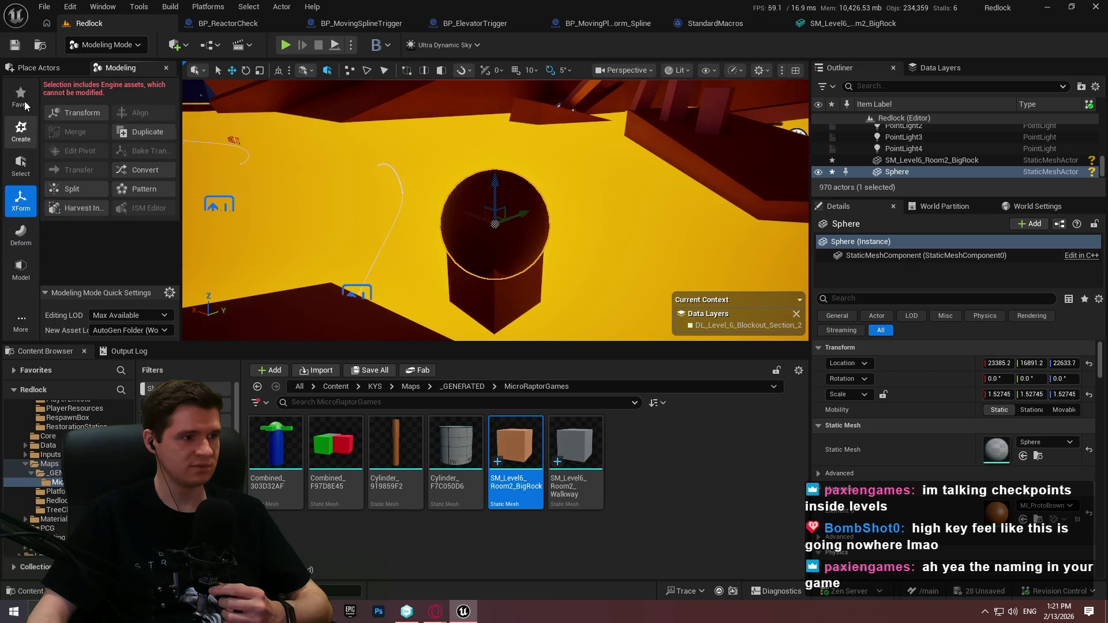
pyautogui.click(141, 134)
pyautogui.click(504, 321)
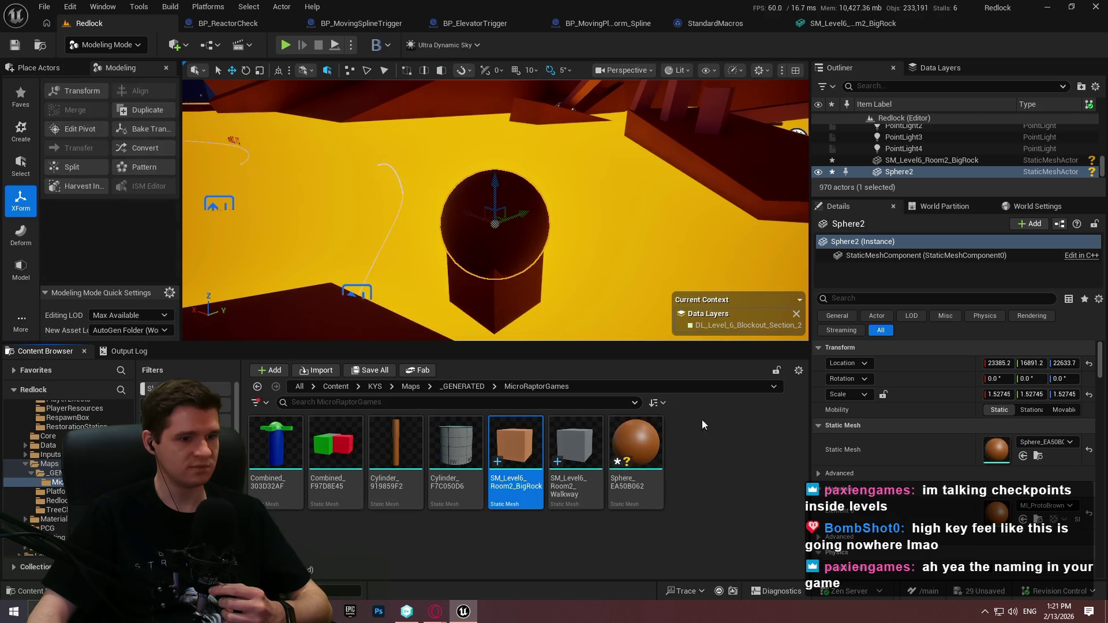
pyautogui.keyDown('ctrl'); pyautogui.click(501, 297); pyautogui.keyUp('ctrl')
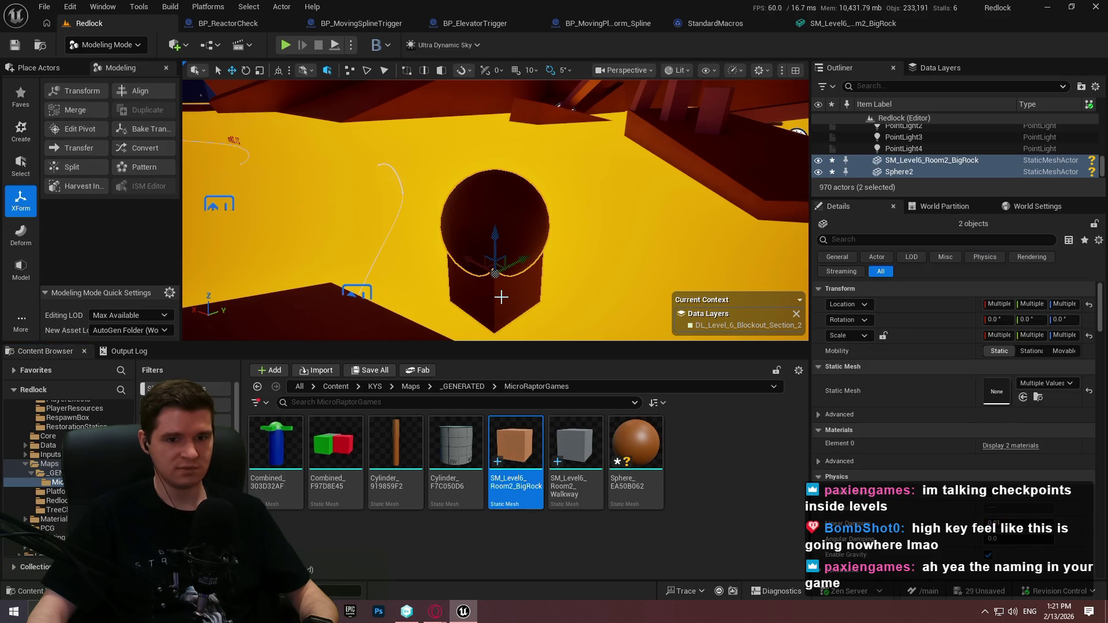
# Merge cube and sphere into one Combined mesh, delete leftover Sphere_EA50B062, and save.
pyautogui.click(81, 110)
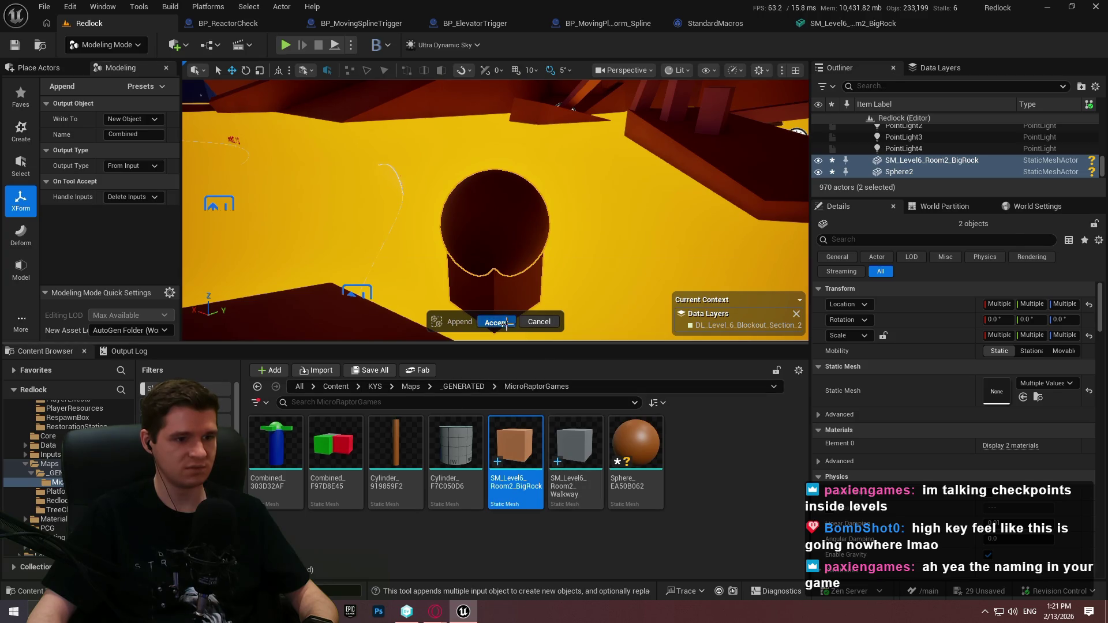
pyautogui.click(498, 322)
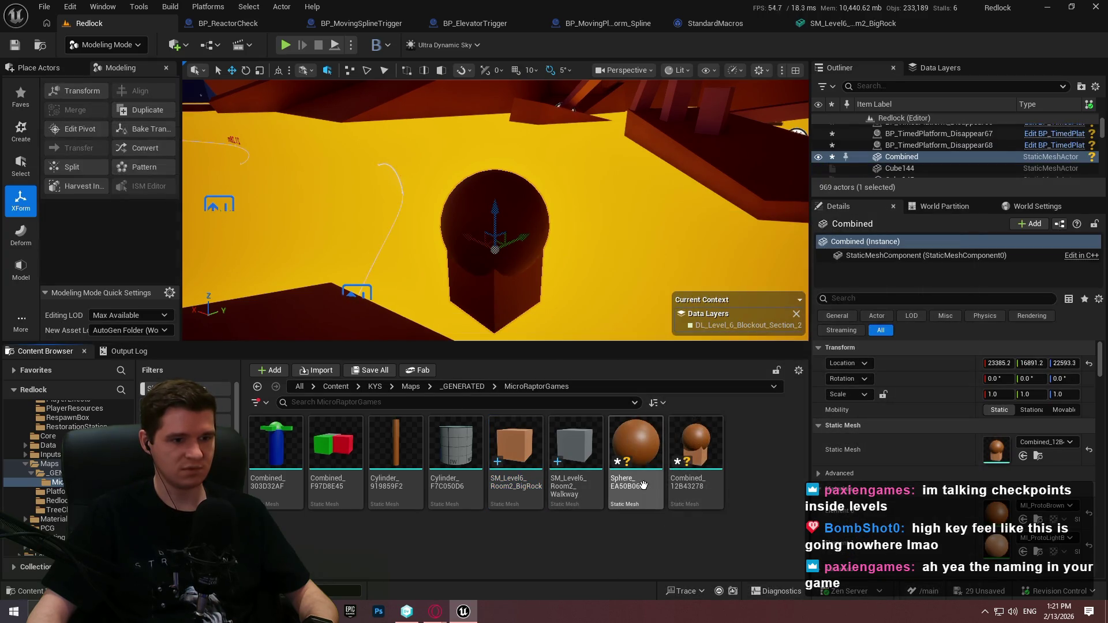
pyautogui.click(642, 484)
pyautogui.press('Delete')
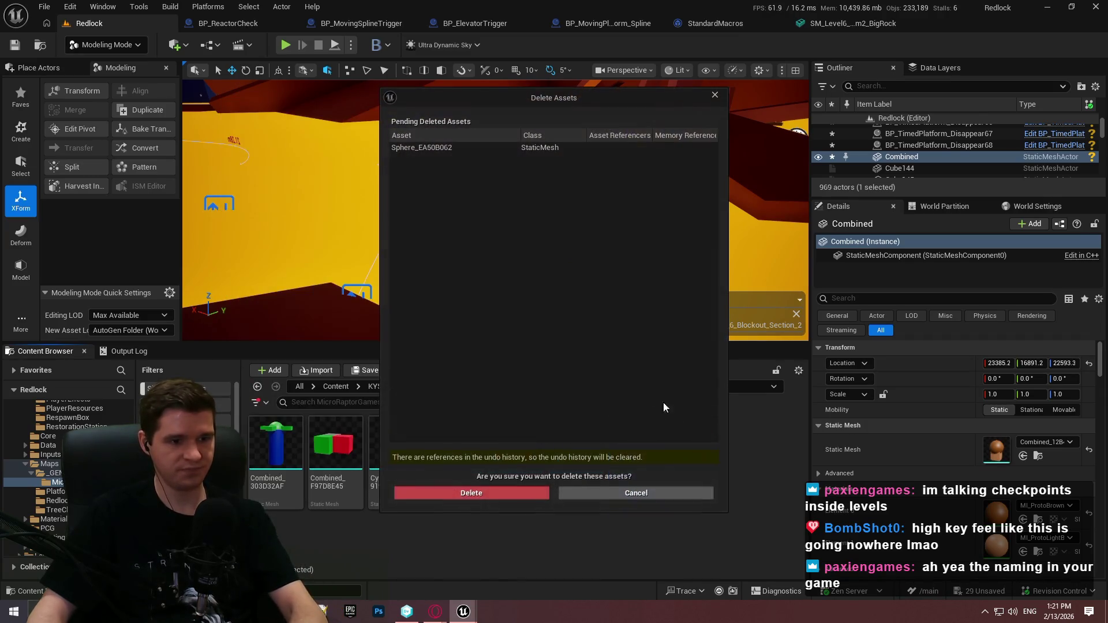
pyautogui.click(517, 492)
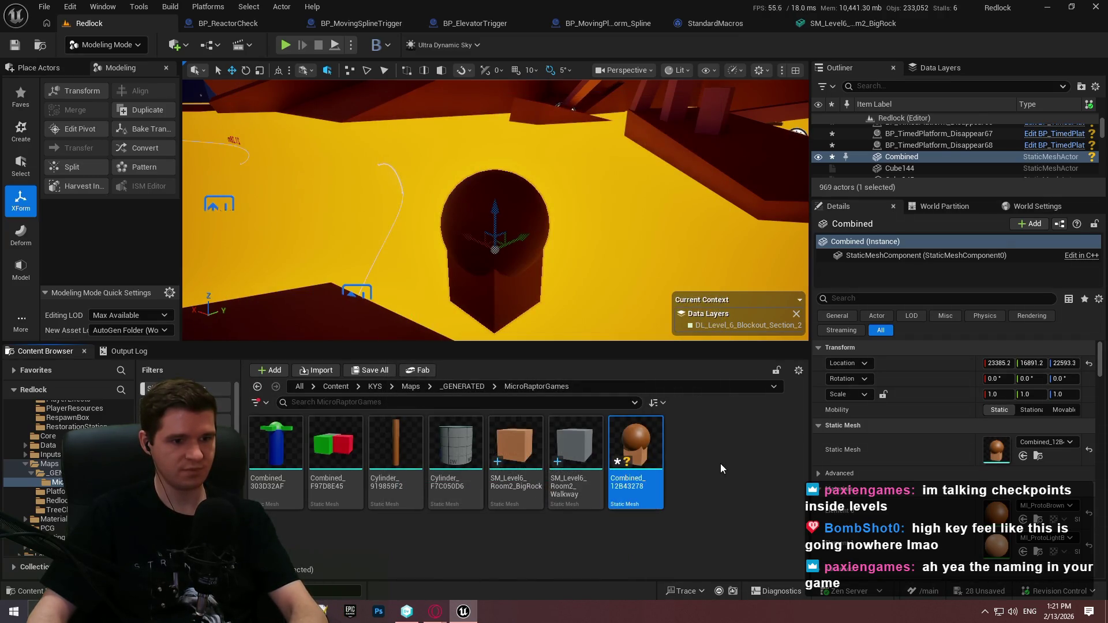
pyautogui.hotkey('ctrl', 's')
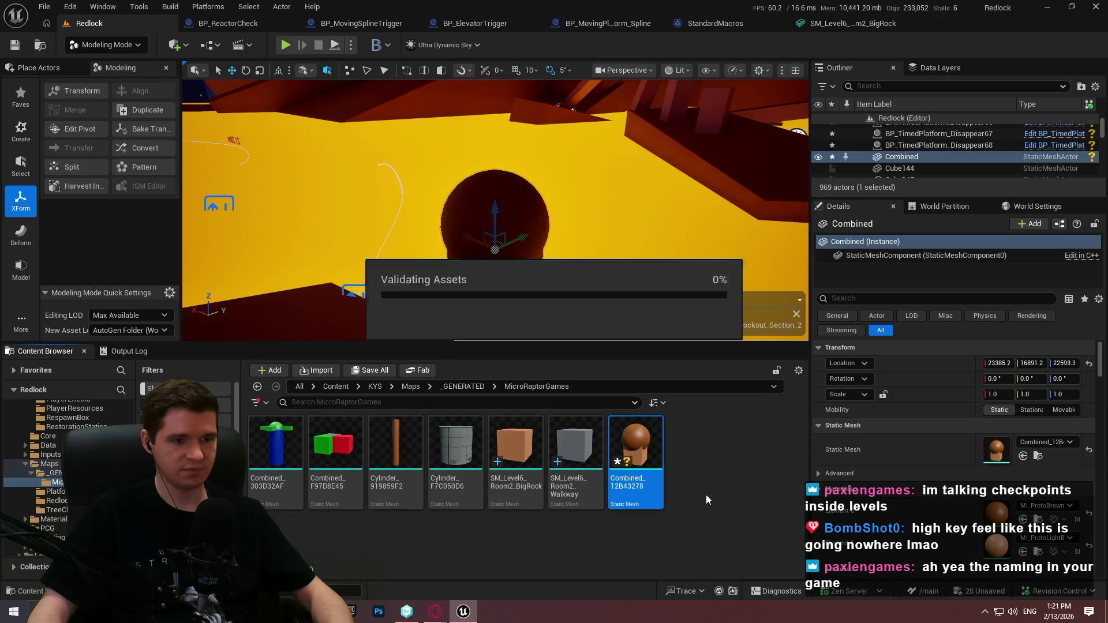
# Rename the old mesh to SM_Level6_Room2_BigRock_OLD and fix up and delete its redirector.
pyautogui.click(517, 483)
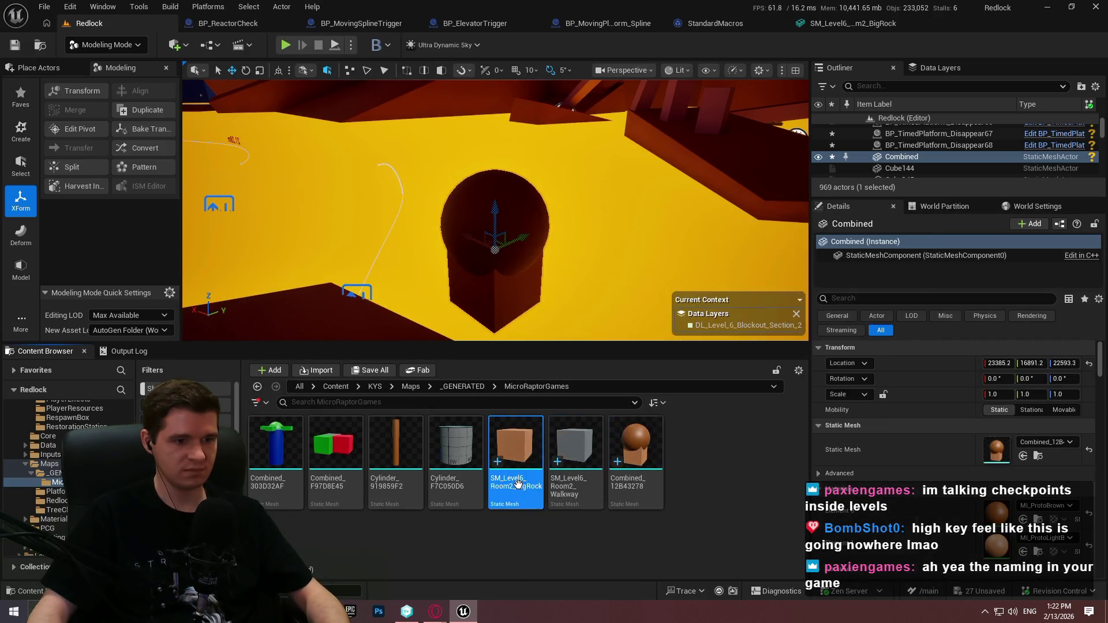
pyautogui.press('End')
pyautogui.write('_OLD')
pyautogui.press('Return')
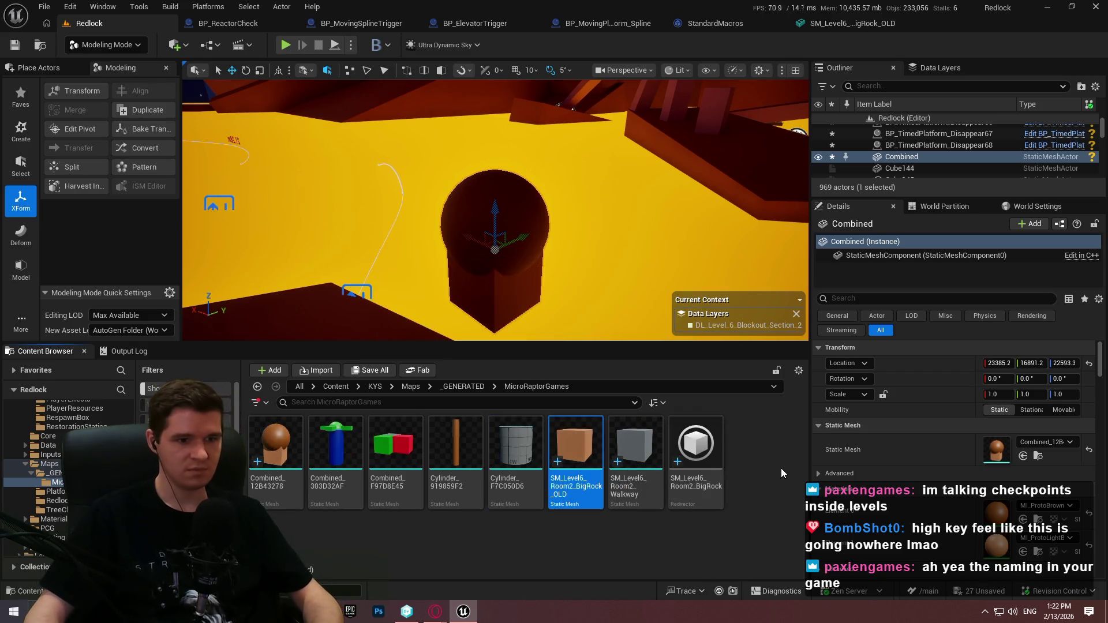
pyautogui.rightClick(709, 461)
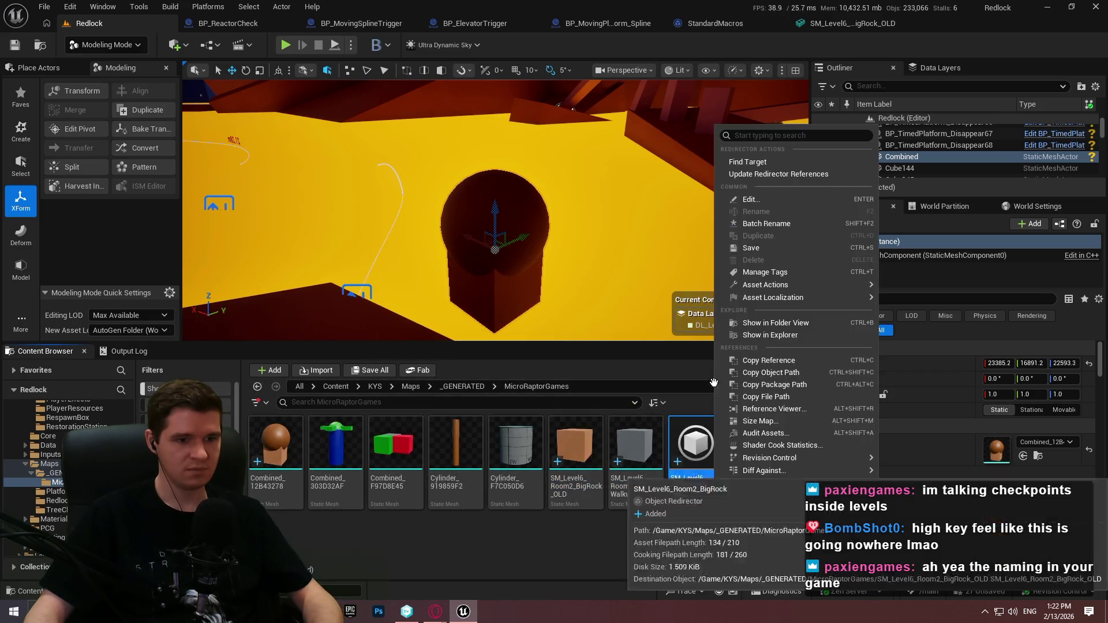
pyautogui.click(777, 173)
pyautogui.click(491, 525)
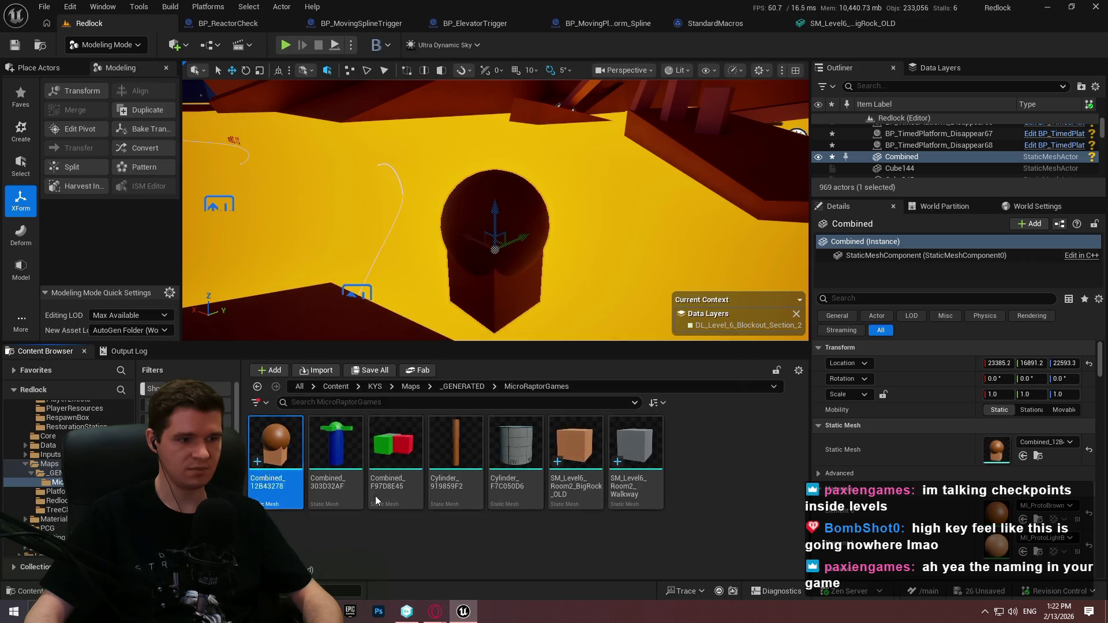
# Rename the Combined_12B43278 mesh to SM_Level6_Room2_BigRock.
pyautogui.write('SM_Level6_Room2_BigRock')
pyautogui.press('Return')
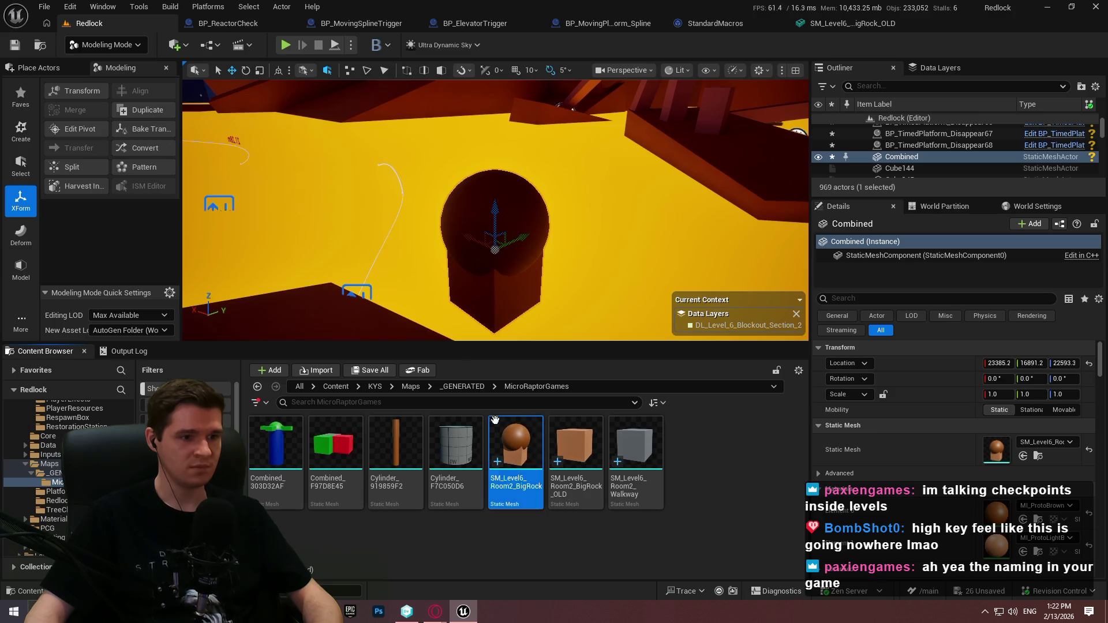
pyautogui.click(359, 291)
# Delete the standalone Combined rock actor from the level.
pyautogui.click(359, 291)
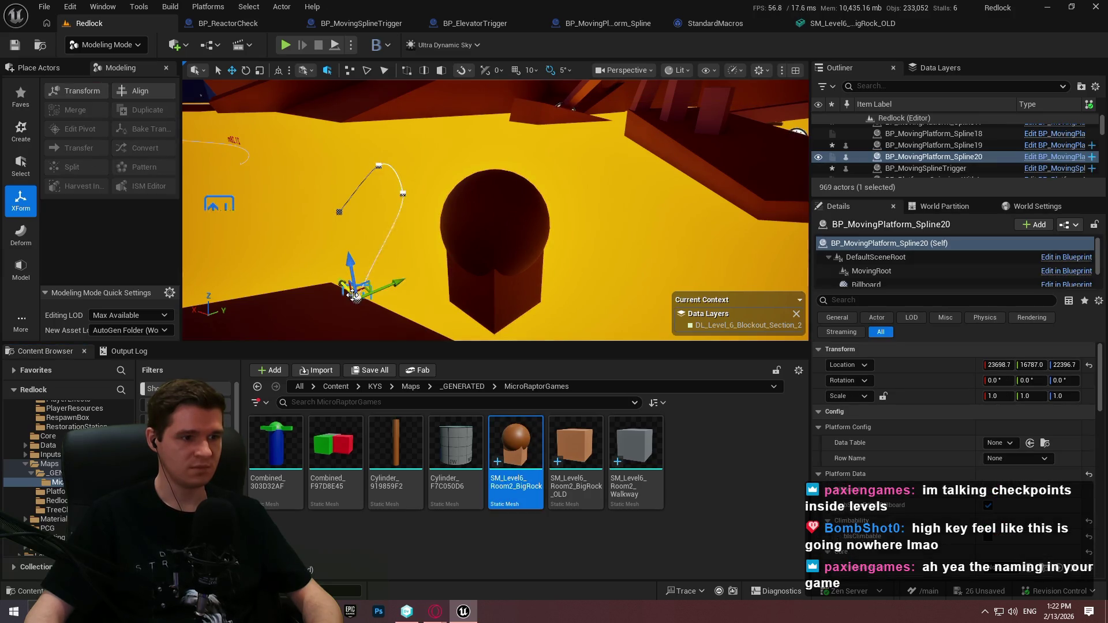
pyautogui.scroll(-4, 928, 456)
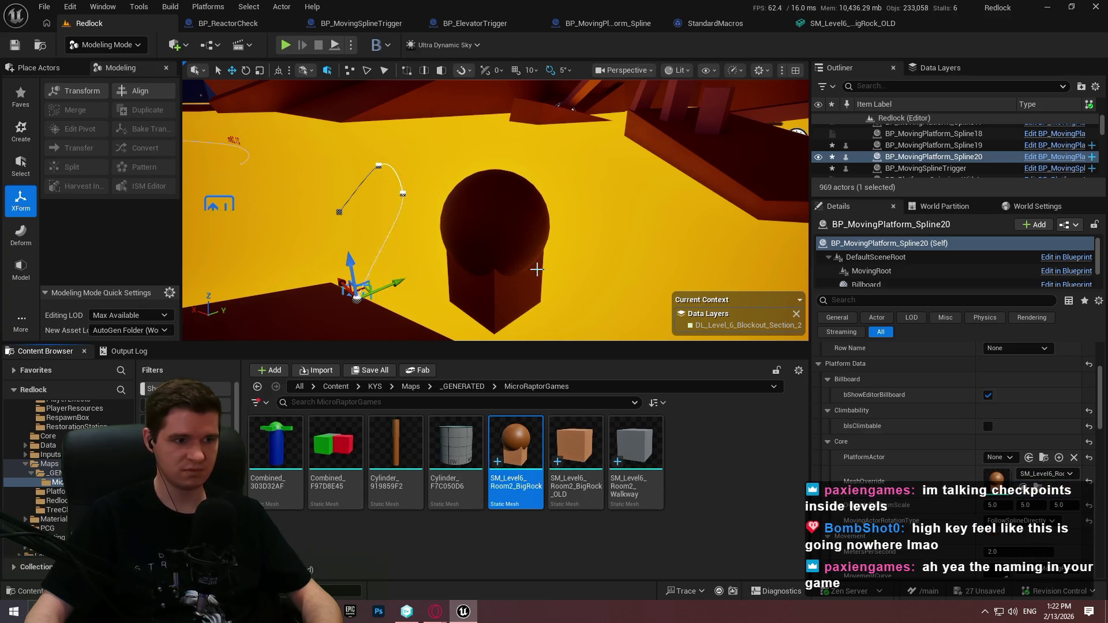
pyautogui.moveTo(548, 250); pyautogui.dragTo(512, 272)
pyautogui.press('Delete')
# Save all modified assets and the level, allowing files to be checked out.
pyautogui.click(560, 457)
pyautogui.press('Delete')
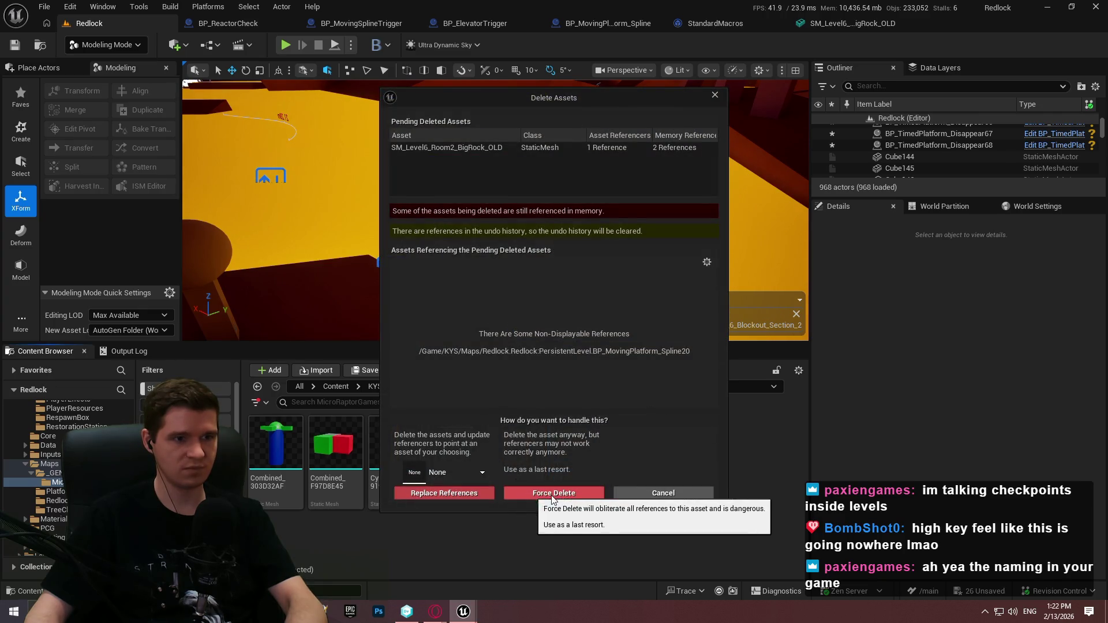
pyautogui.click(715, 95)
pyautogui.click(44, 6)
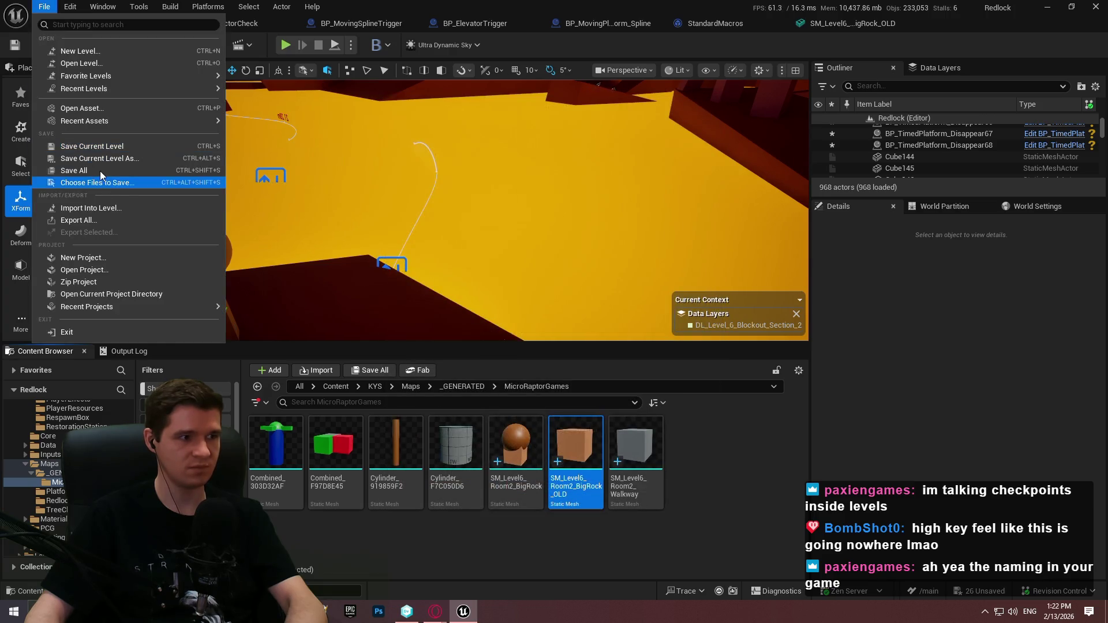
pyautogui.click(86, 180)
pyautogui.click(574, 435)
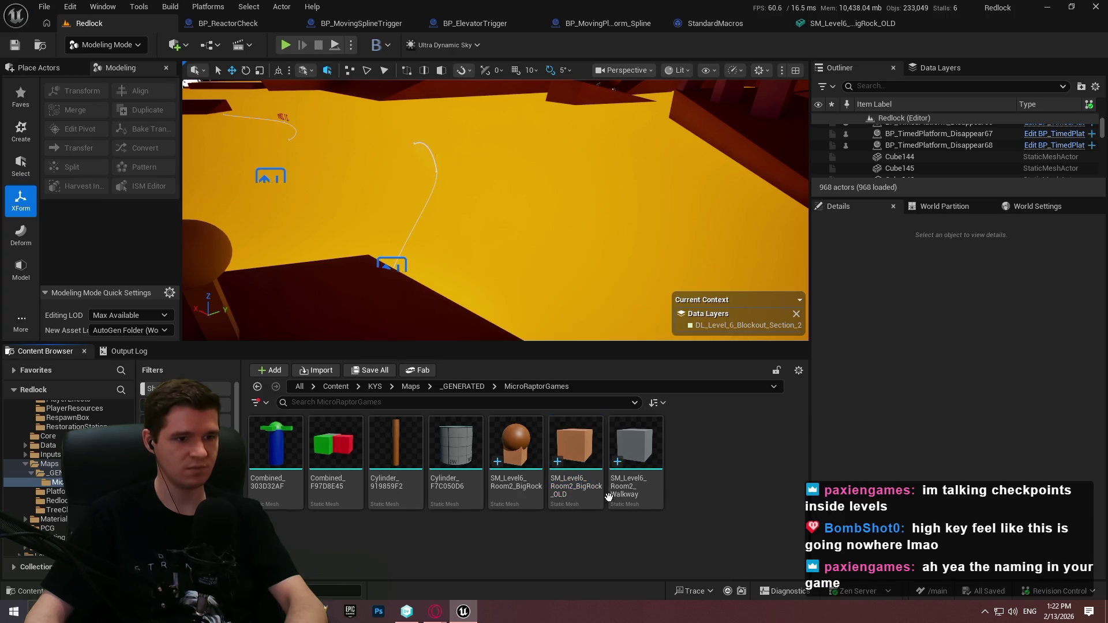
# Force-delete SM_Level6_Room2_BigRock_OLD and start a playtest with Alt+P.
pyautogui.press('Delete')
pyautogui.click(544, 496)
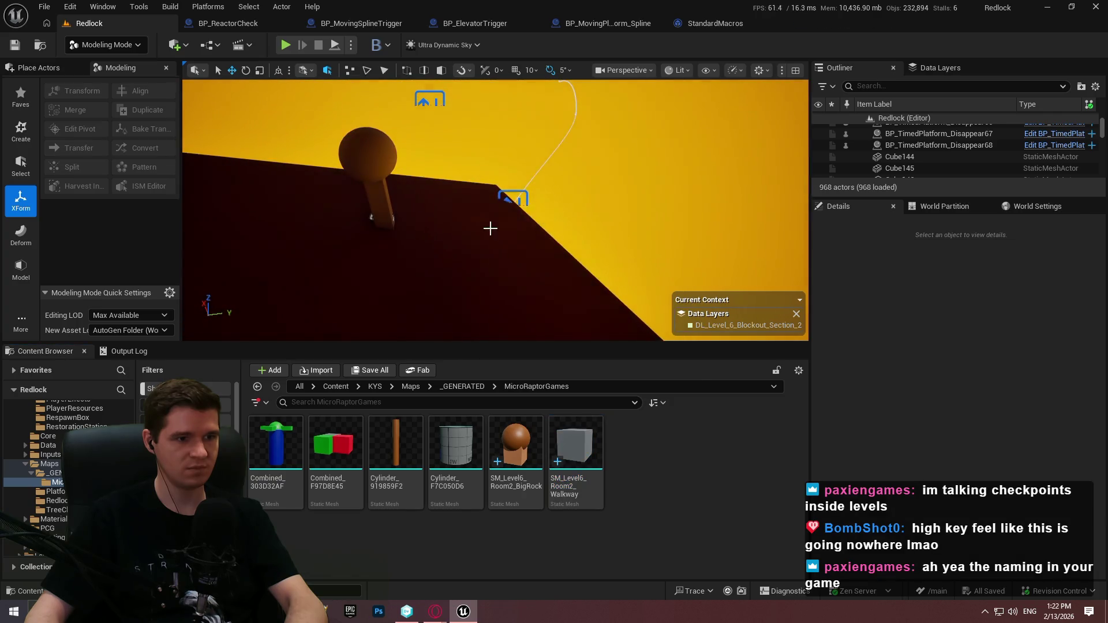
pyautogui.rightClick(490, 228)
pyautogui.press('Escape')
pyautogui.hotkey('alt', 'p')
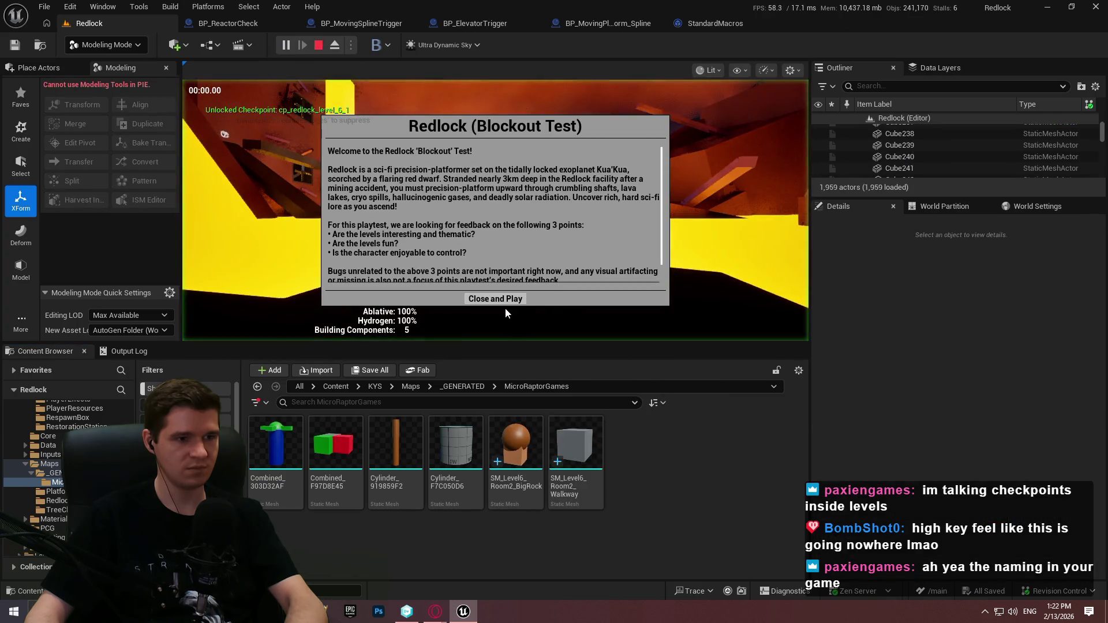
# End the playtest and set the moving platform's rock mesh scale to 3.5.
pyautogui.click(494, 299)
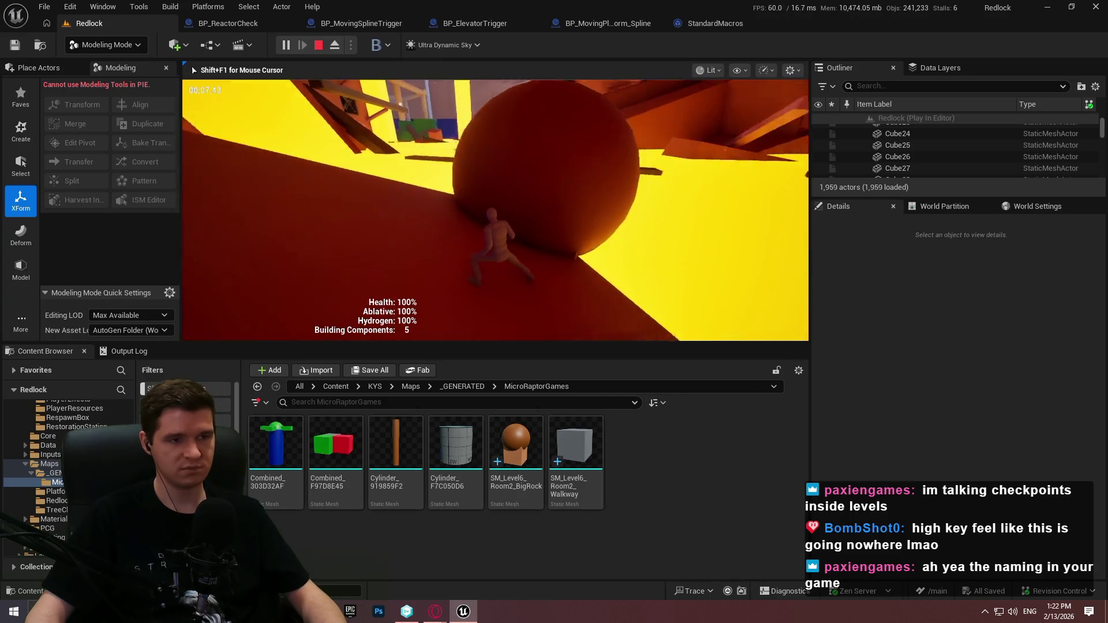
pyautogui.press('Escape')
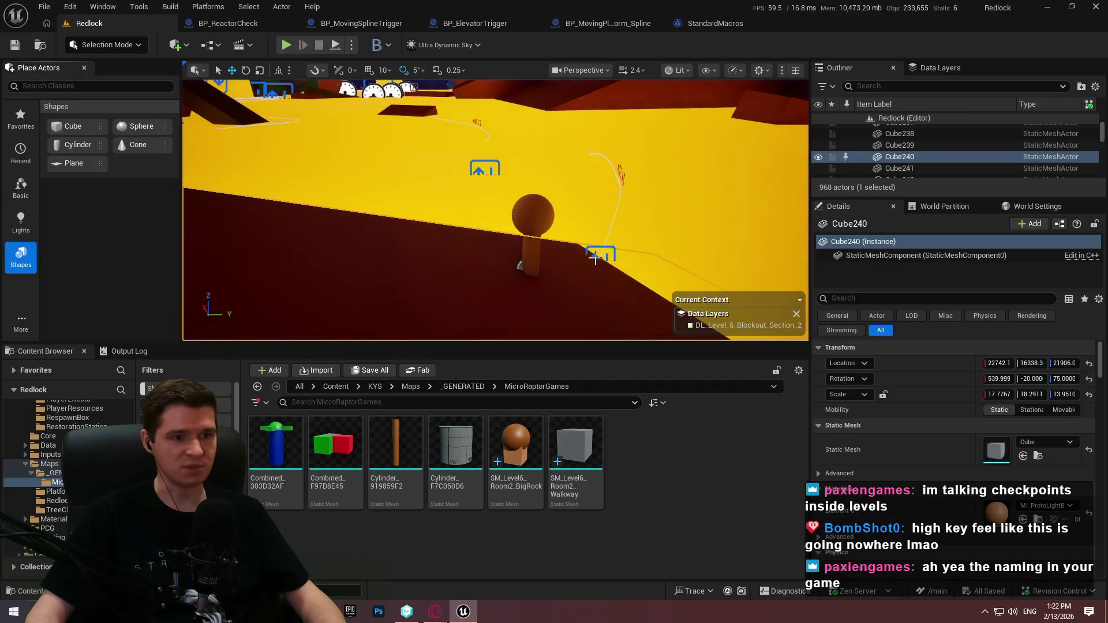
pyautogui.click(596, 254)
pyautogui.scroll(-5, 1009, 505)
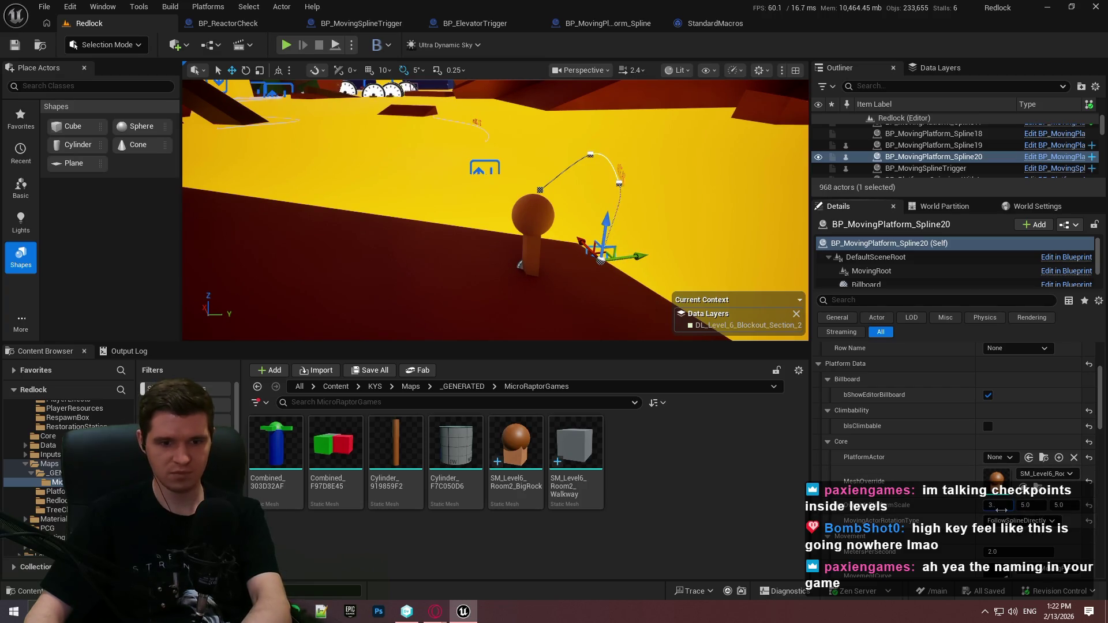
pyautogui.write('5')
pyautogui.press('Return')
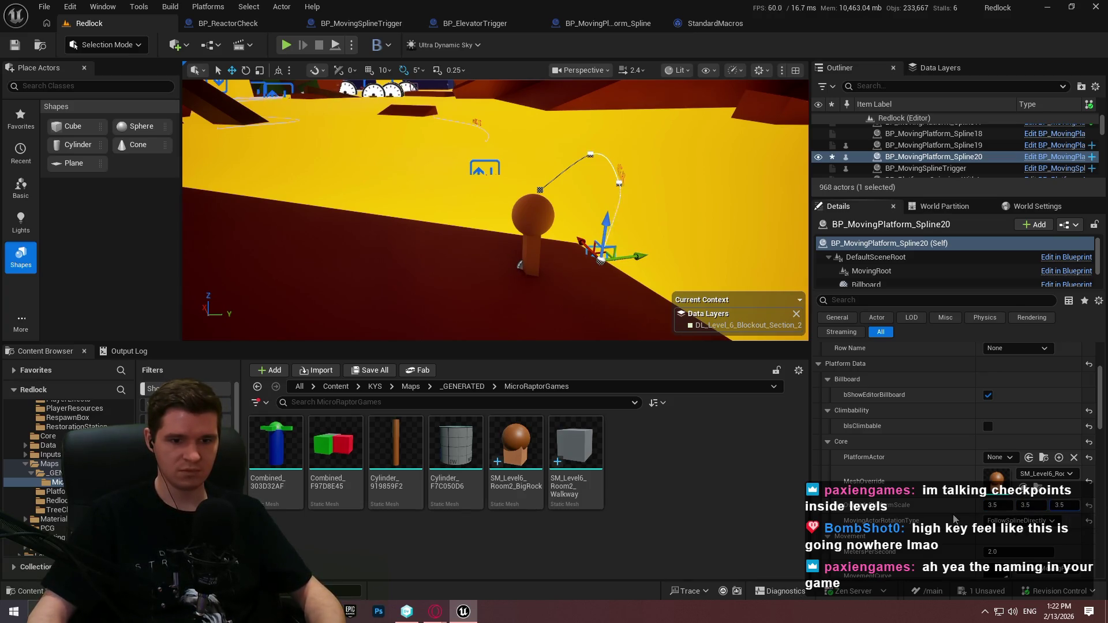
# Save the level and focus the view on the moving platform.
pyautogui.click(43, 7)
pyautogui.click(81, 171)
pyautogui.moveTo(585, 217)
pyautogui.mouseDown()
pyautogui.moveTo(545, 157)
pyautogui.moveTo(517, 187)
pyautogui.moveTo(502, 173)
pyautogui.moveTo(491, 202)
pyautogui.moveTo(453, 180)
pyautogui.moveTo(409, 227)
pyautogui.mouseUp()
pyautogui.press('f')
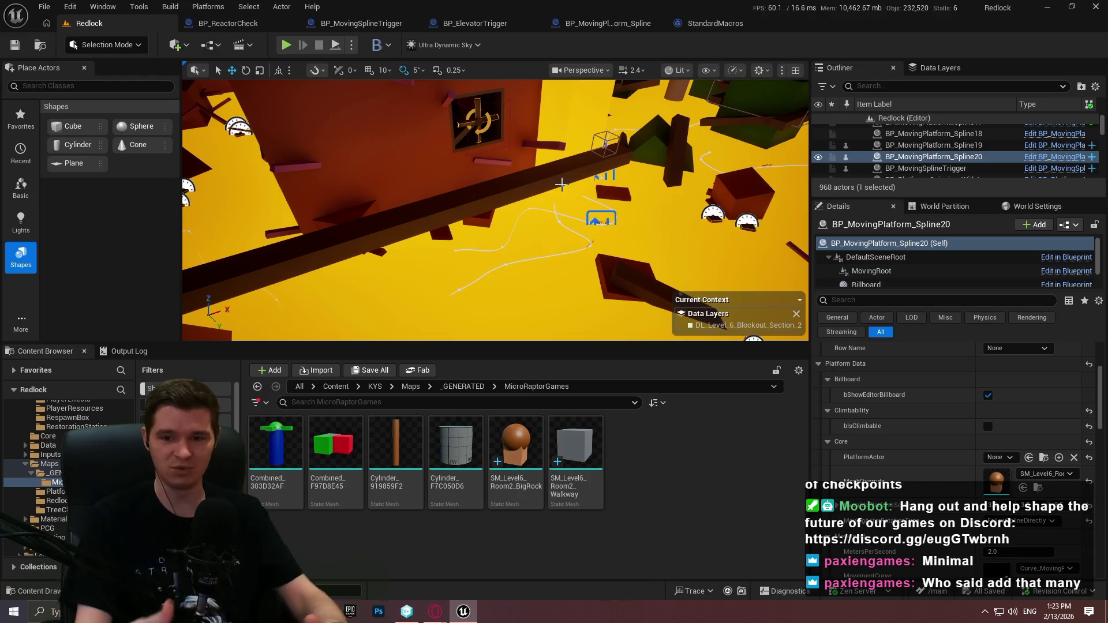
# Inspect the elevator area in fullscreen viewport, then switch to the Game/Difficulty Options article.
pyautogui.moveTo(670, 181)
pyautogui.mouseDown()
pyautogui.moveTo(692, 184)
pyautogui.moveTo(641, 188)
pyautogui.mouseUp()
pyautogui.press('F11')
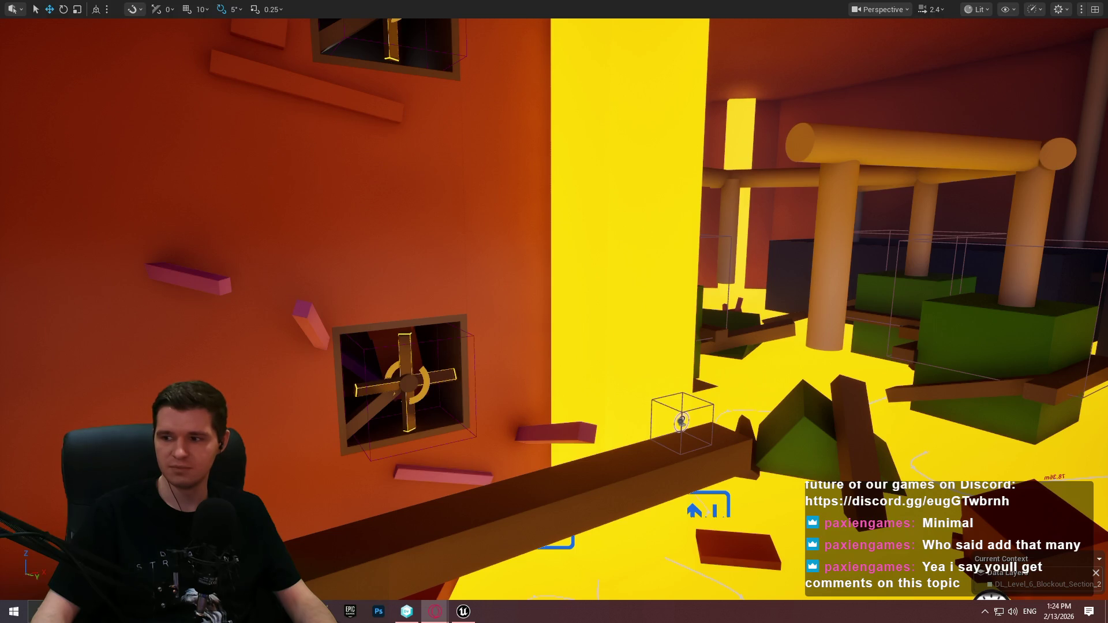
pyautogui.hotkey('alt', 'Tab')
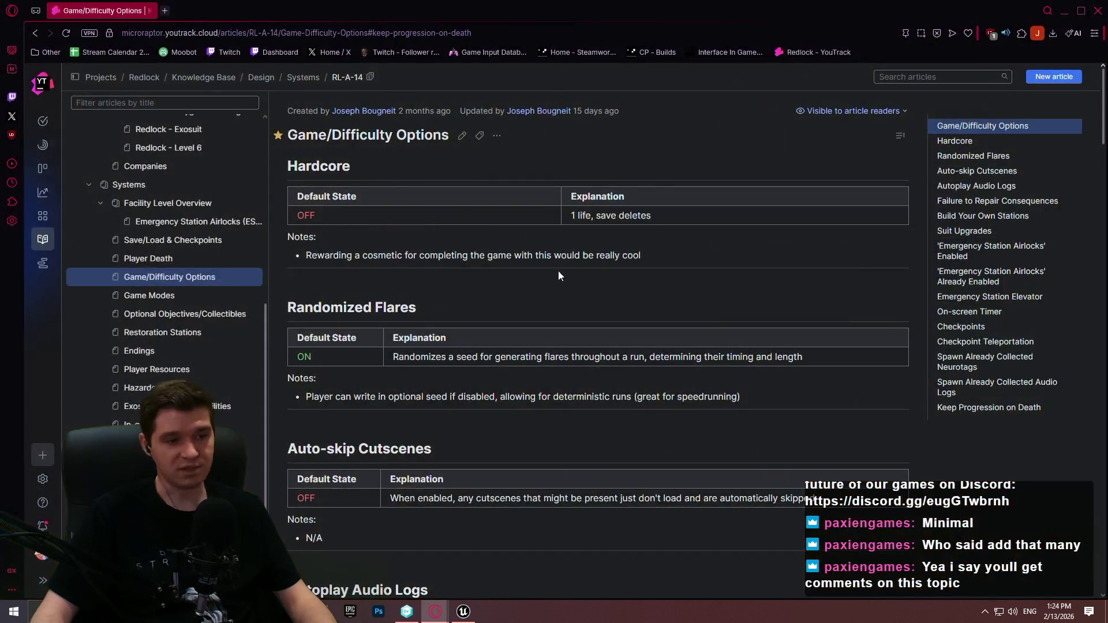
# Jump to the article's Keep Progression on Death section, highlight part of its explanation, then close the browser.
pyautogui.click(981, 385)
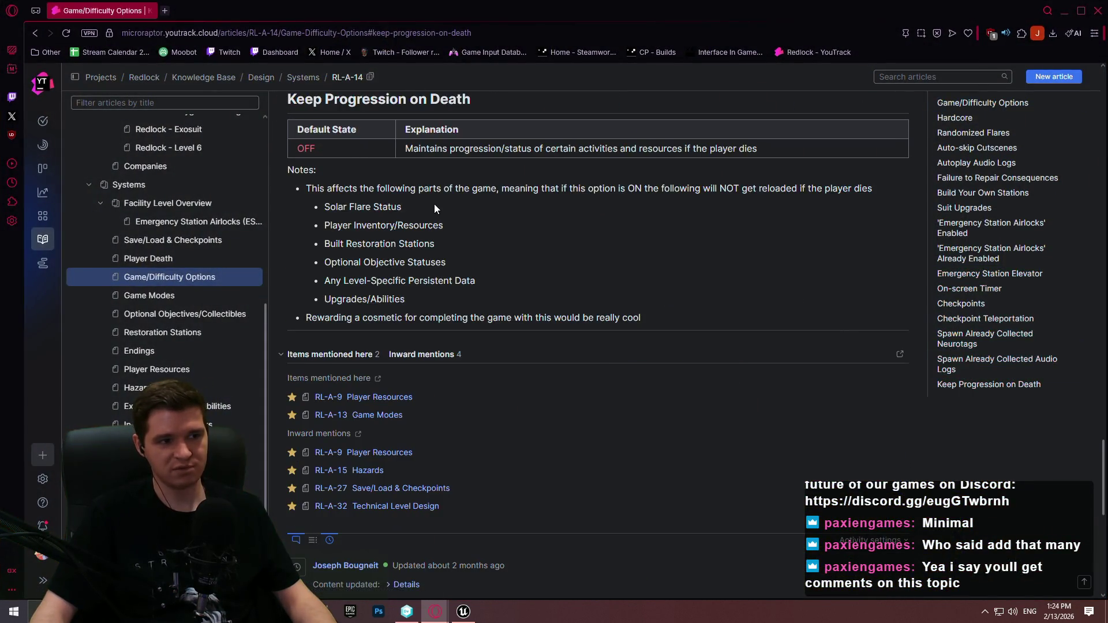
pyautogui.scroll(1, 417, 226)
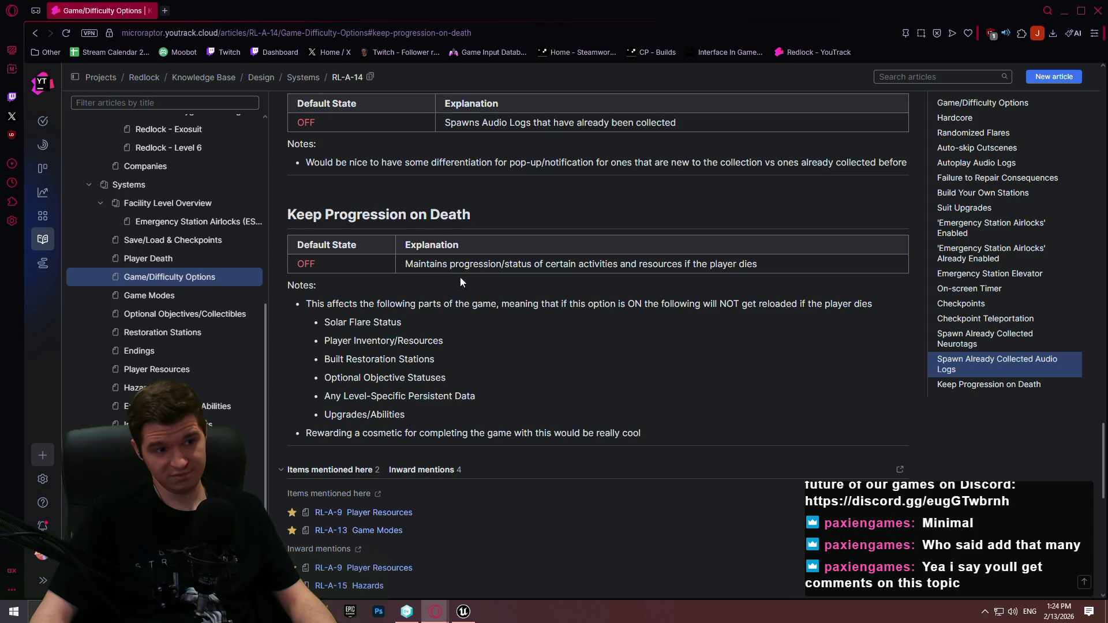
pyautogui.moveTo(774, 268); pyautogui.dragTo(521, 264)
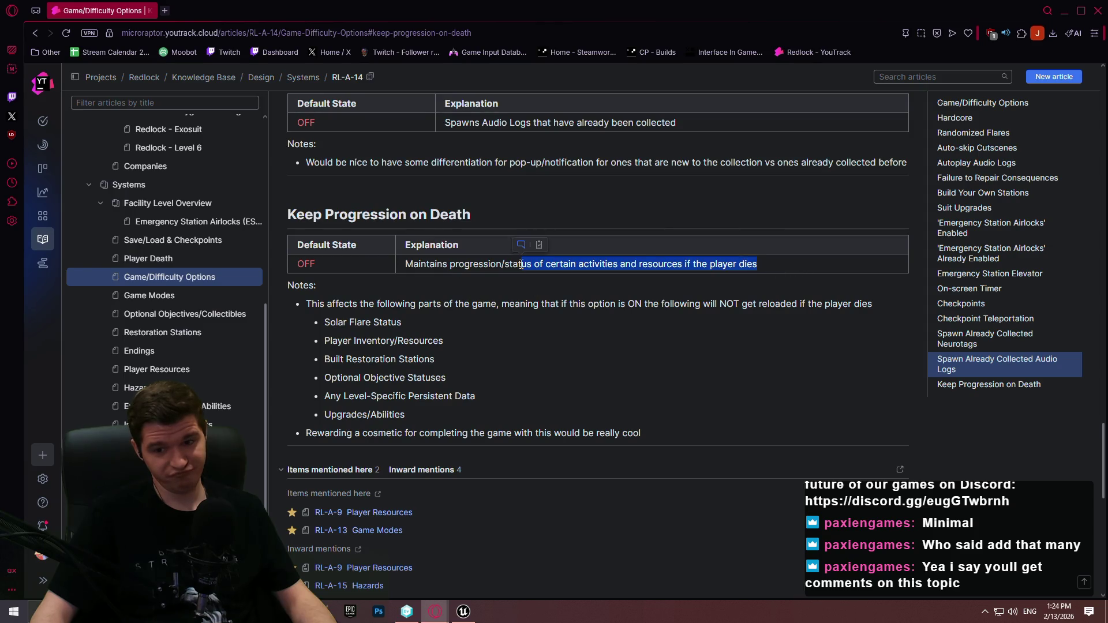
pyautogui.click(691, 331)
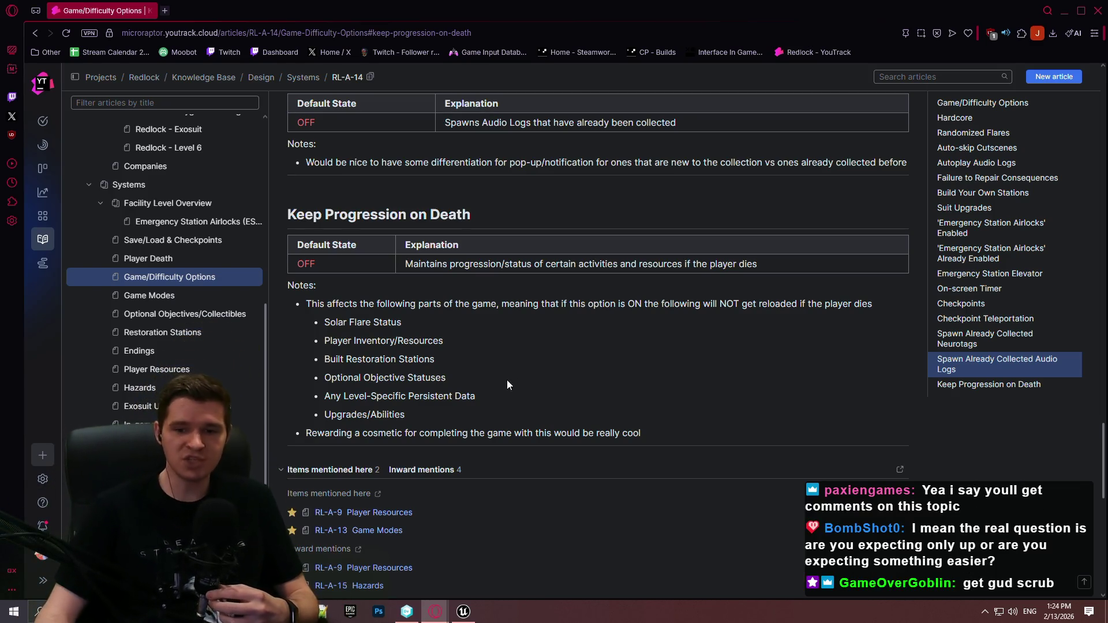
pyautogui.click(1098, 12)
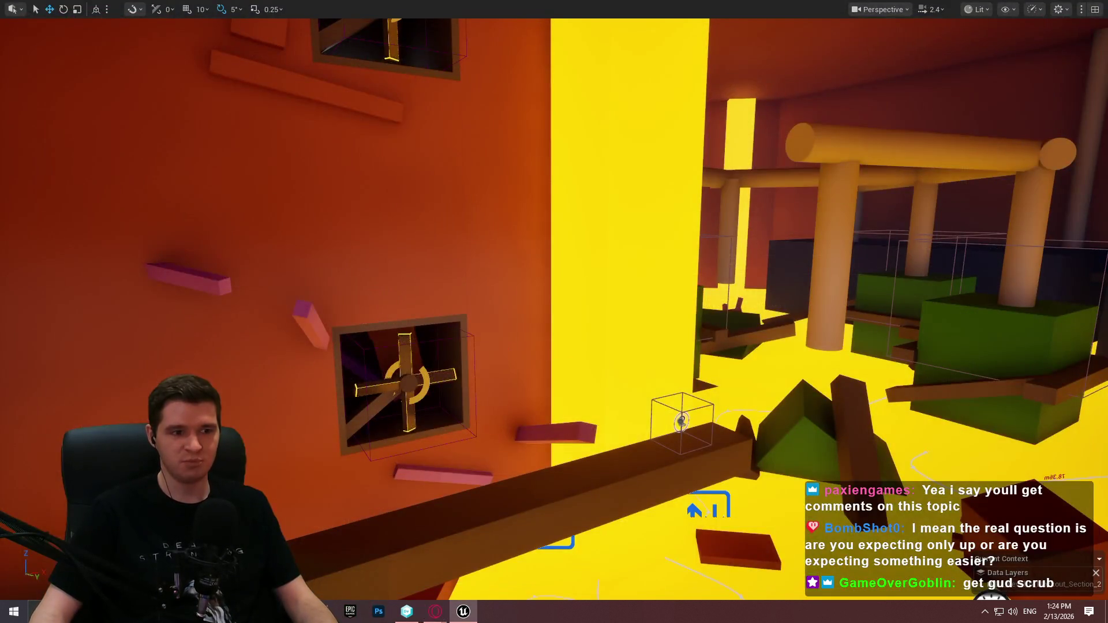
# Leave immersive mode and launch the level as a Standalone Game.
pyautogui.scroll(3, 553, 312)
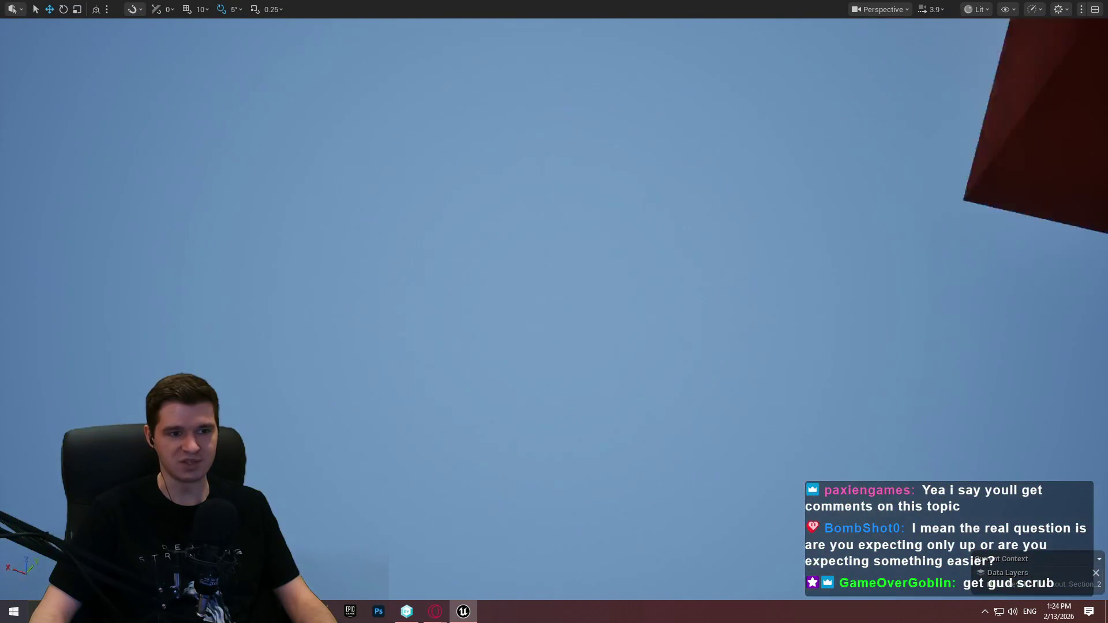
pyautogui.press('F11')
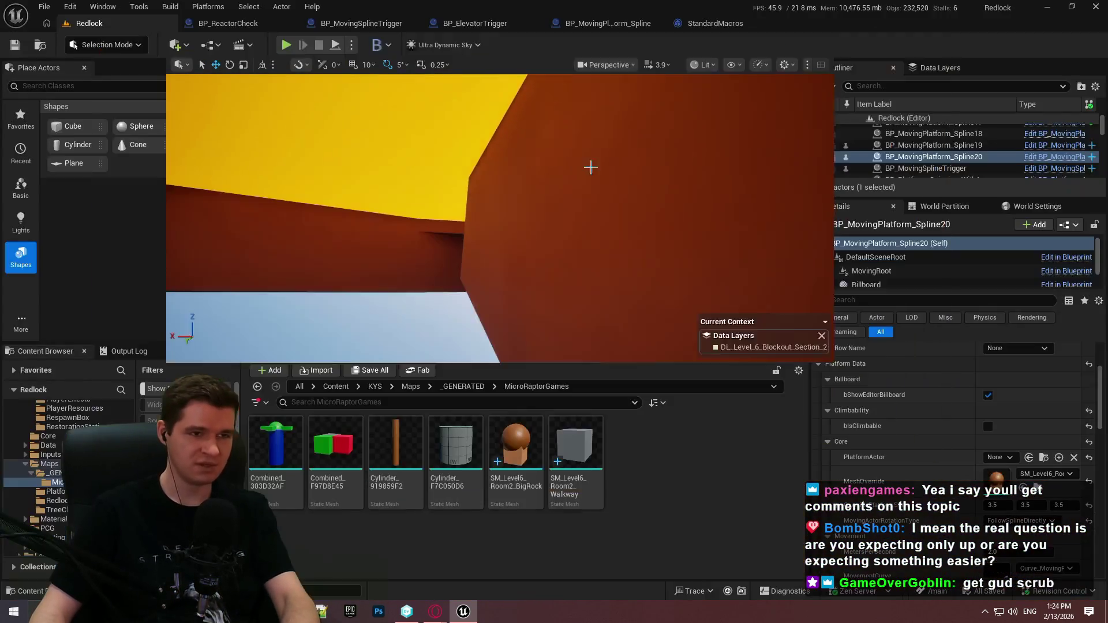
pyautogui.click(352, 45)
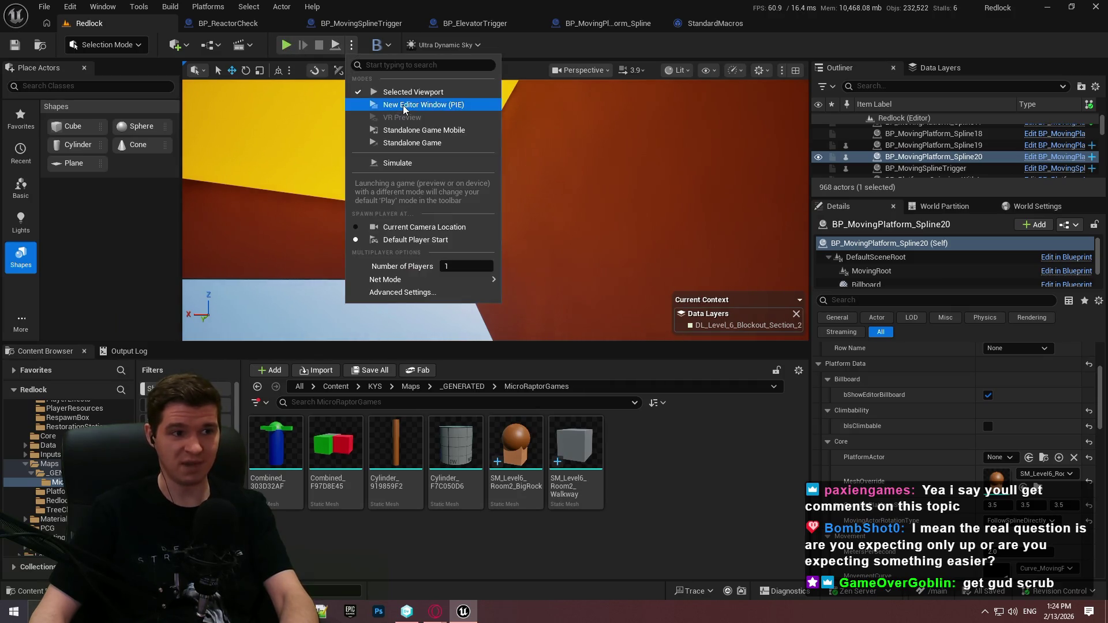
pyautogui.click(457, 119)
# Dismiss the welcome message, then run forward and jump up the START HERE wall.
pyautogui.click(556, 487)
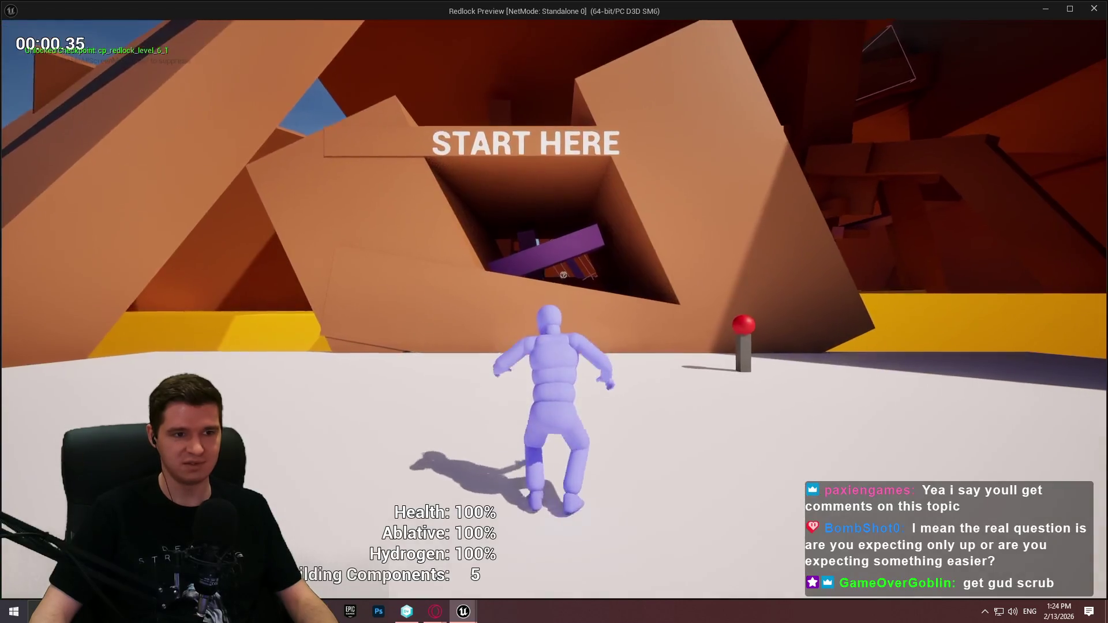
pyautogui.press('w')
pyautogui.press('space')
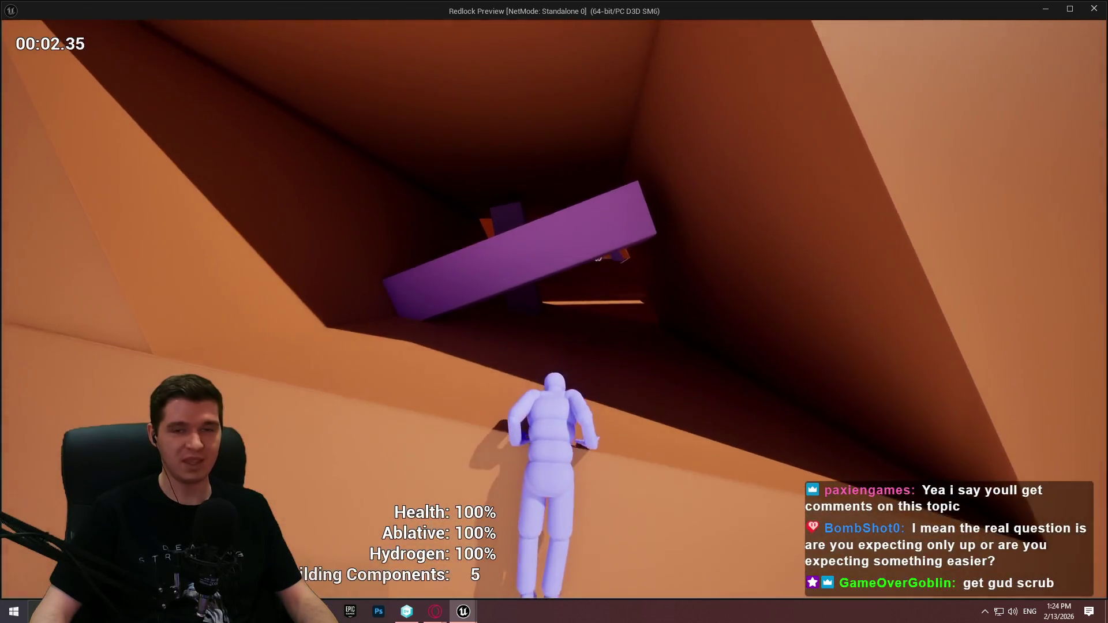